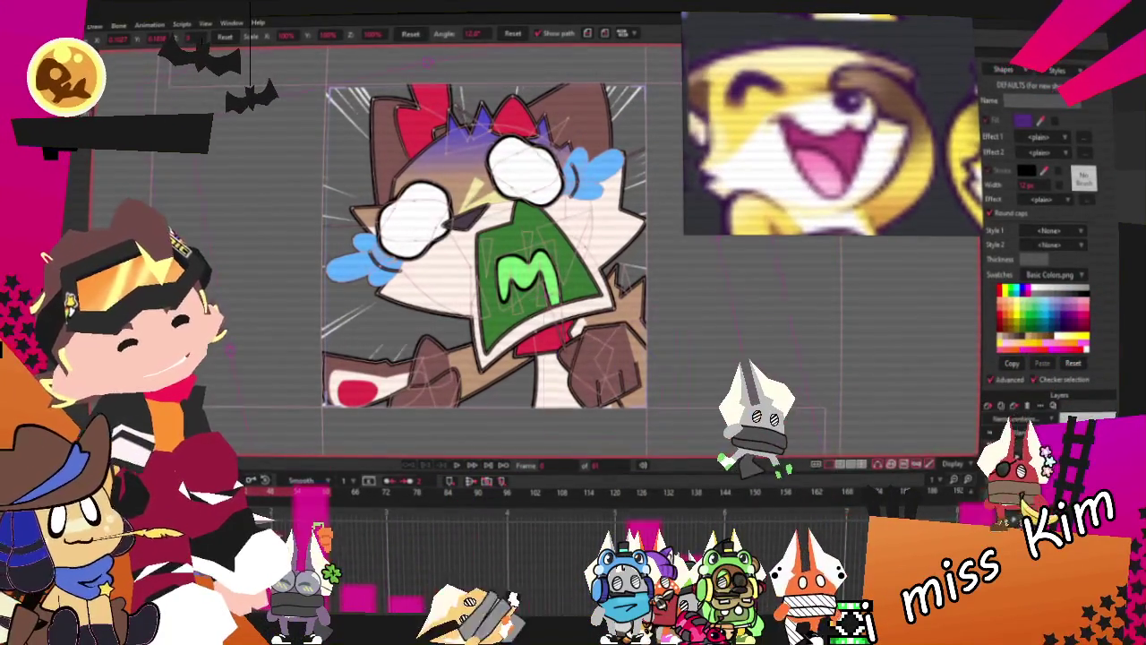
Select the hand layer and fill both parts of the fist shape with solid brown
left_click(600, 367)
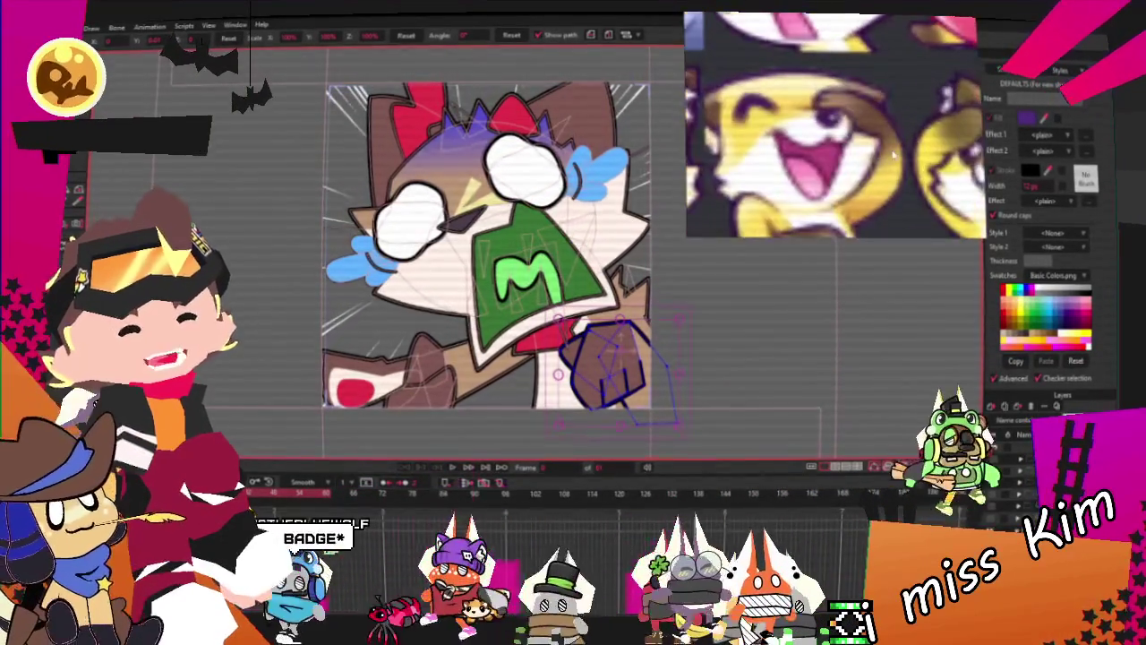
scroll(557, 391, "up", 2)
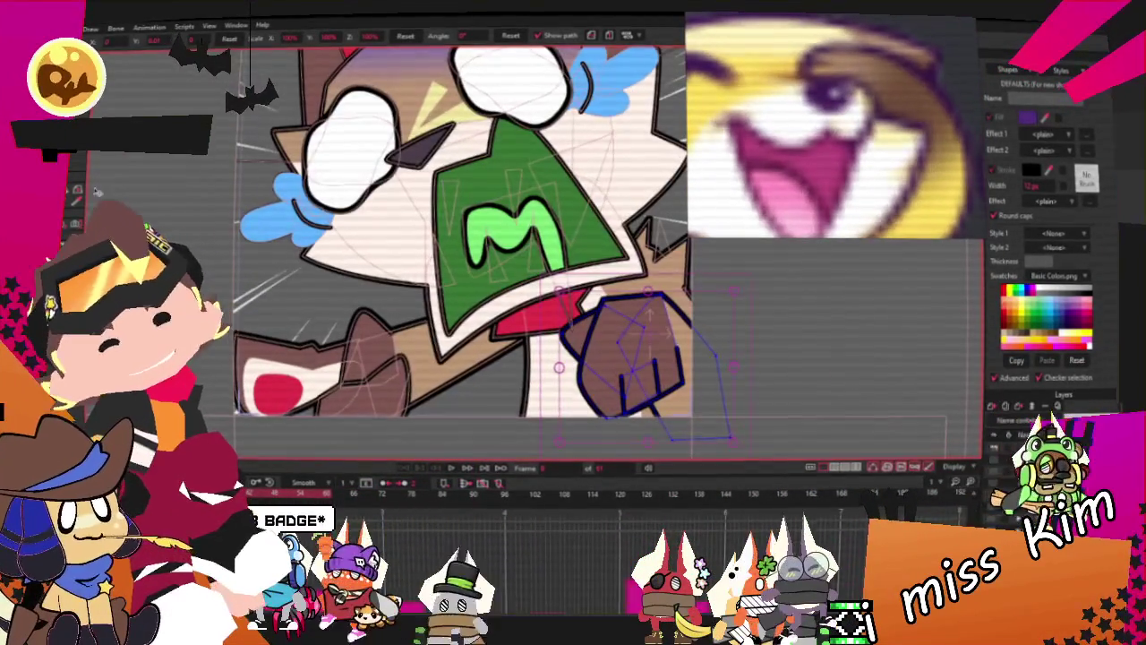
scroll(729, 309, "up", 3)
left_click(729, 309)
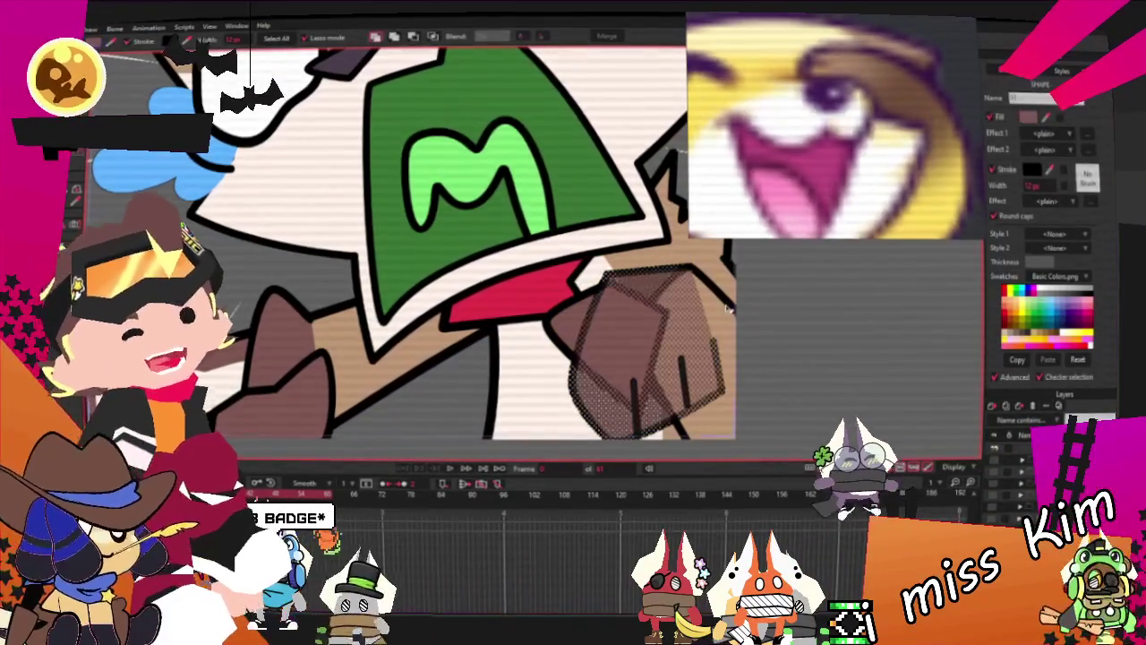
left_click(549, 320)
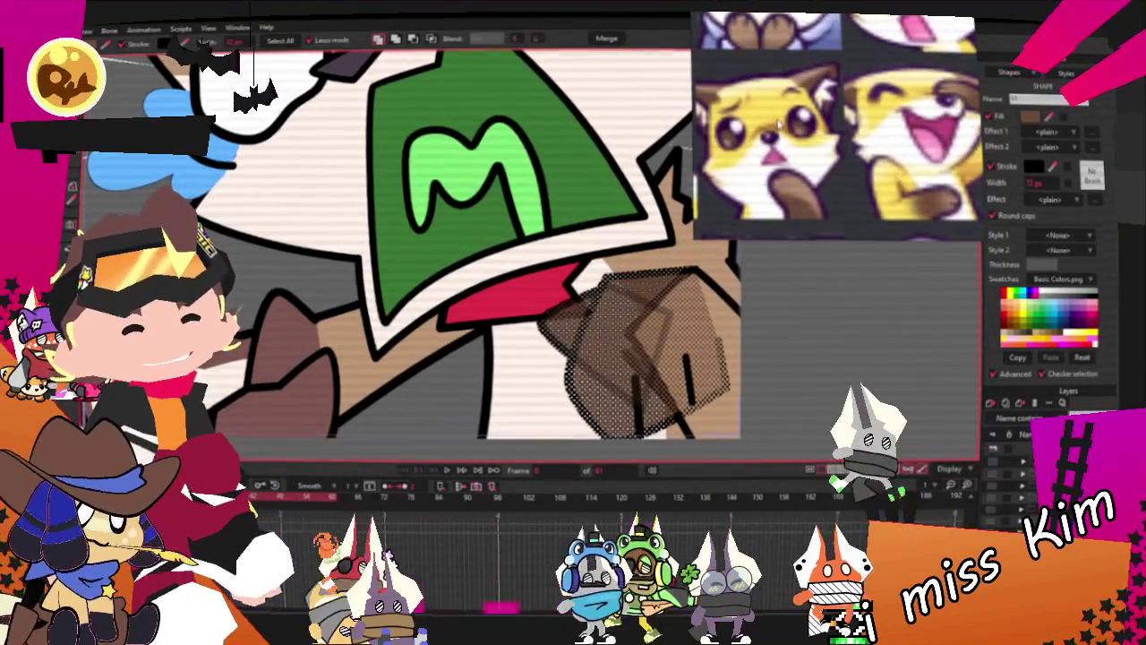
left_click(734, 322)
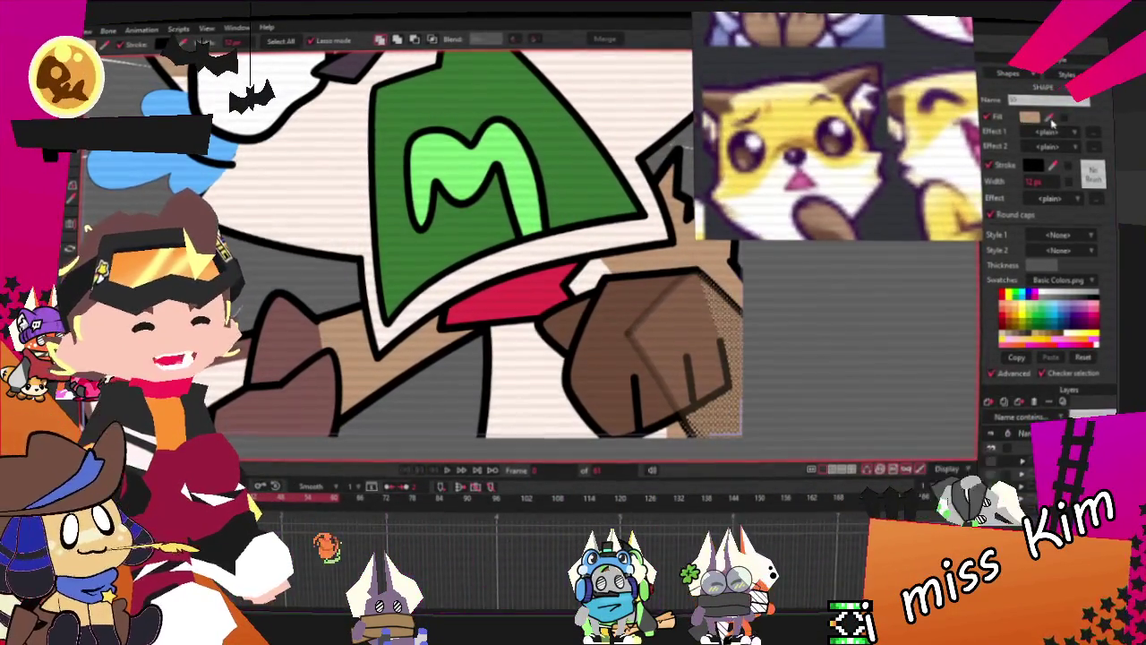
scroll(716, 322, "down", 3)
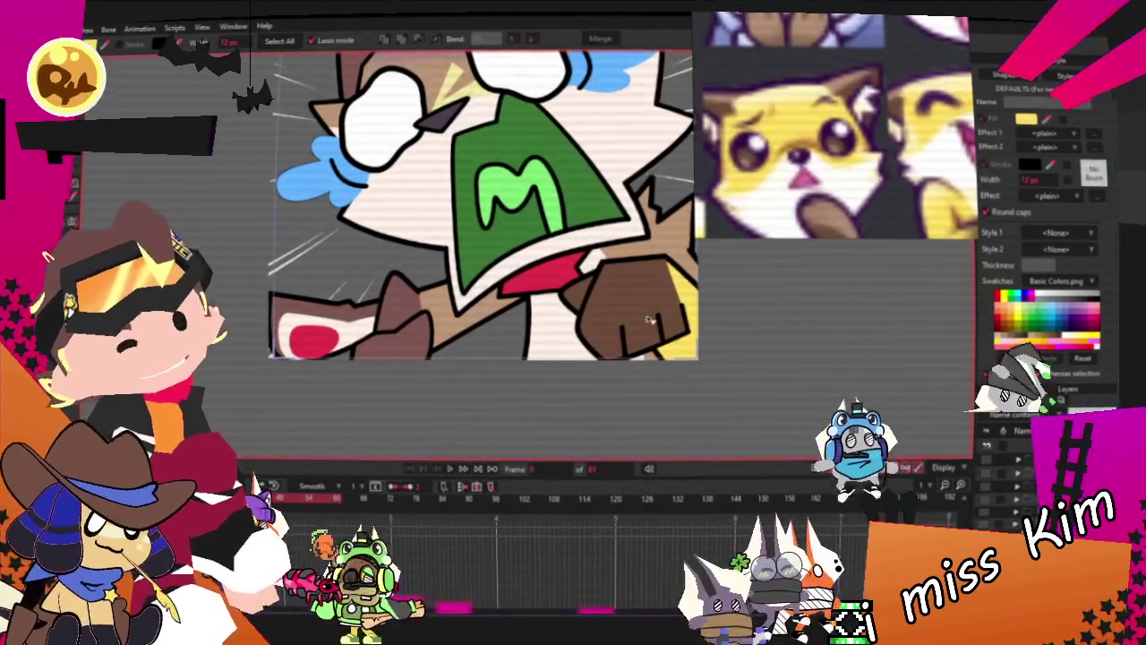
Select the spiky shape behind the cat's fist and give it a yellow fill
scroll(559, 325, "down", 2)
scroll(559, 325, "up", 3)
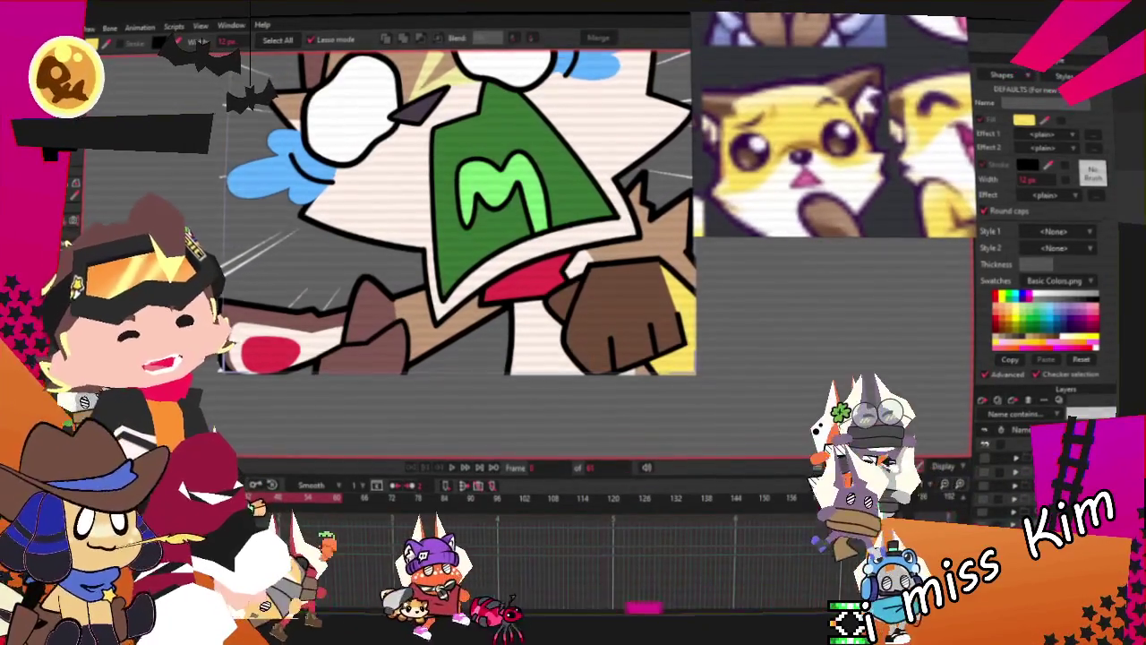
scroll(609, 247, "up", 1)
scroll(582, 237, "up", 1)
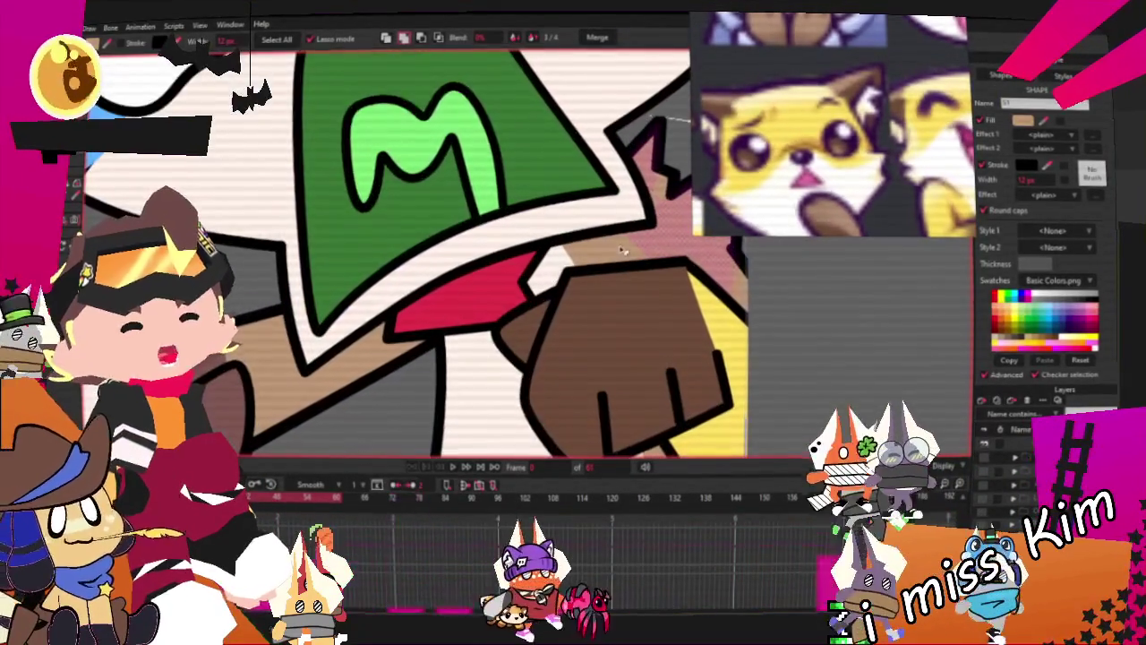
left_click(570, 236)
scroll(569, 235, "down", 1)
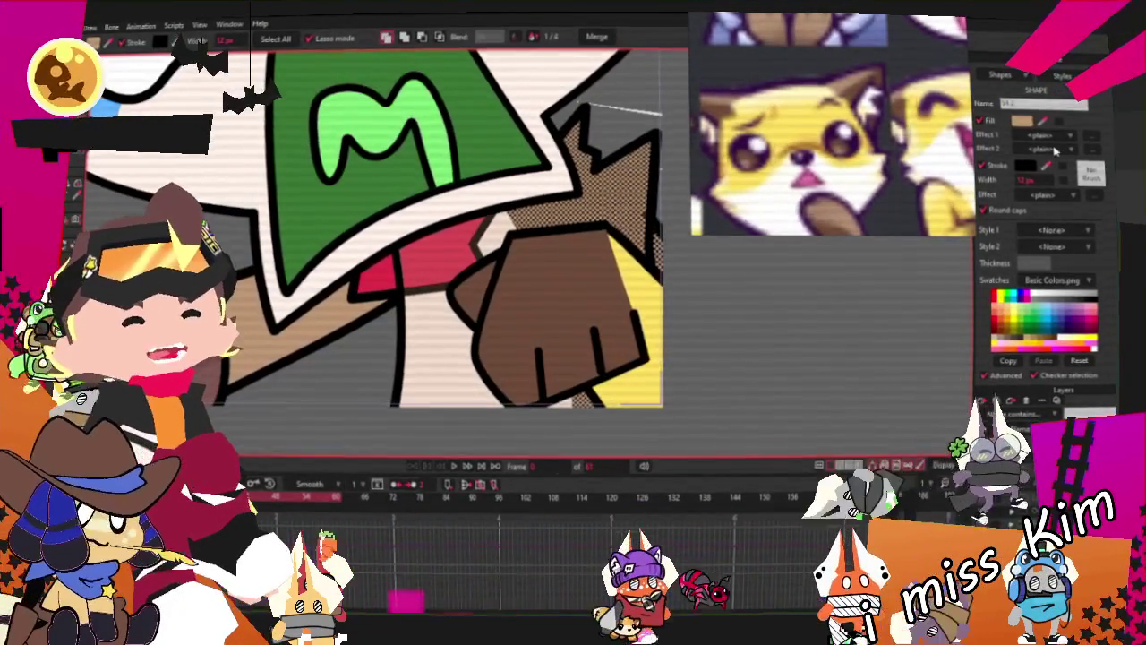
key("Delete")
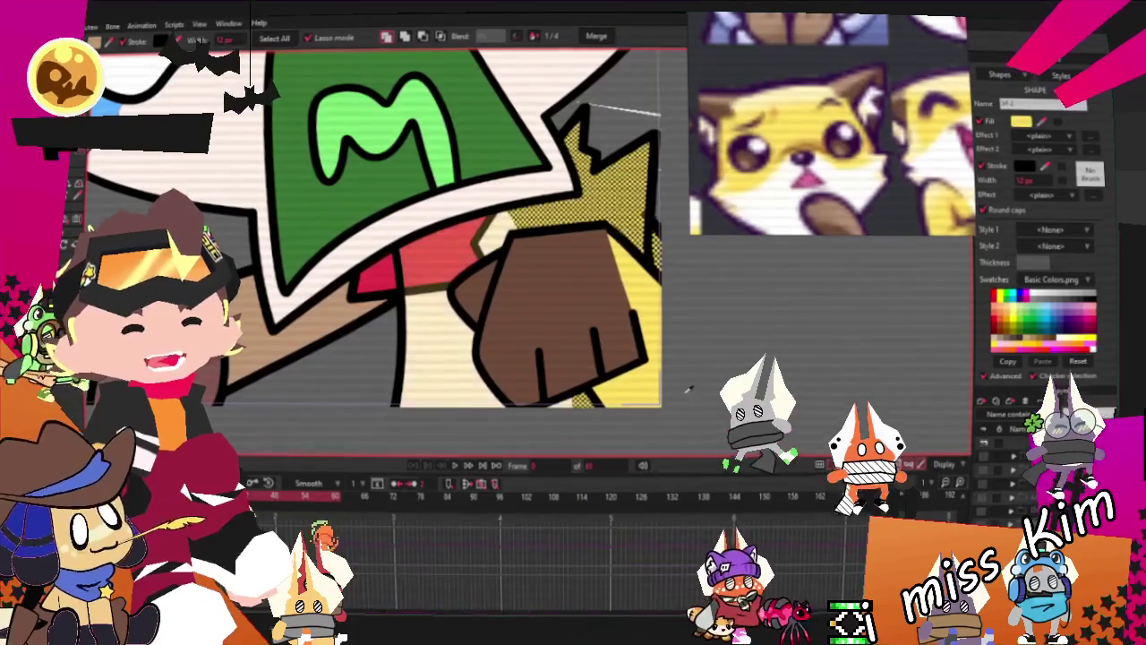
scroll(786, 387, "down", 2)
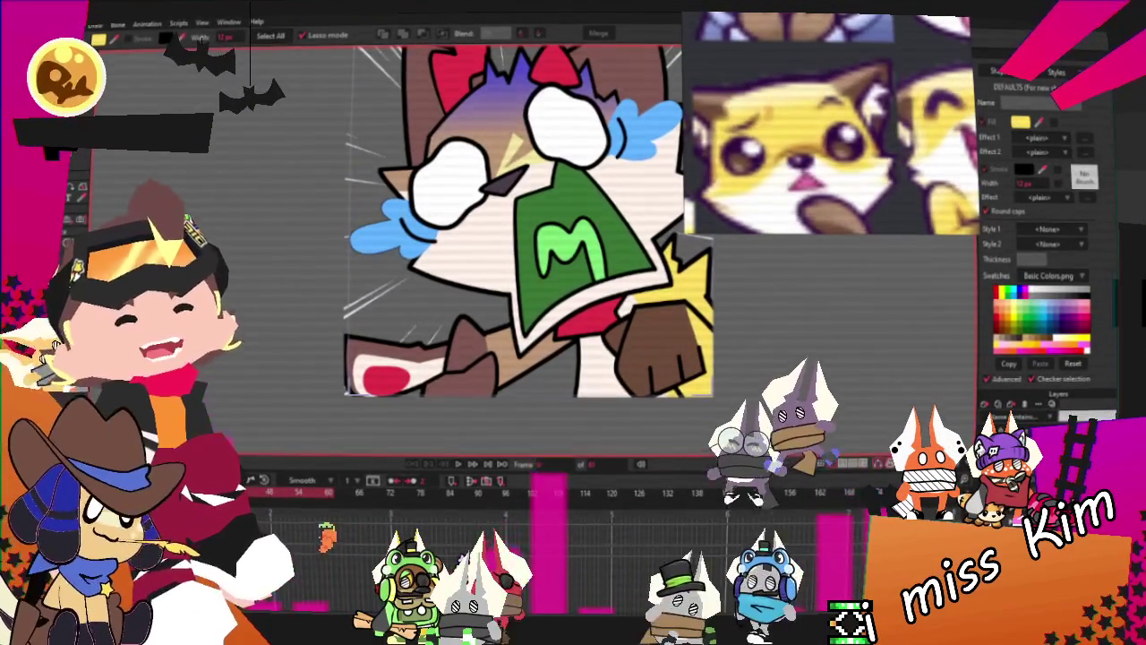
scroll(899, 202, "up", 3)
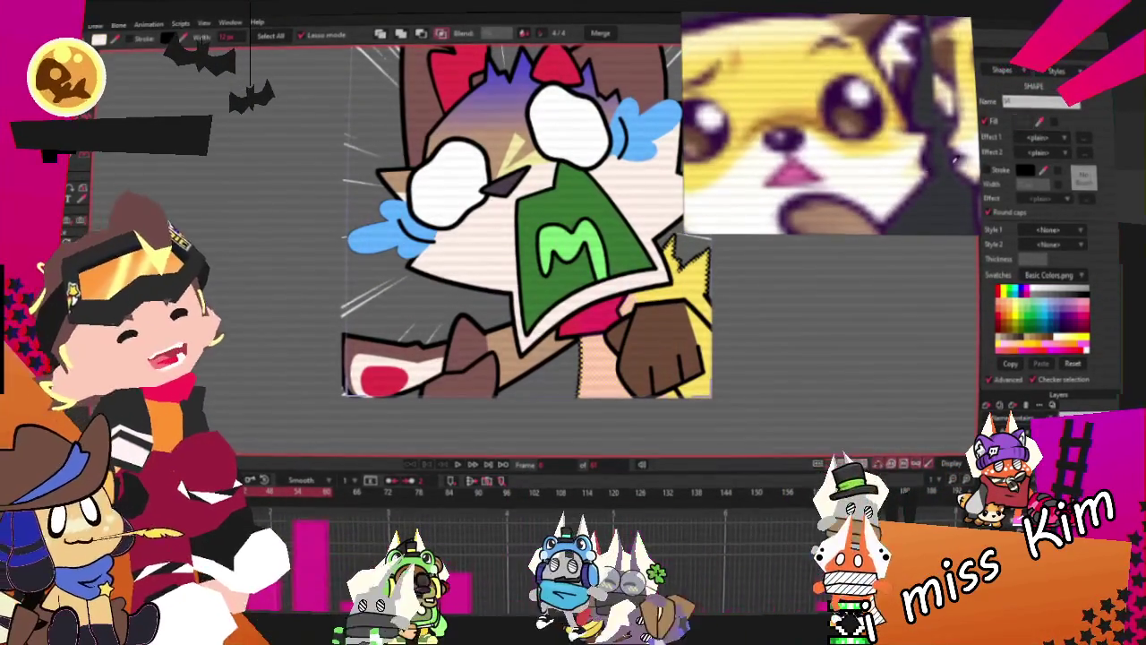
Clear the current selection and test-select a shape on the cat's body
left_click(789, 339)
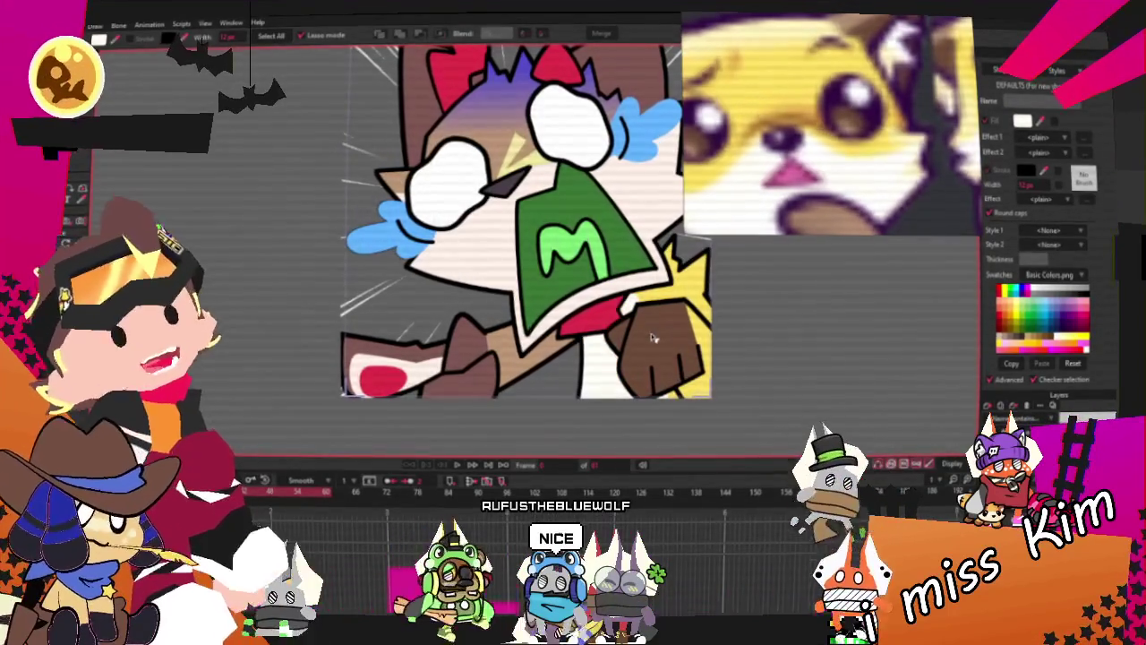
scroll(651, 338, "down", 2)
scroll(631, 290, "up", 3)
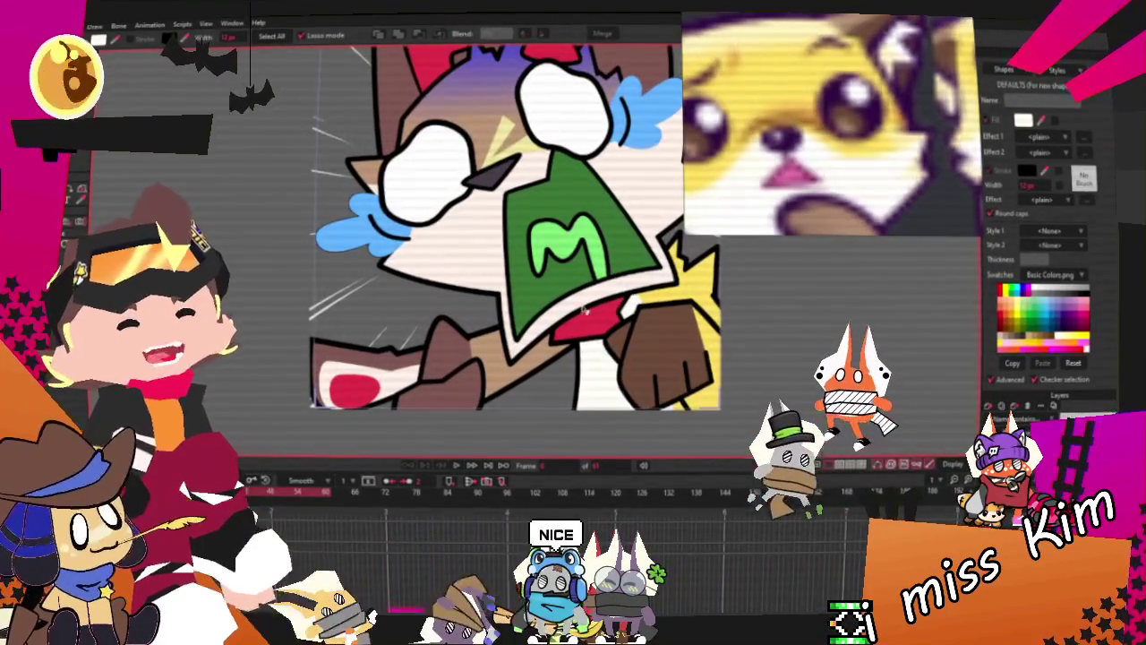
left_click(528, 379)
key("Escape")
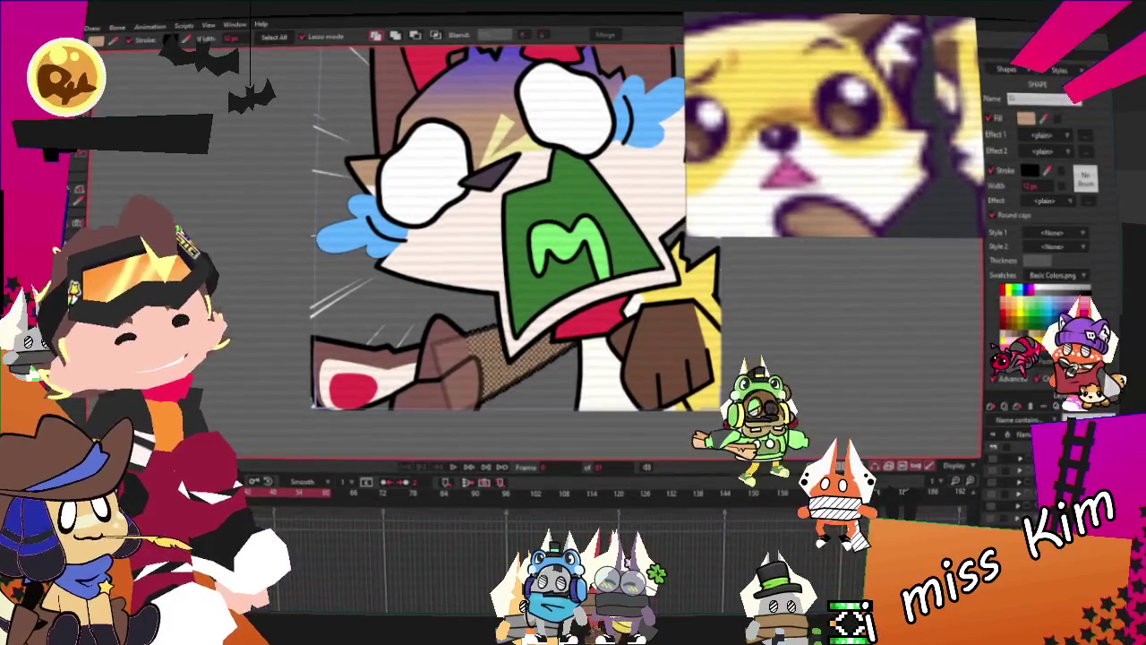
Pick the diagonal chest strap and lower-left brown paw shapes, then deselect them
left_click(498, 360)
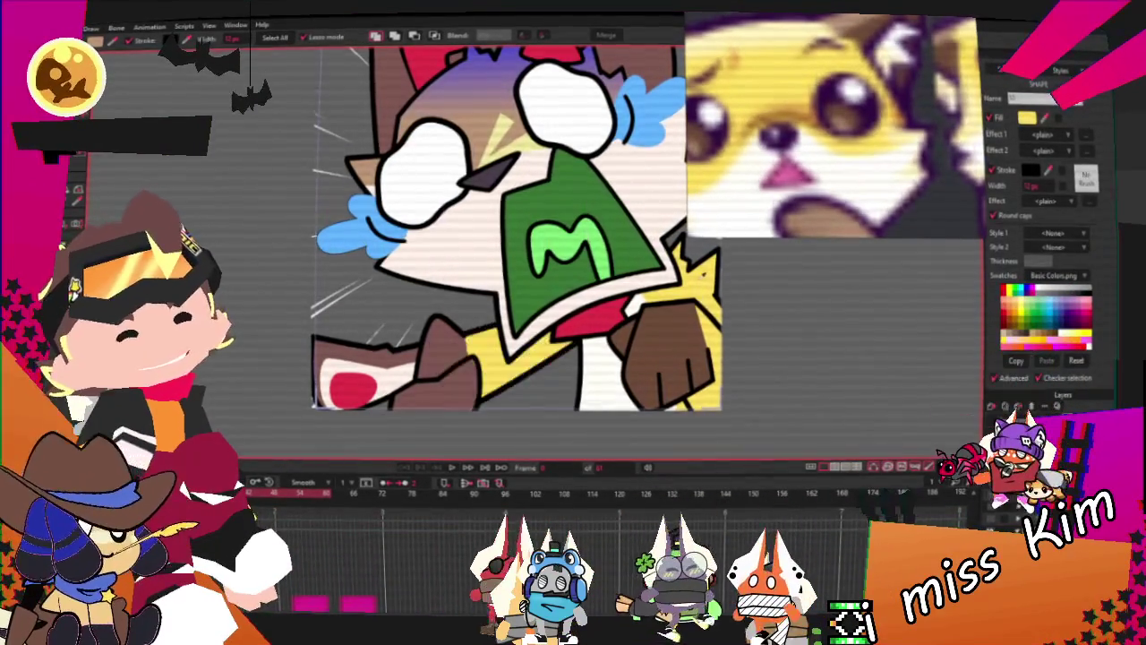
left_click(412, 365)
left_click(358, 380, "shift")
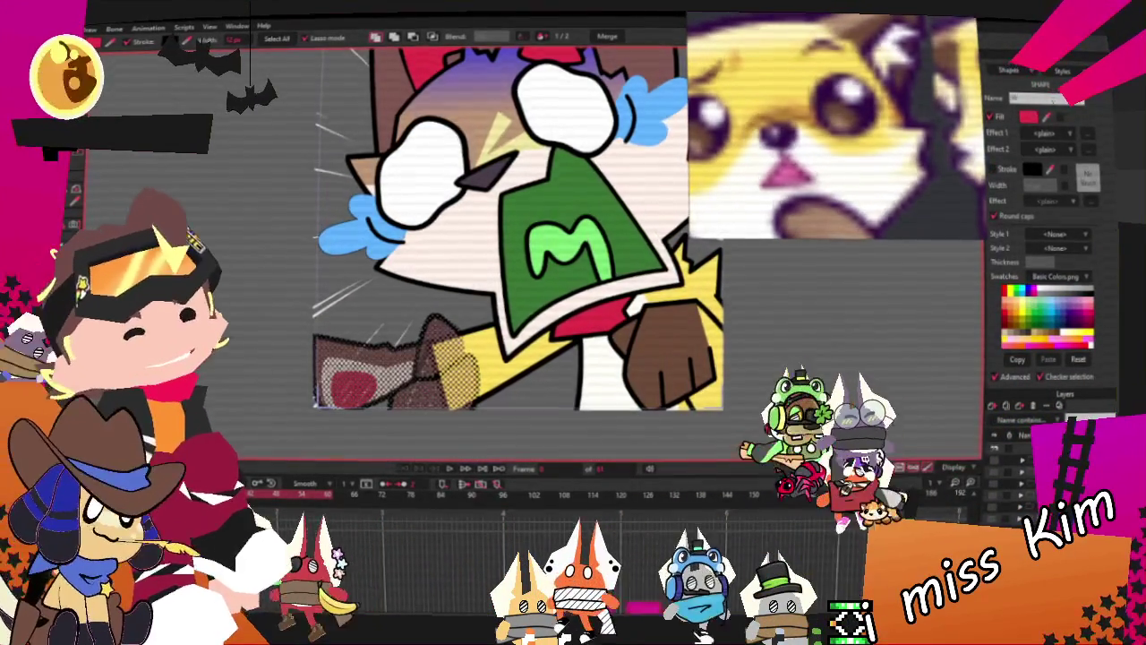
left_click(797, 354)
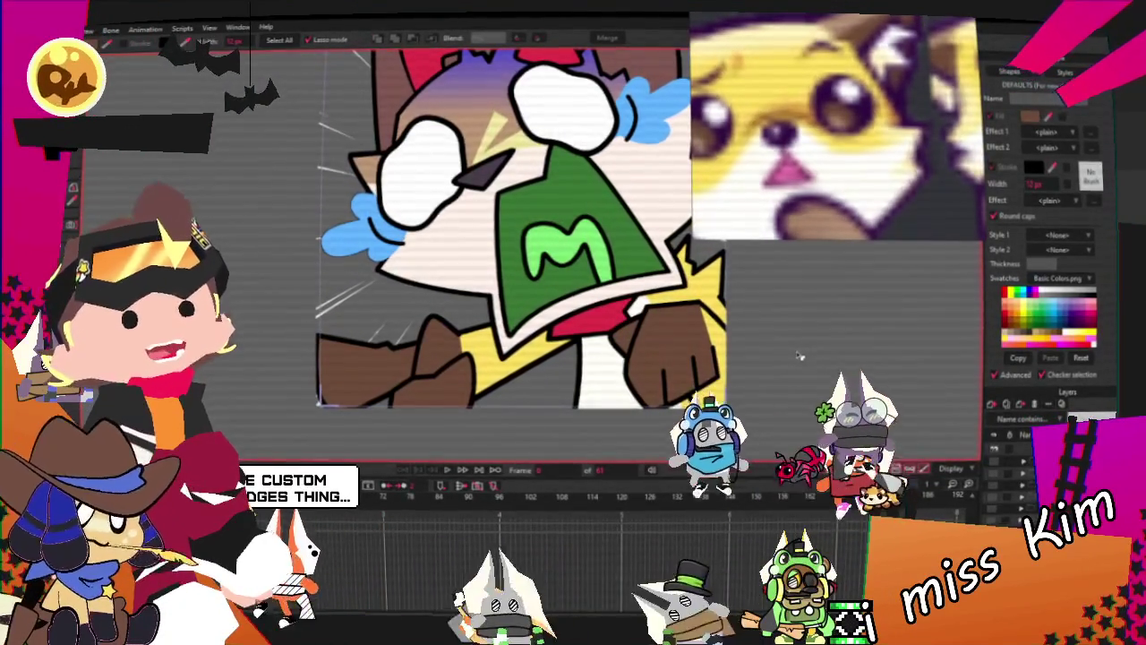
scroll(612, 378, "up", 2)
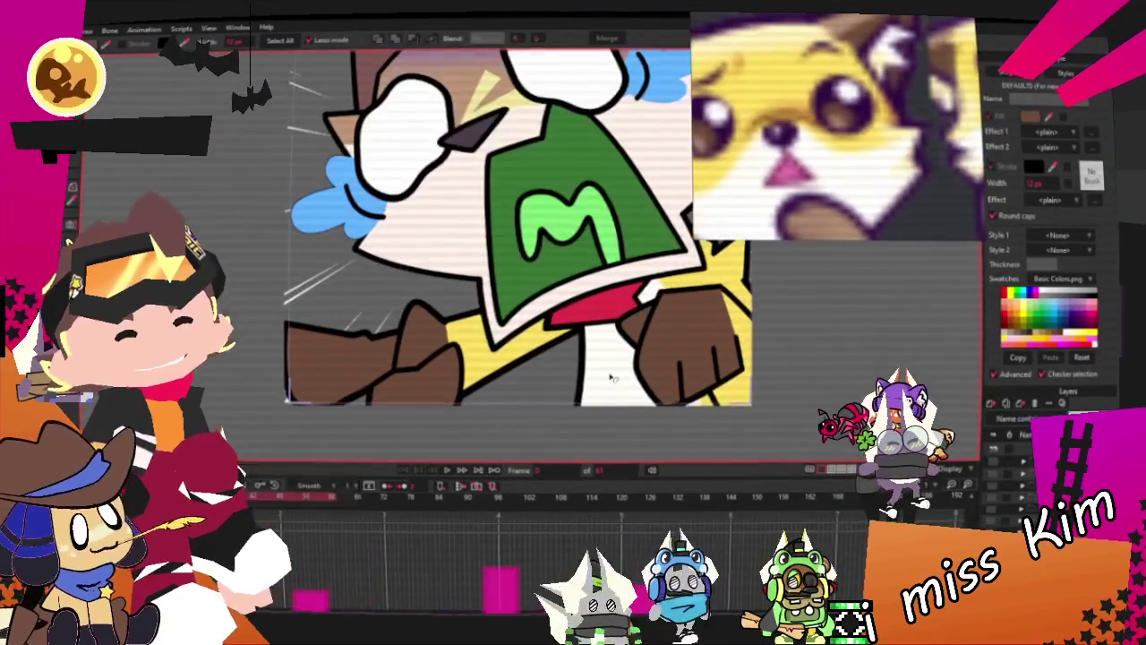
scroll(537, 379, "up", 1)
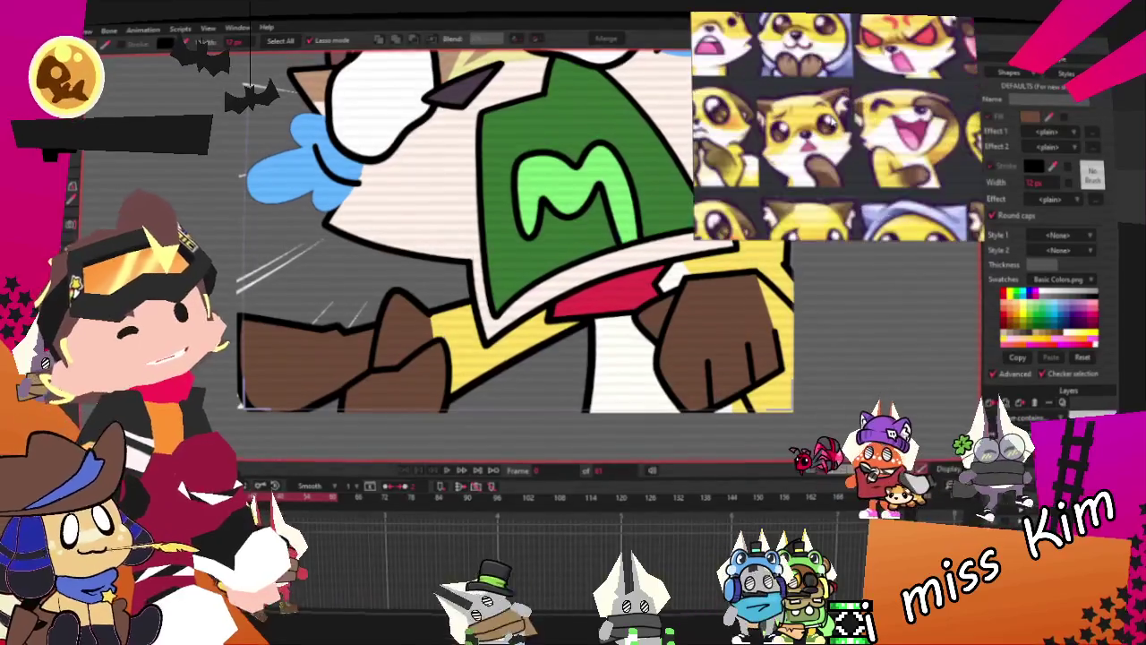
scroll(461, 303, "down", 3)
scroll(461, 302, "up", 2)
scroll(501, 295, "up", 1)
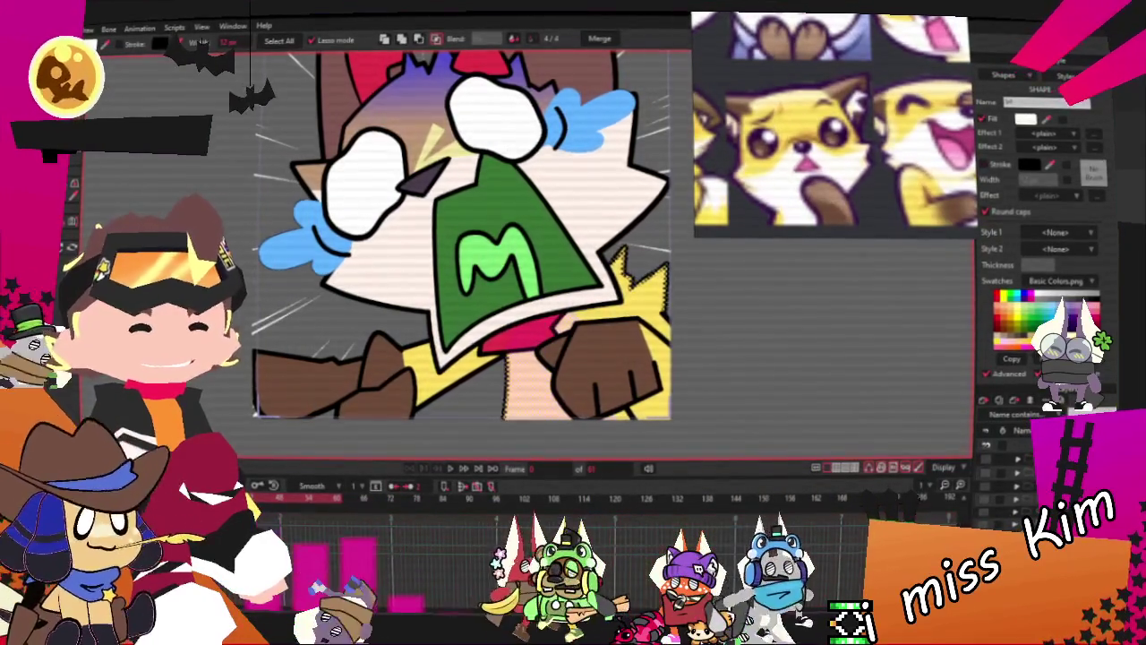
scroll(609, 405, "up", 2)
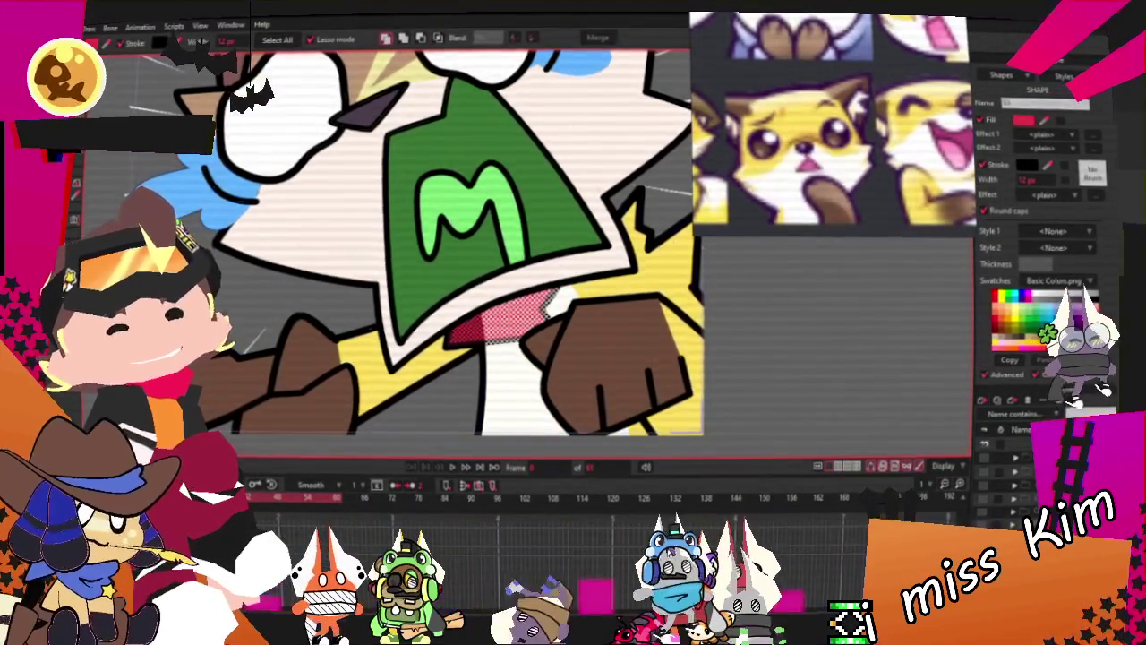
key("g")
scroll(491, 302, "up", 1)
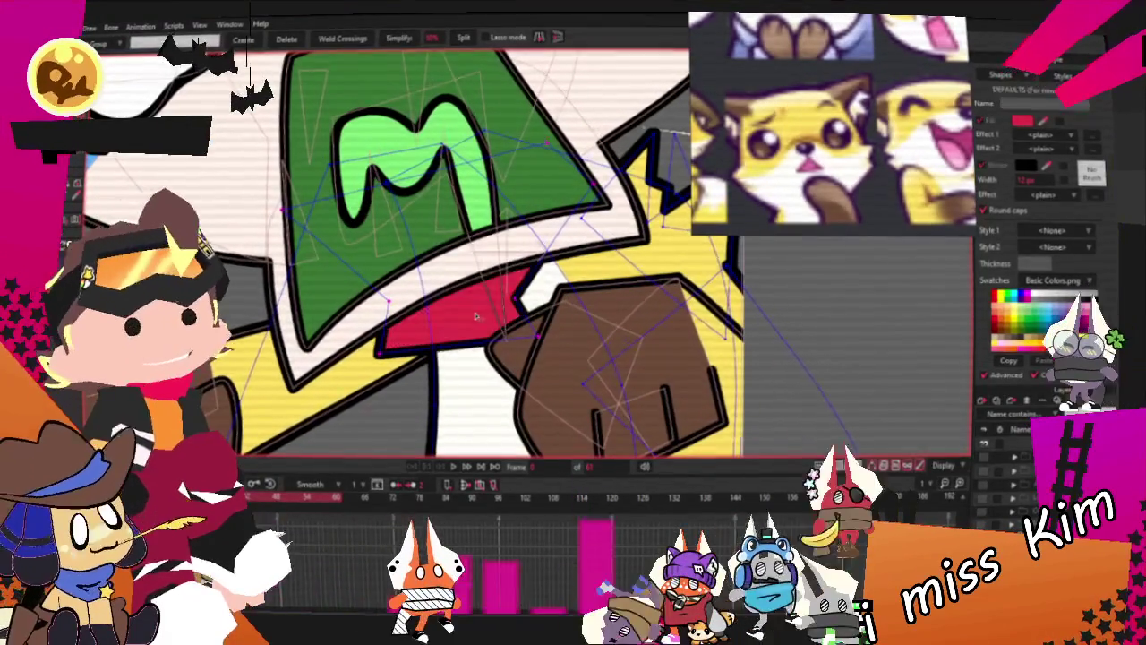
scroll(490, 302, "down", 2)
scroll(537, 313, "up", 1)
scroll(564, 322, "down", 1)
scroll(592, 330, "up", 1)
scroll(592, 329, "down", 1)
scroll(386, 221, "down", 1)
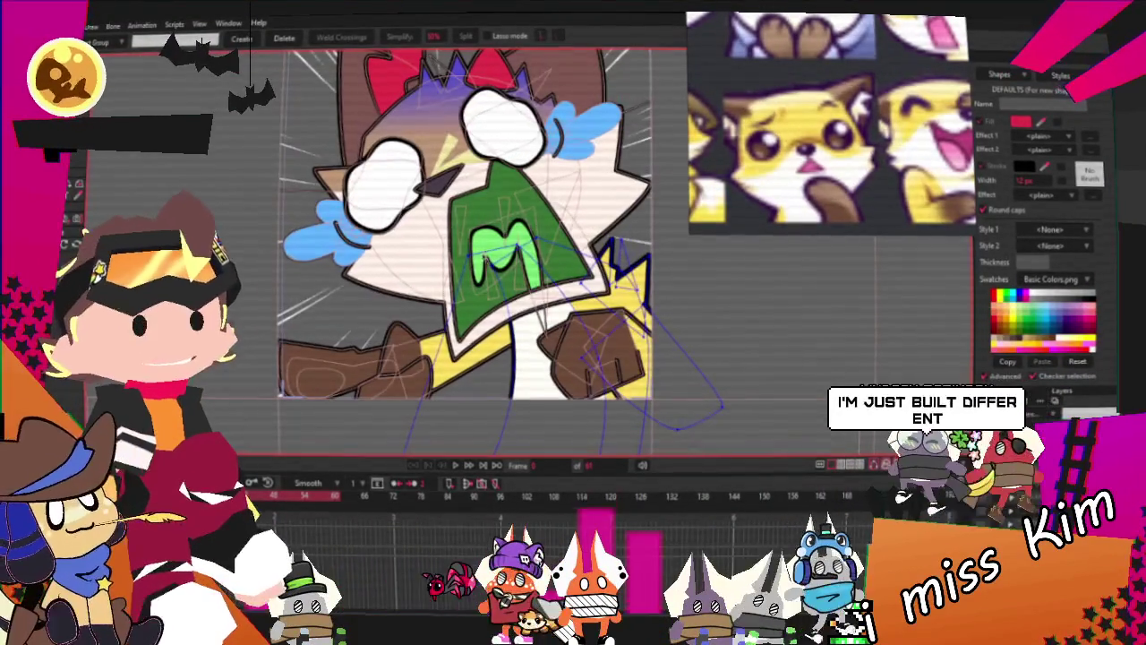
scroll(385, 220, "up", 1)
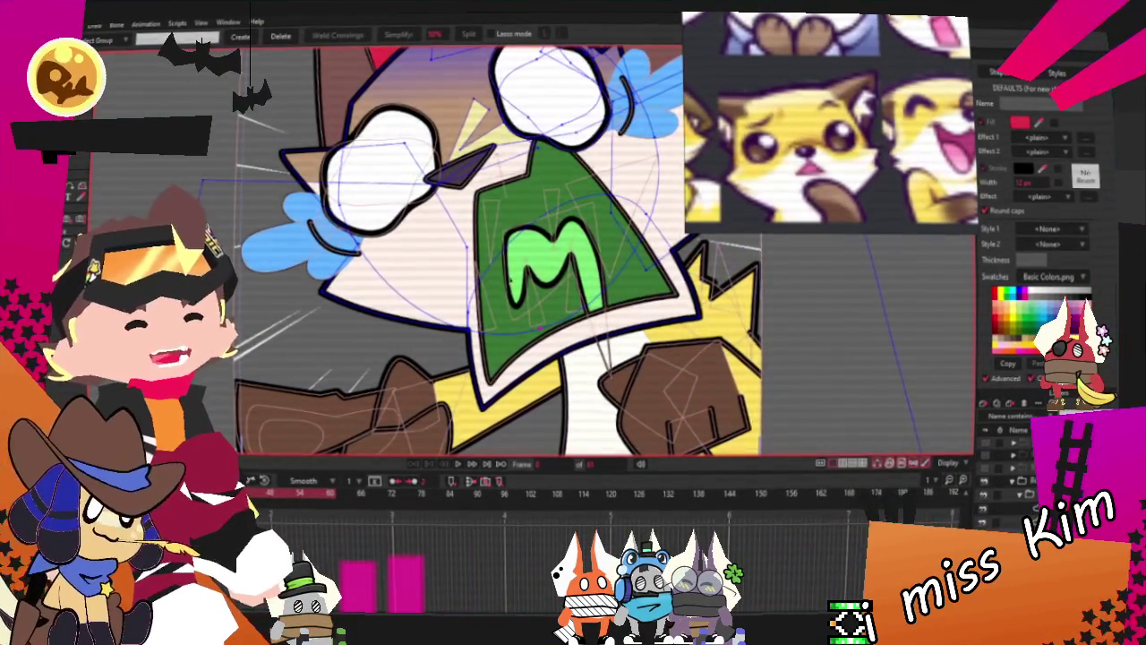
scroll(546, 307, "down", 2)
scroll(545, 306, "up", 3)
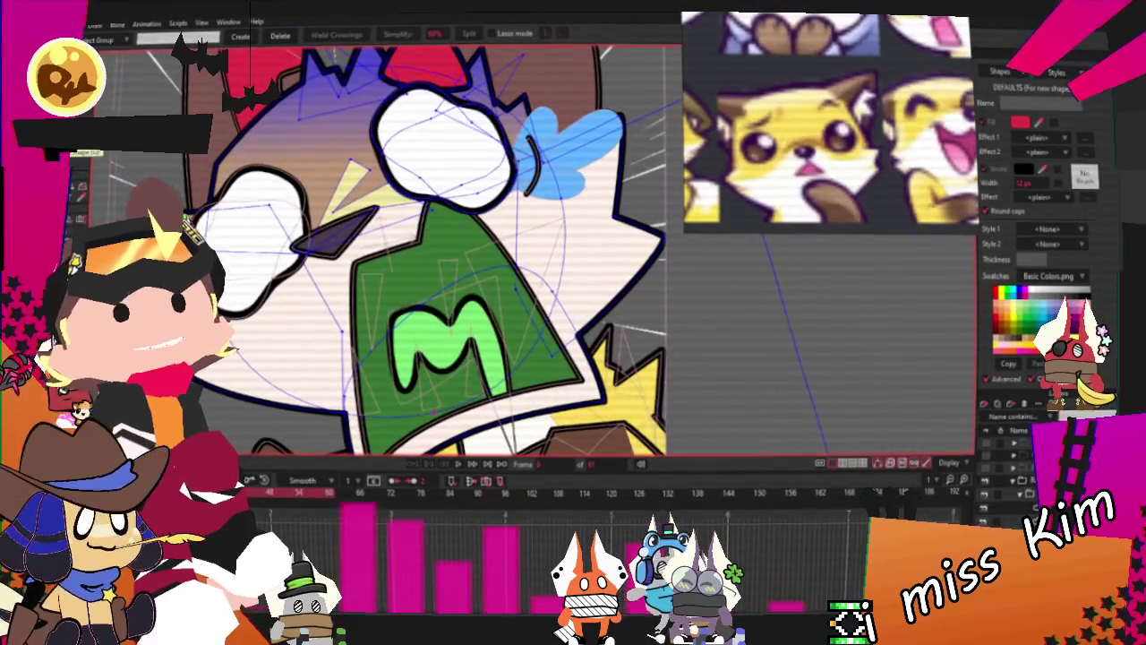
key("q")
left_click(399, 311)
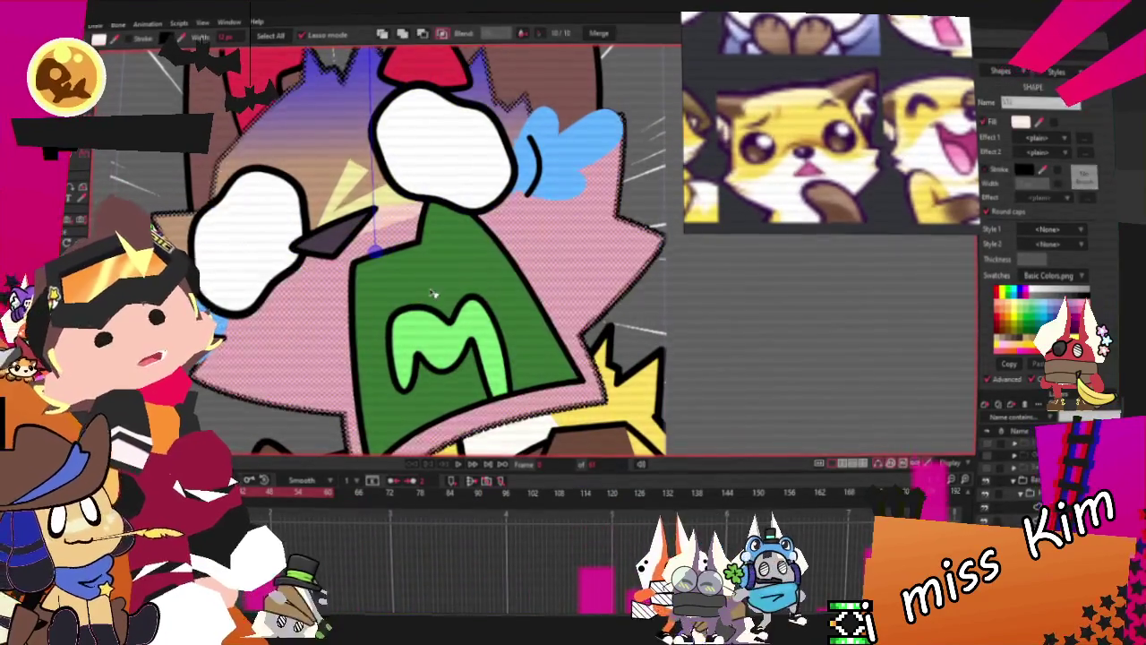
scroll(399, 311, "down", 2)
scroll(400, 311, "up", 2)
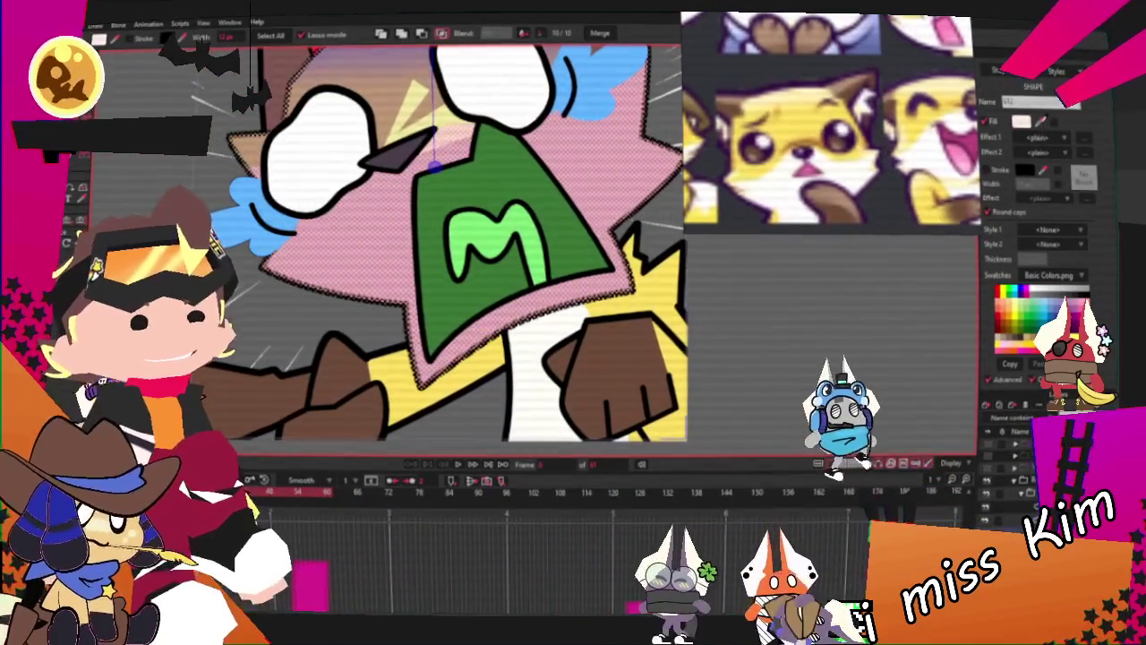
scroll(543, 402, "down", 2)
scroll(543, 402, "down", 1)
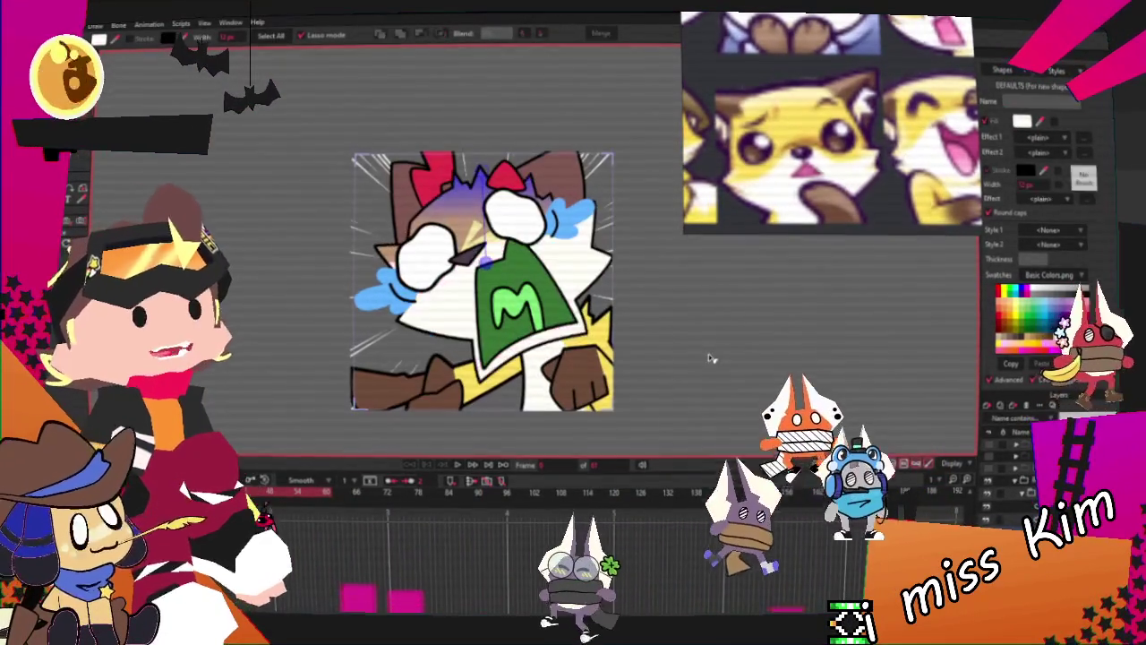
scroll(669, 219, "up", 1)
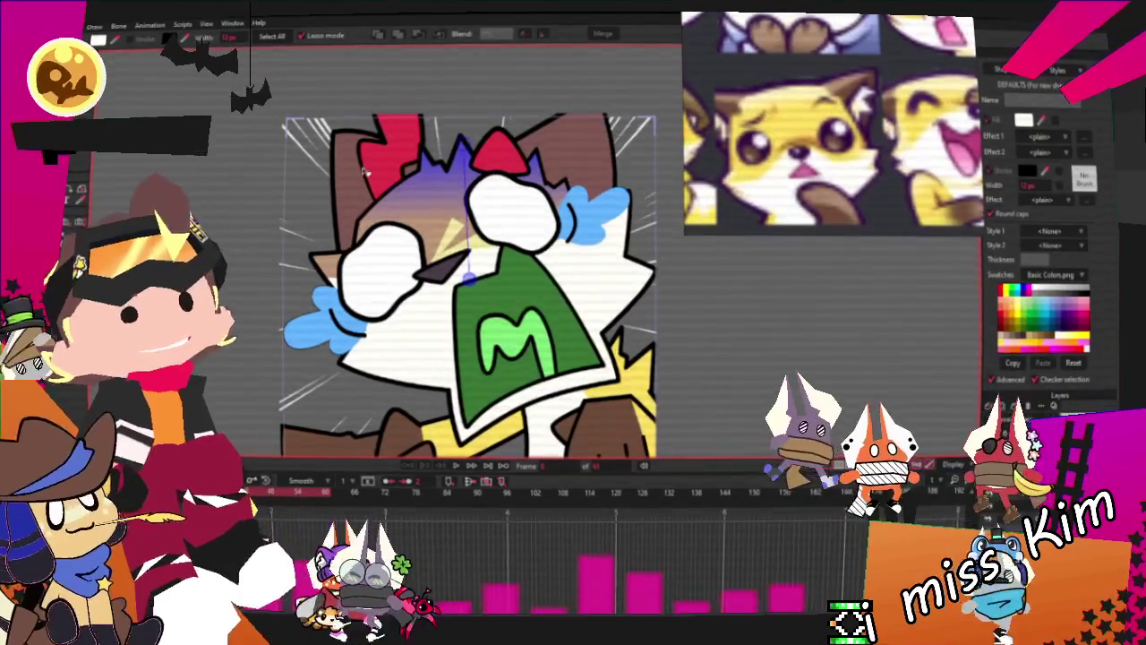
Drag face outline points: extend the bottom edge, shorten the cheek stroke, pull the right edge inward
key("t")
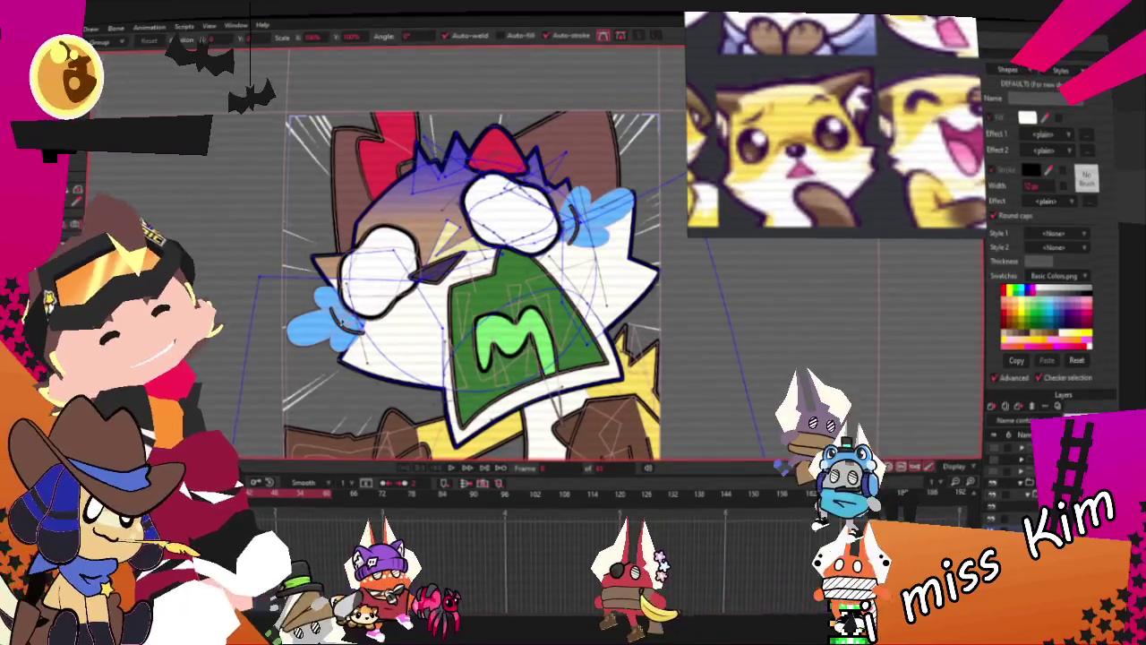
scroll(259, 237, "up", 3)
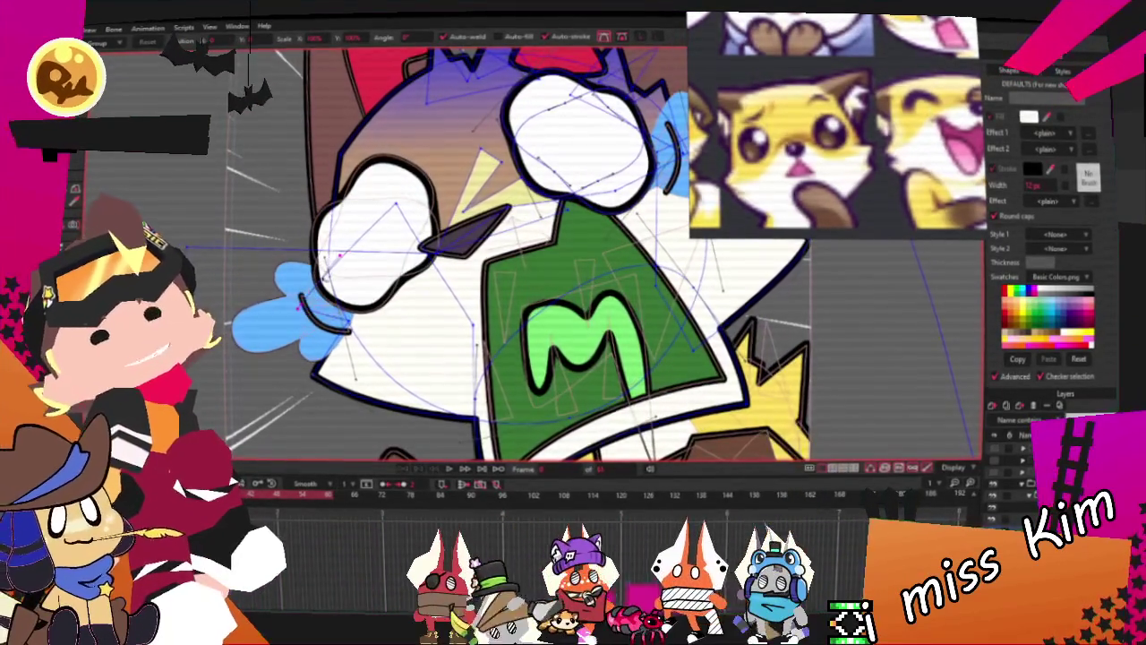
scroll(519, 260, "down", 3)
scroll(519, 259, "up", 3)
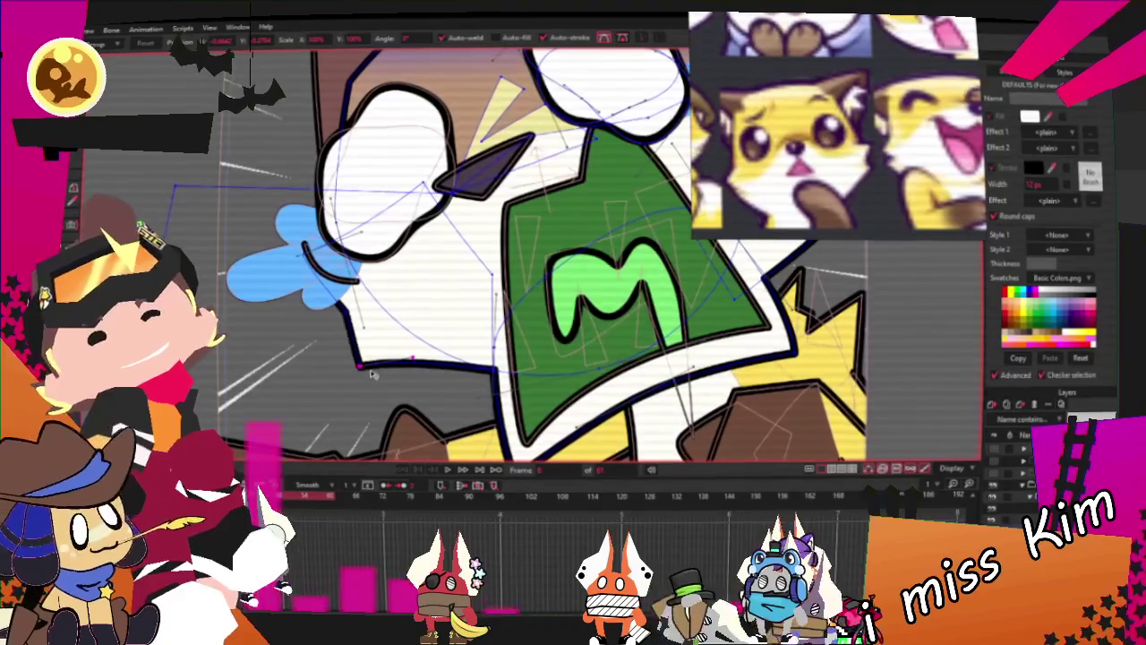
left_click_drag(331, 344, 405, 359)
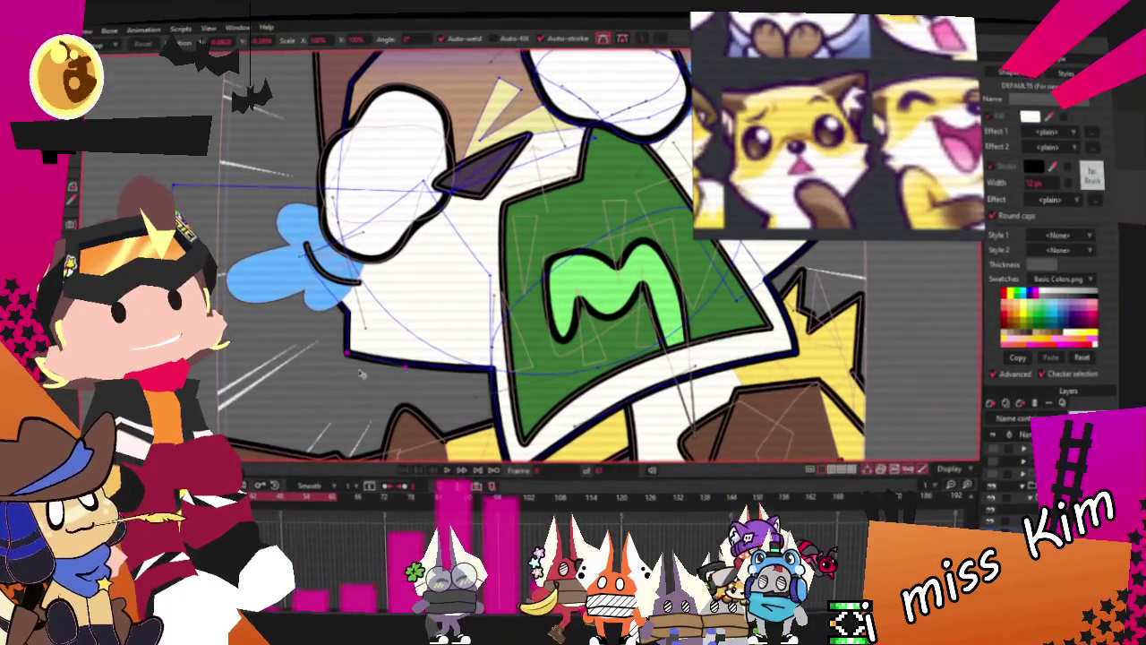
scroll(366, 368, "down", 3)
scroll(576, 237, "up", 3)
mouse_move(573, 101)
left_mouse_down()
mouse_move(534, 125)
mouse_move(554, 151)
left_mouse_up()
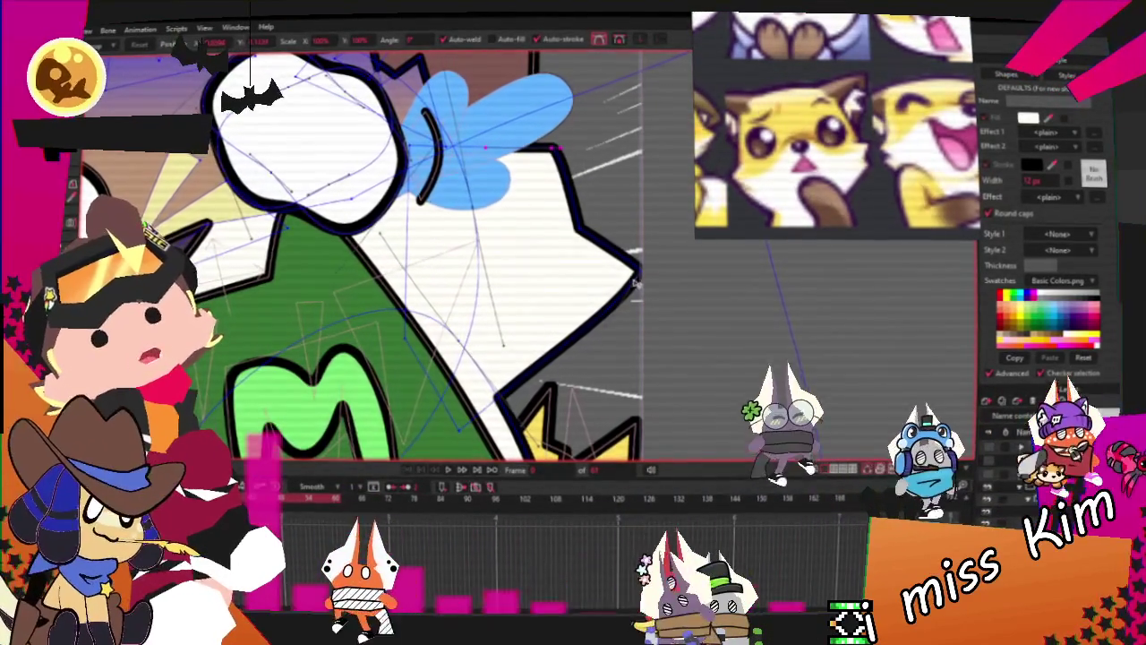
mouse_move(637, 266)
left_mouse_down()
mouse_move(534, 264)
mouse_move(538, 231)
left_mouse_up()
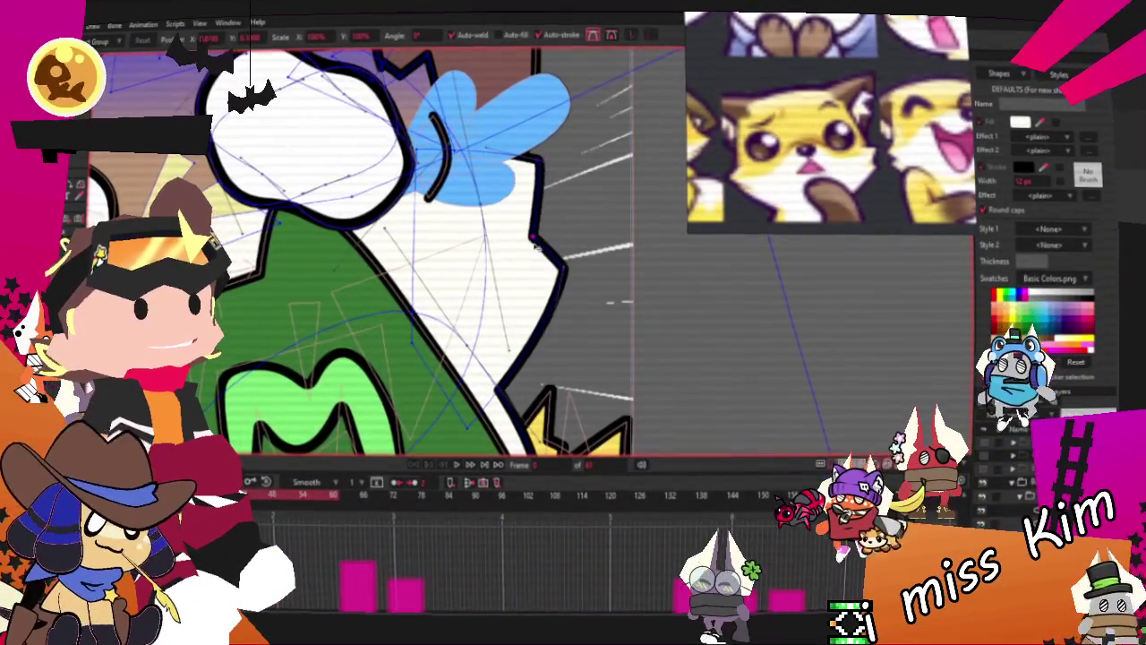
scroll(535, 241, "down", 3)
scroll(573, 228, "up", 2)
key("g")
scroll(316, 221, "up", 2)
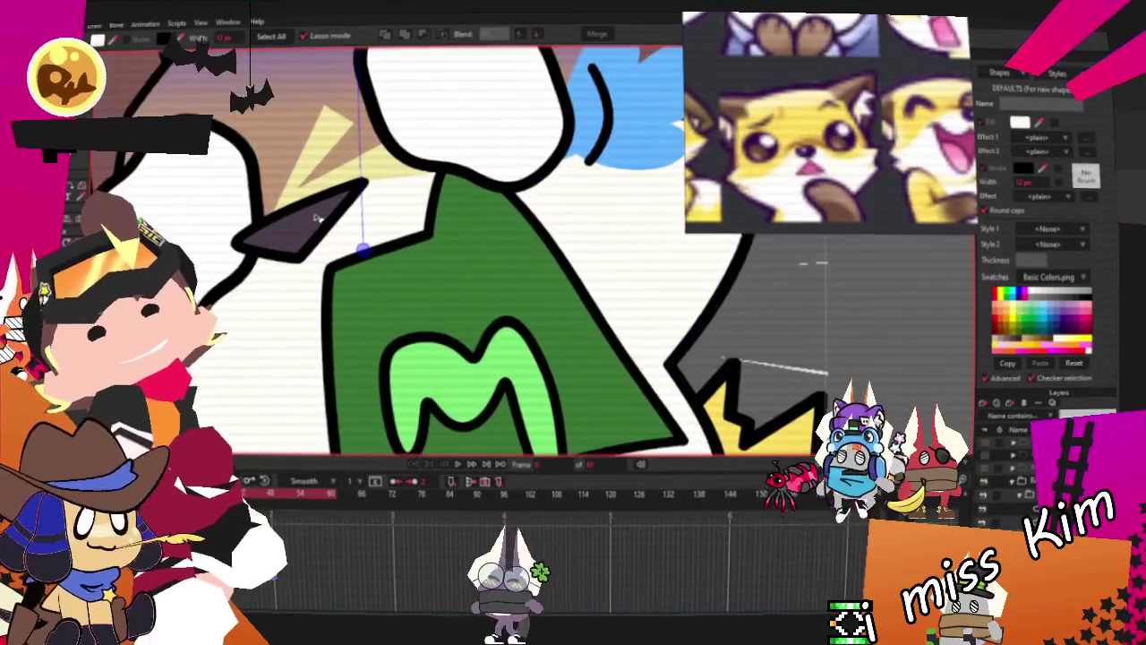
left_click(316, 221)
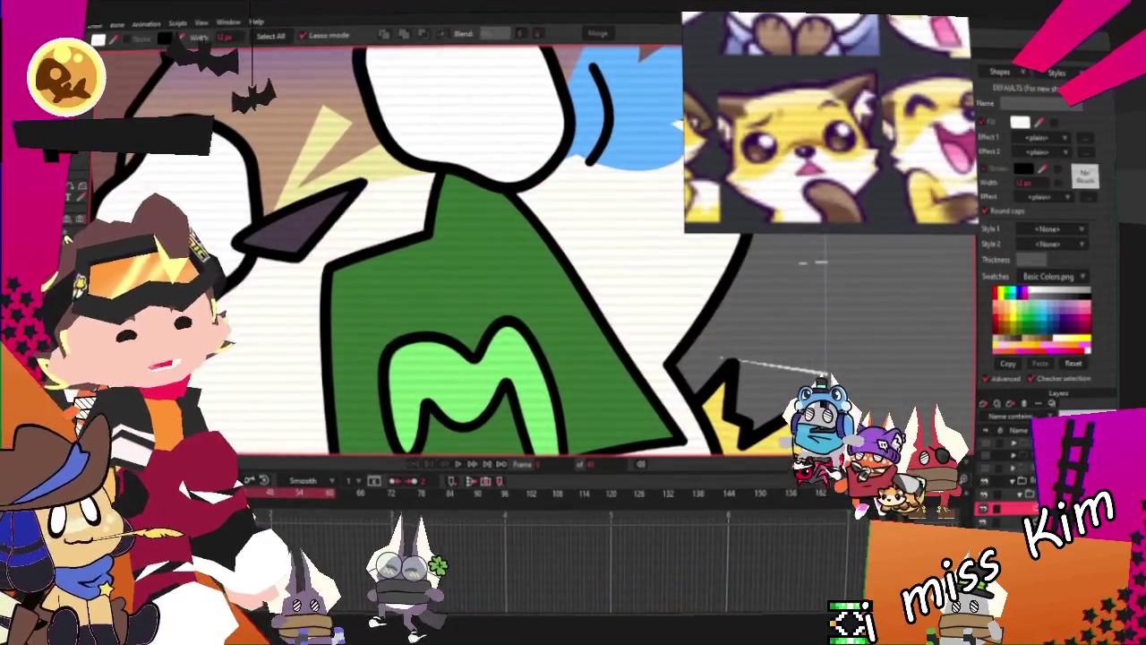
left_click(694, 300)
scroll(694, 300, "down", 2)
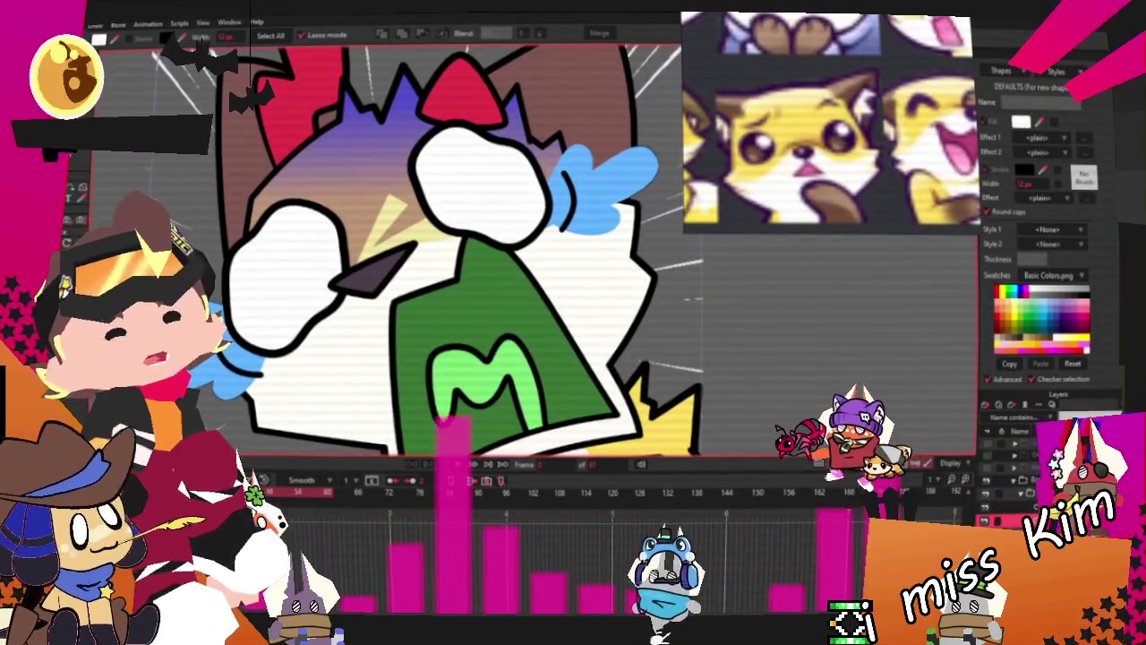
left_click(414, 288)
key("t")
scroll(420, 251, "up", 4)
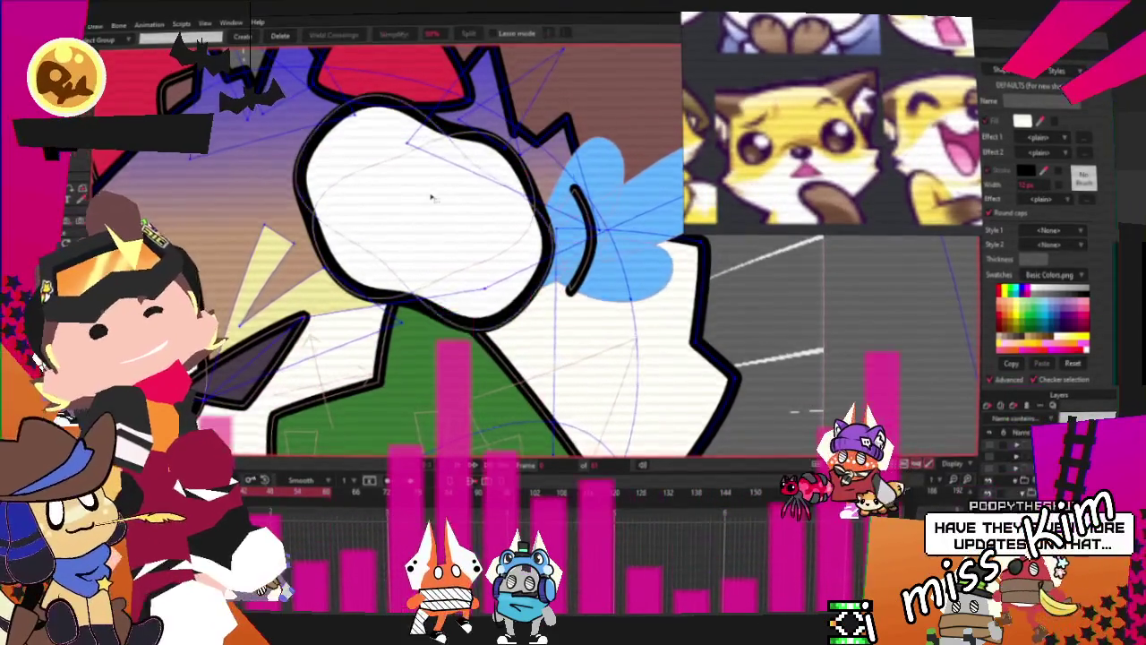
scroll(432, 196, "down", 2)
scroll(432, 196, "down", 2)
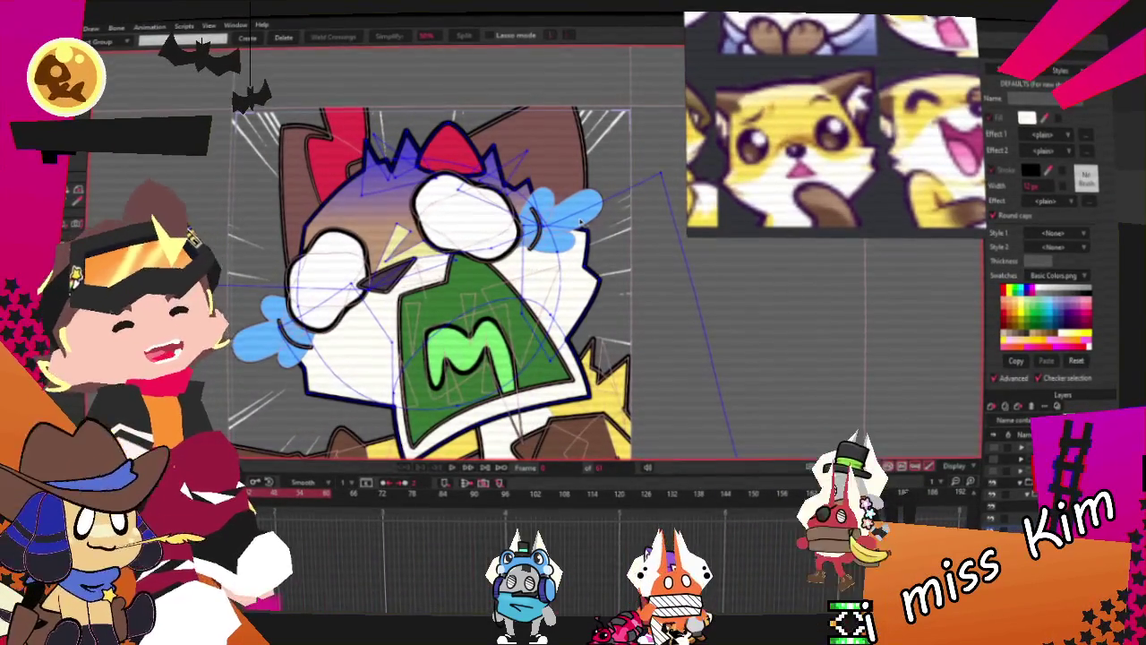
scroll(519, 322, "up", 2)
scroll(519, 323, "up", 2)
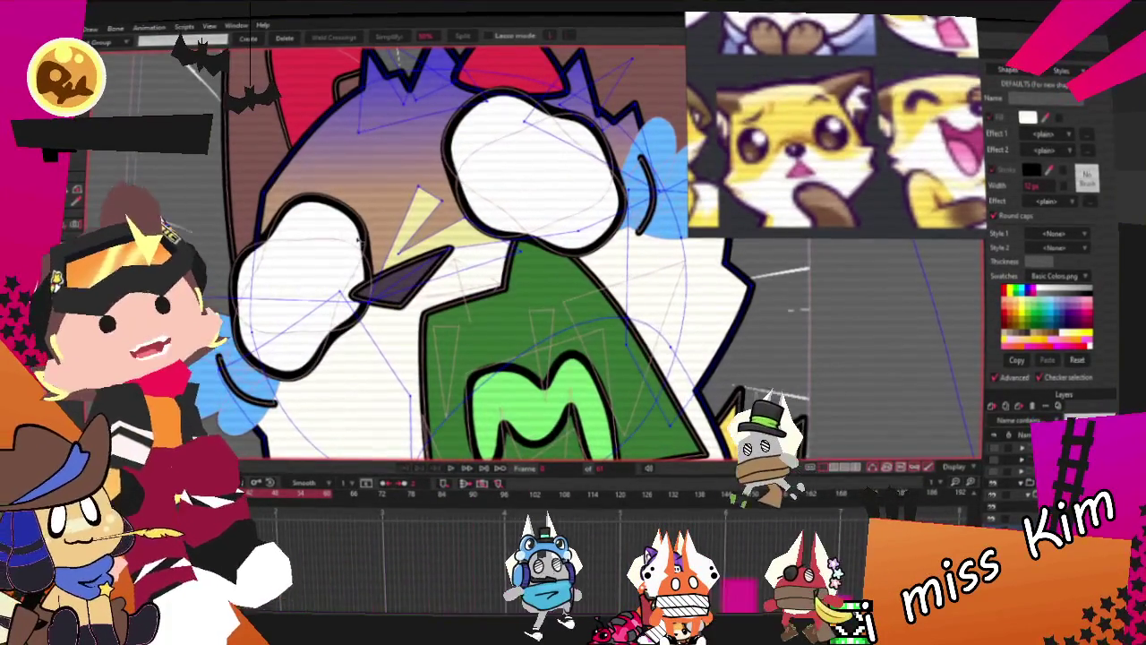
scroll(451, 234, "down", 2)
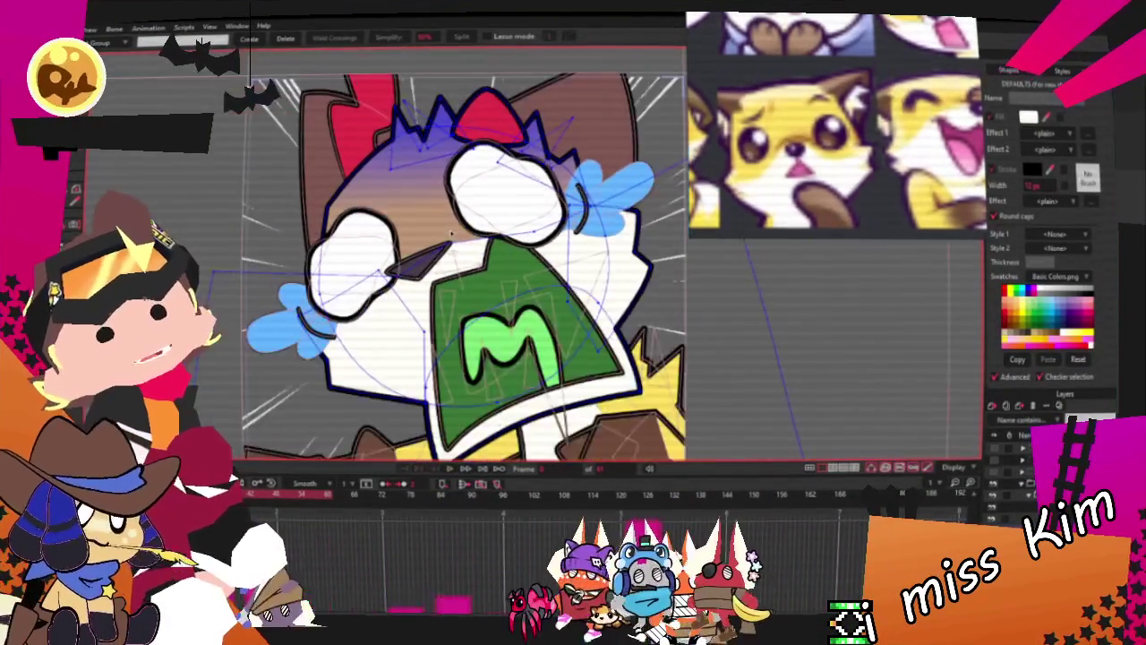
scroll(452, 234, "up", 2)
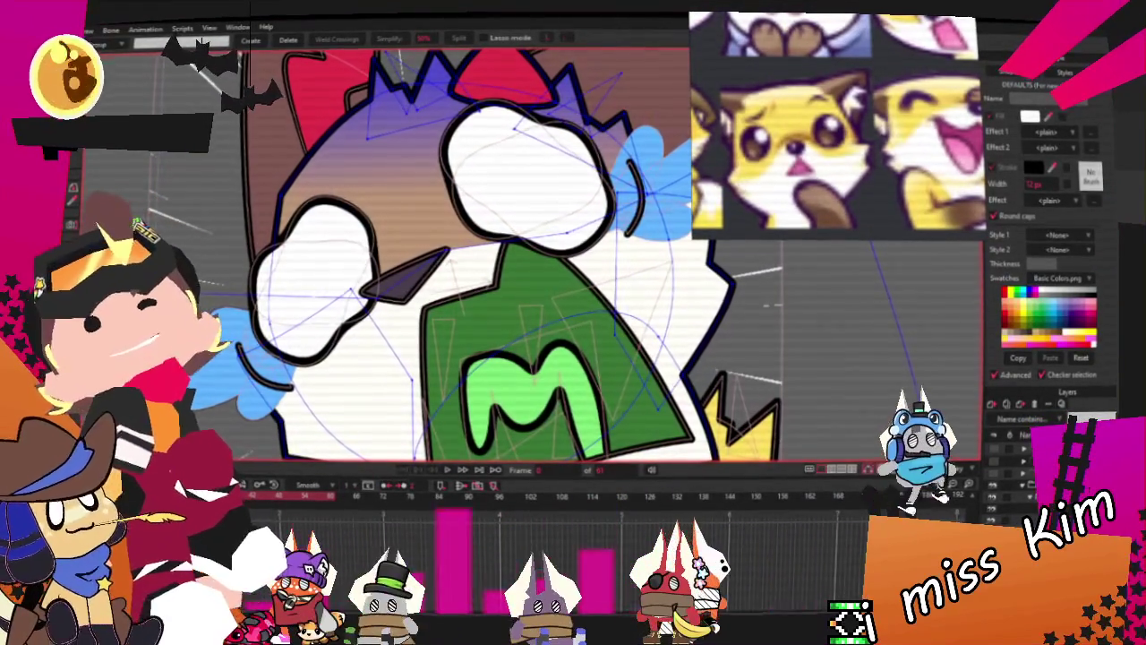
key("q")
left_click(394, 152)
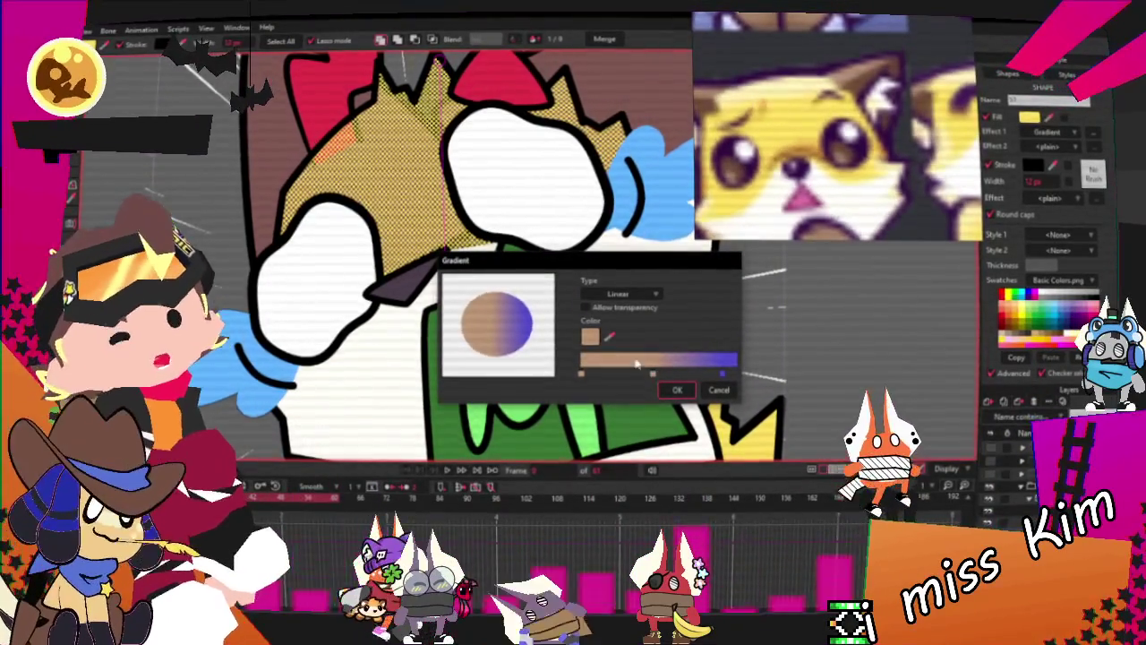
Add a yellow stop to the hair gradient, revert the trial orange/cyan picks, and confirm
left_click(651, 373)
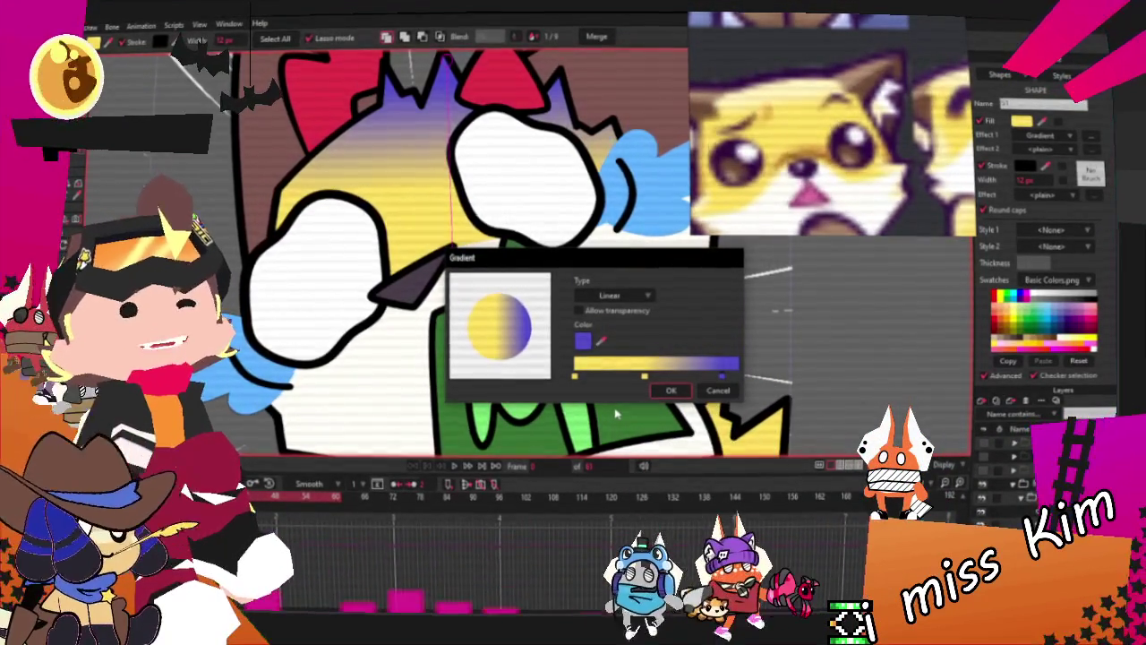
left_click(586, 340)
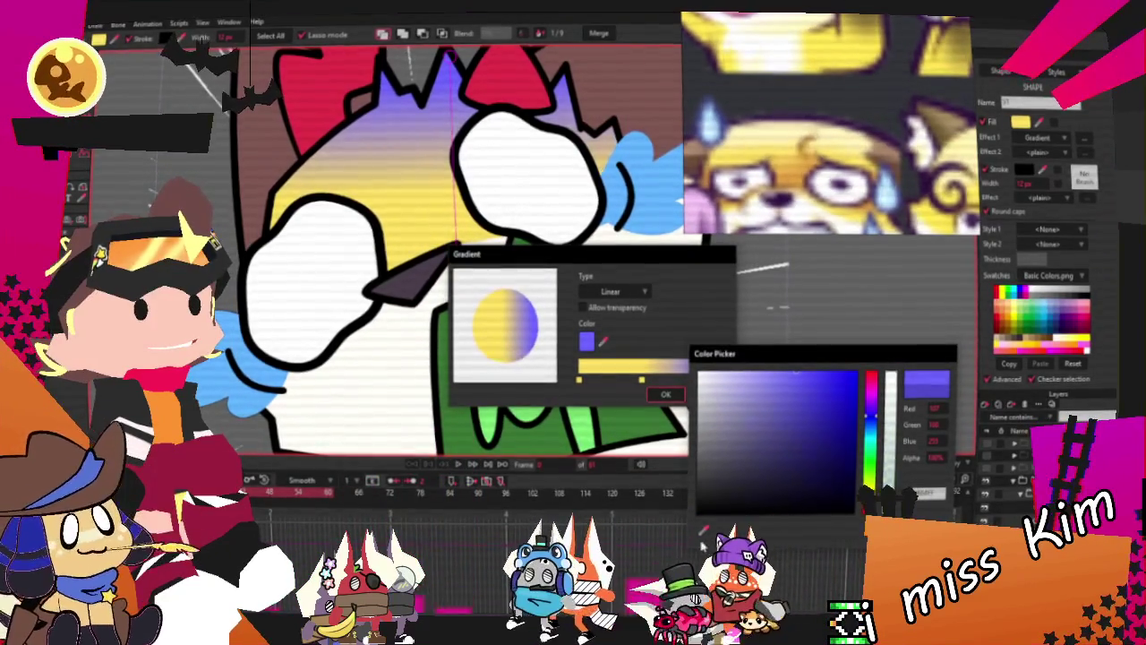
left_click(809, 390)
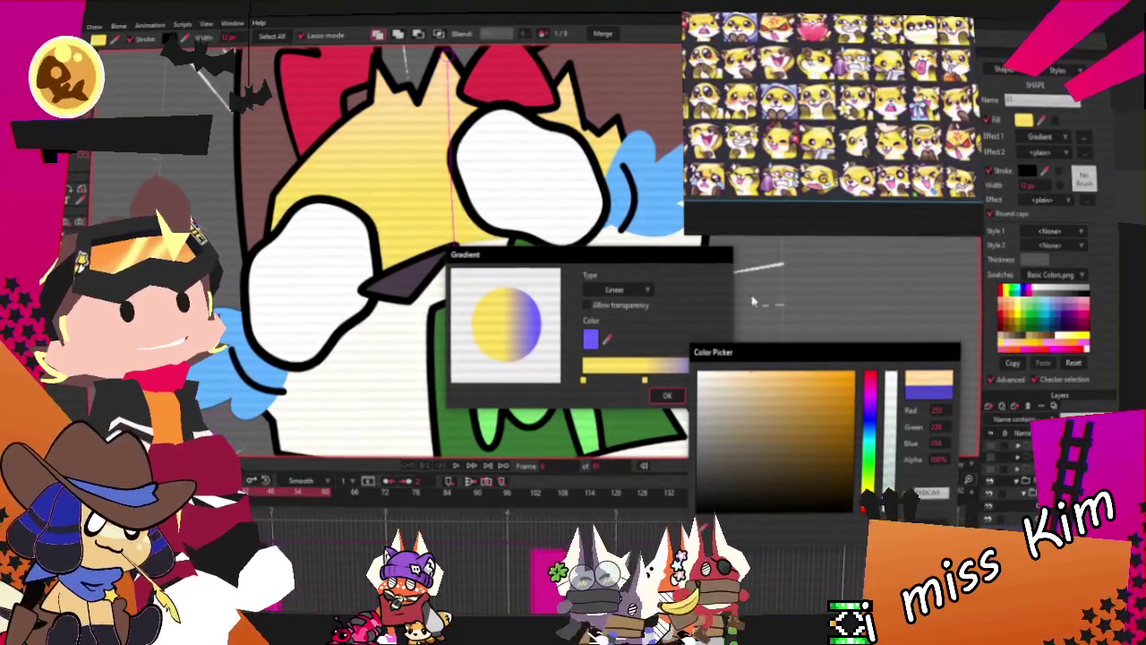
left_click(868, 443)
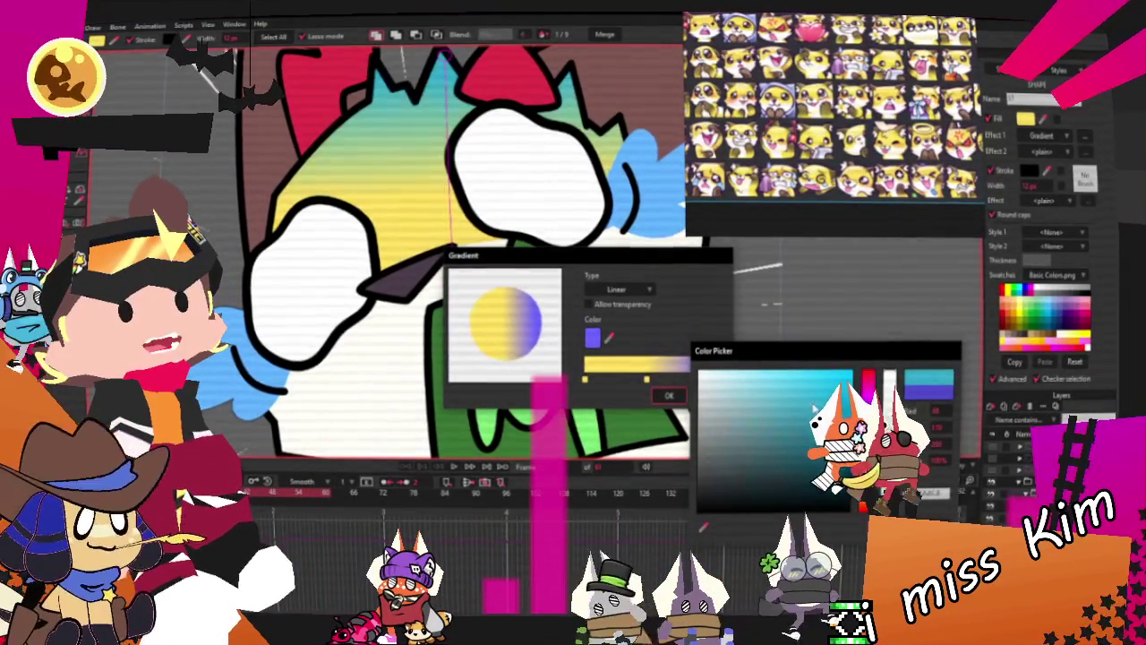
left_click(806, 412)
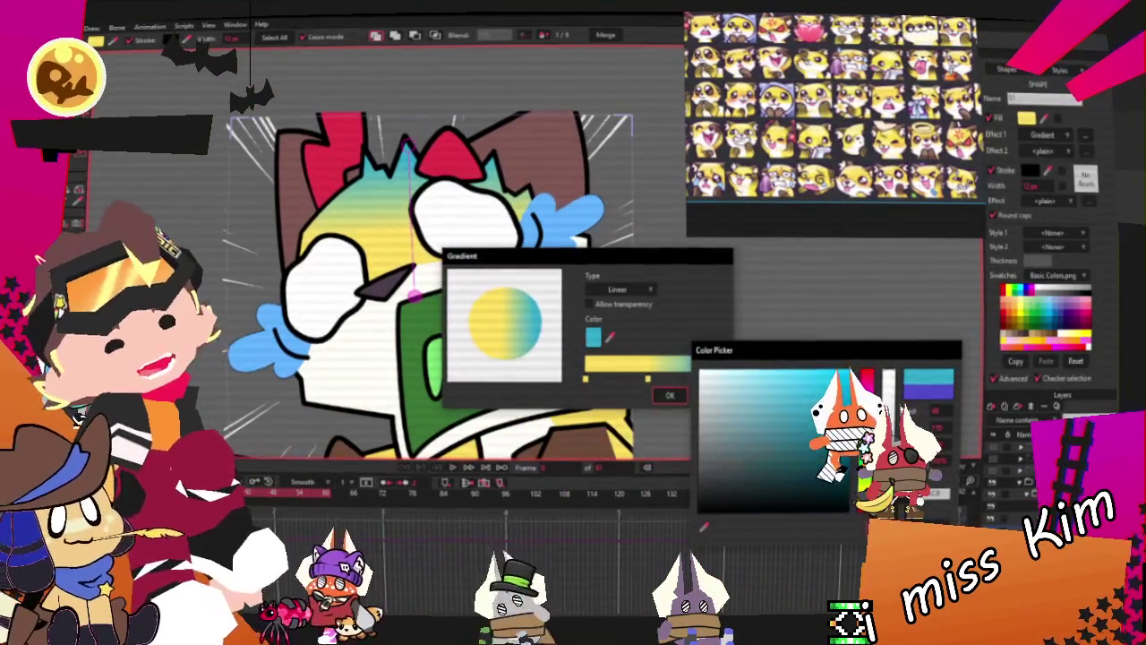
key("Escape")
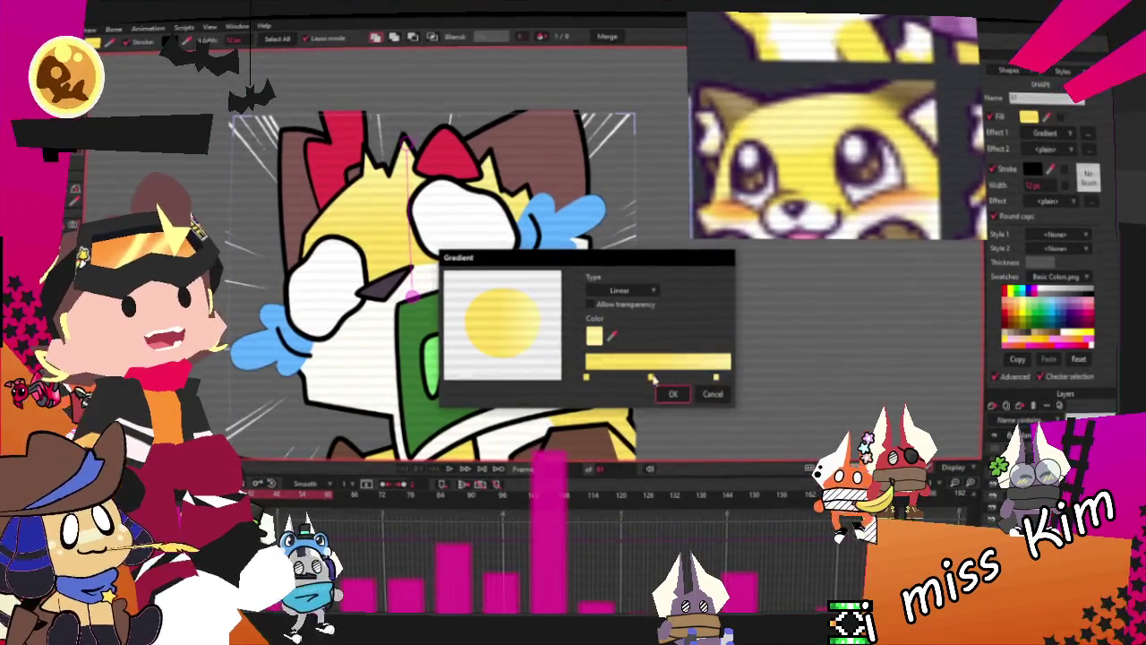
left_click(675, 395)
Deselect the hair and drag the gradient's start and end handles to shift it upward
left_click(748, 313)
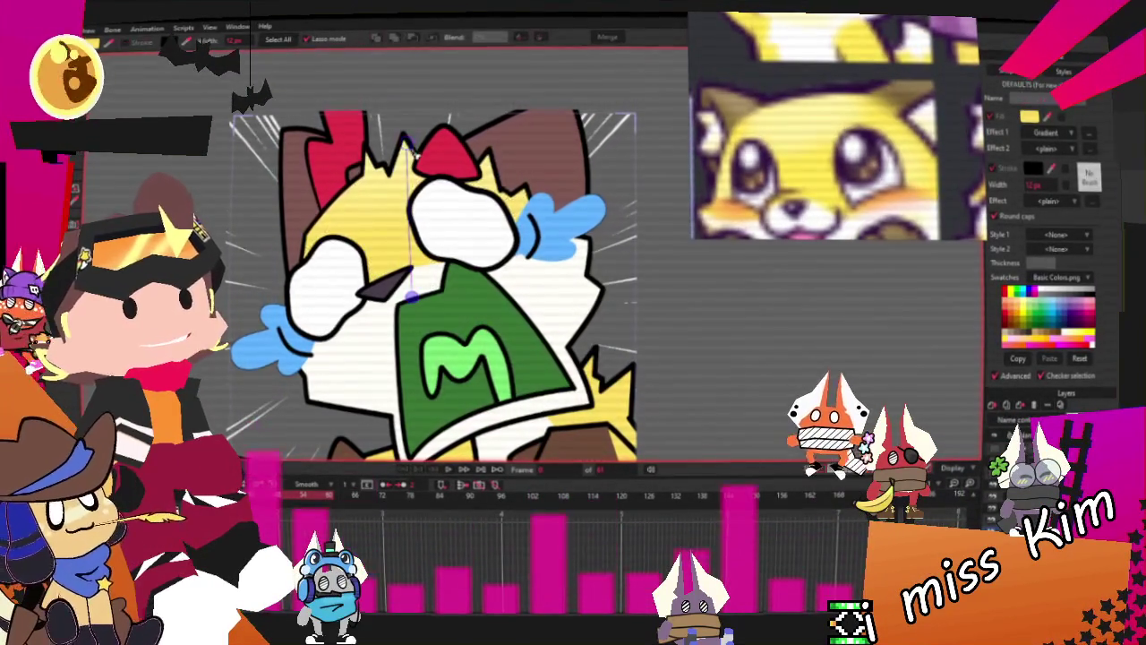
left_click_drag(404, 141, 381, 174)
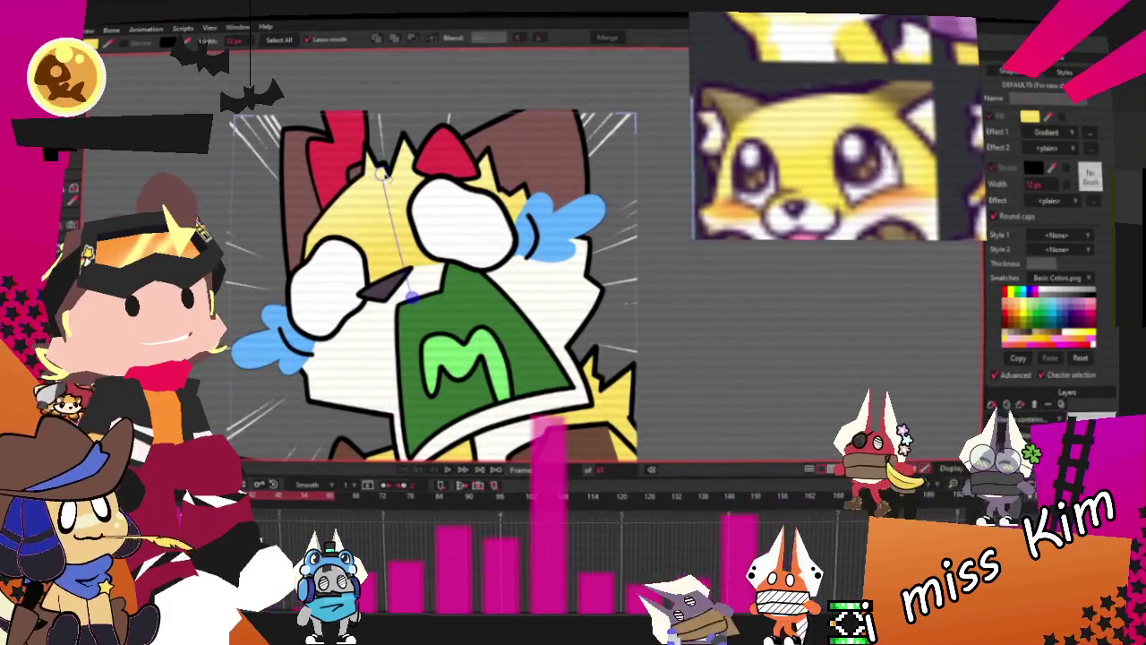
left_click_drag(410, 295, 413, 312)
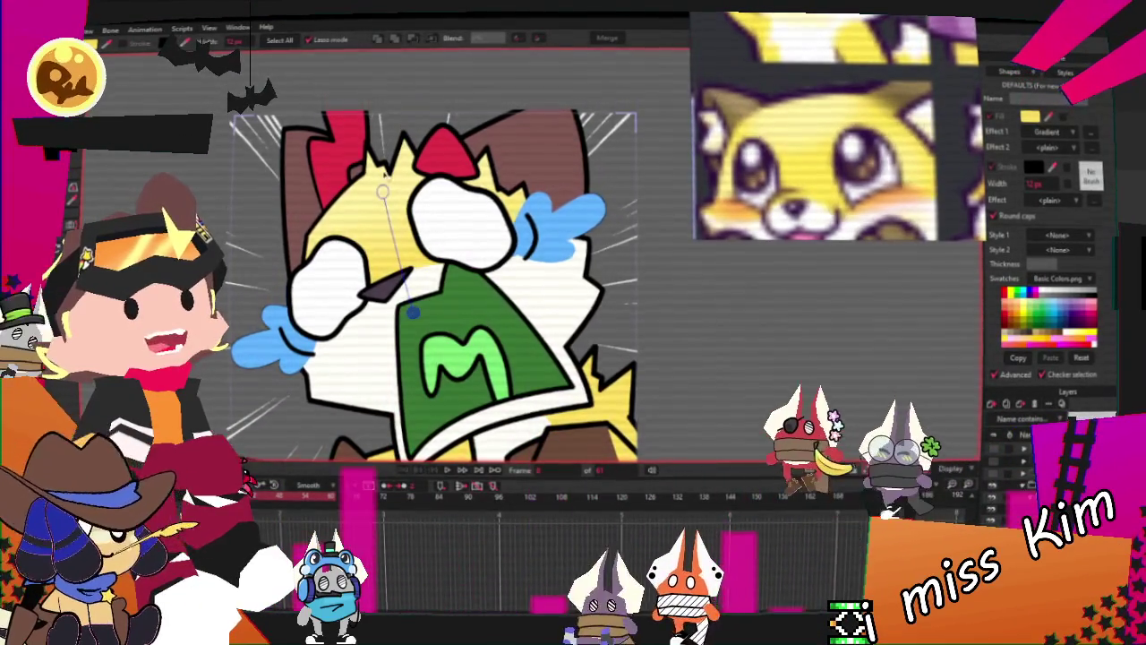
left_click_drag(383, 189, 382, 148)
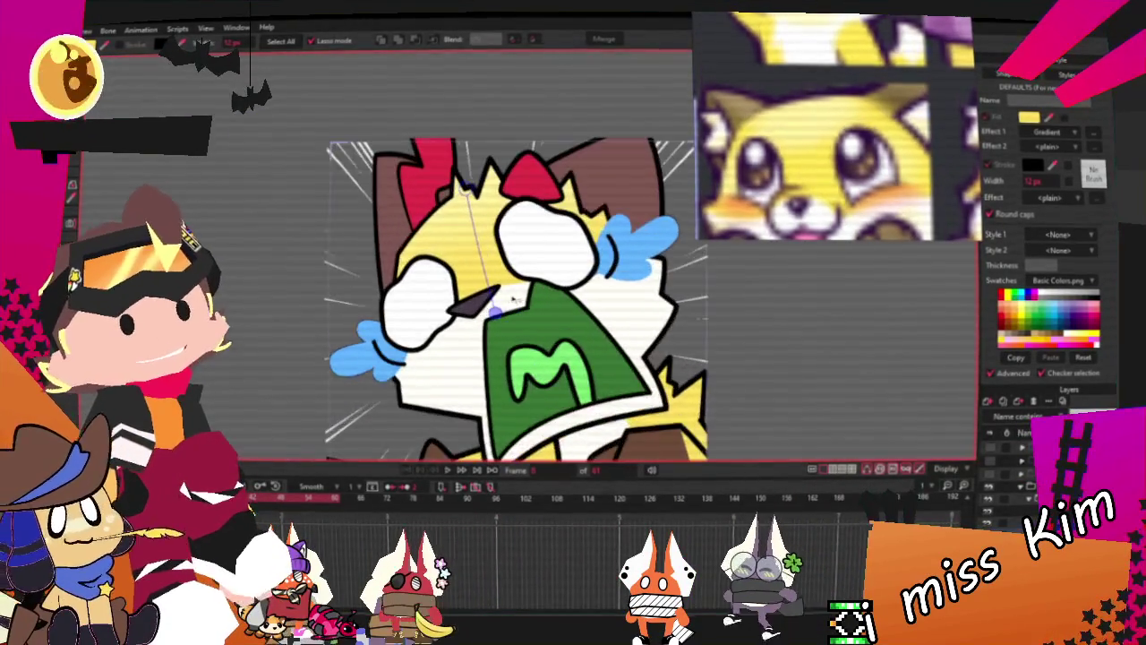
scroll(522, 300, "up", 2)
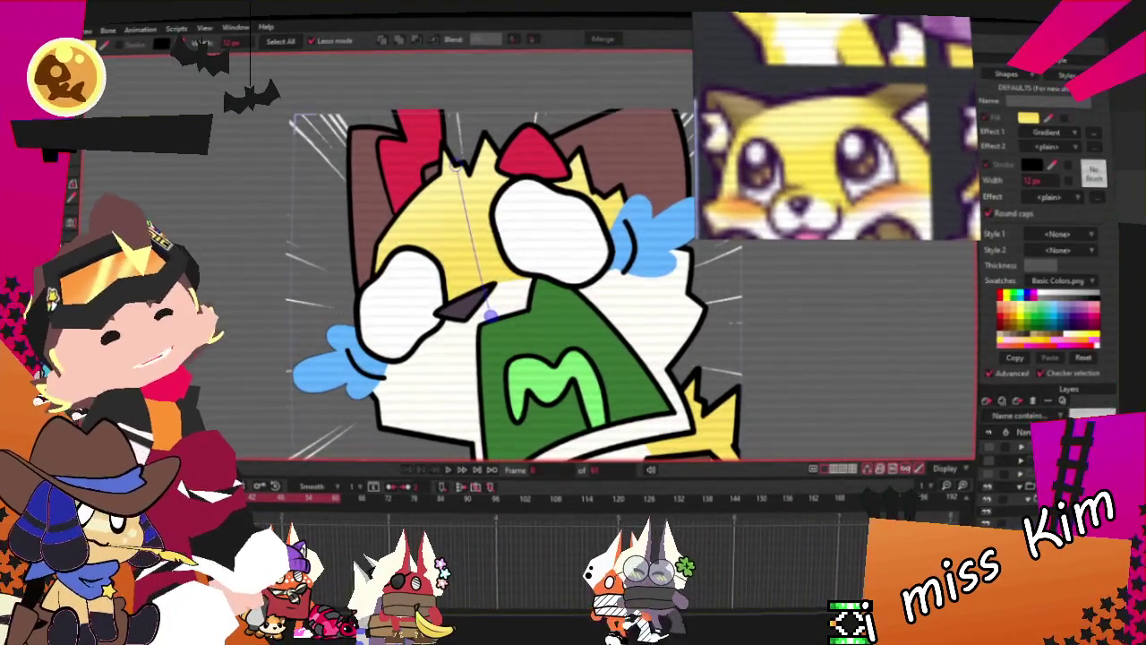
scroll(660, 324, "up", 1)
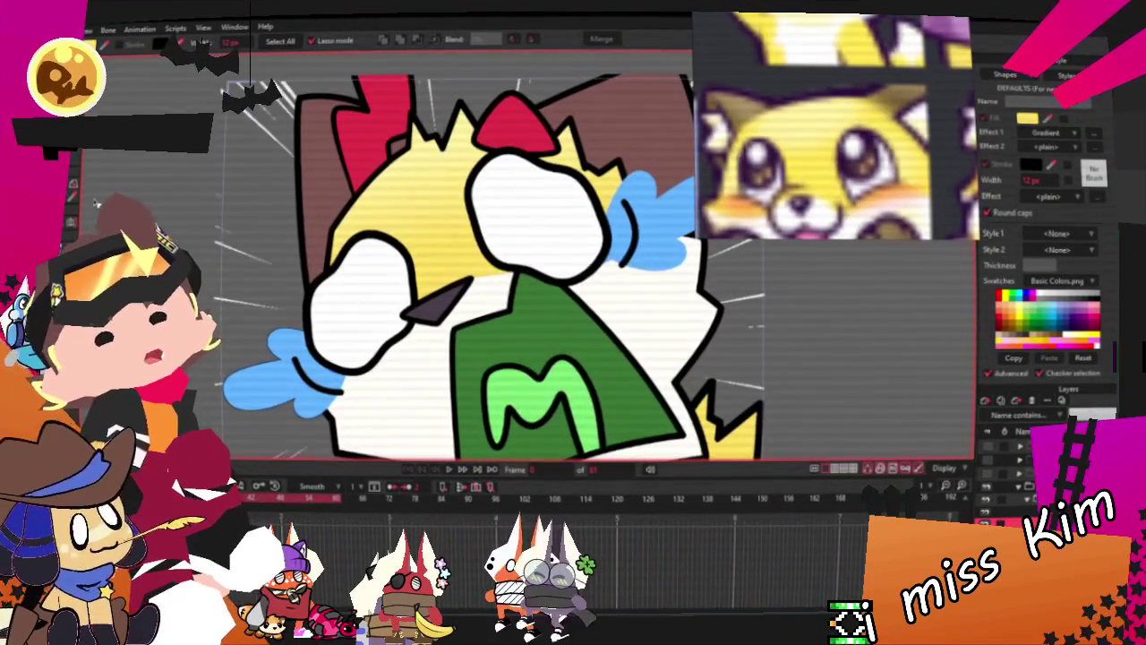
scroll(450, 305, "up", 1)
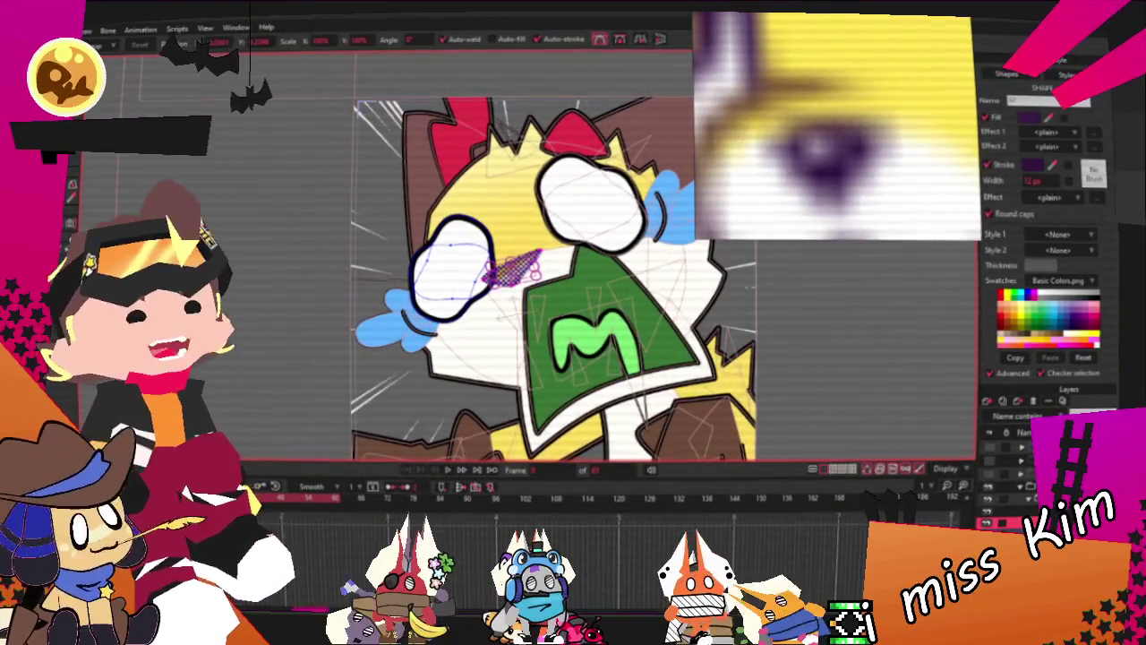
Pull the purple nose's tip down-left and nudge its left corner up
scroll(768, 221, "up", 5)
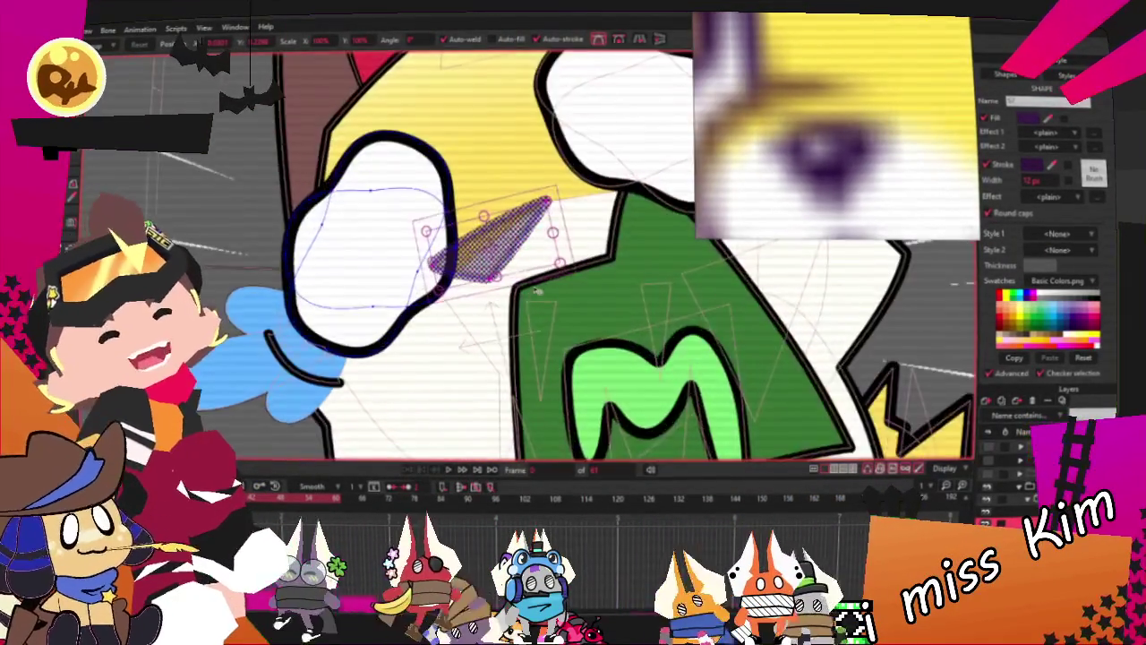
scroll(768, 221, "up", 3)
left_click_drag(553, 143, 504, 168)
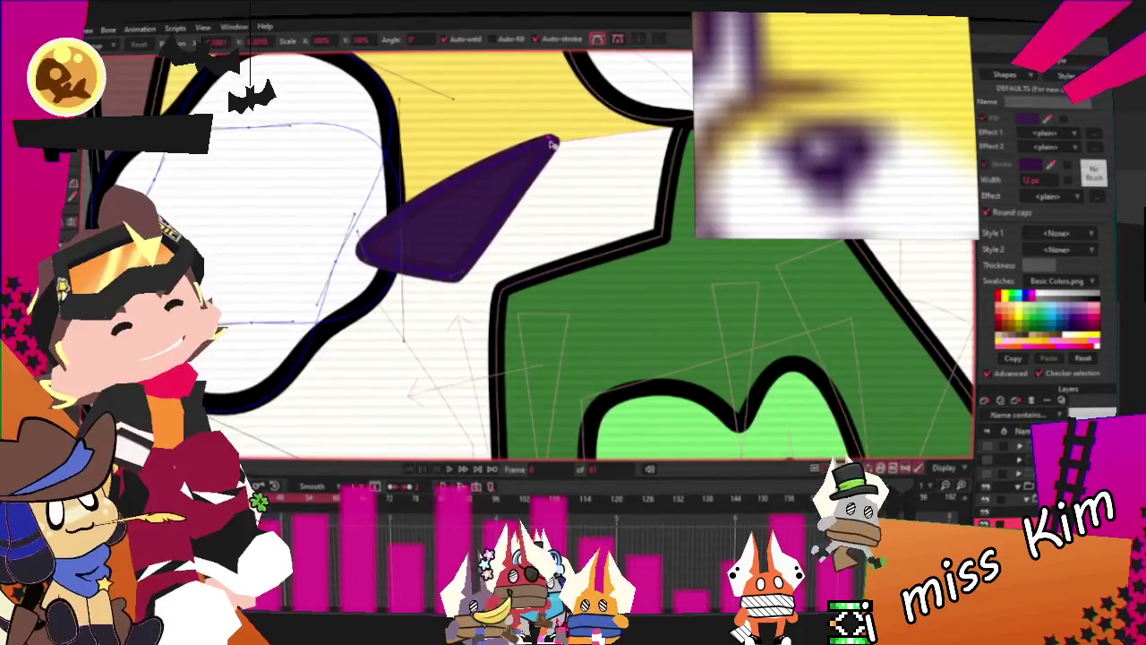
left_click_drag(363, 253, 383, 237)
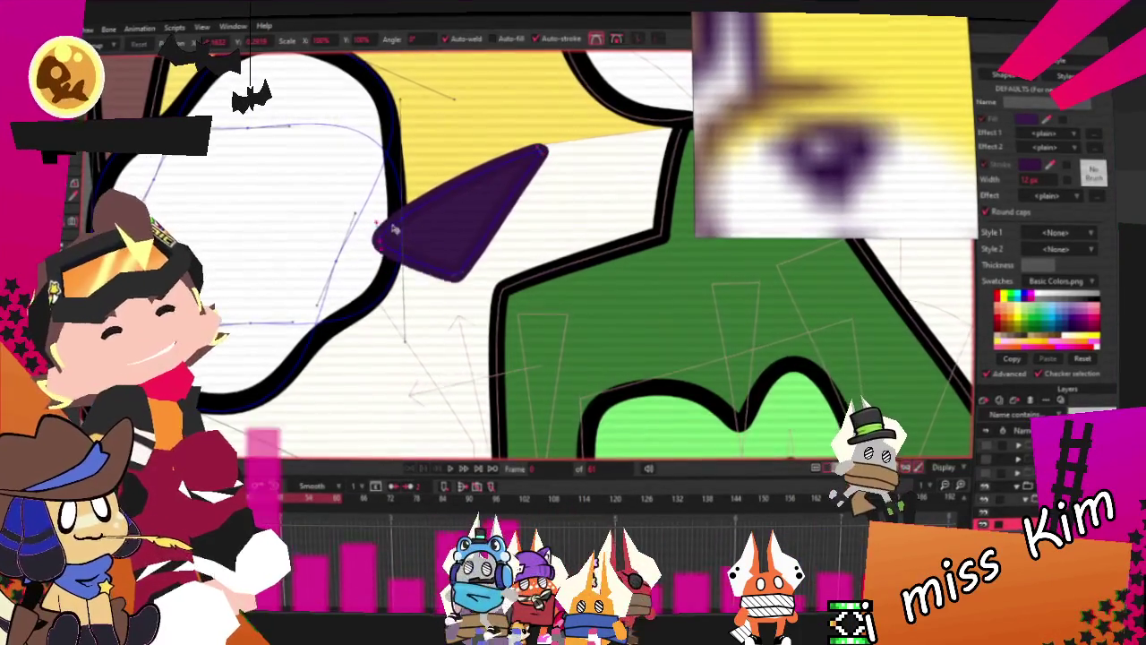
scroll(435, 261, "down", 2)
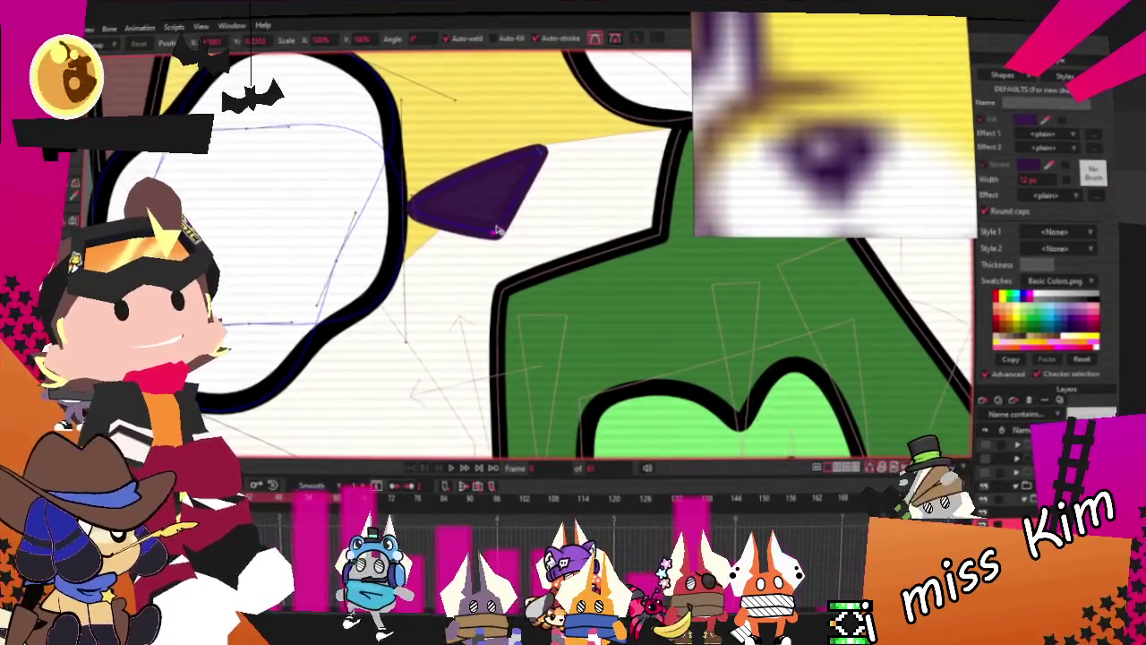
scroll(464, 238, "down", 3)
scroll(470, 246, "down", 2)
scroll(481, 260, "up", 2)
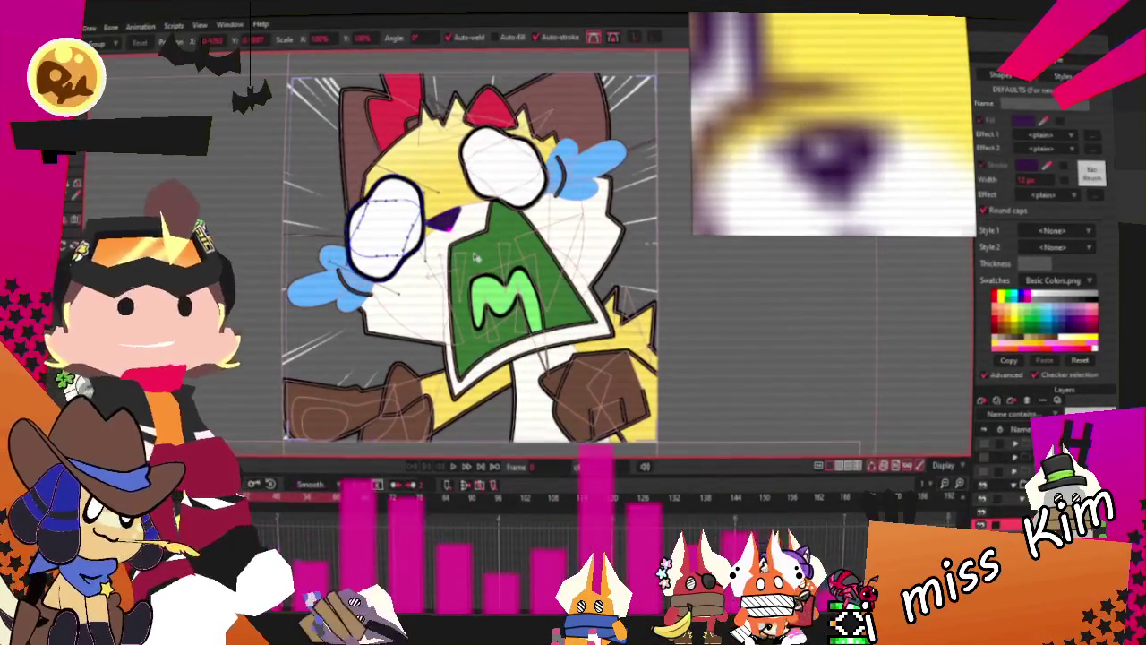
scroll(852, 109, "down", 3)
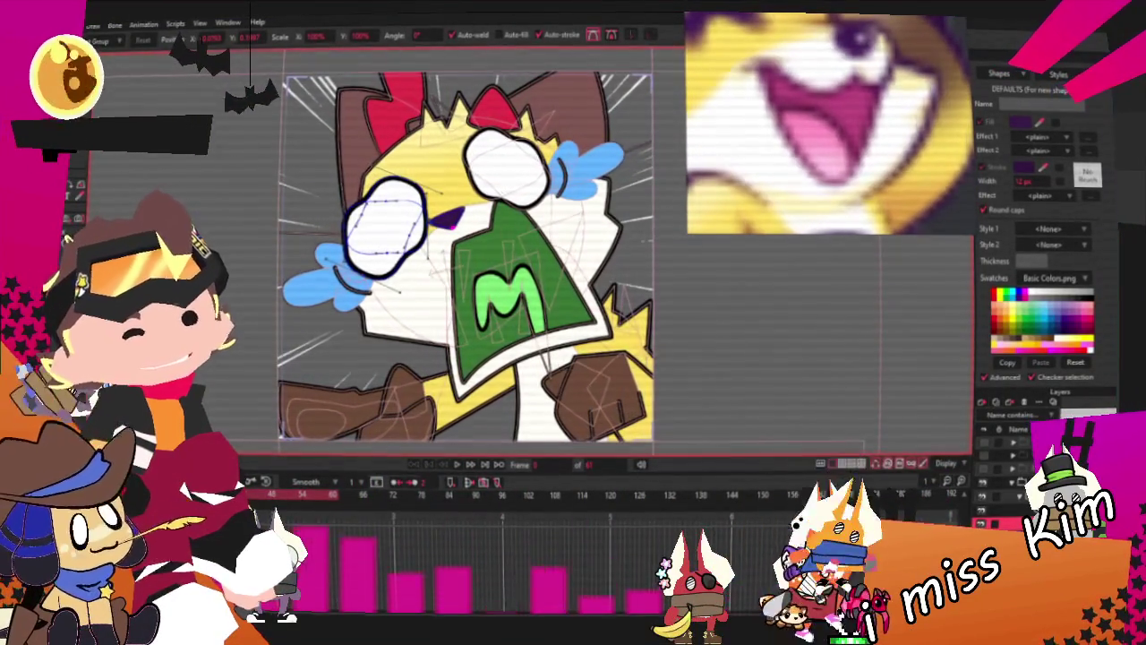
Select the green M and bib shapes on the cat's chest using Select Points
left_click(506, 322)
left_click(544, 356)
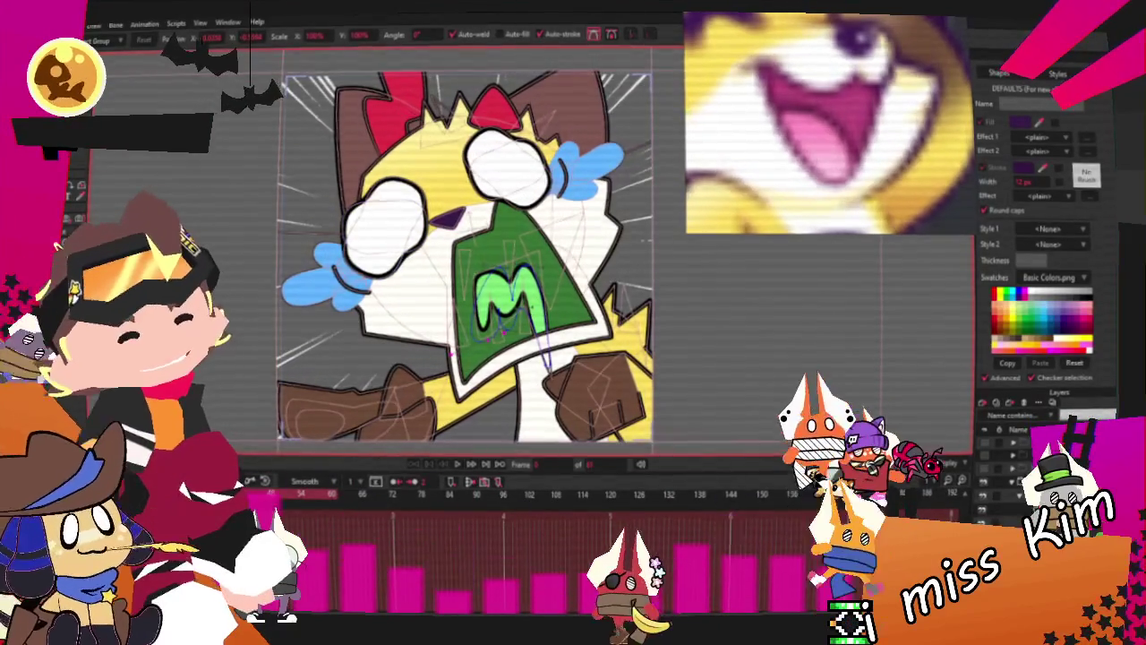
key("g")
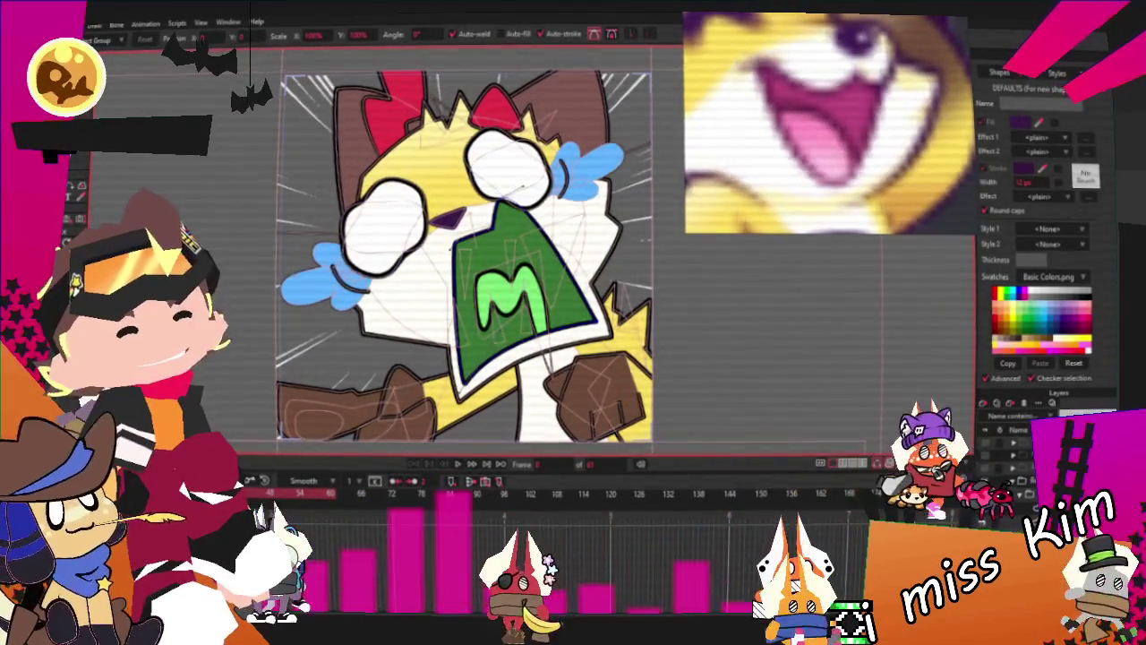
left_click(499, 304)
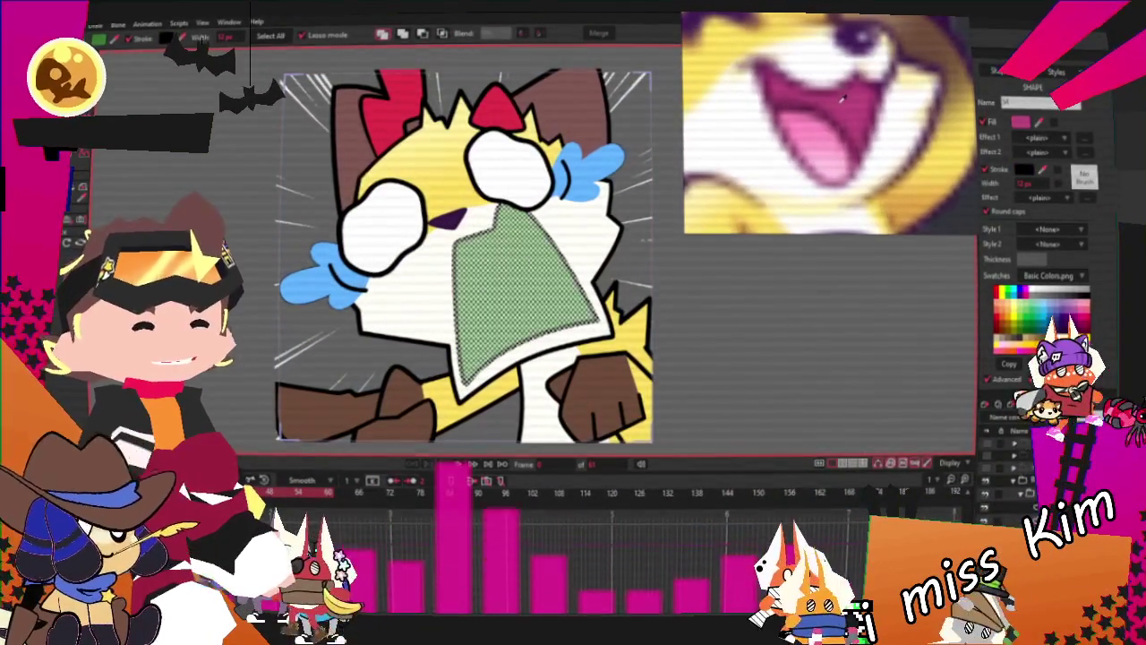
Set the selected bib's fill colour to pink from the Swatches palette
left_click(856, 160)
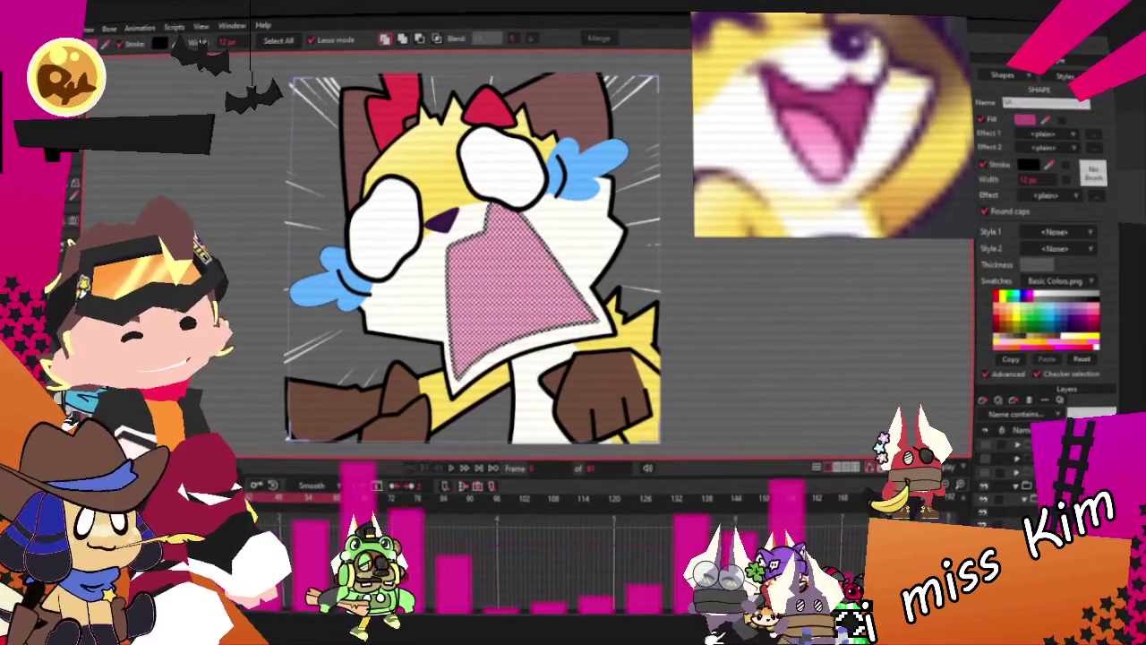
scroll(508, 352, "up", 2)
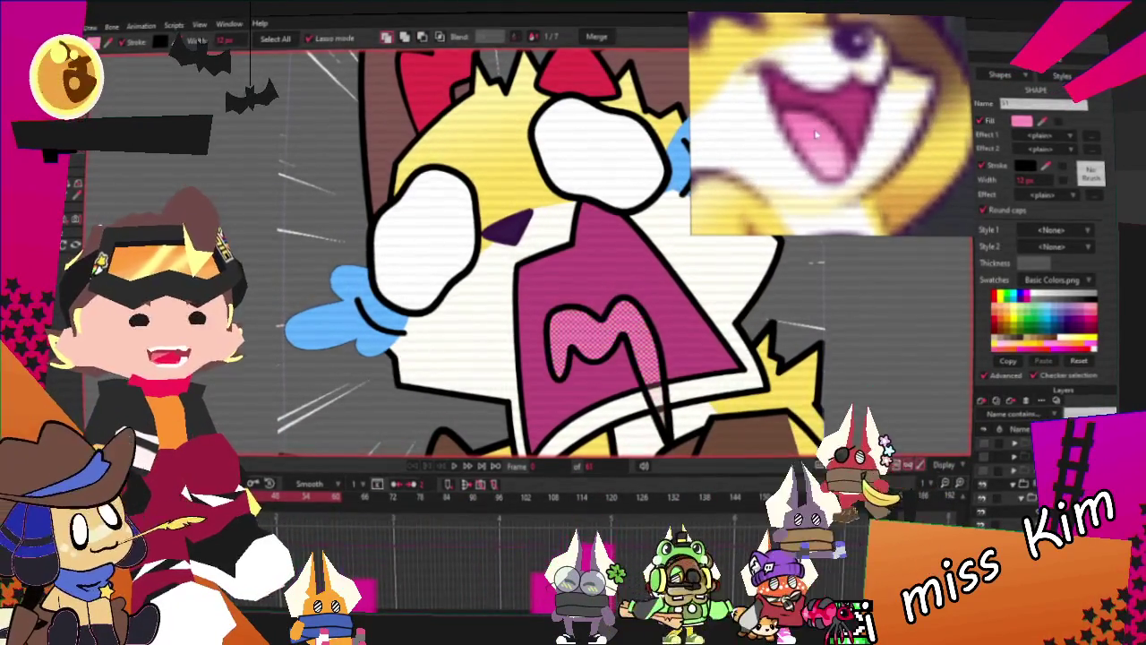
scroll(633, 168, "down", 2)
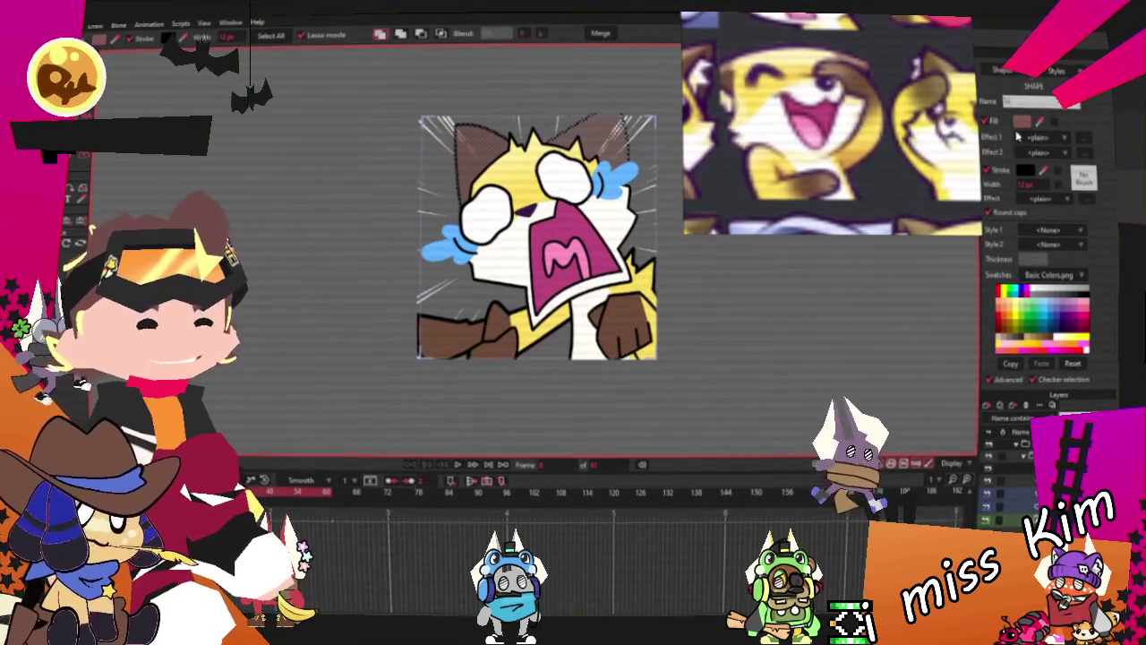
Set the fill's Effect 1 to Gradient in the Style panel
left_click(1057, 140)
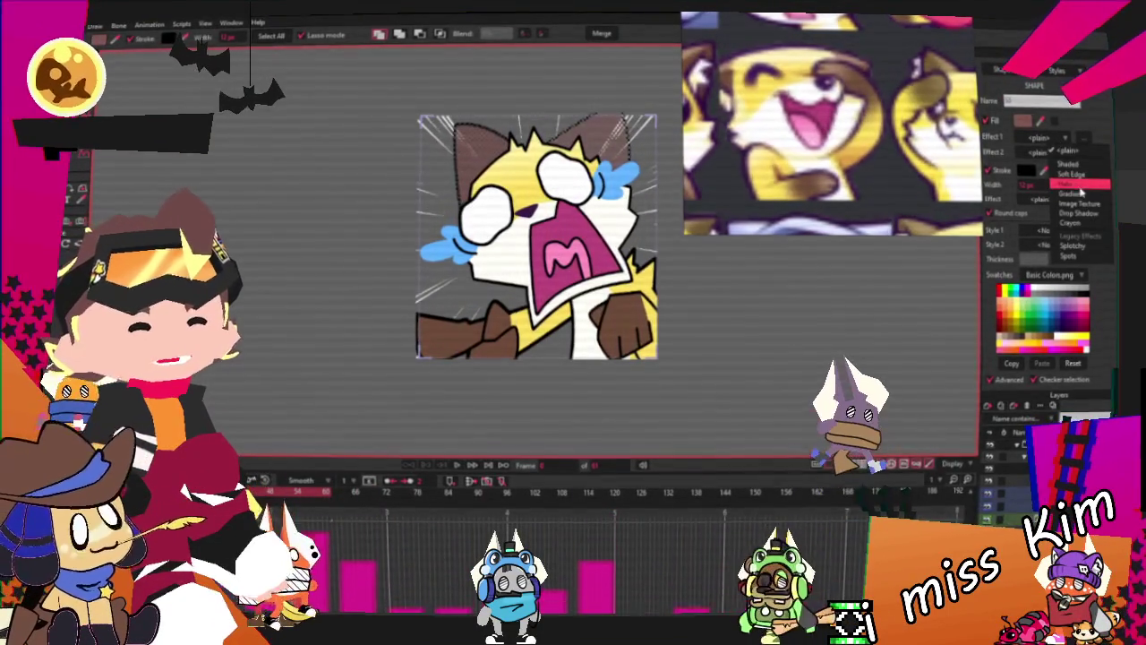
left_click(1068, 193)
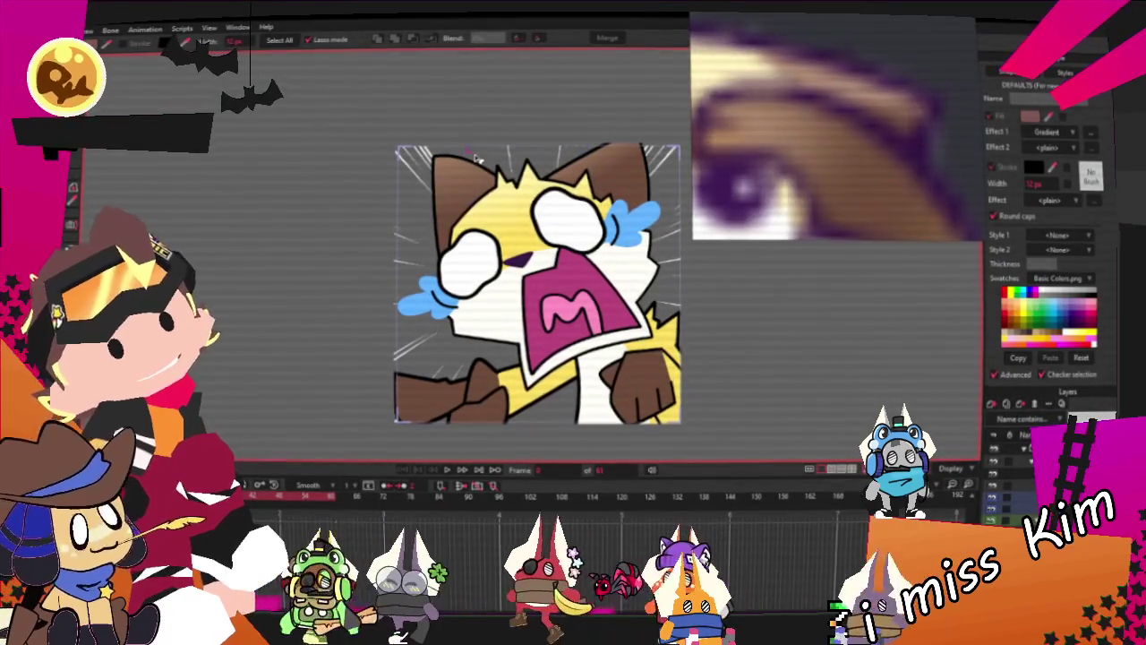
scroll(544, 269, "up", 5)
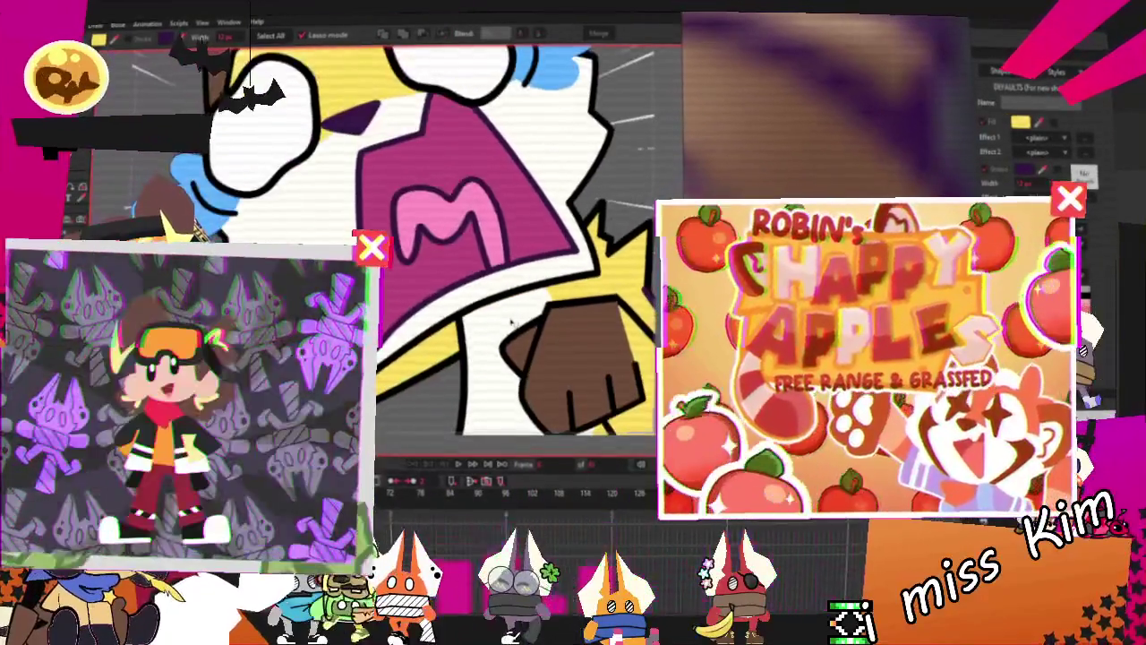
Select the brown fist and add the lower brown arm shape to the selection
left_click(512, 324)
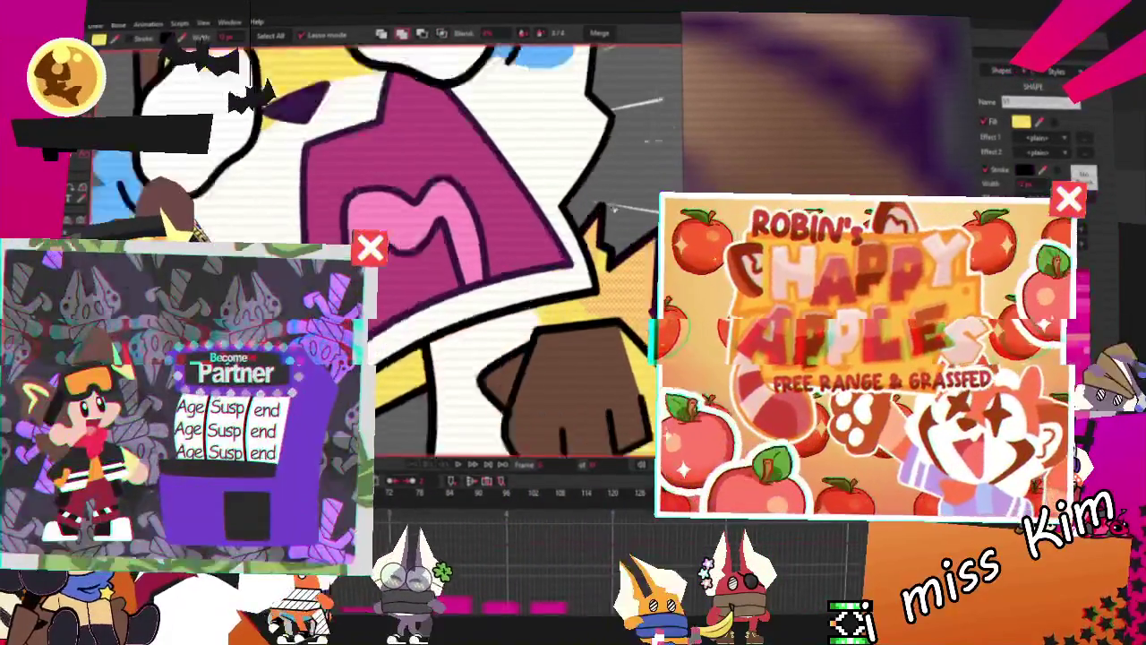
left_click(557, 366)
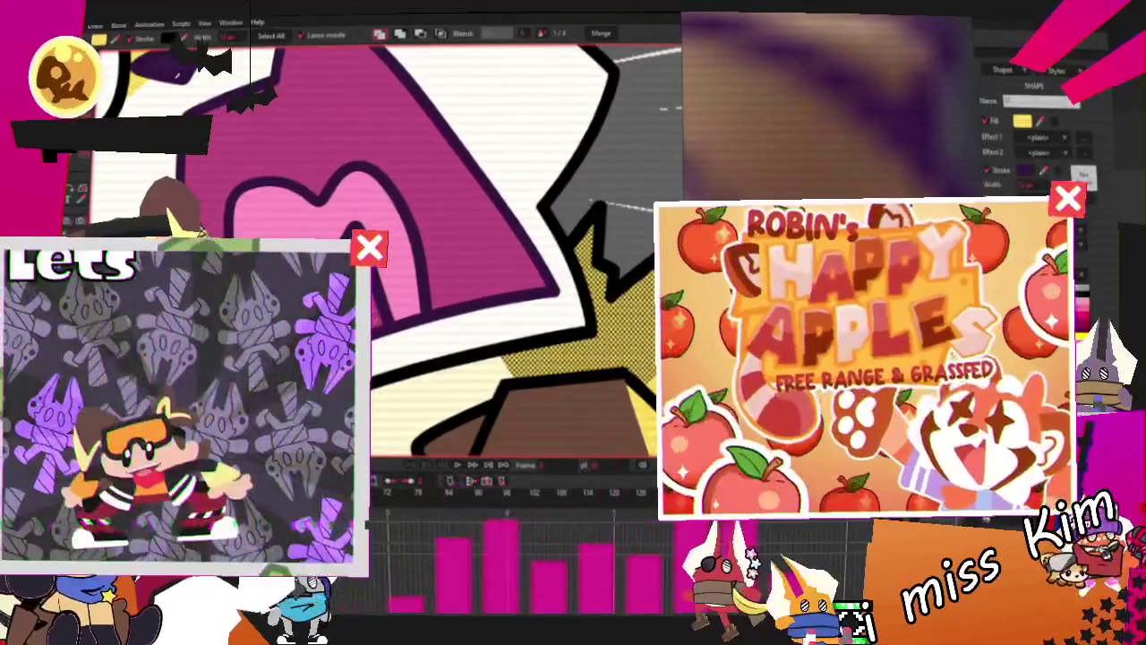
scroll(575, 226, "down", 5)
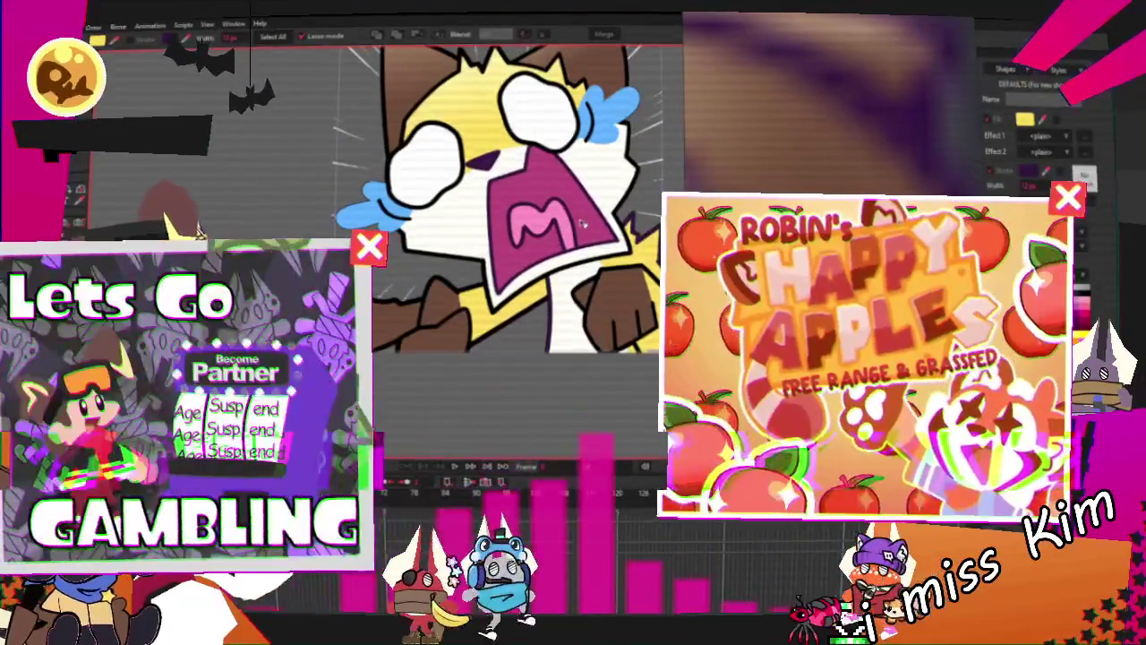
scroll(620, 296, "up", 3)
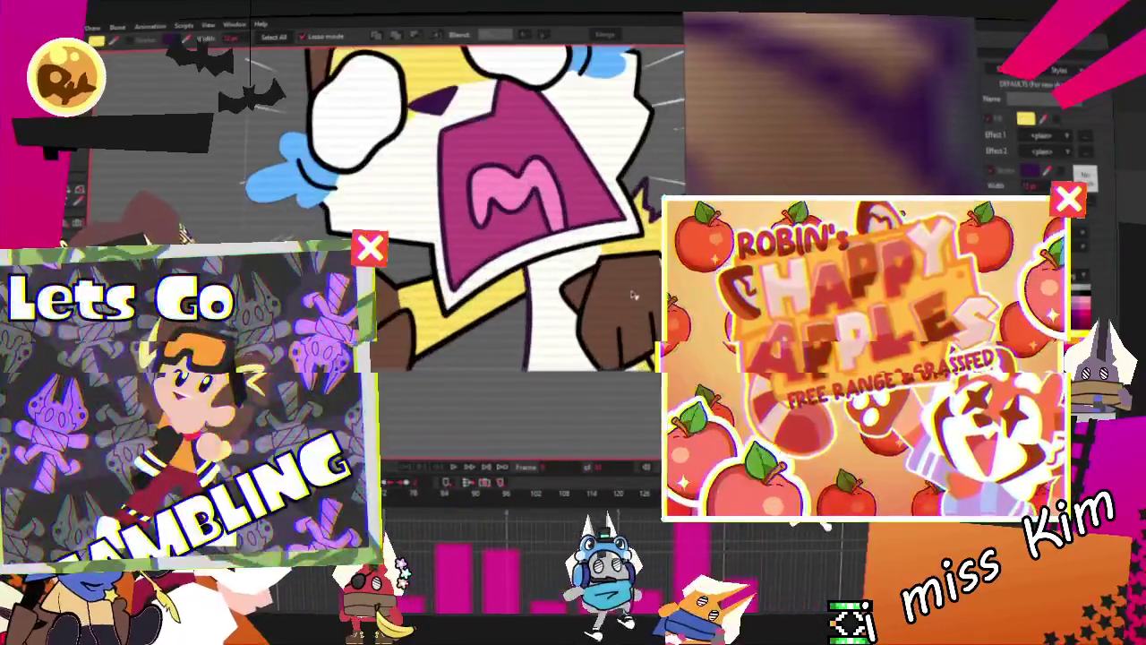
scroll(564, 309, "up", 3)
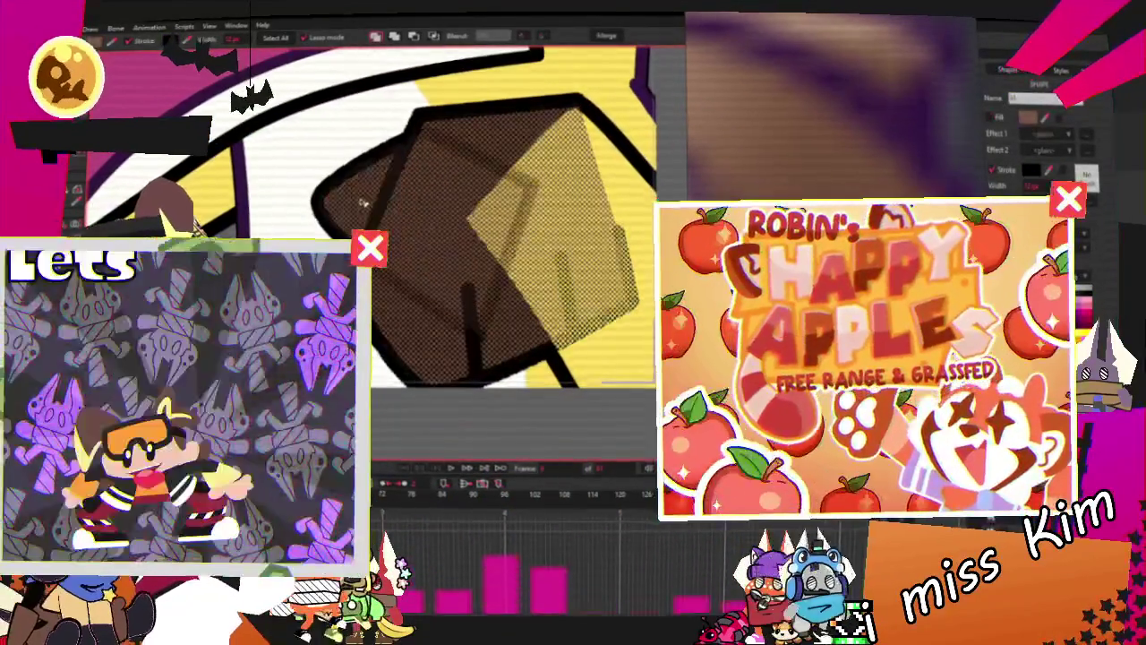
scroll(620, 418, "down", 3)
scroll(624, 235, "up", 2)
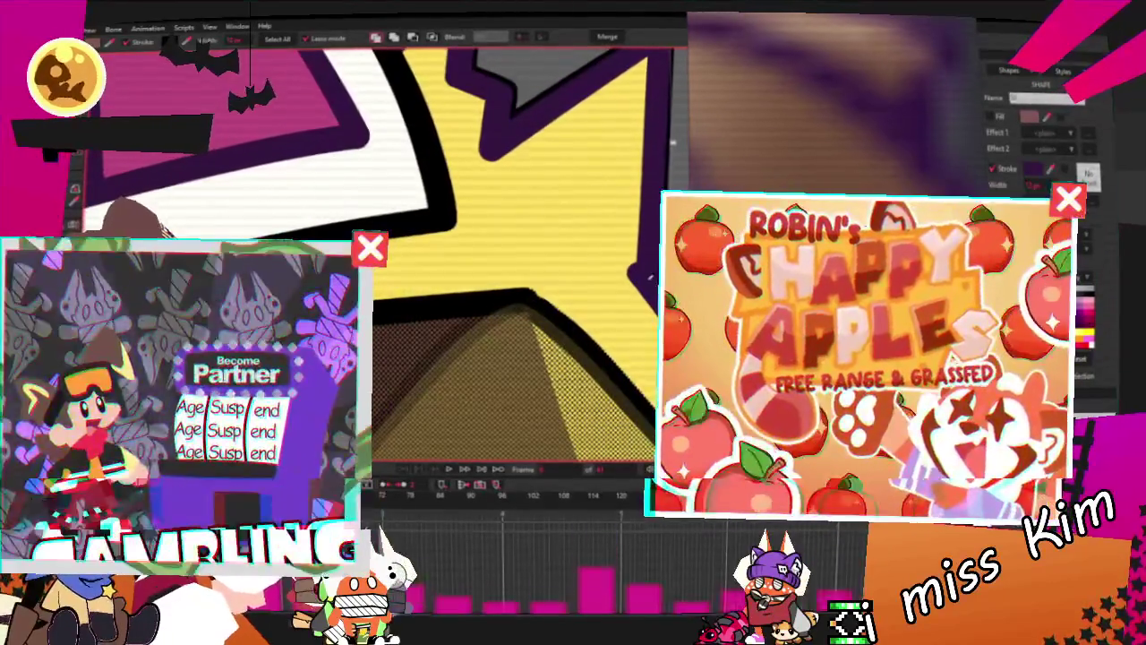
scroll(502, 269, "down", 5)
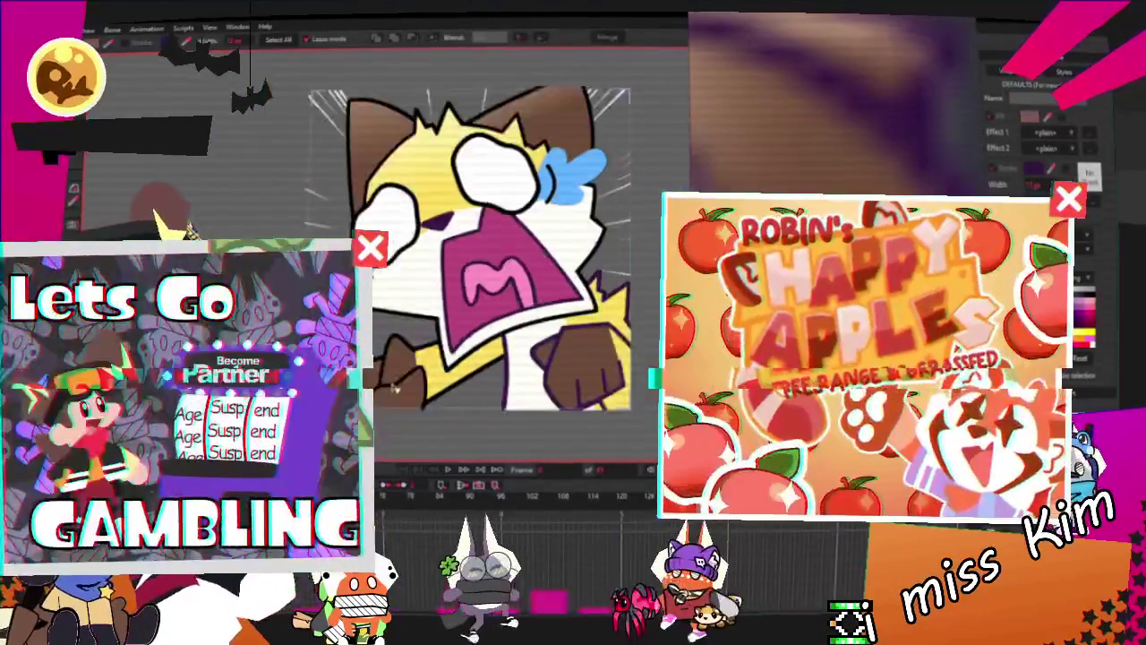
scroll(502, 269, "up", 3)
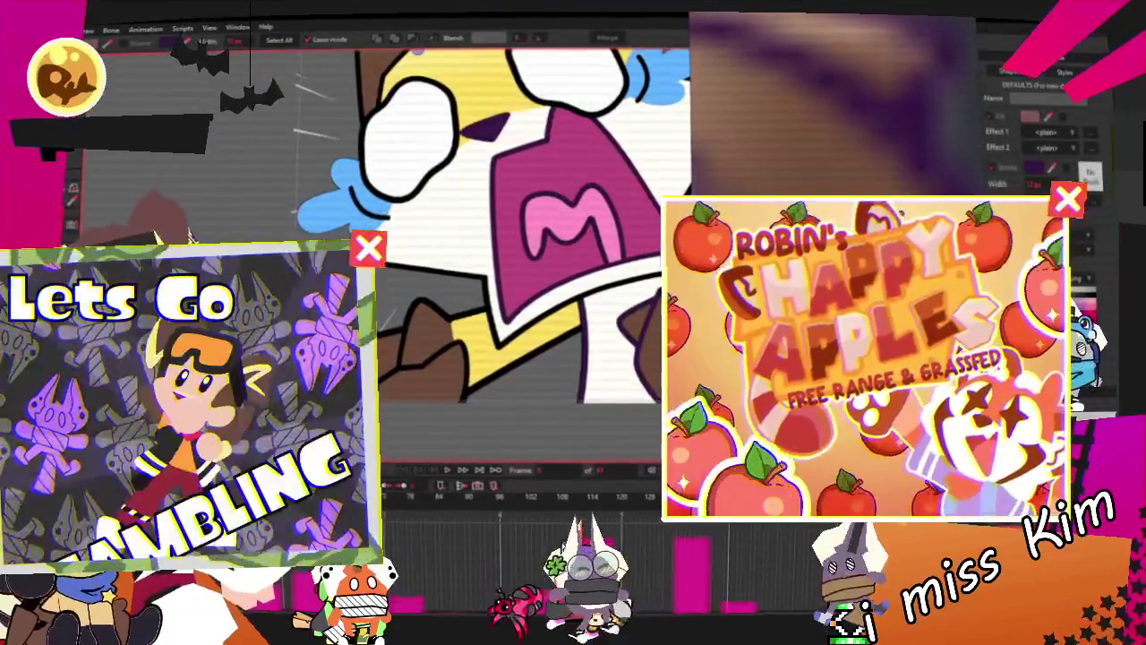
scroll(501, 269, "up", 2)
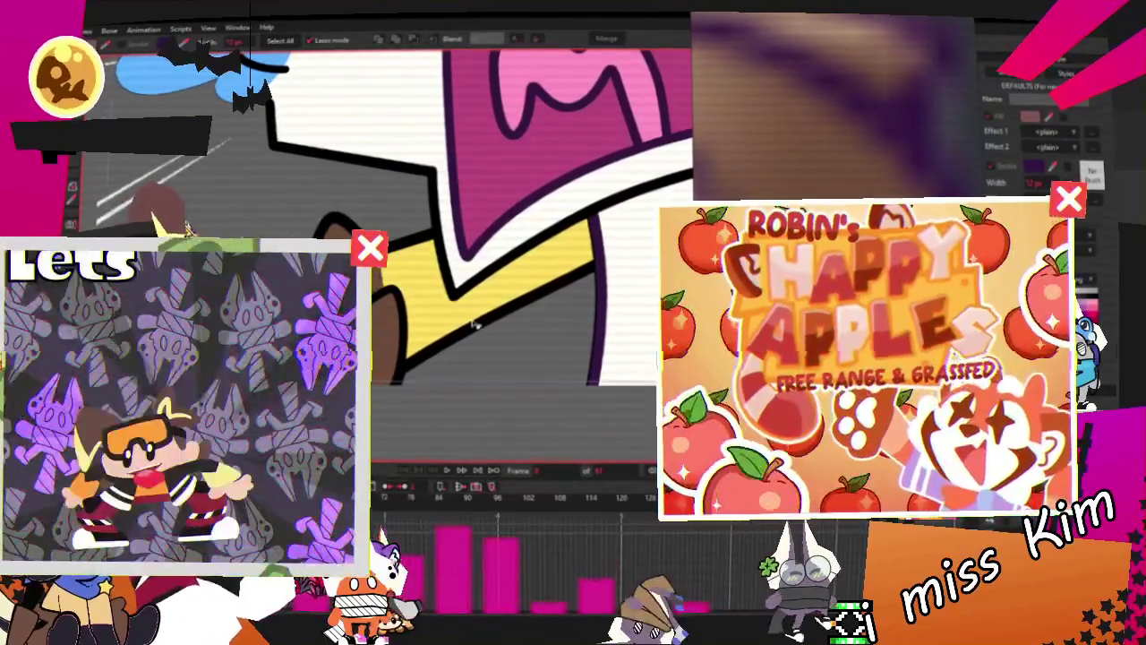
scroll(490, 318, "down", 5)
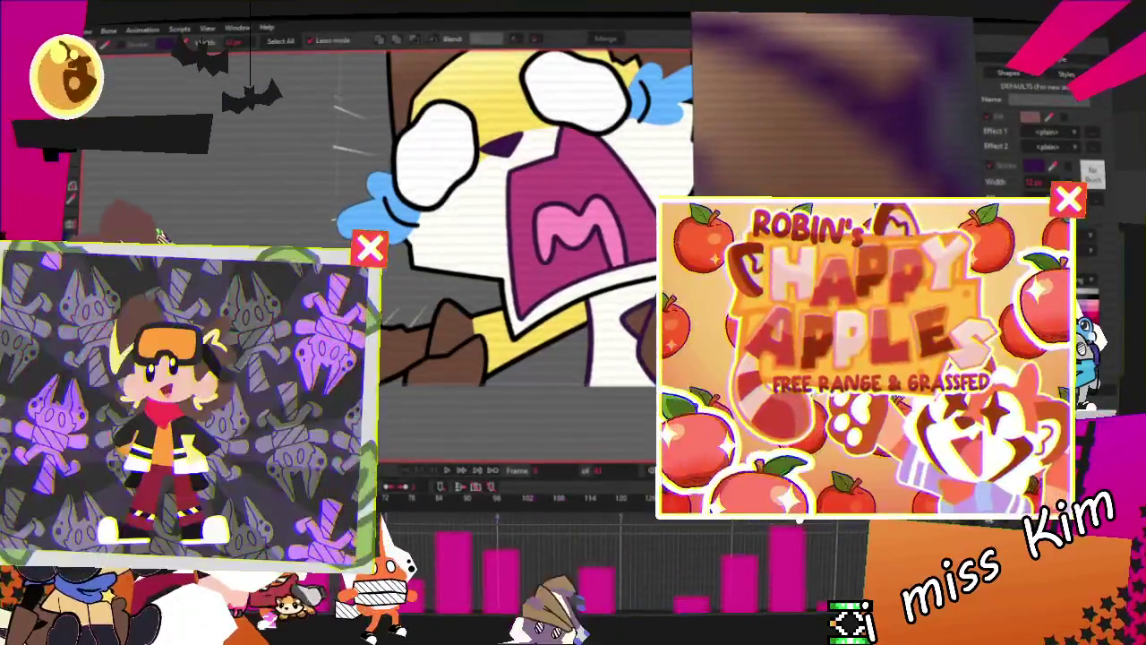
scroll(441, 354, "up", 5)
left_click(547, 322)
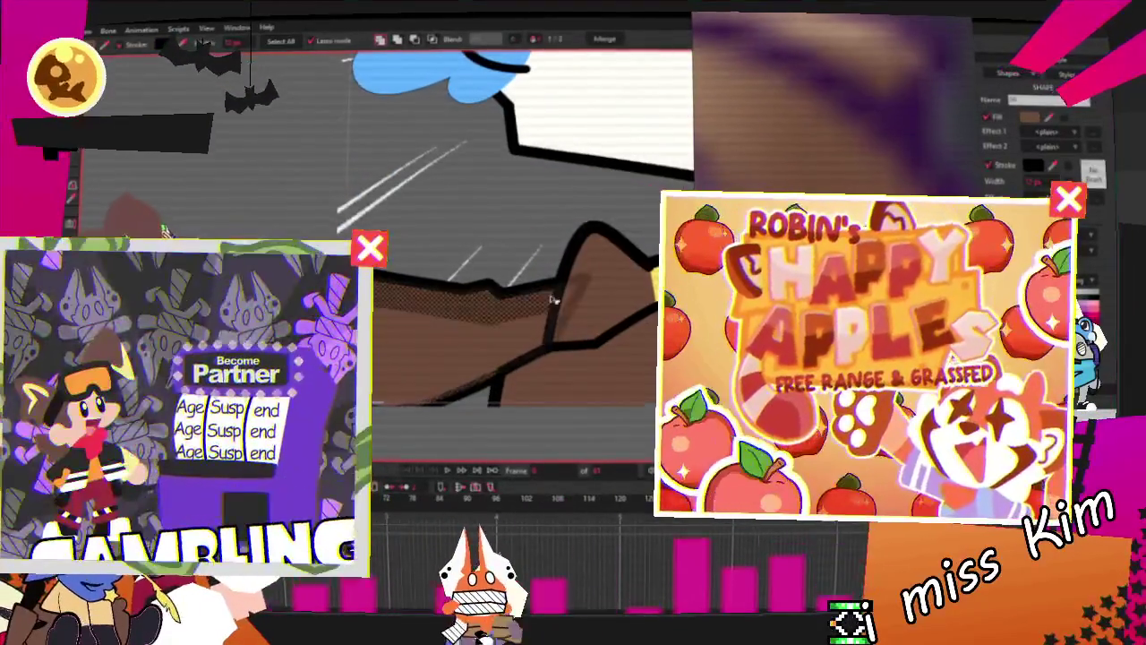
left_click(591, 279)
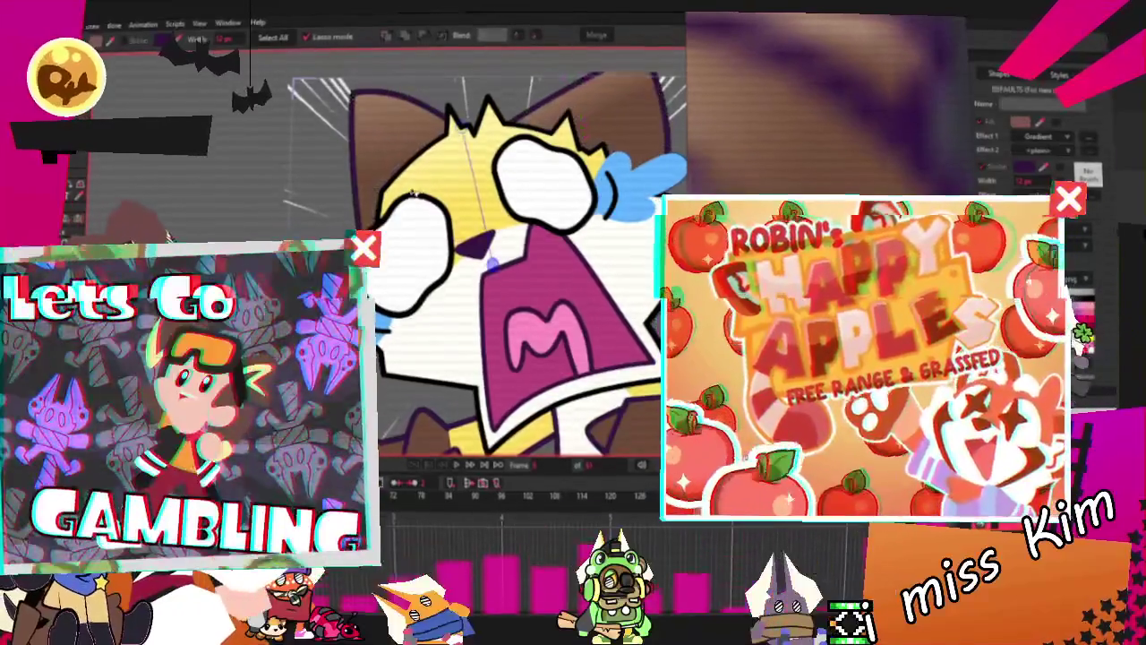
Inspect the crown and eye fill shapes, then open the Head layer's Layer Settings with Transform Layer active
left_click(414, 189)
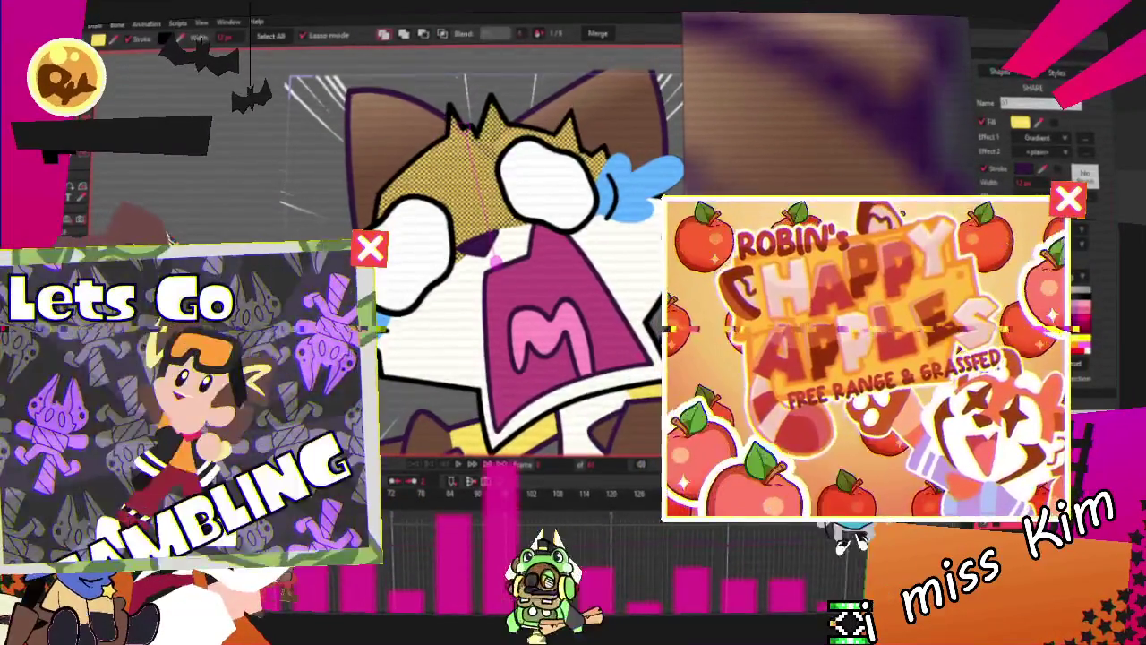
left_click(143, 233)
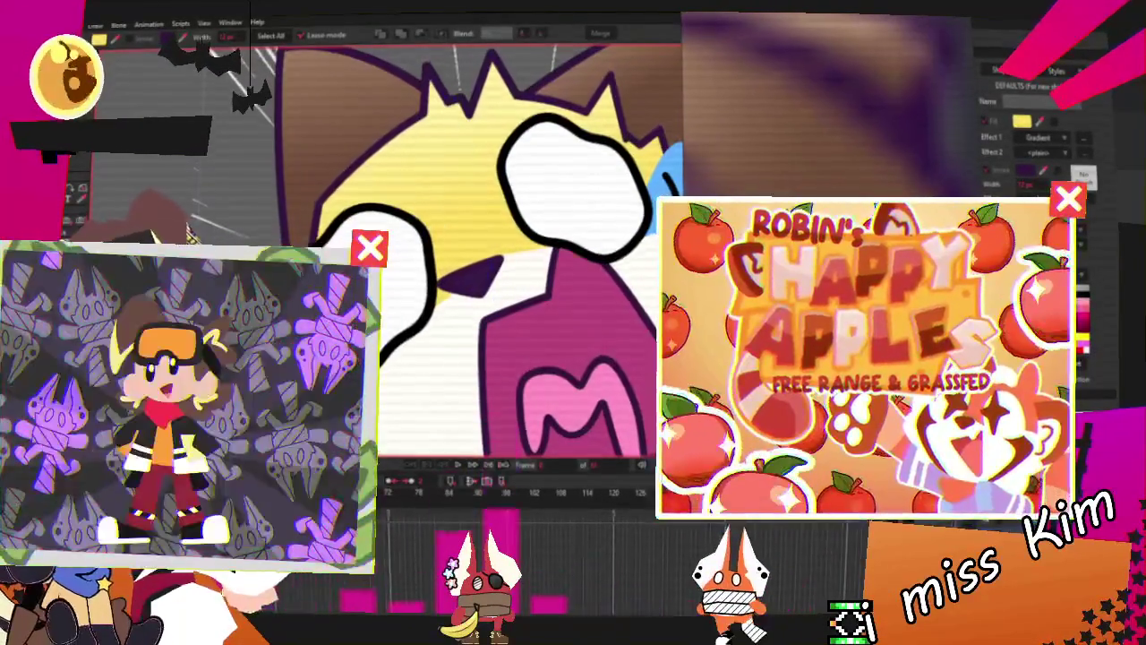
left_click(578, 194)
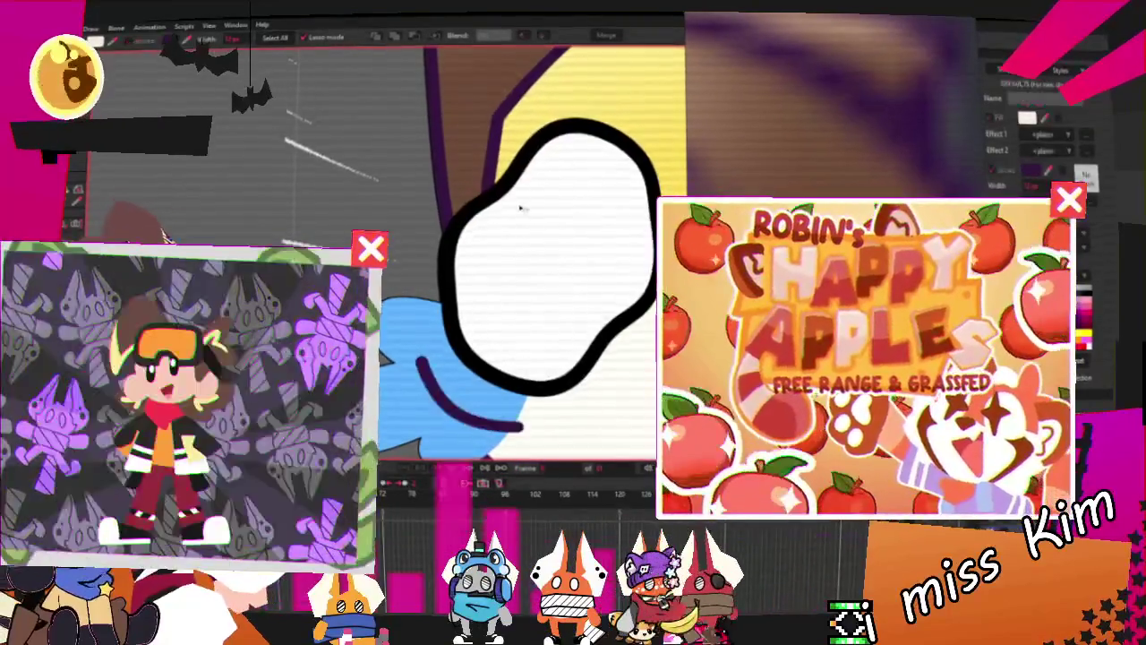
left_click(486, 294)
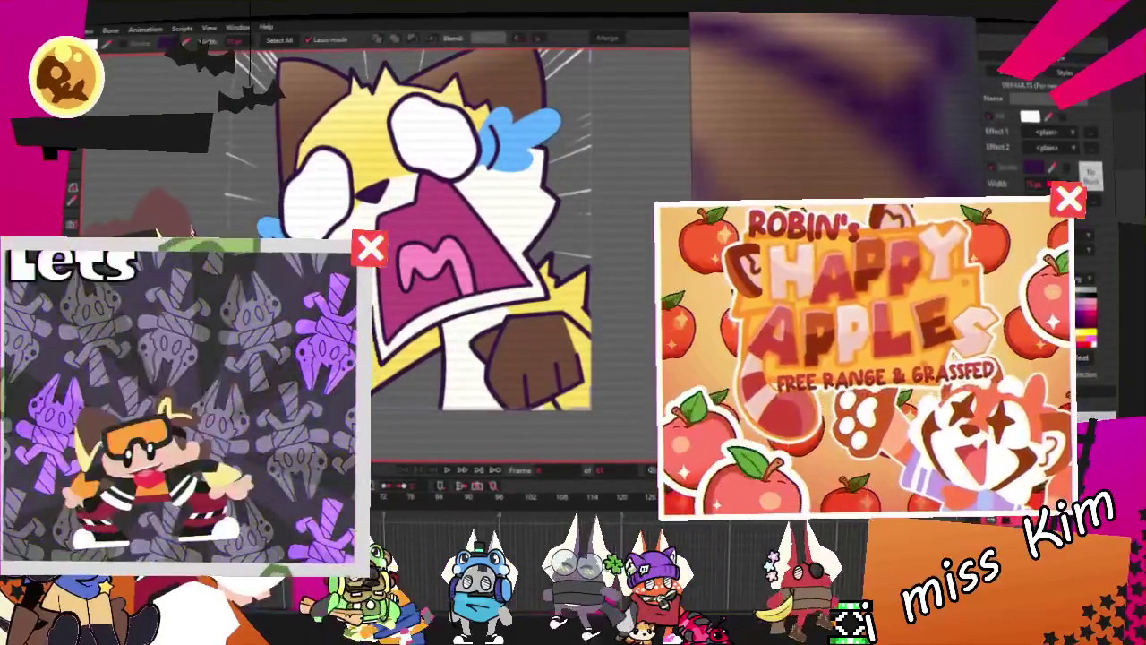
key("m")
double_click(1039, 269)
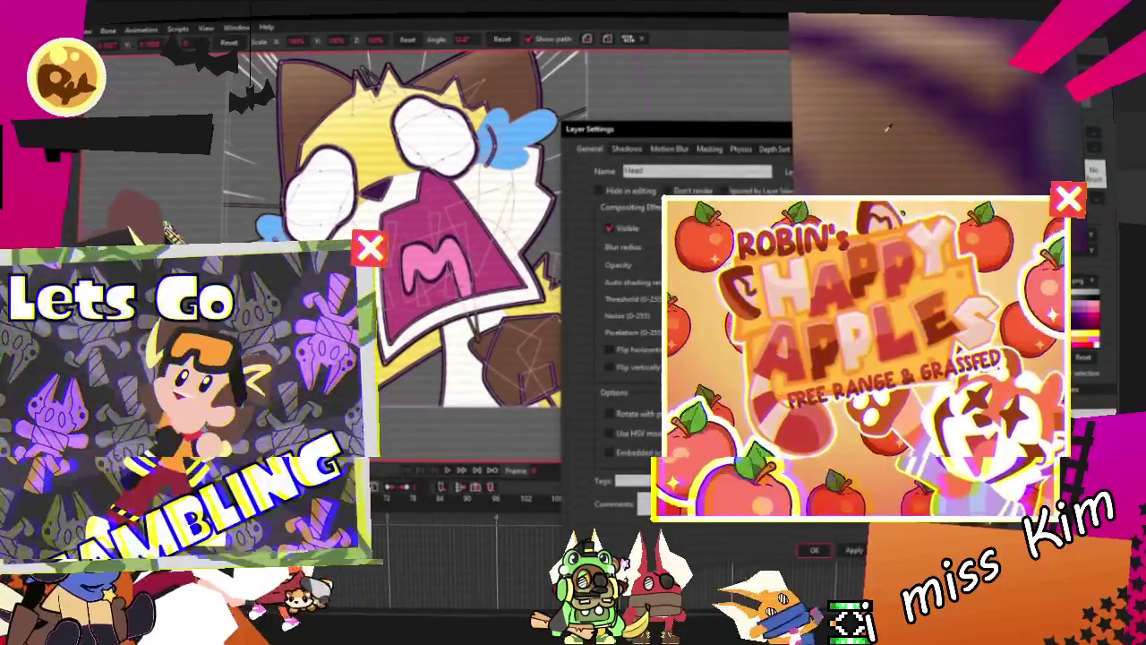
Review and close the Layer Settings of the Head, Body, Hand and Finger layers in turn
left_click(824, 552)
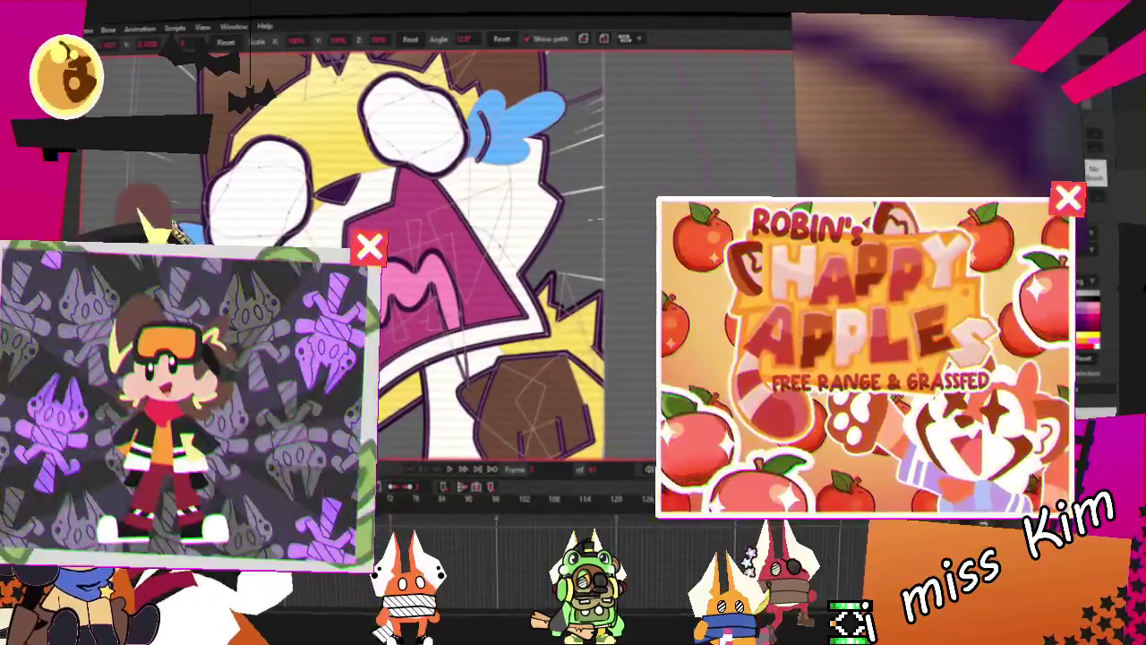
left_click(528, 408)
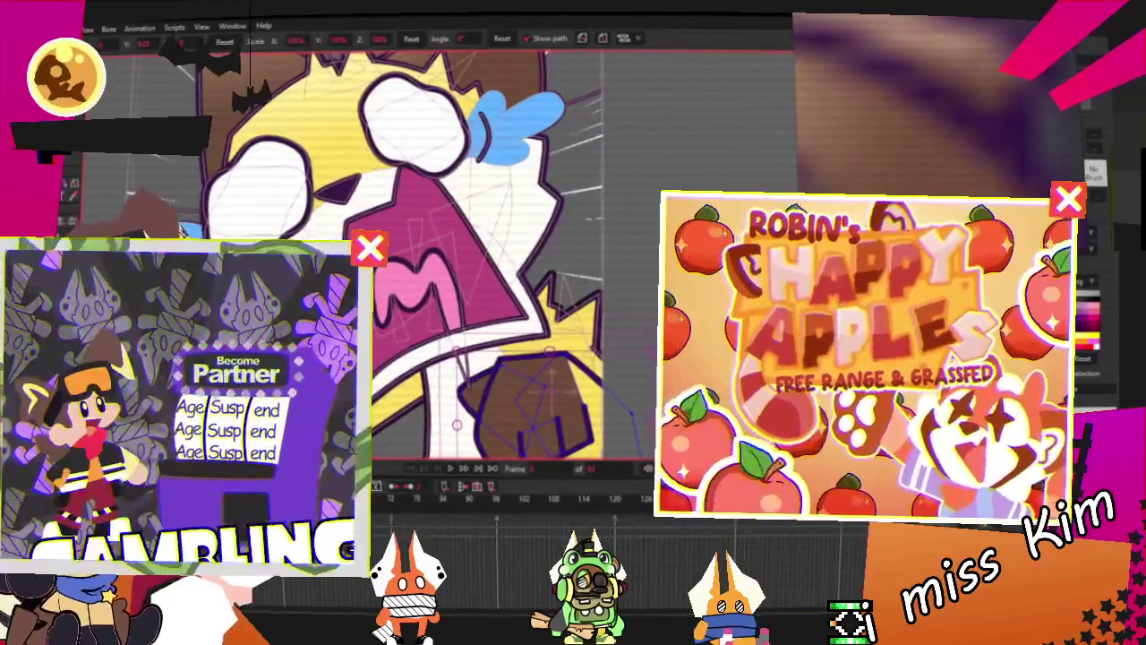
double_click(528, 408)
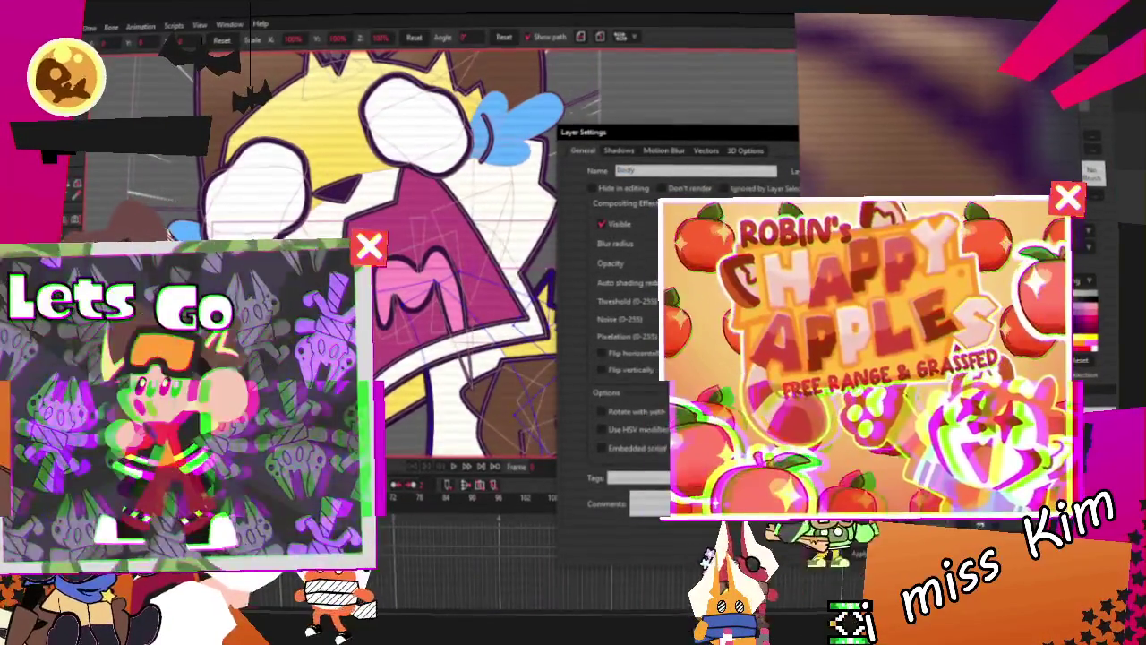
left_click(833, 554)
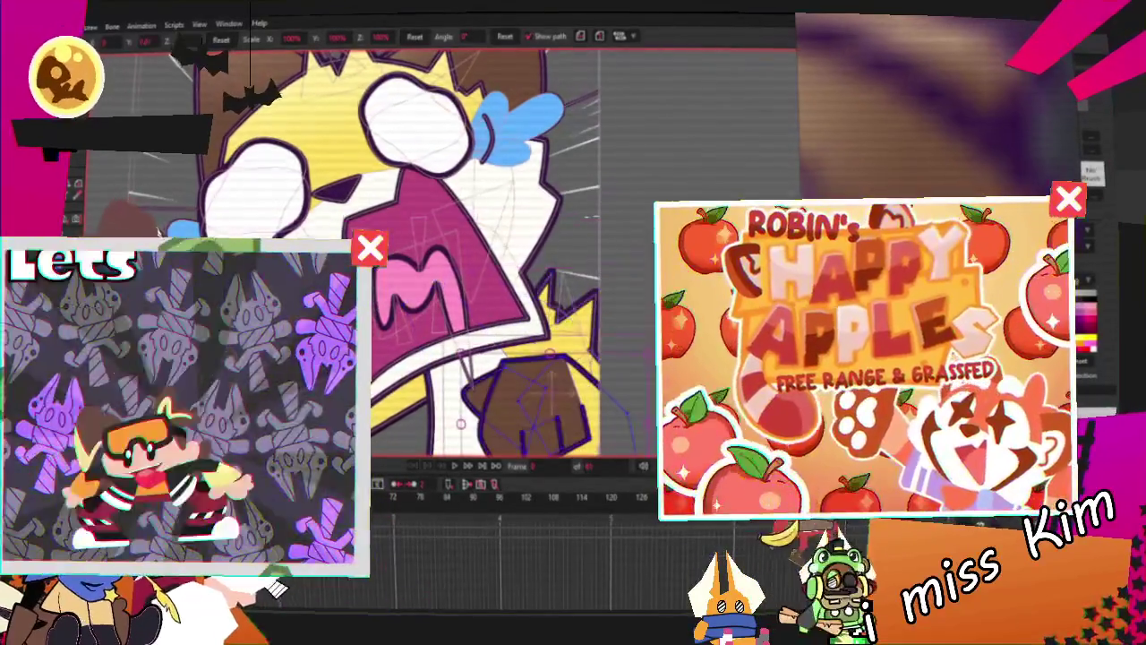
double_click(1083, 295)
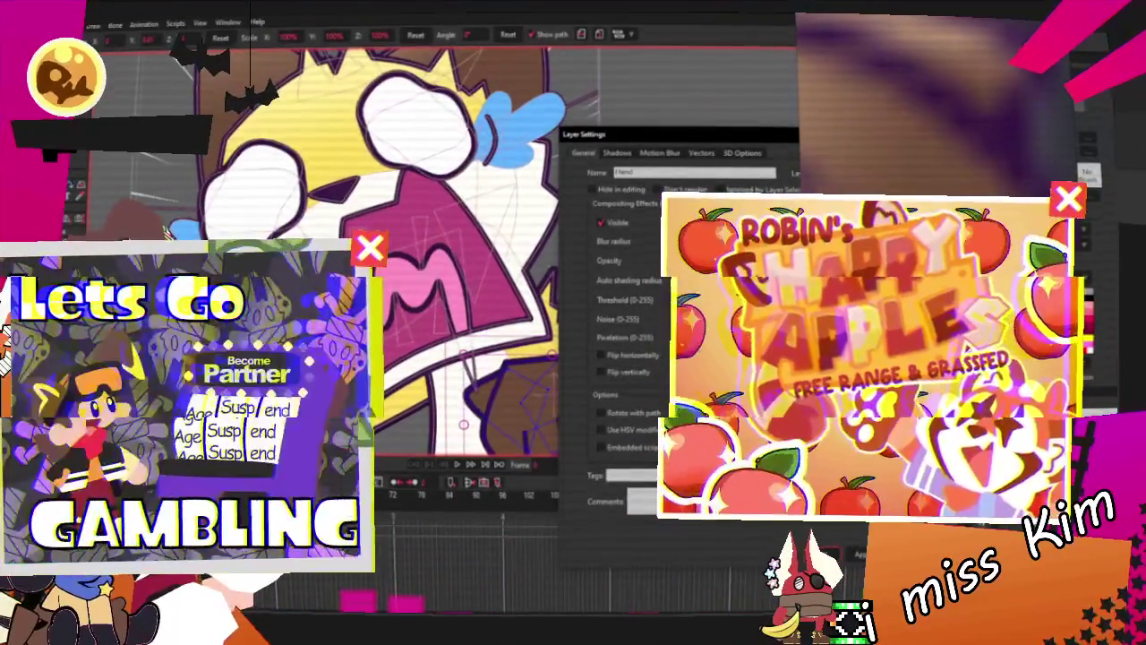
left_click(844, 559)
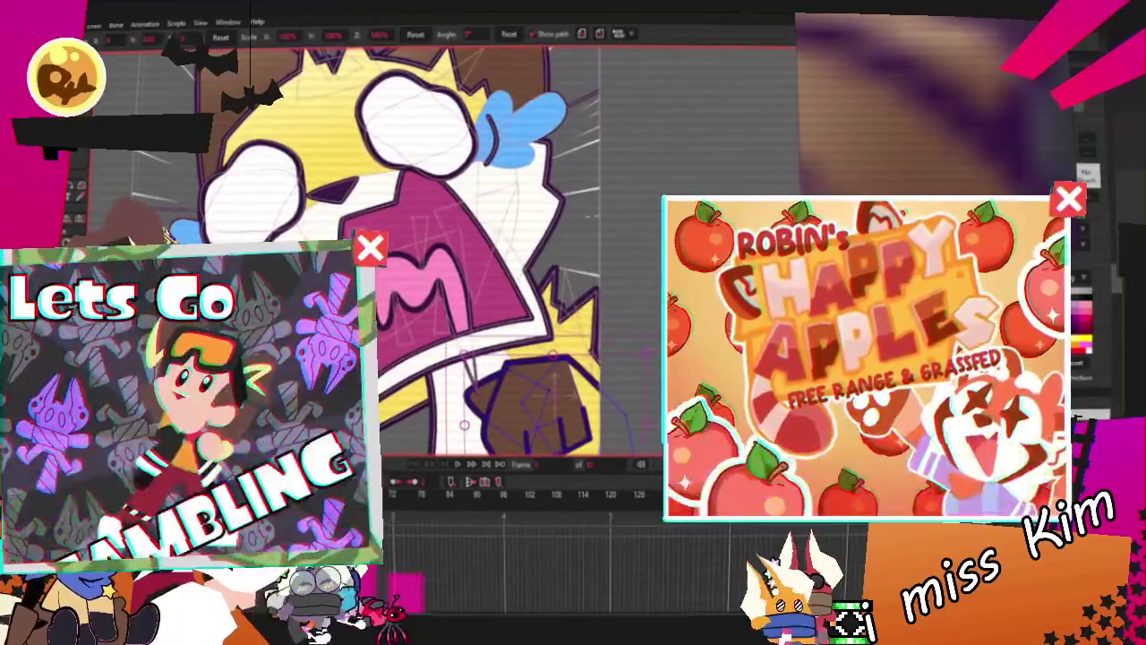
double_click(1083, 295)
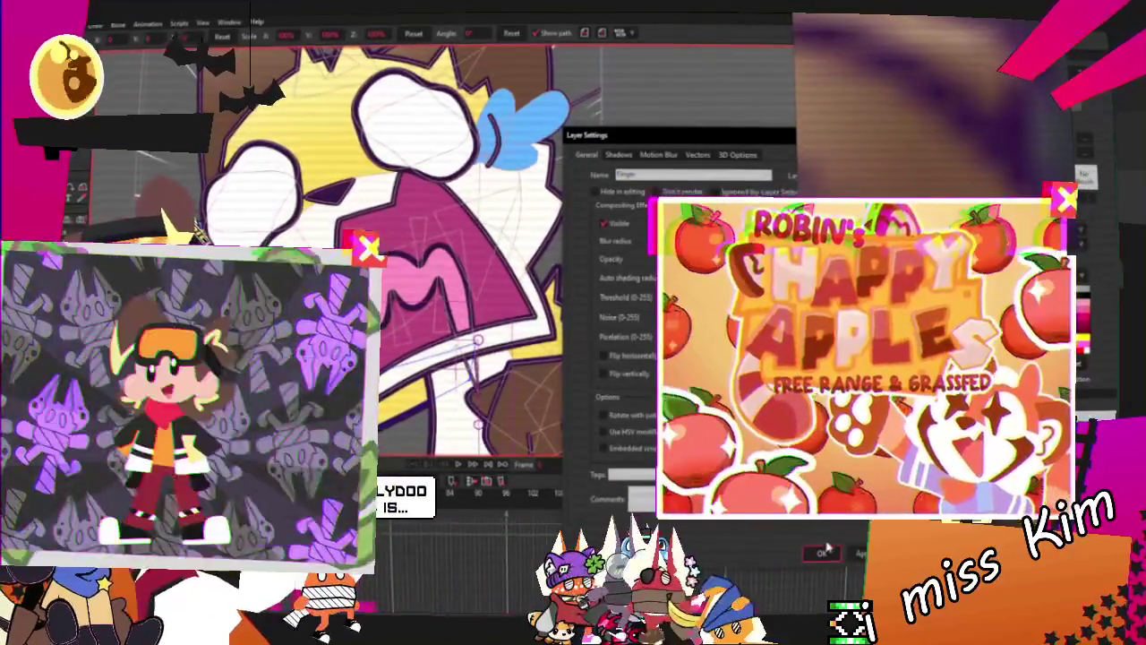
left_click(822, 552)
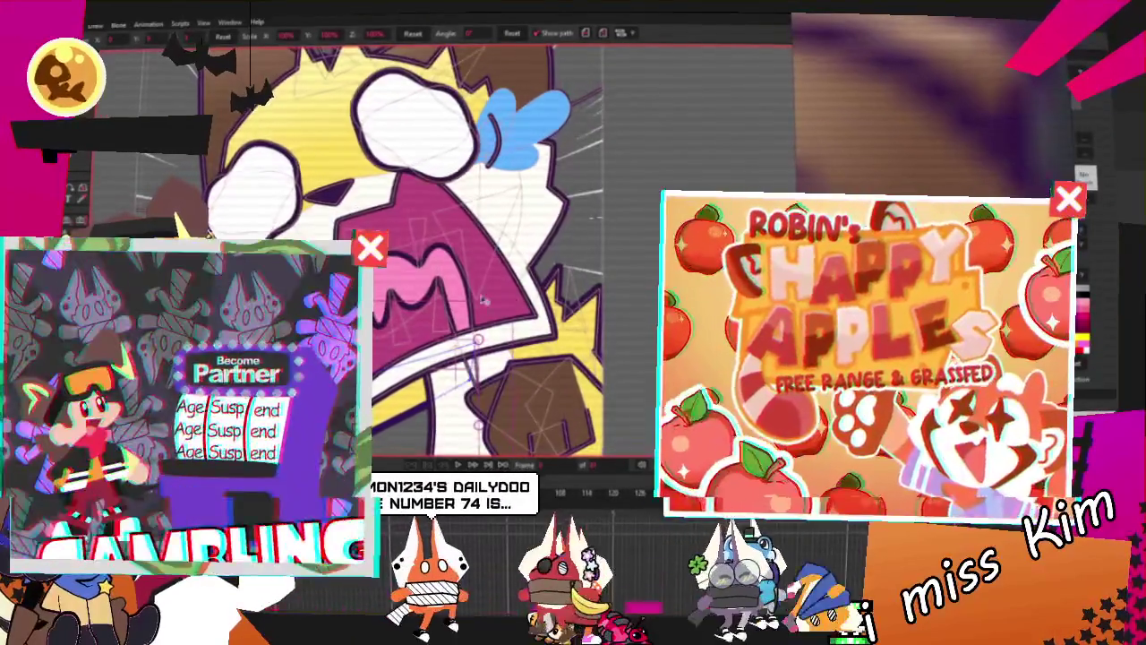
Zoom around the canvas and play the animation to preview the screaming cat
scroll(467, 323, "down", 3)
scroll(467, 324, "up", 3)
scroll(408, 329, "up", 3)
scroll(407, 329, "up", 3)
scroll(407, 330, "down", 5)
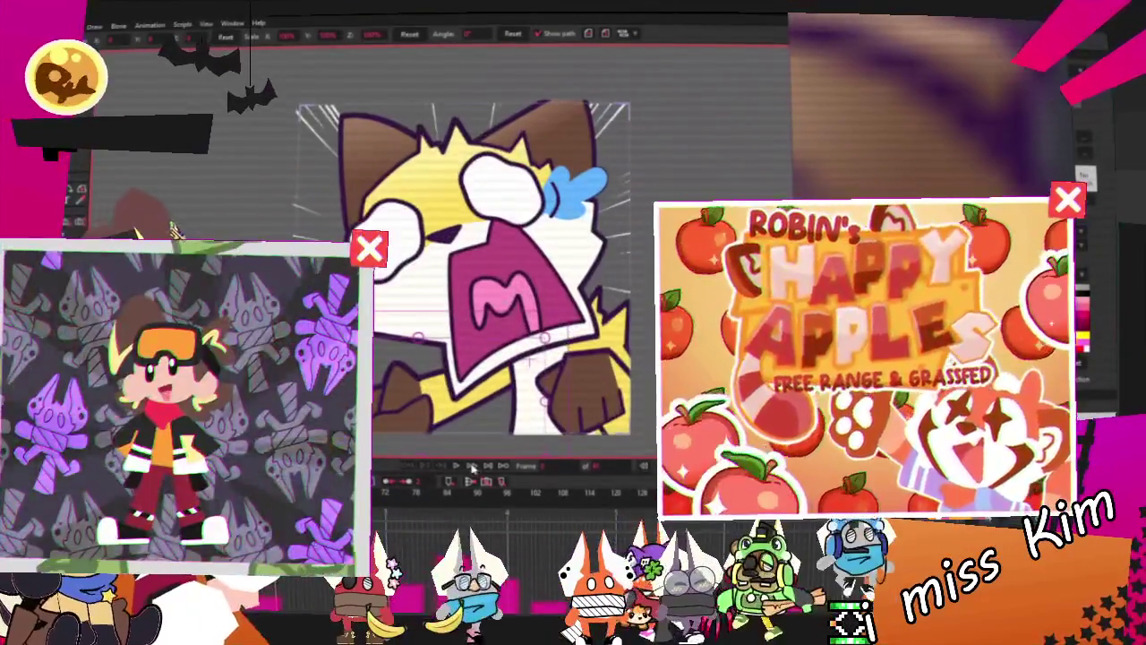
left_click(471, 467)
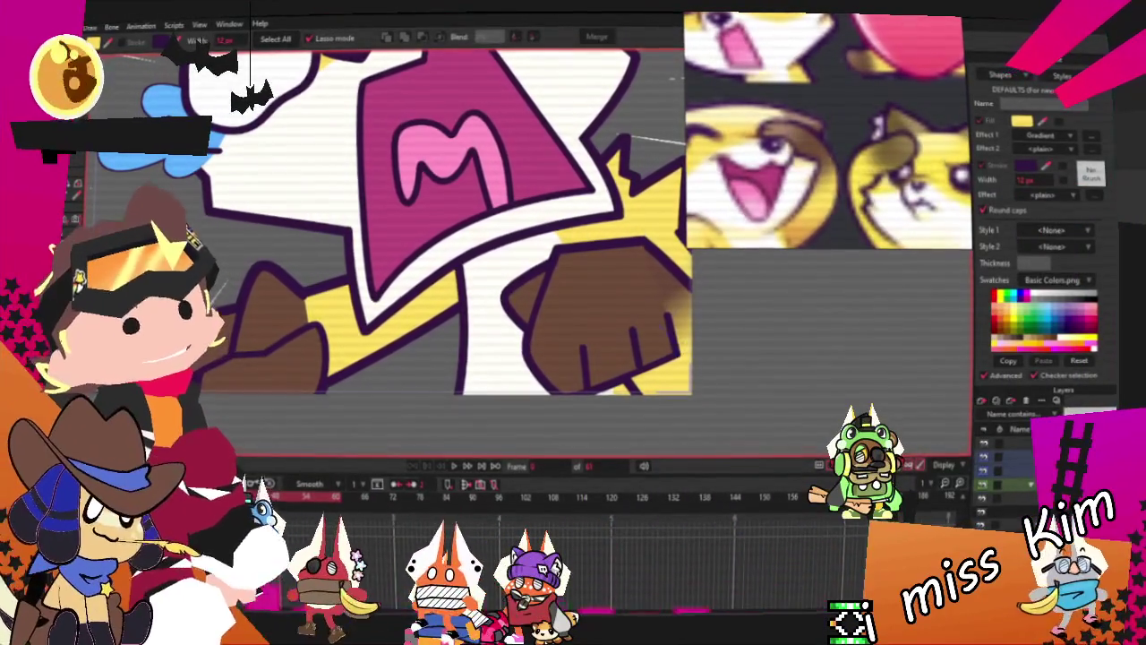
Apply a brown-to-yellow Gradient effect to the arm fill and angle it across the arm
left_click(350, 354)
left_click(1054, 143)
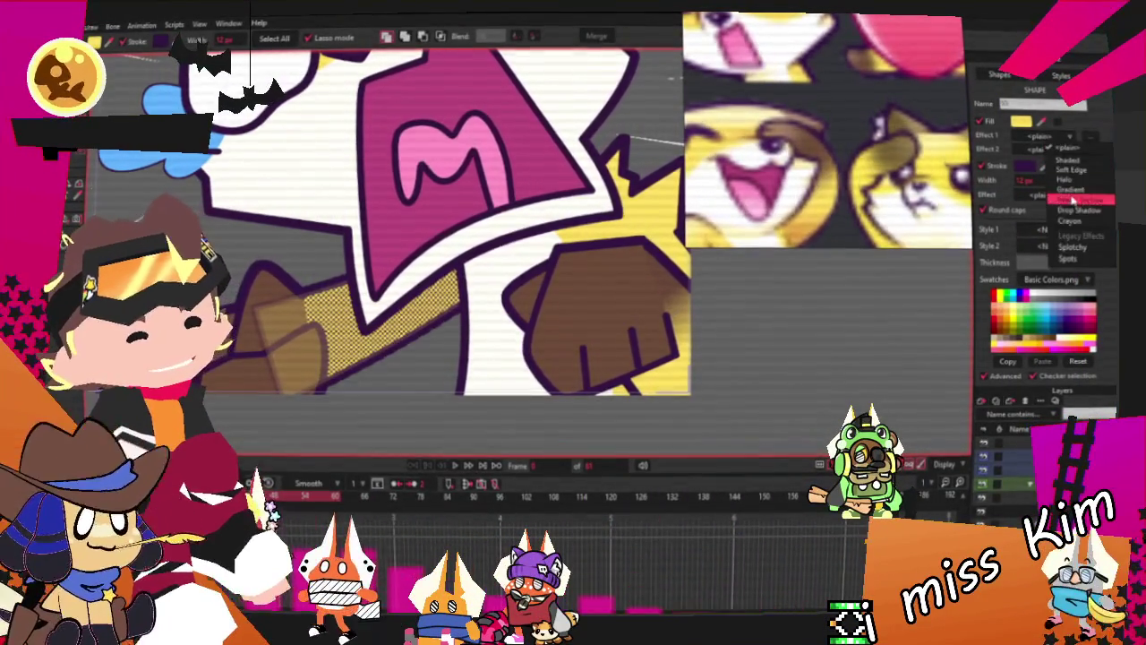
left_click(1077, 189)
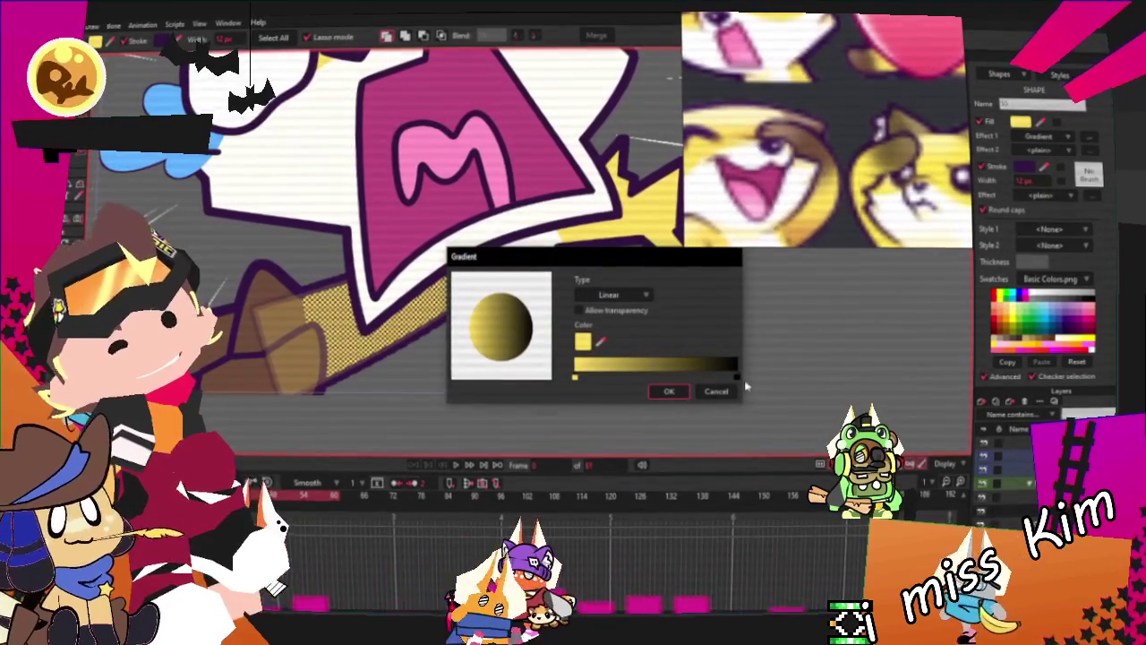
left_click(575, 377)
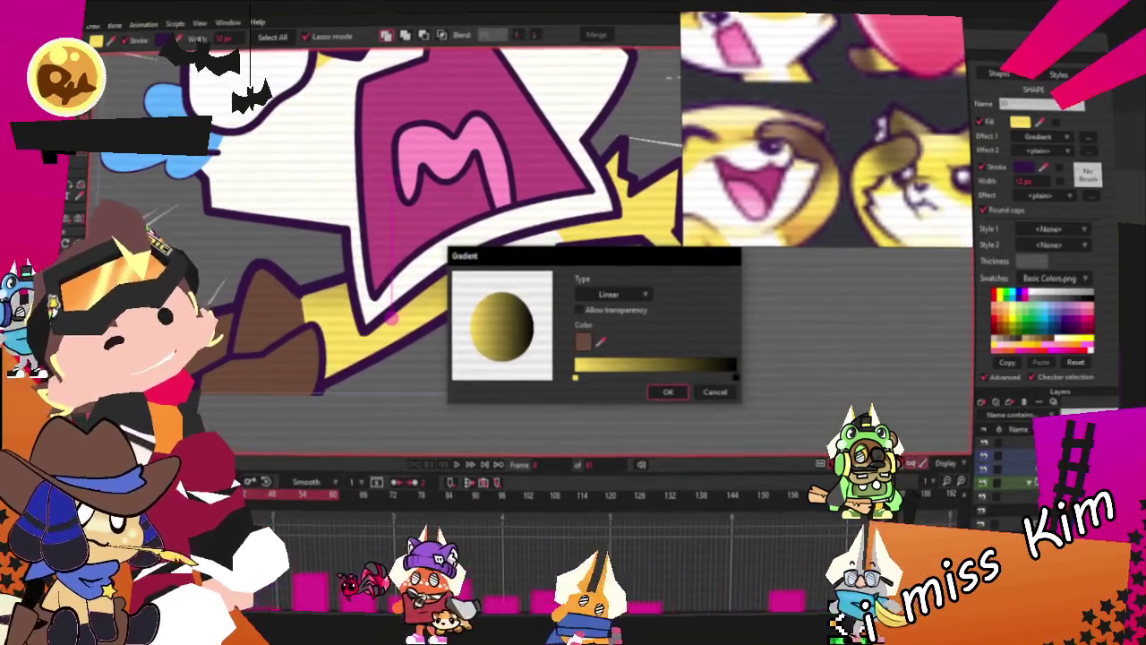
left_click(667, 391)
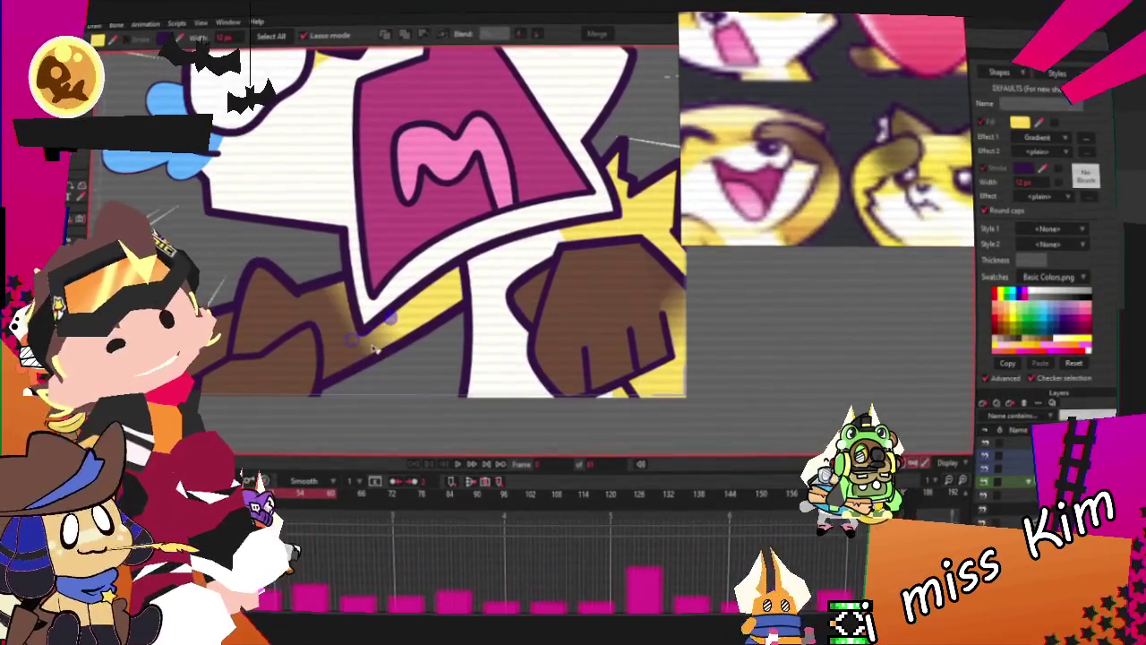
left_click(338, 332)
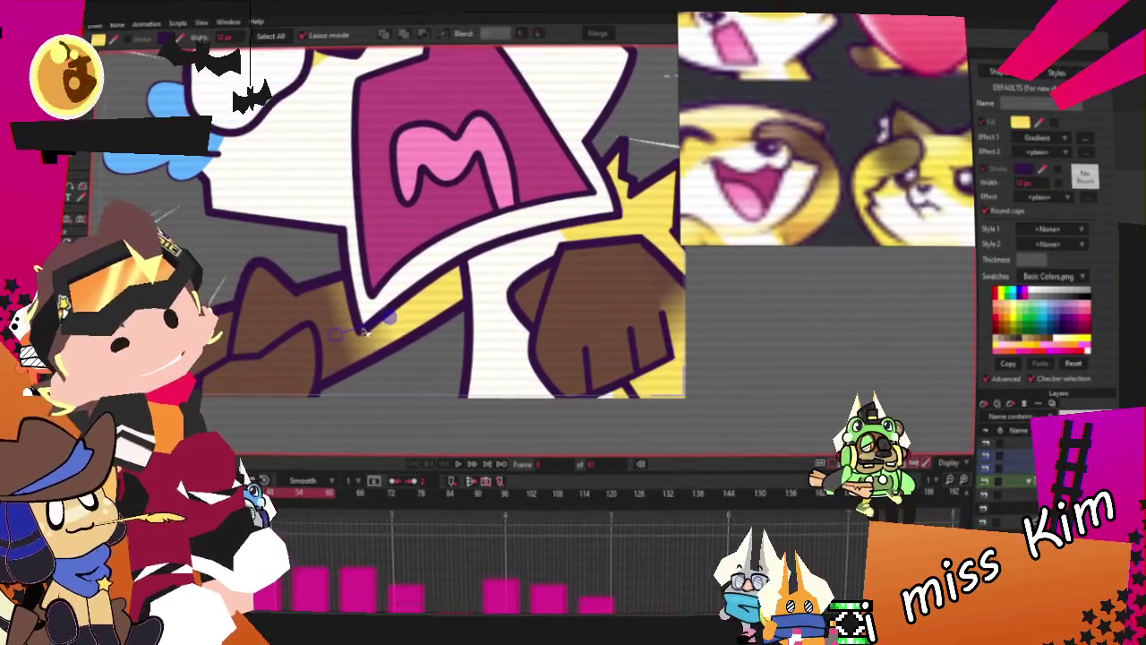
left_click_drag(387, 317, 399, 328)
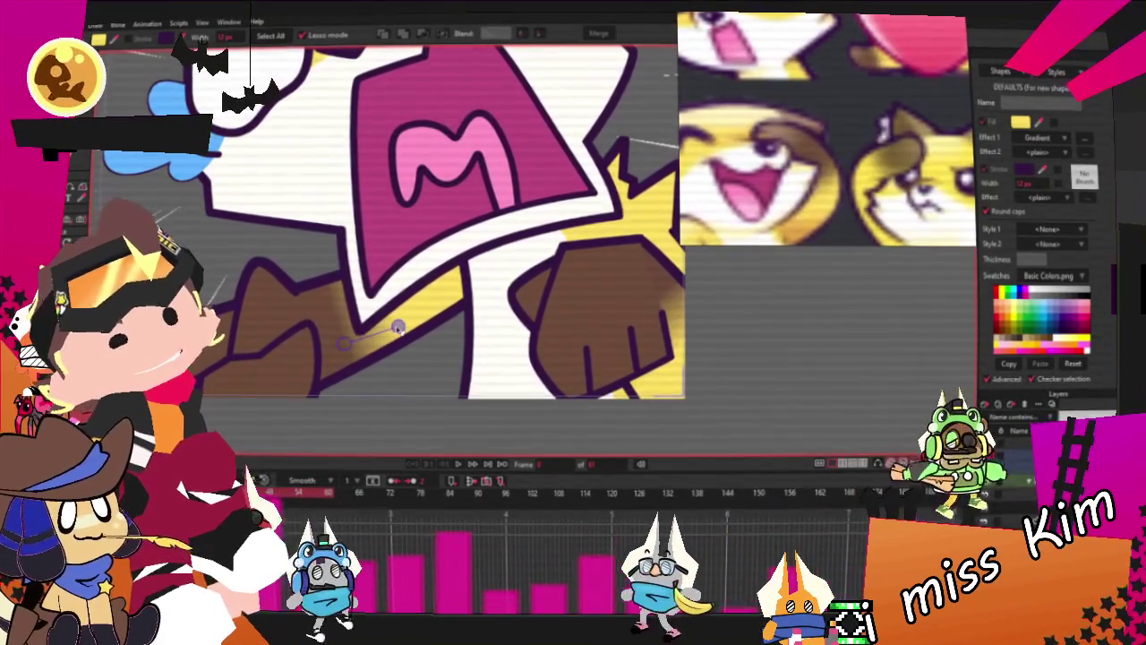
scroll(467, 387, "down", 2)
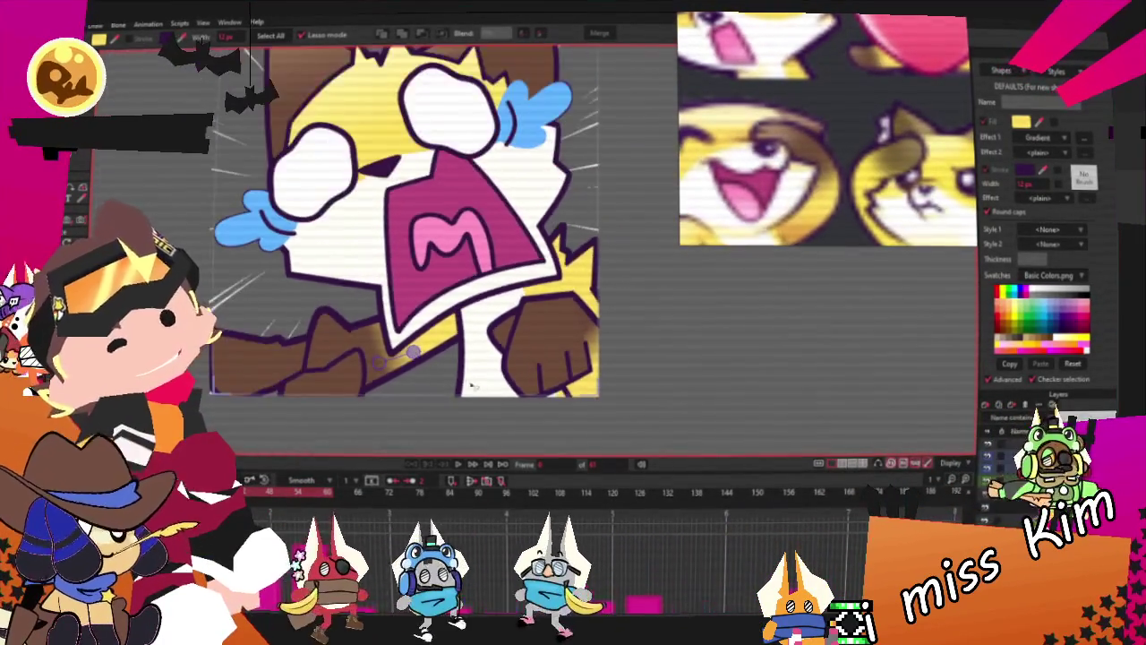
scroll(468, 388, "down", 2)
key("alt+f")
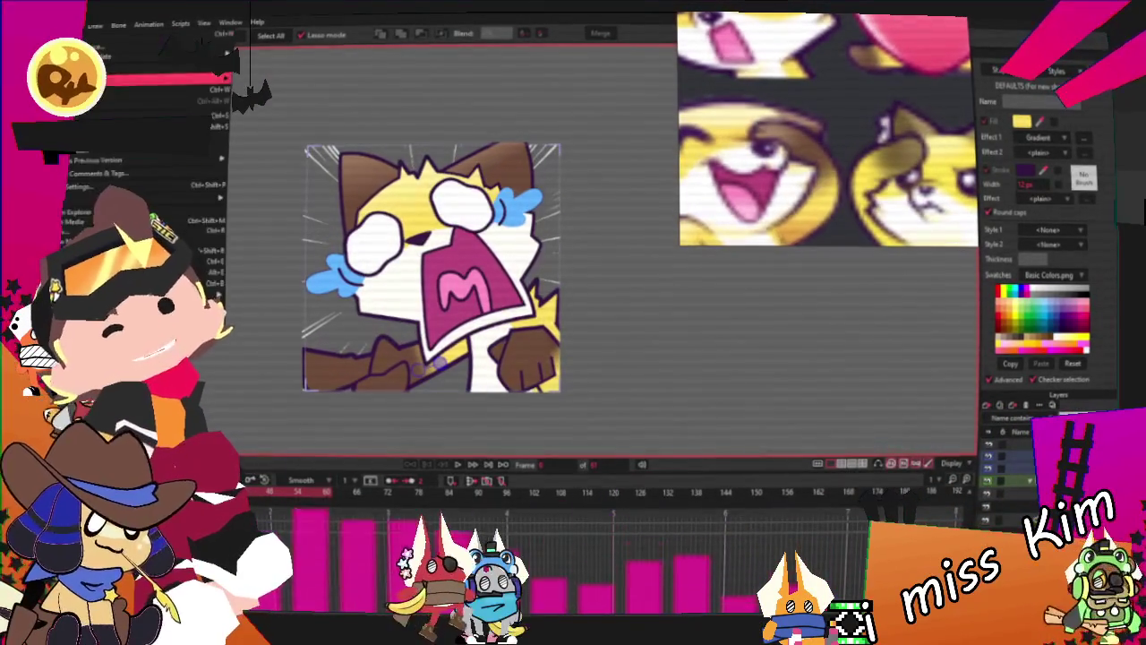
Render a preview of the screaming cat emote with Ctrl+R, then close it and the File menu
key("ctrl+r")
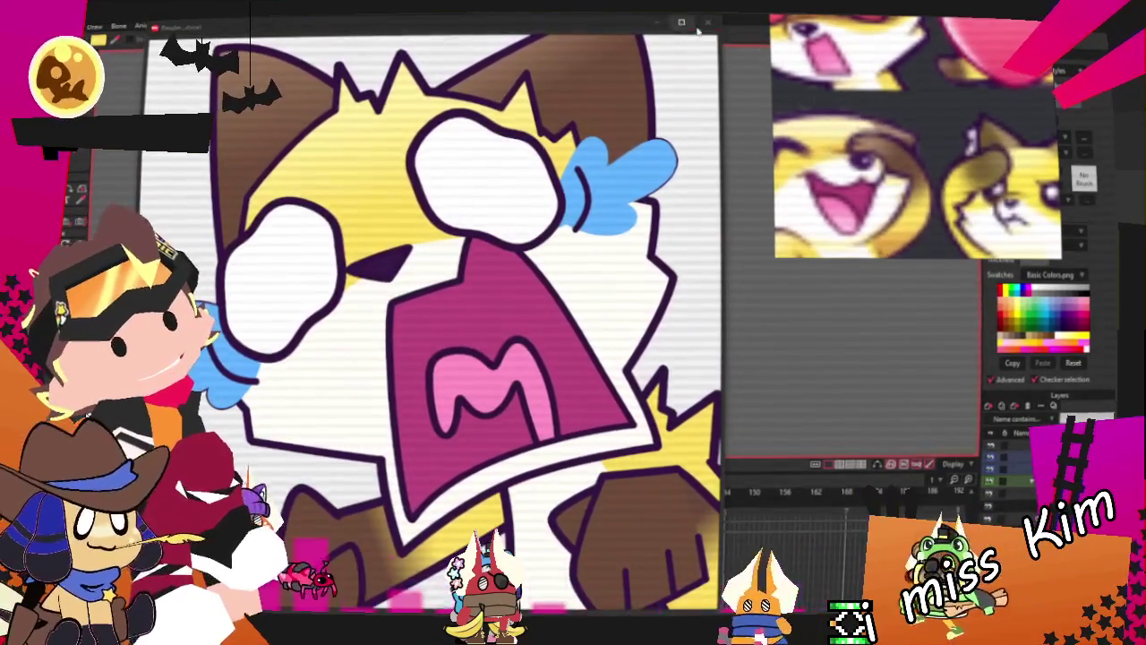
key("Escape")
key("alt+f")
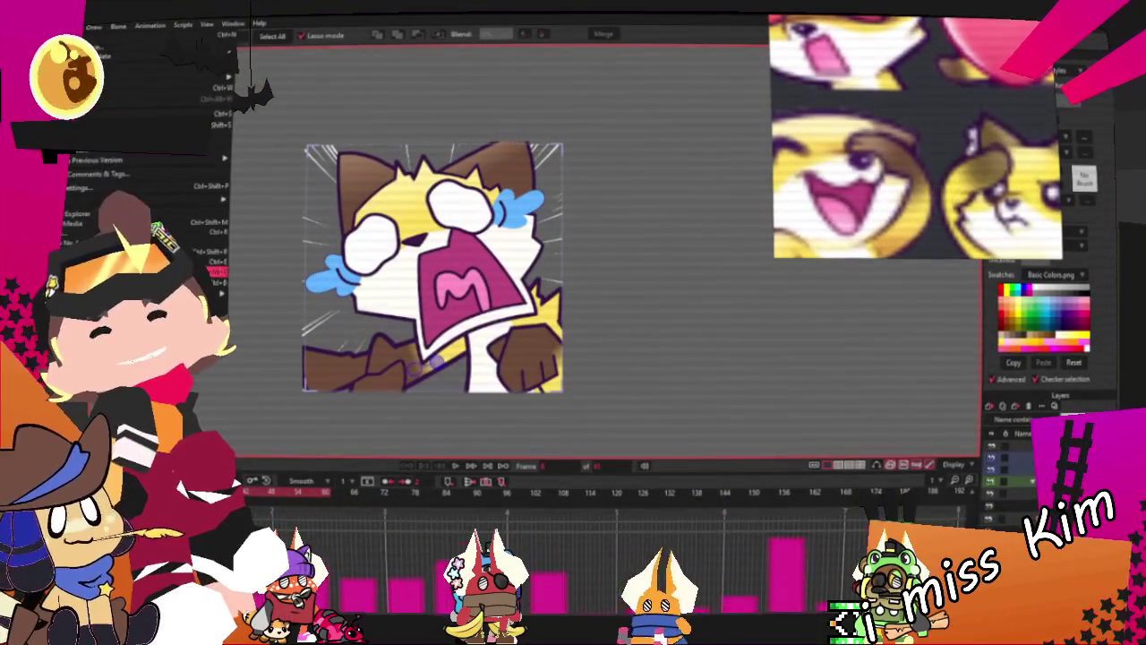
key("Escape")
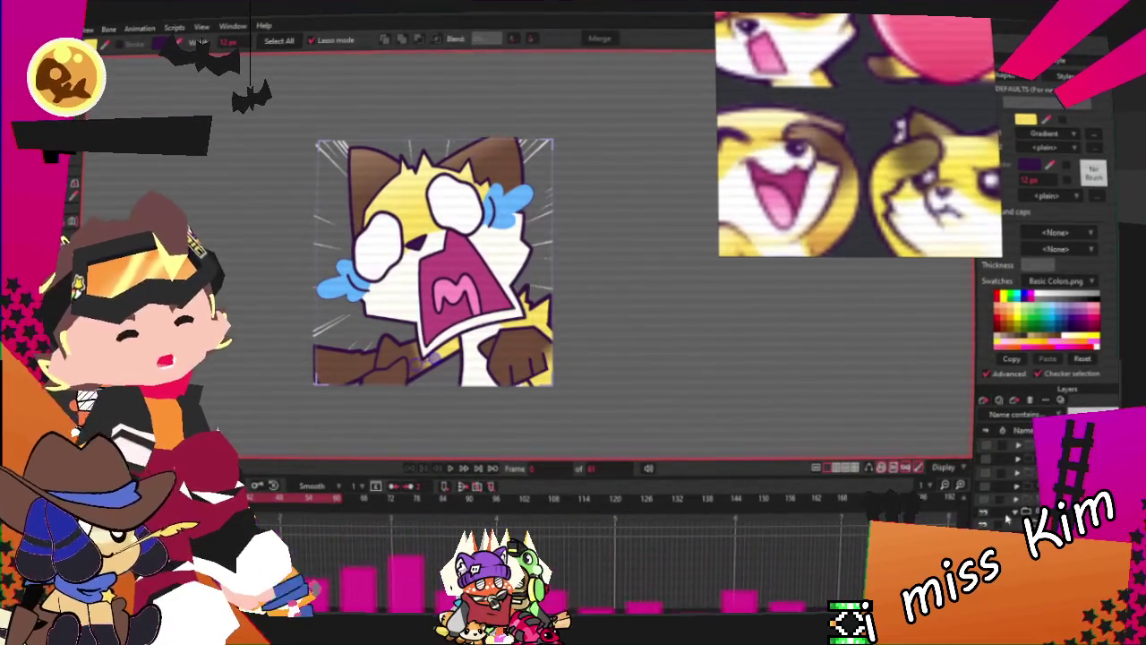
Switch to the Transform Layer tool
left_click(68, 238)
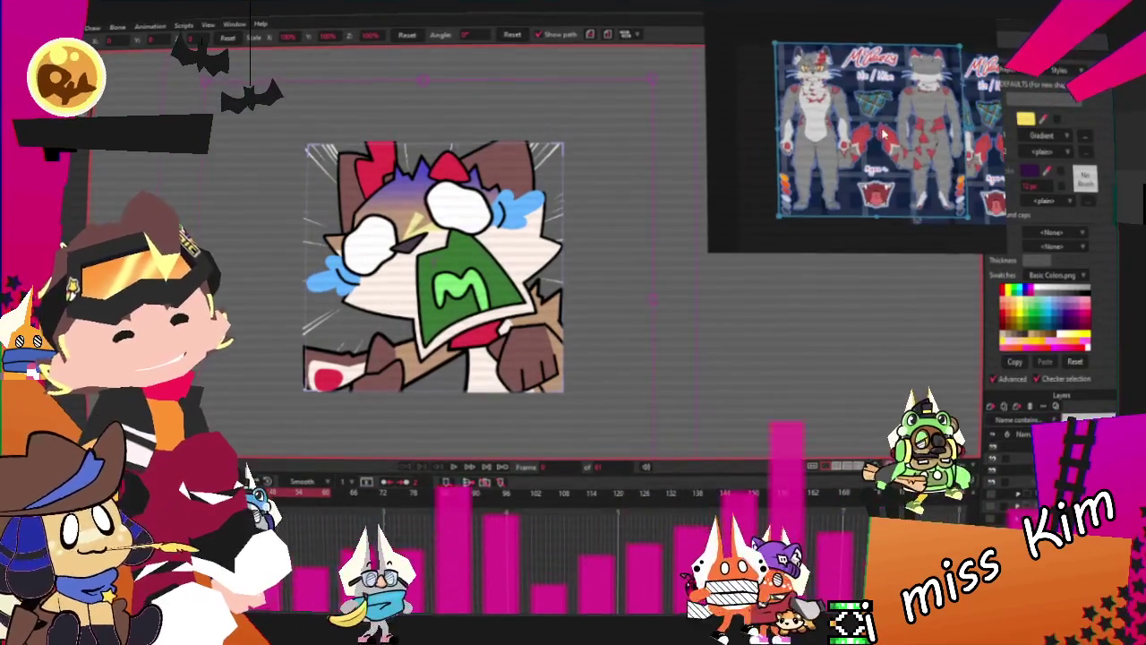
Zoom the canvas and open Layer Settings for the default-named nose layer
scroll(841, 81, "up", 3)
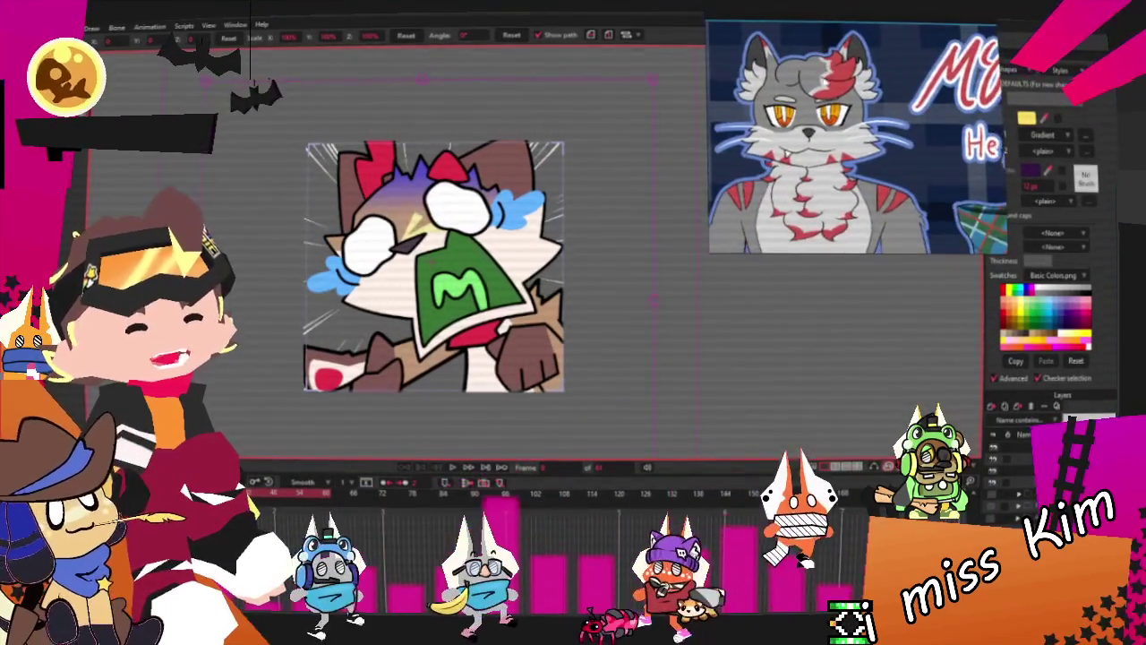
scroll(859, 99, "down", 2)
scroll(888, 119, "up", 2)
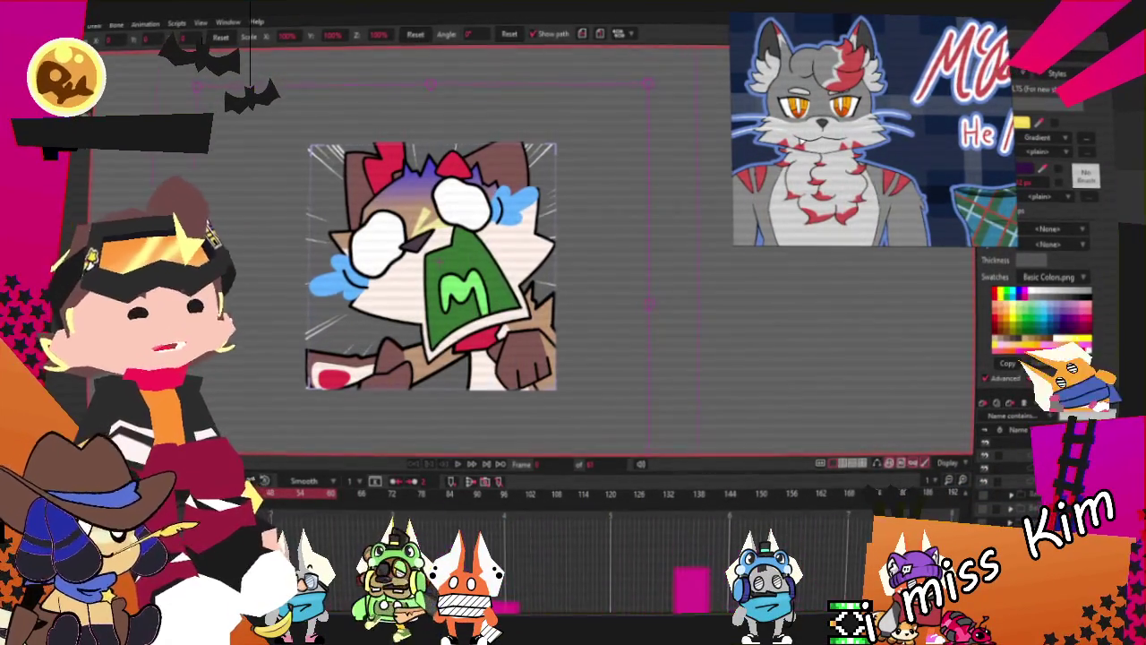
scroll(431, 266, "up", 3)
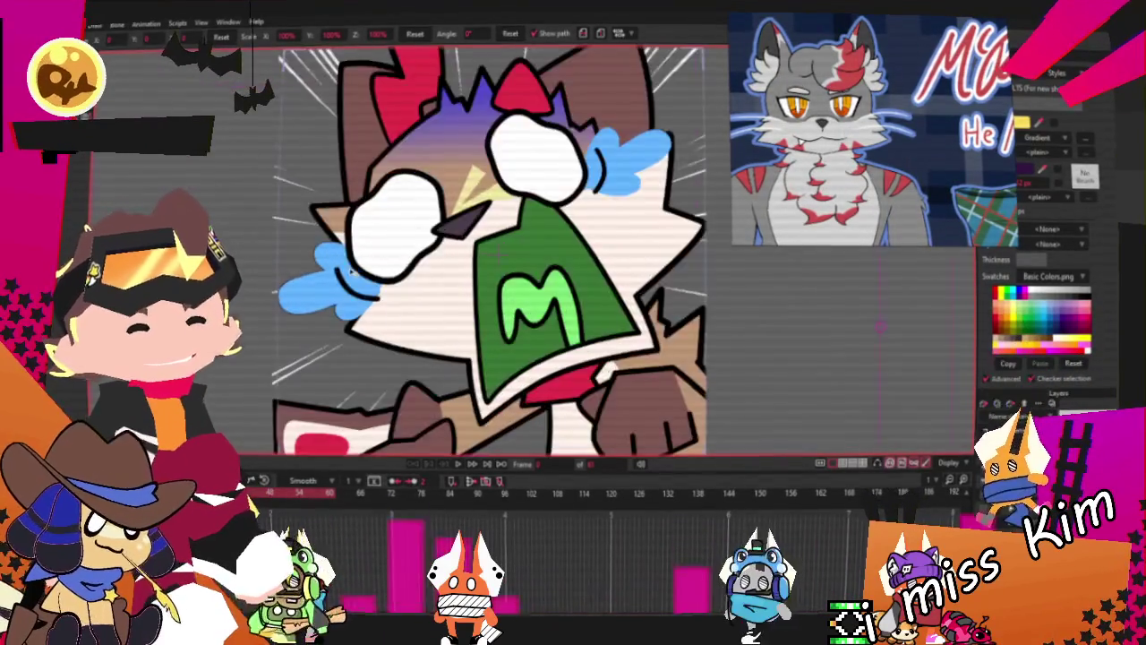
scroll(431, 266, "down", 2)
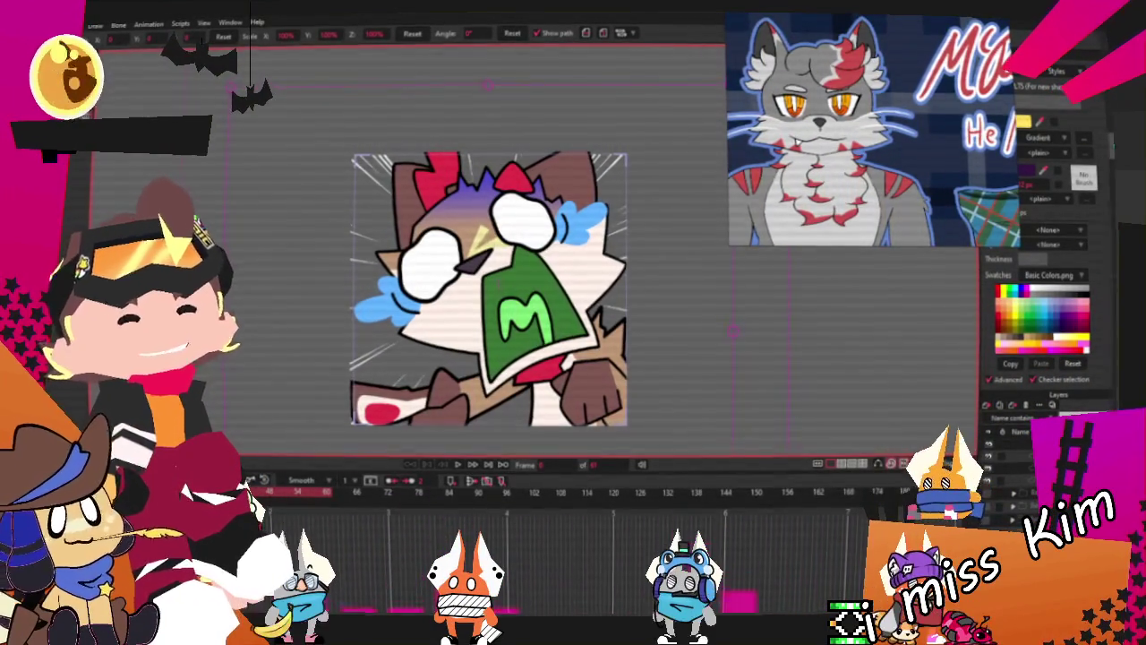
double_click(1030, 431)
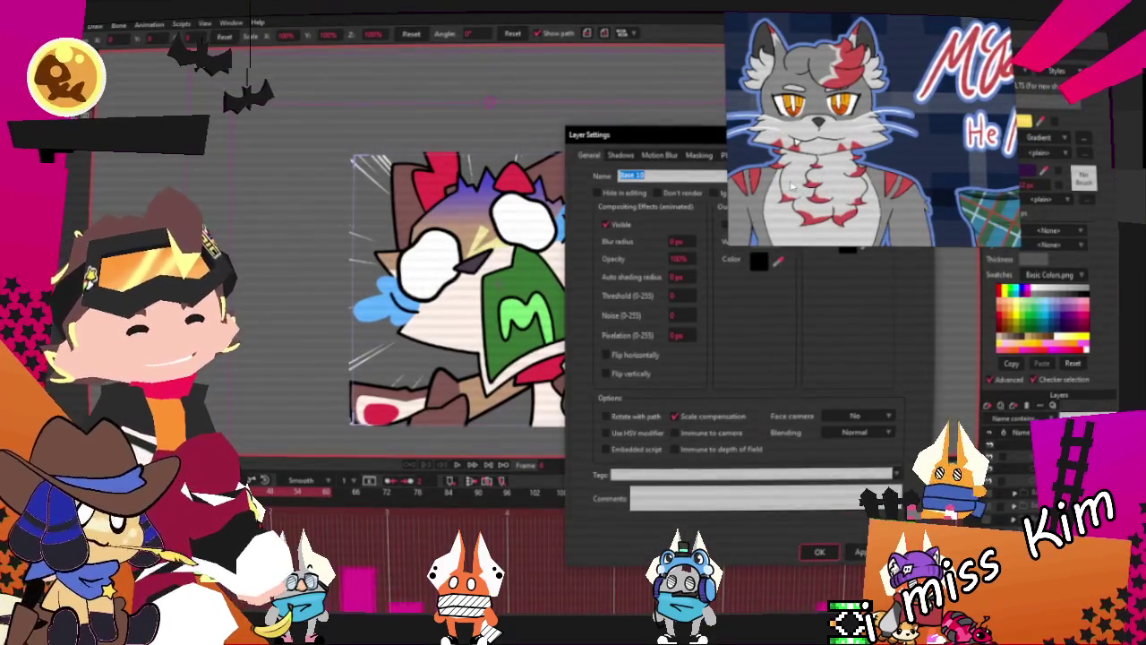
Rename the nose layer to 'Nose' and return to point selection
type("Nose")
key("Return")
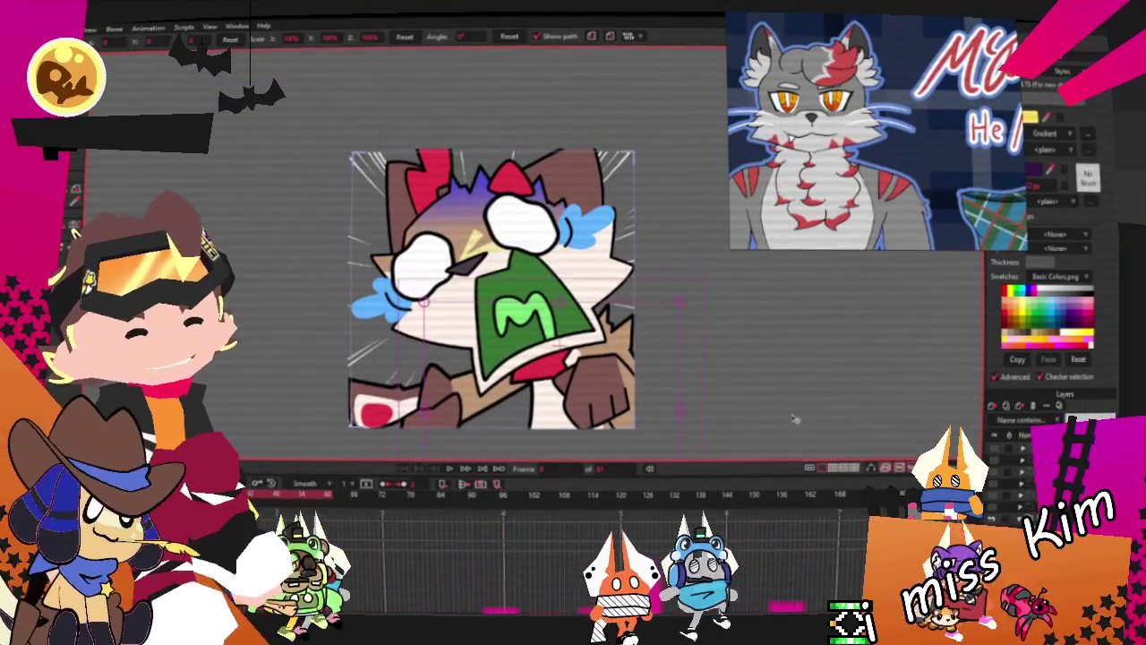
scroll(412, 340, "up", 2)
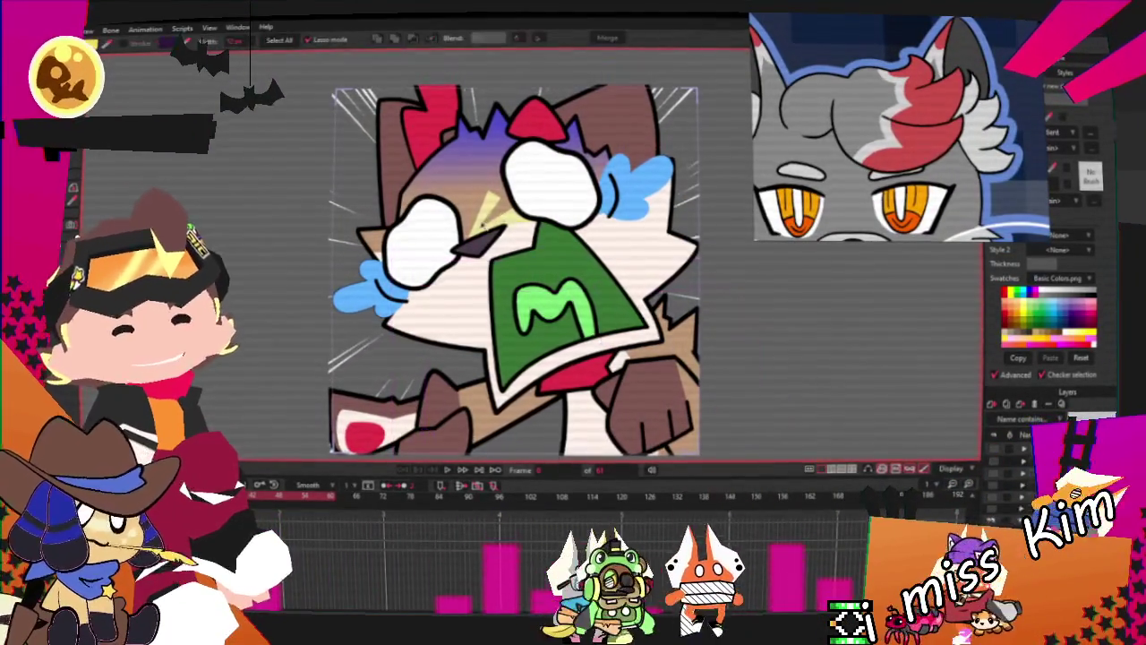
key("g")
scroll(603, 305, "down", 2)
scroll(603, 307, "up", 3)
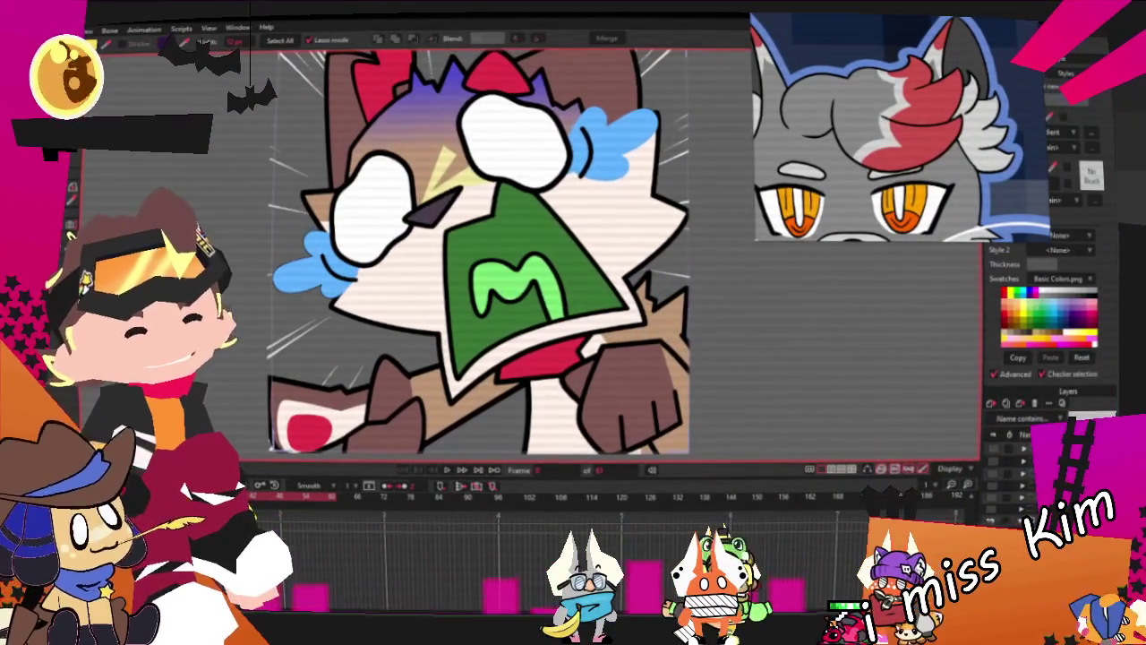
Zoom in below the M mask and select the brown stick shape from the overlapping shapes
scroll(964, 170, "down", 3)
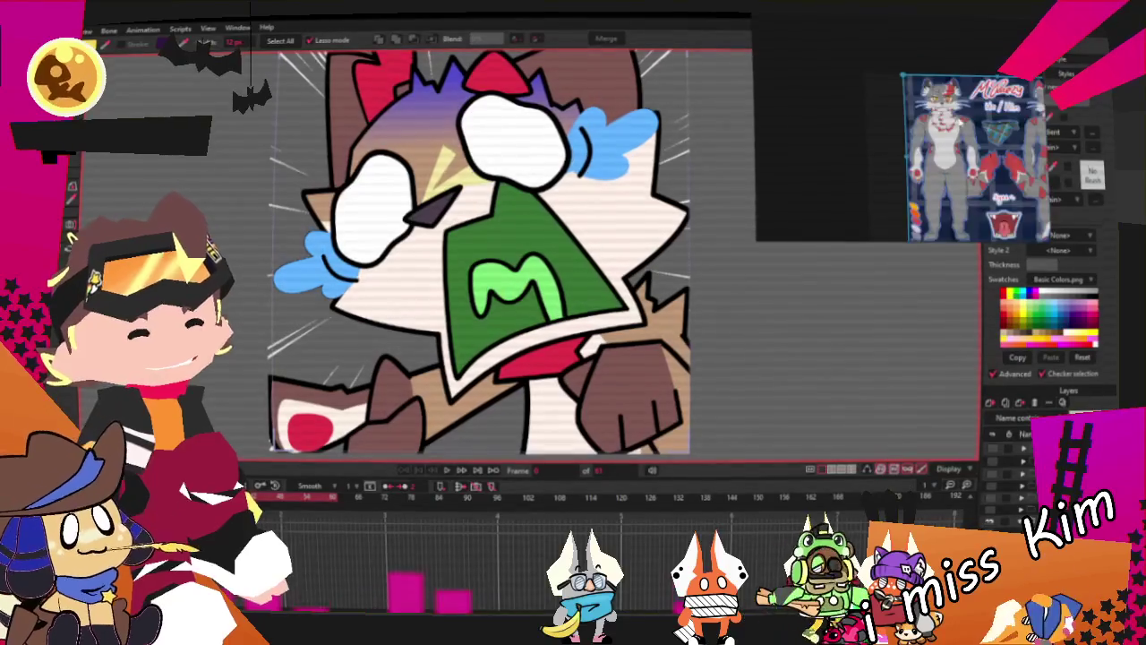
scroll(964, 170, "up", 4)
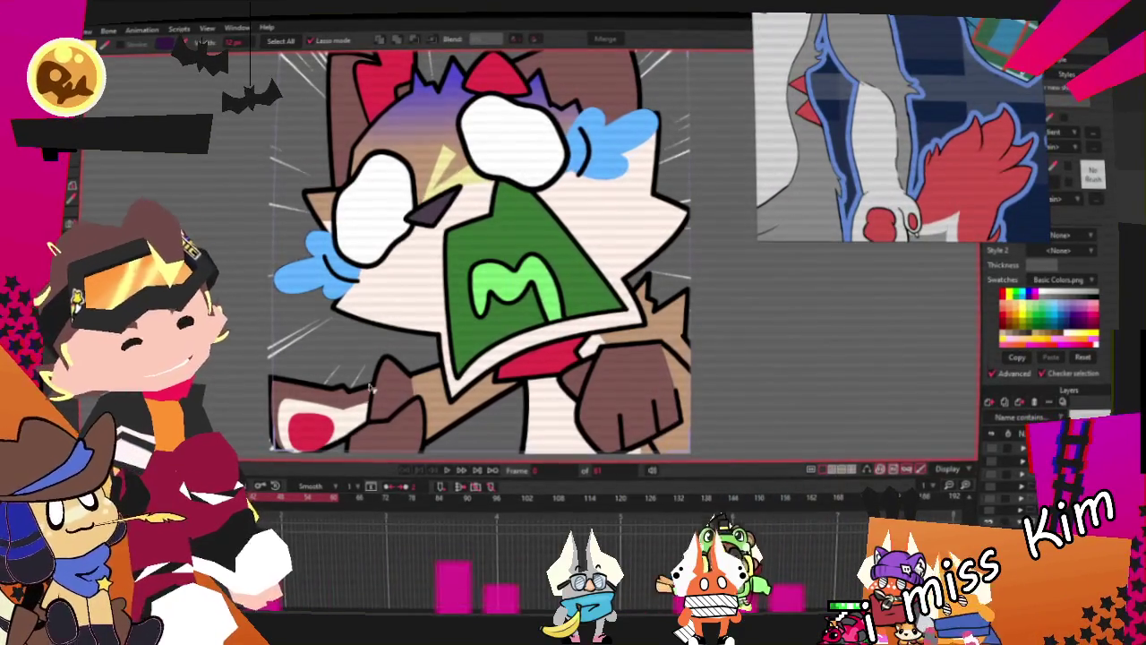
scroll(391, 391, "up", 2)
scroll(367, 401, "up", 3)
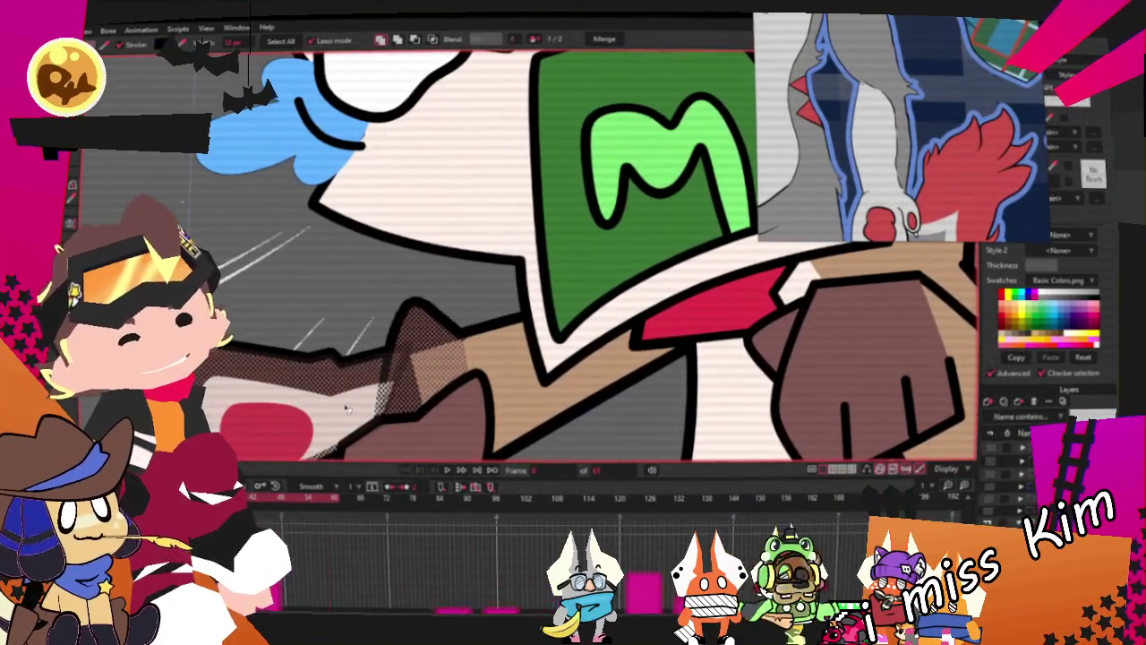
scroll(915, 117, "down", 3)
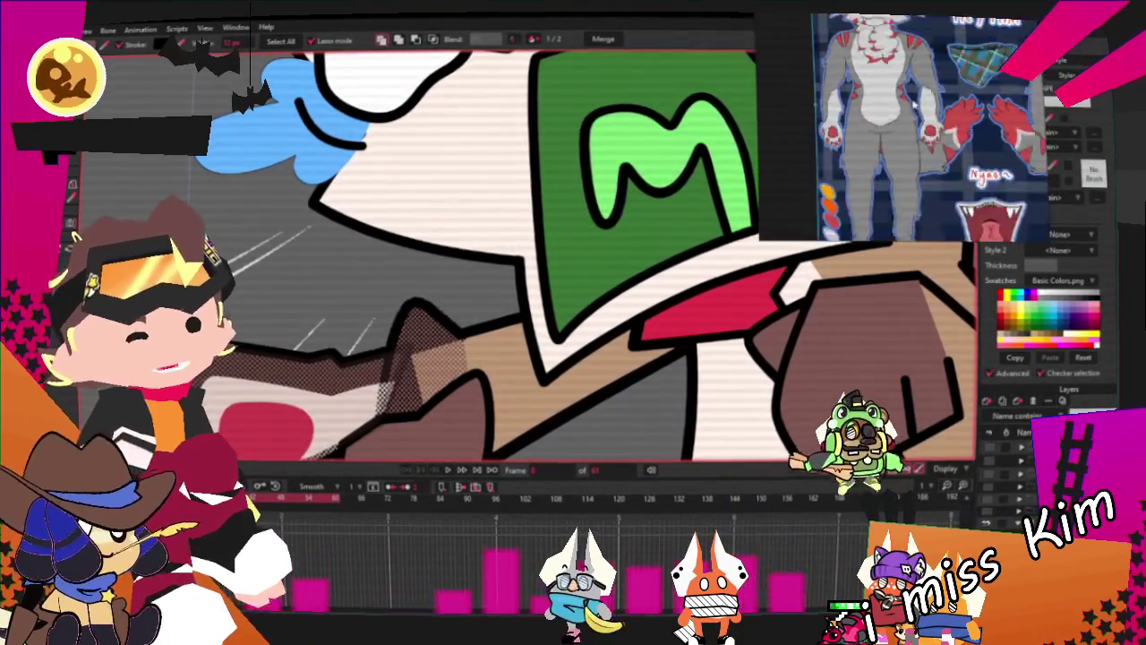
scroll(915, 117, "up", 2)
scroll(922, 126, "up", 2)
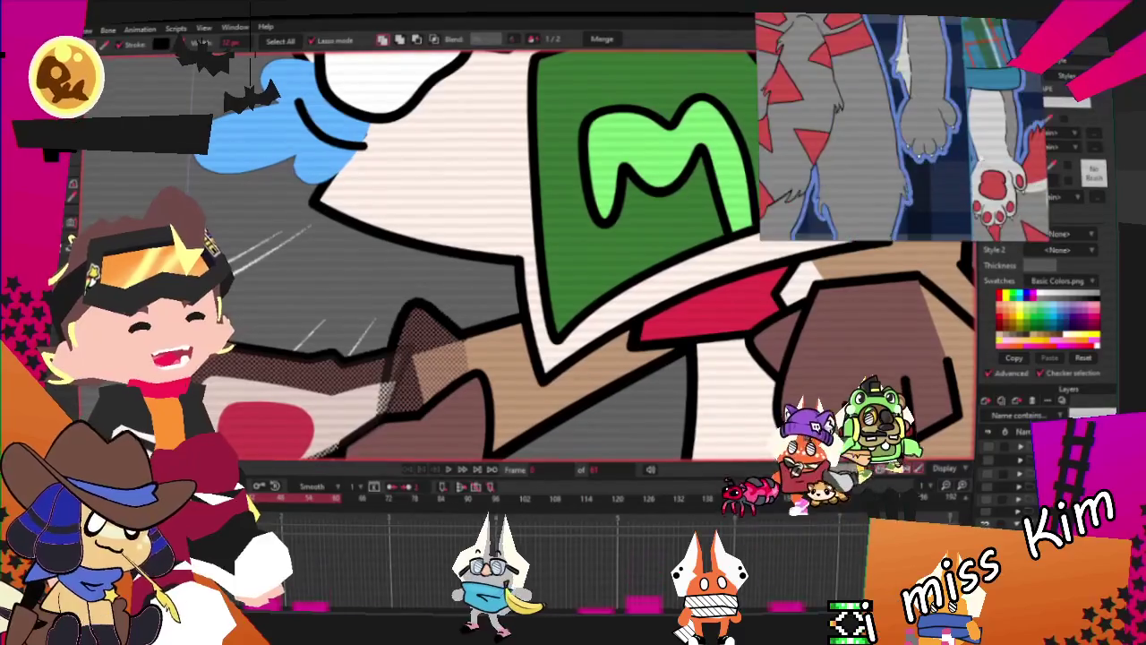
scroll(933, 134, "up", 2)
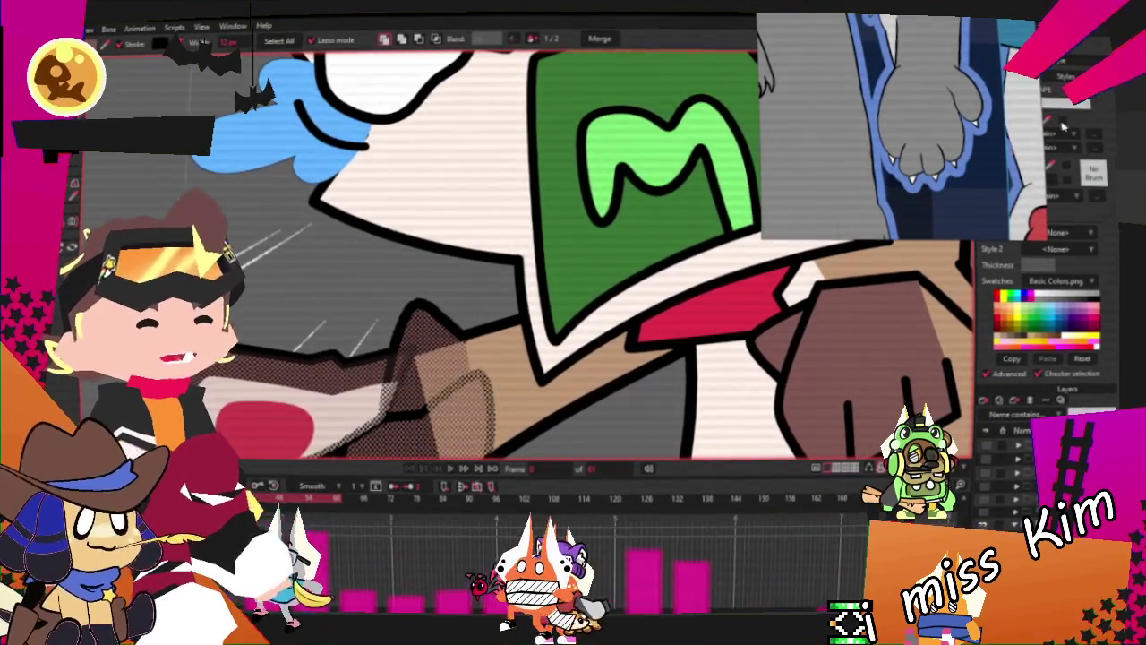
left_click(340, 397)
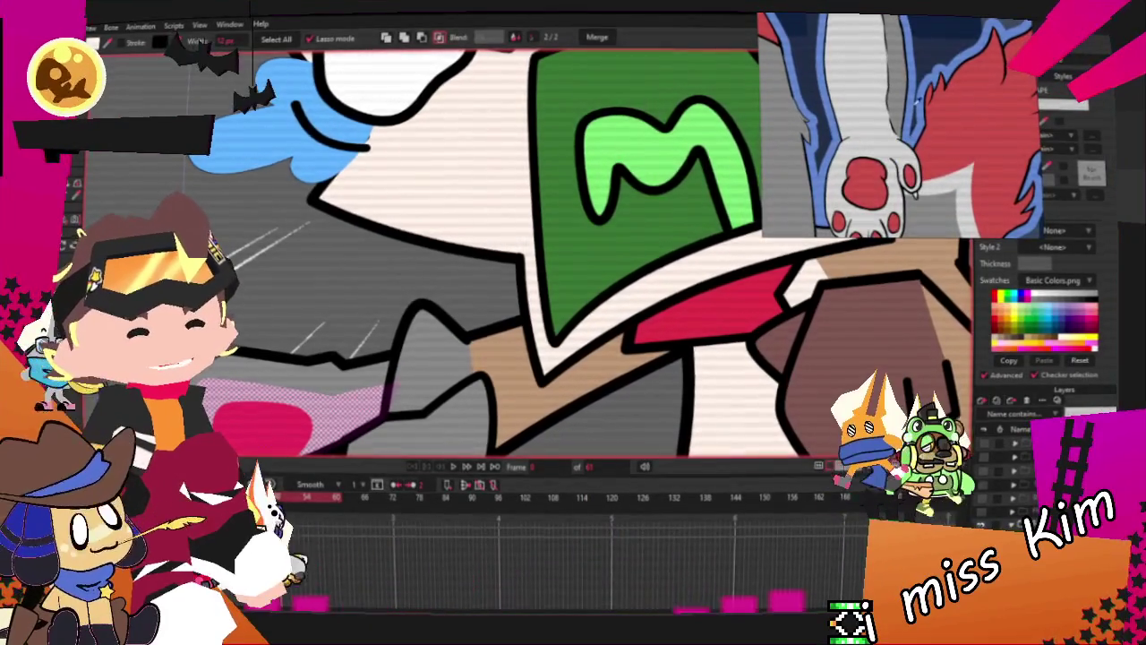
Delete the brown stick, draw a grey rectangle bar in its place, and select the new bar
left_click(240, 459)
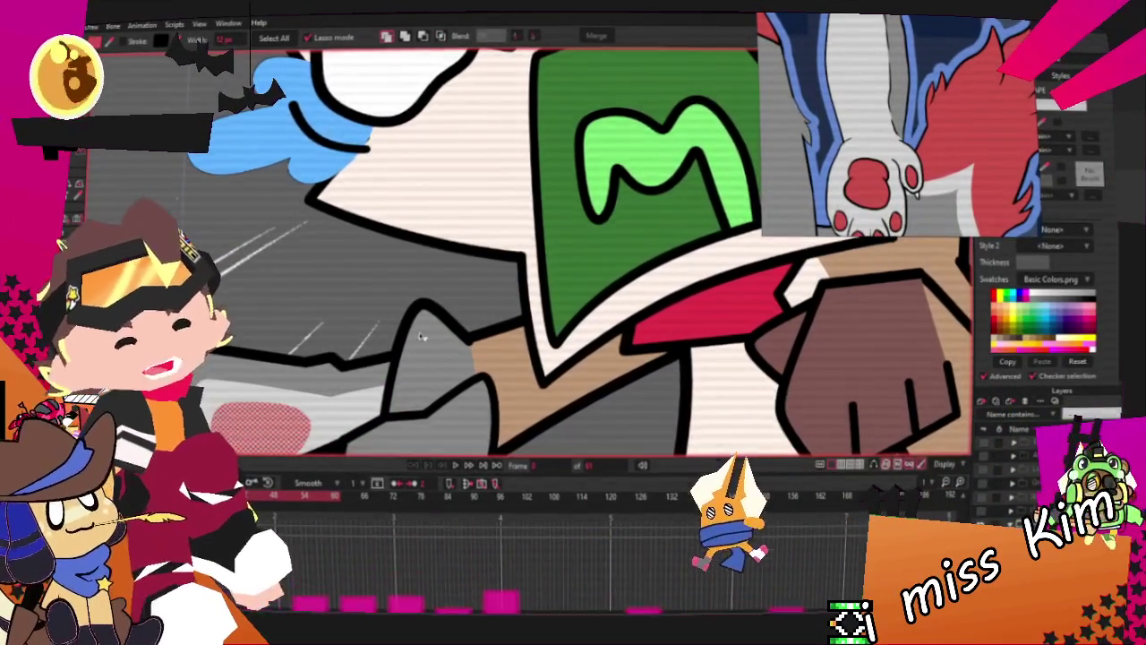
scroll(445, 343, "down", 3)
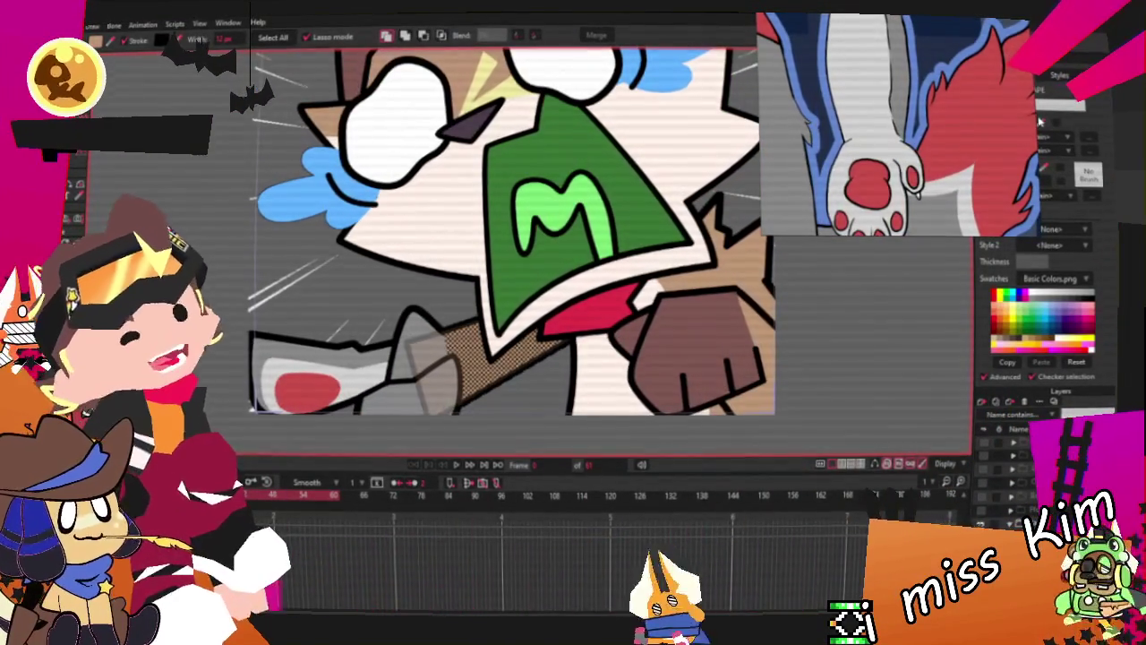
key("Delete")
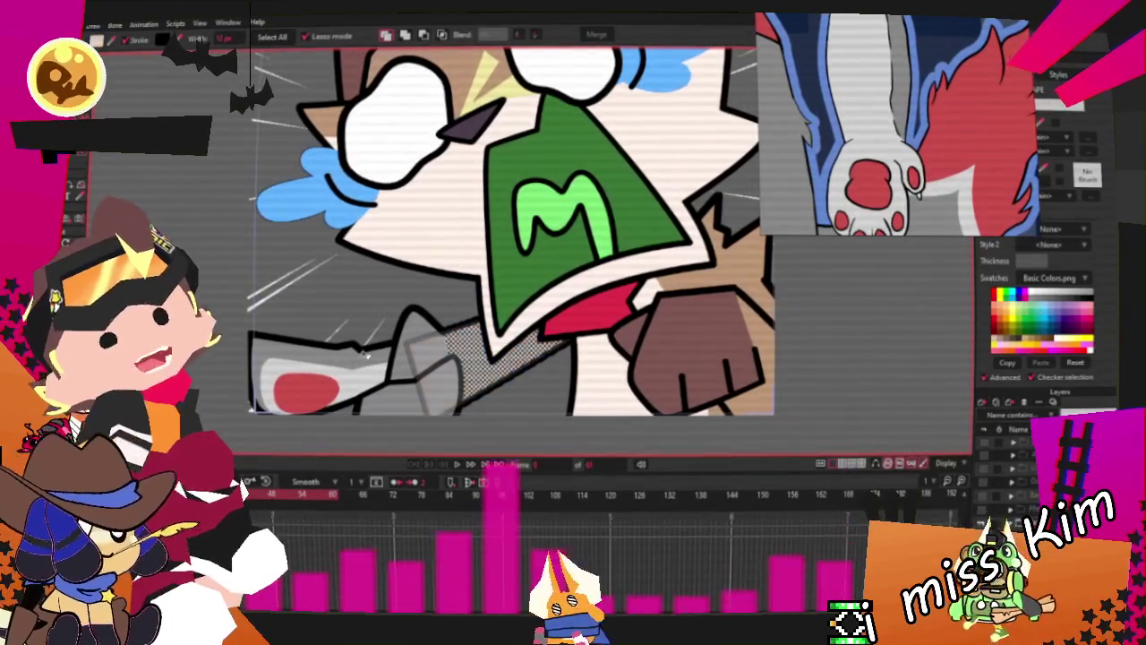
key("r")
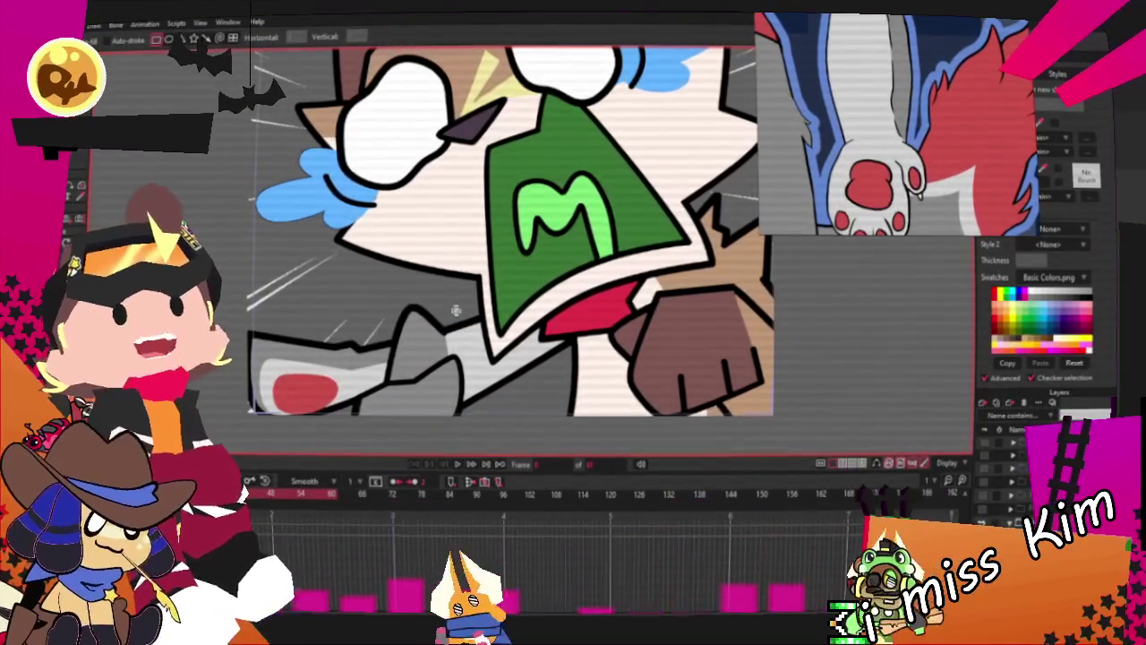
left_click_drag(576, 359, 626, 363)
key("g")
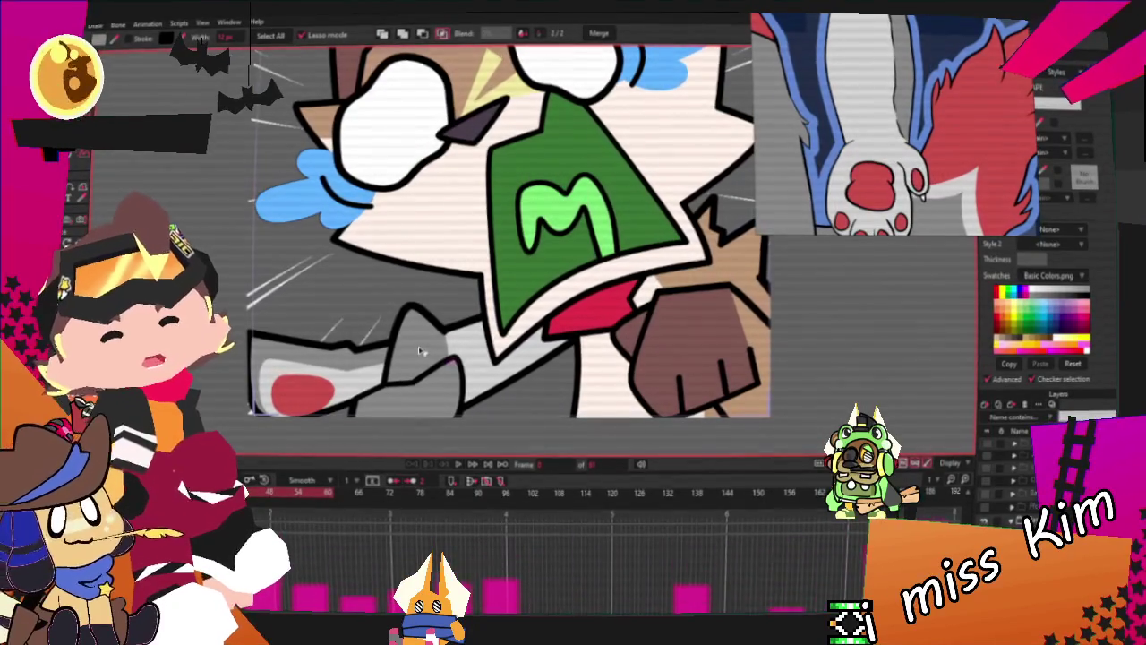
left_click_drag(421, 351, 414, 328)
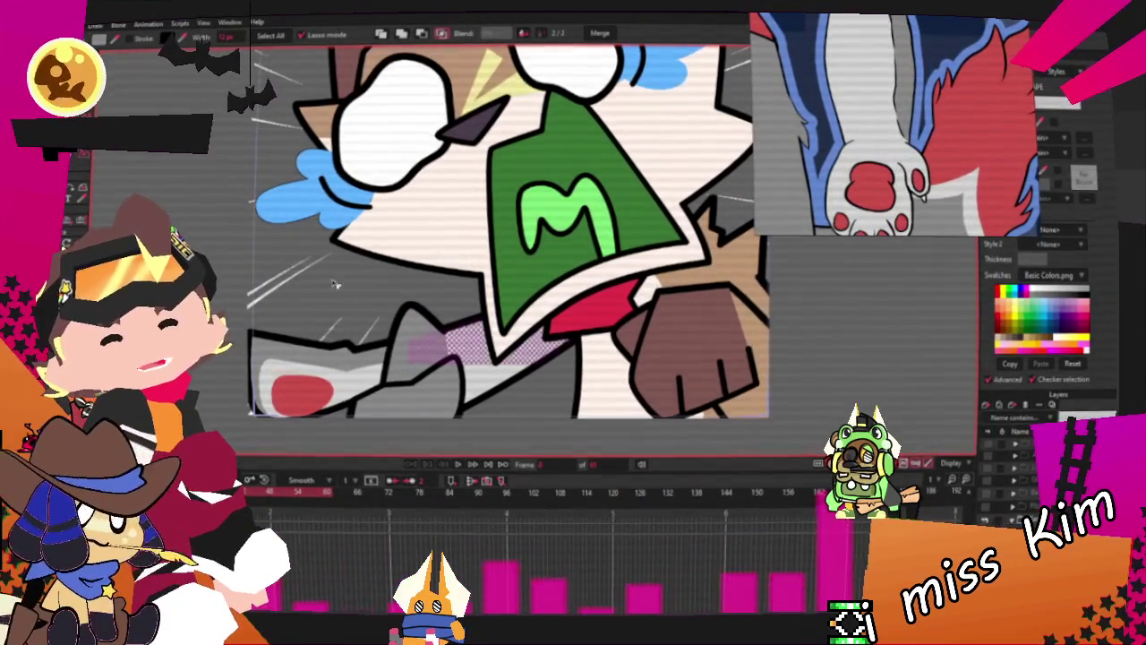
scroll(472, 337, "up", 2)
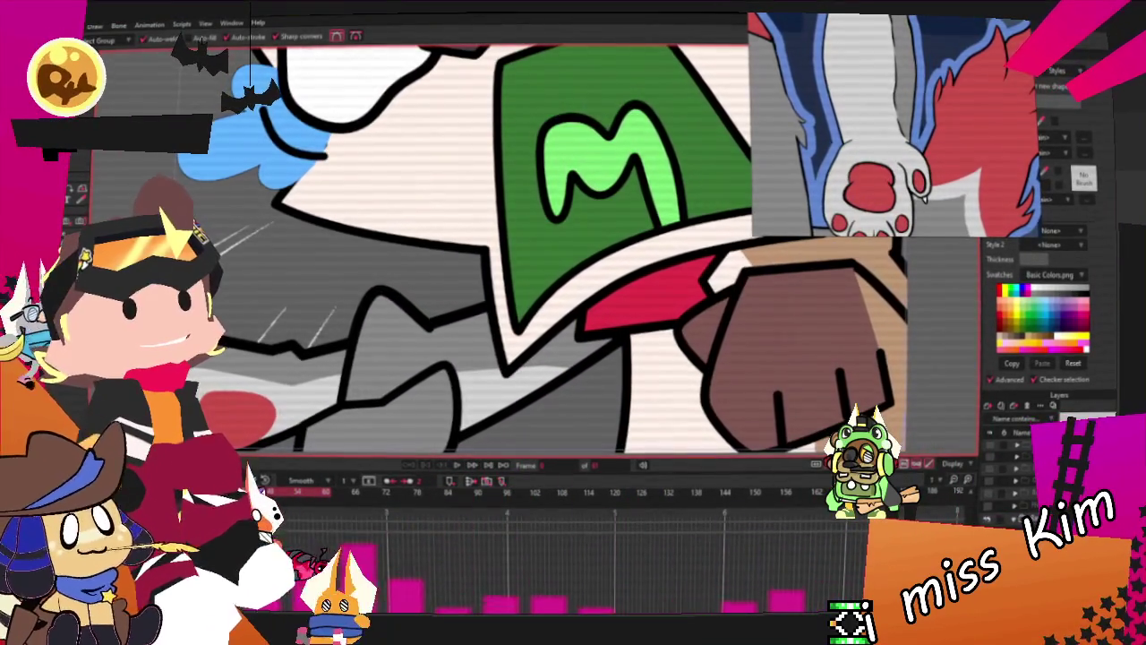
Drag the grey stick's lower outline point to fit the drawing, then zoom out to check it
scroll(318, 249, "up", 2)
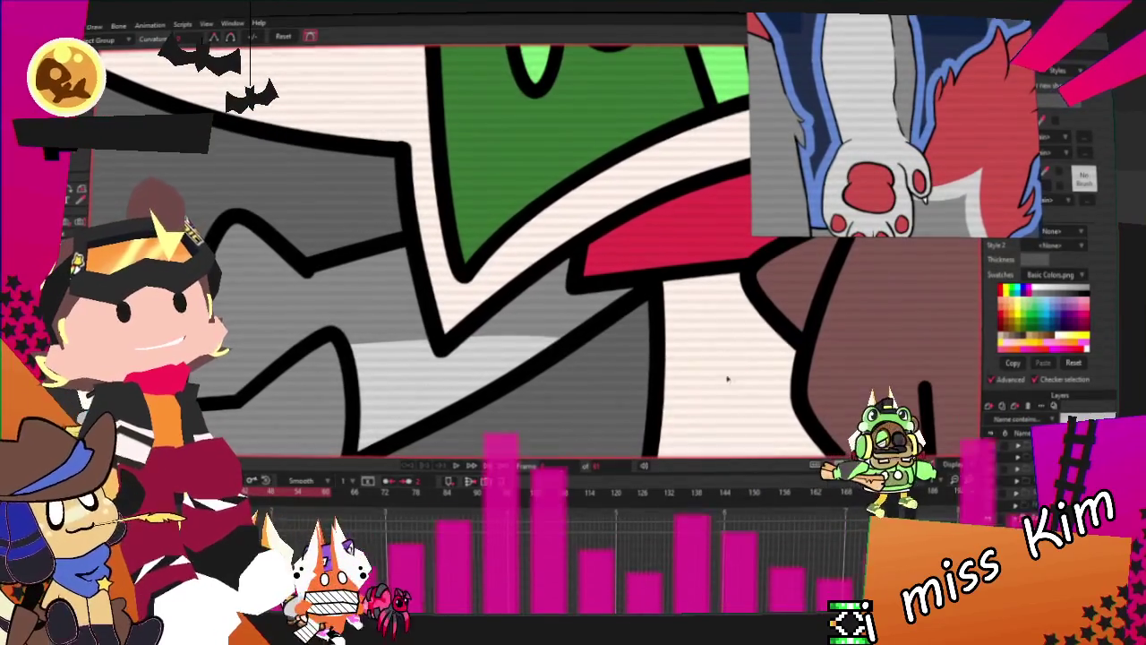
key("g")
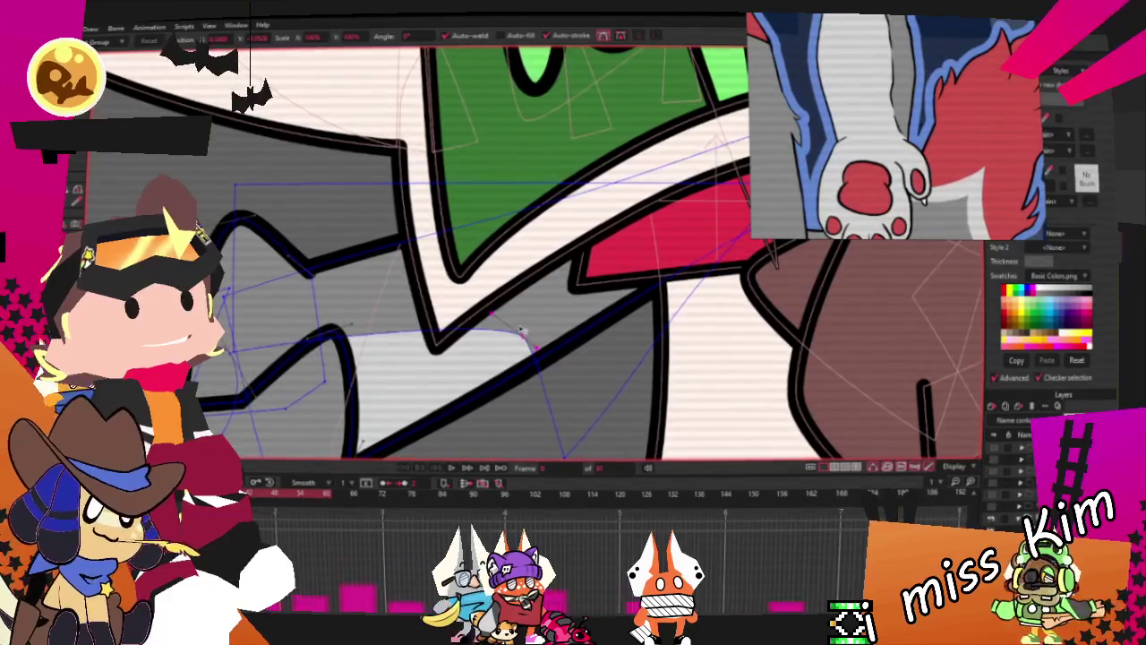
scroll(537, 358, "down", 1)
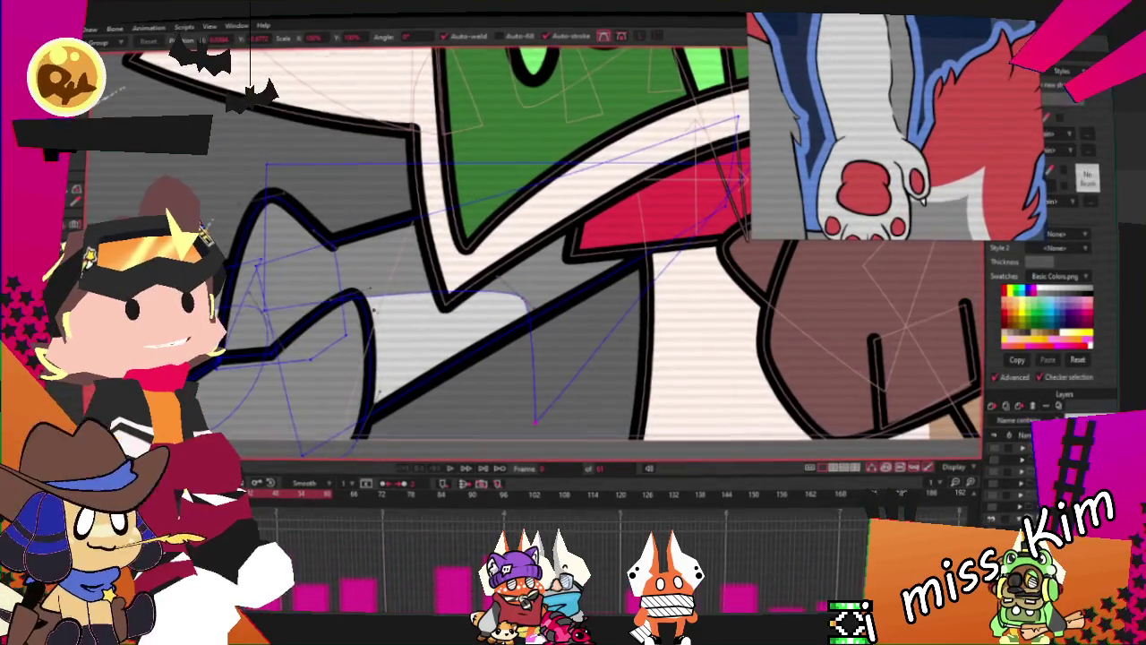
scroll(415, 311, "up", 1)
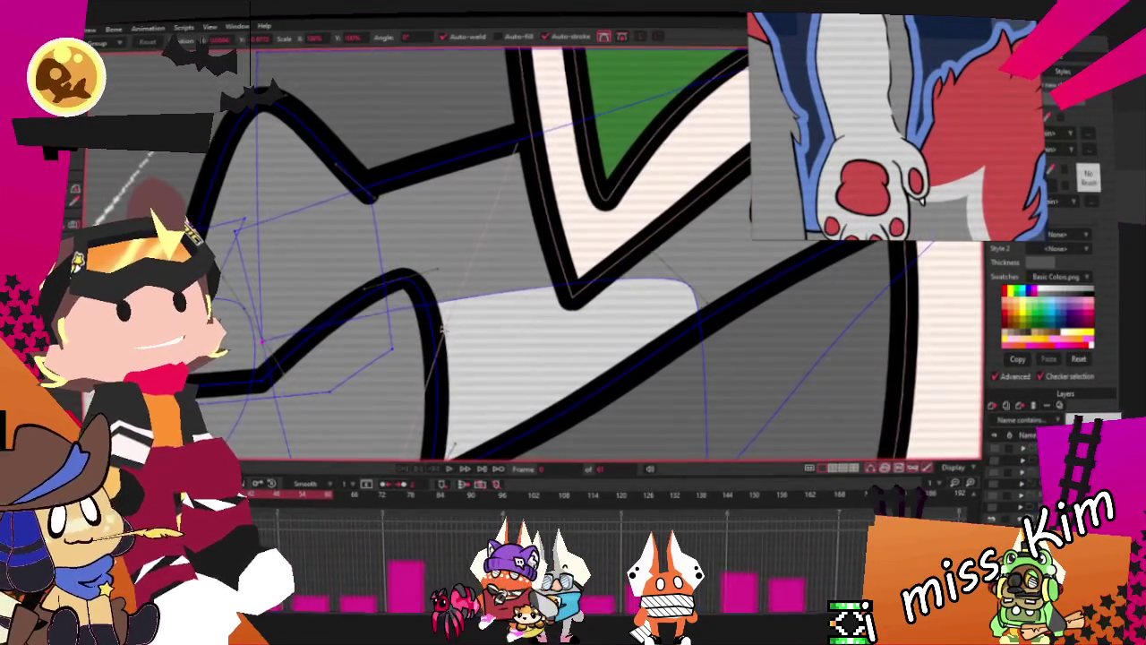
scroll(367, 322, "down", 1)
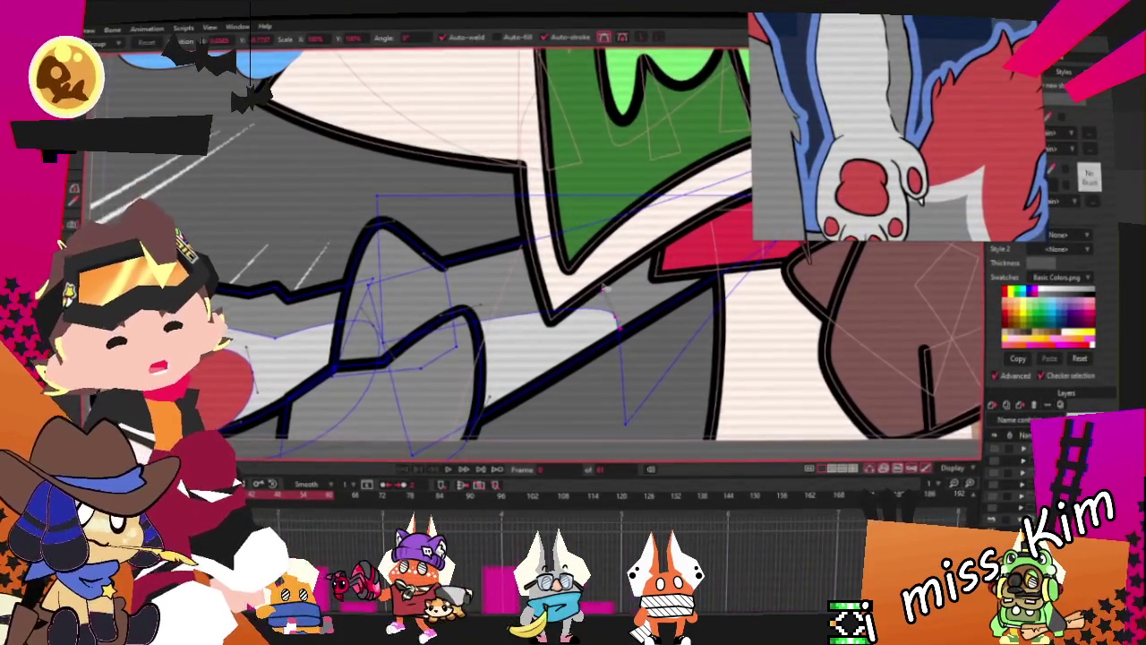
scroll(600, 288, "down", 3)
scroll(625, 316, "up", 3)
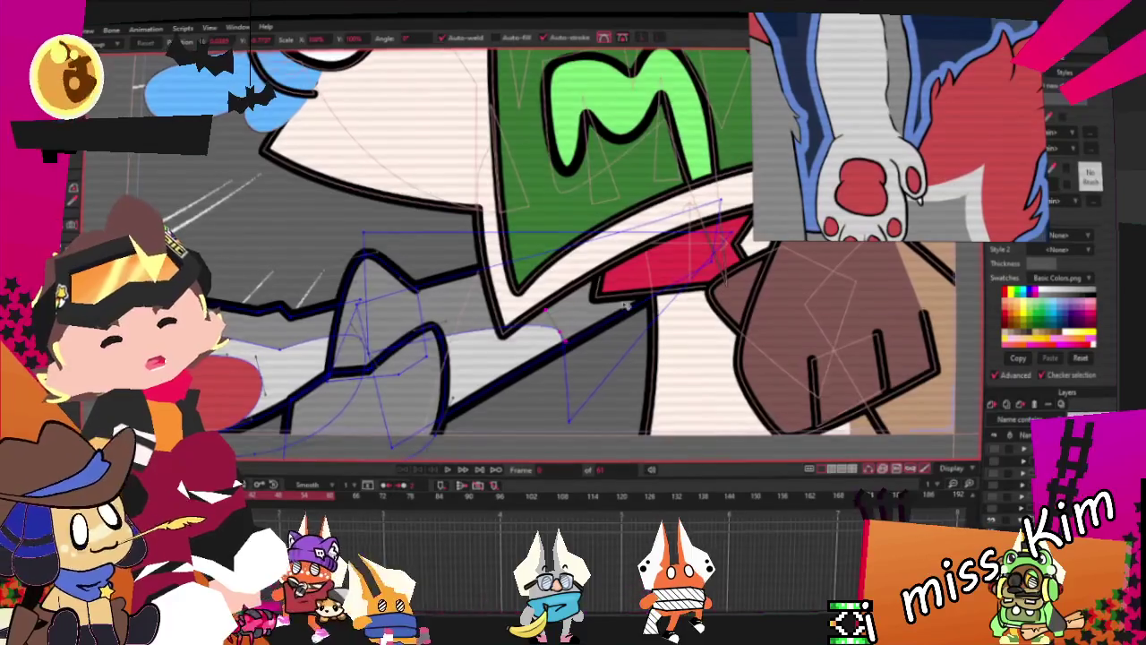
scroll(638, 305, "down", 2)
scroll(487, 381, "down", 2)
scroll(553, 327, "up", 2)
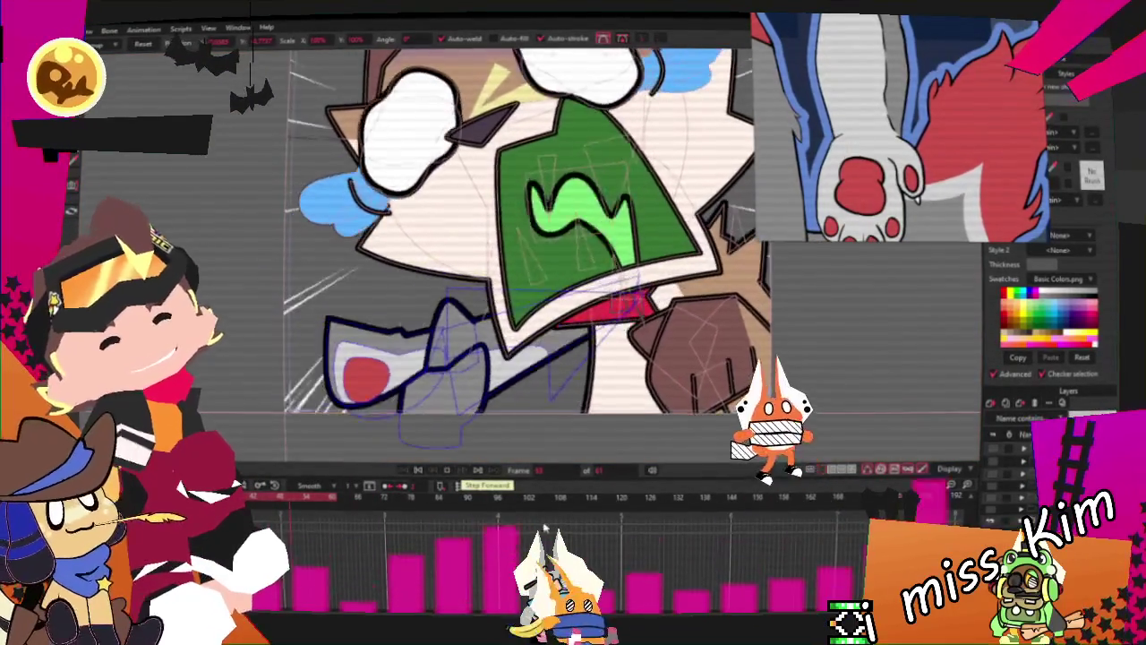
scroll(534, 332, "up", 2)
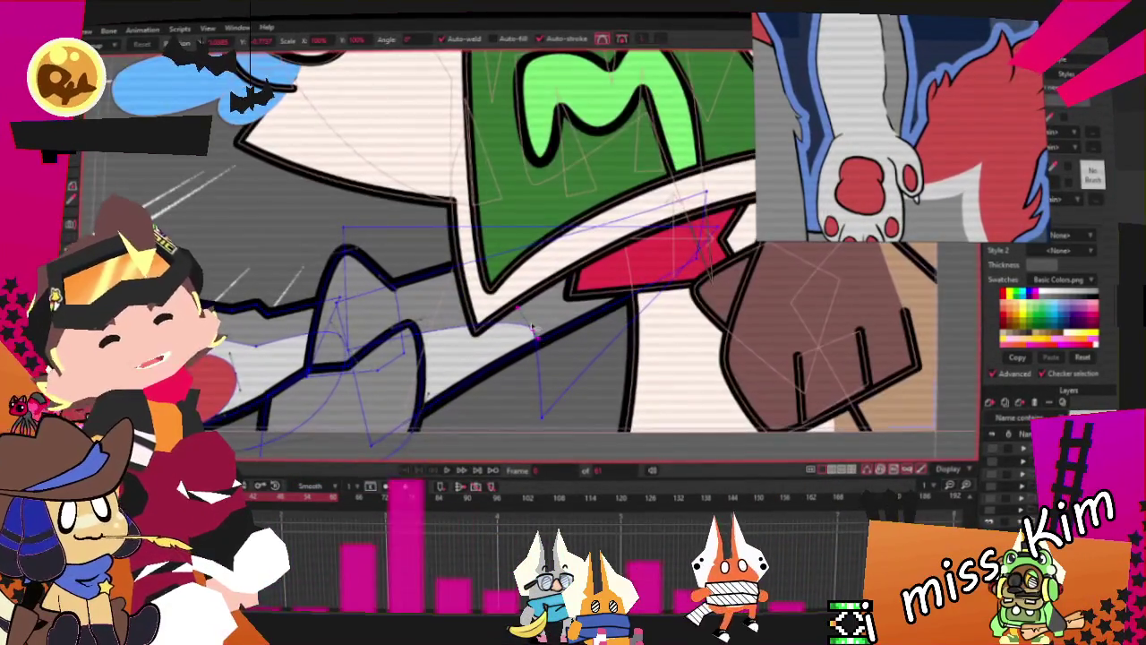
left_click_drag(542, 414, 517, 435)
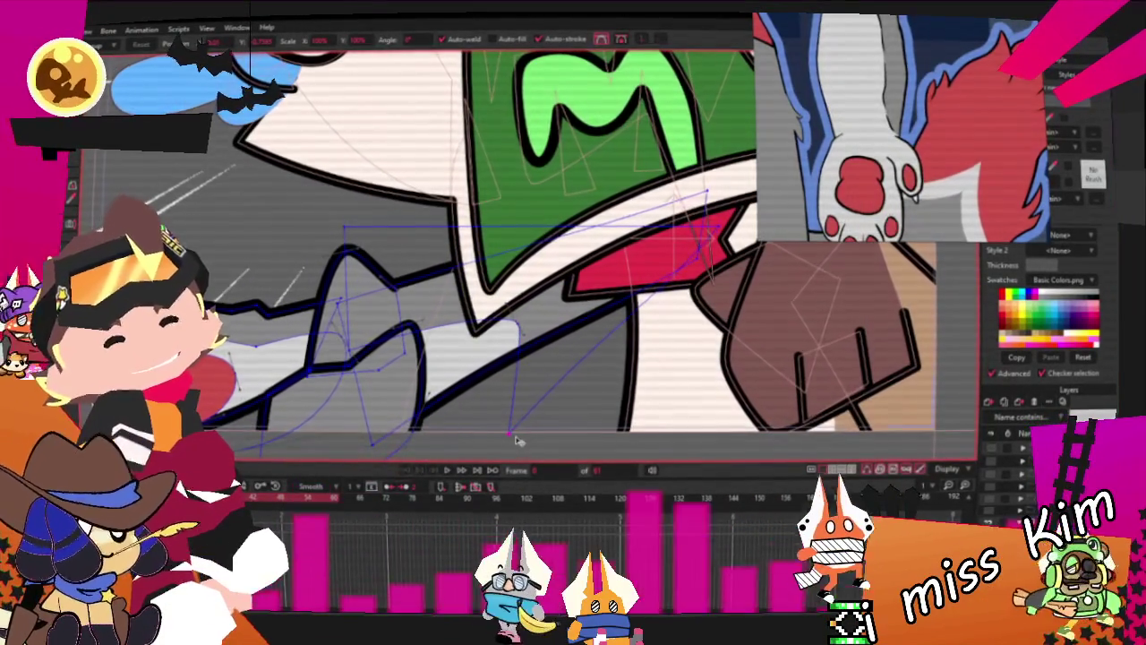
scroll(517, 437, "down", 3)
scroll(555, 412, "down", 3)
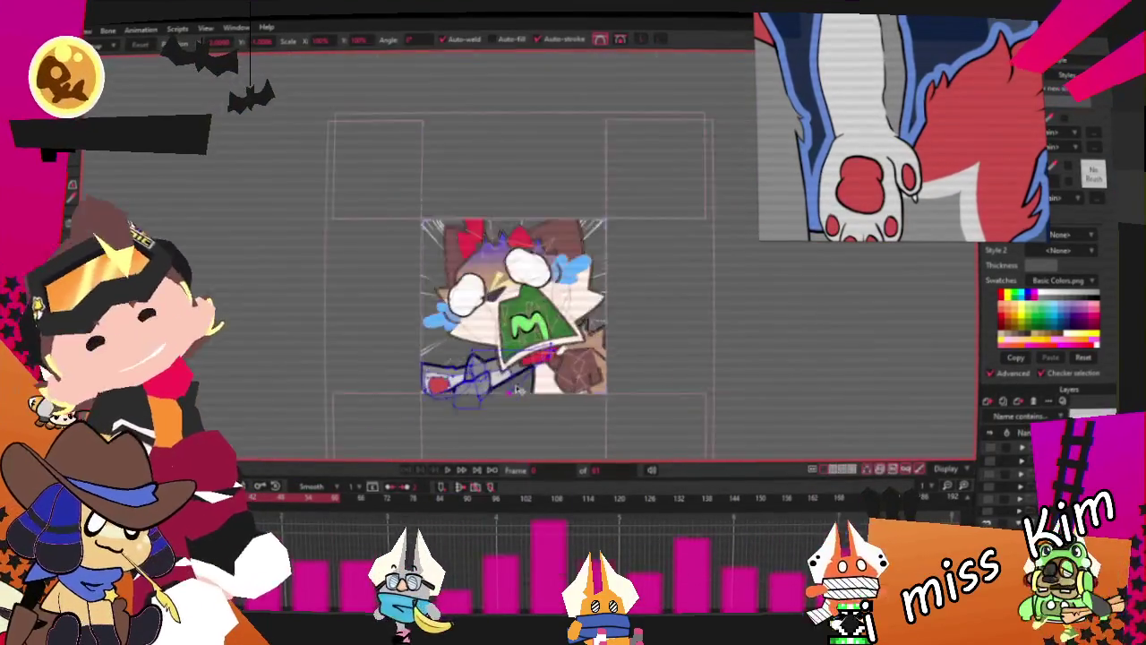
scroll(584, 397, "down", 2)
scroll(584, 398, "up", 2)
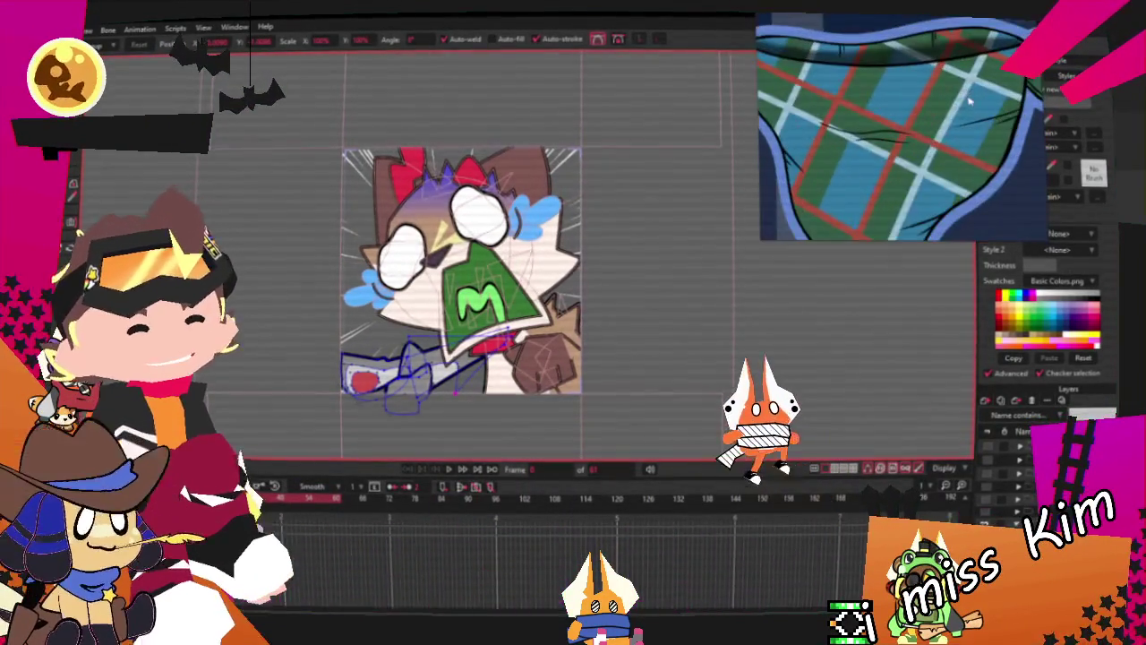
Select the red mouth shape and change its fill to blue
scroll(477, 381, "up", 3)
scroll(477, 380, "up", 1)
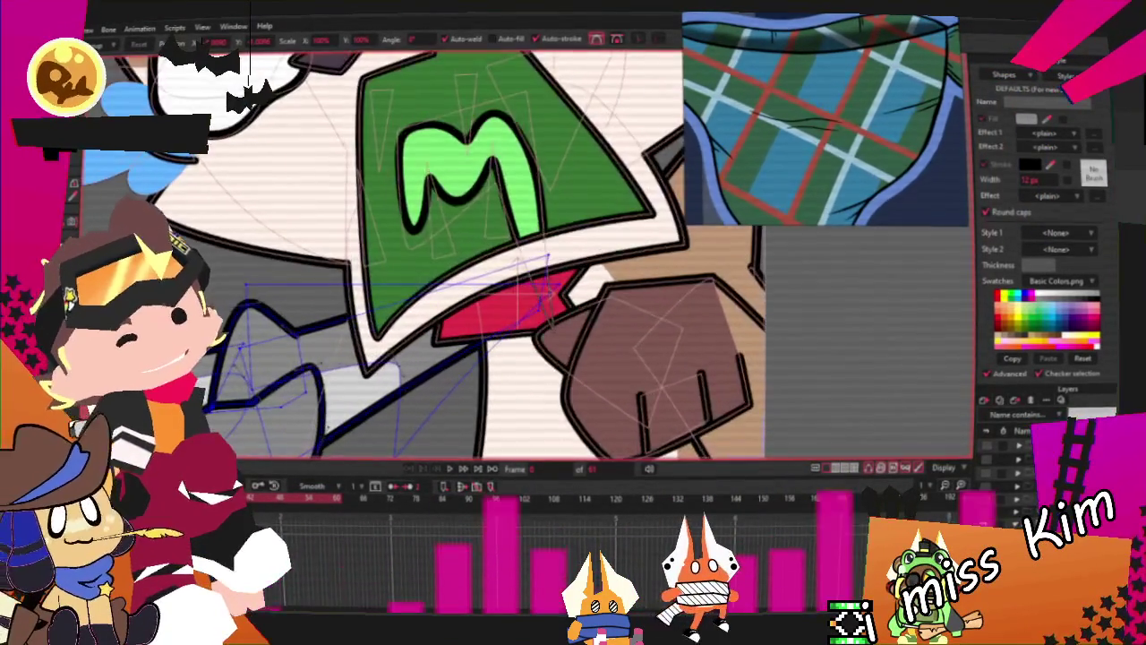
left_click(532, 354)
left_click(488, 268)
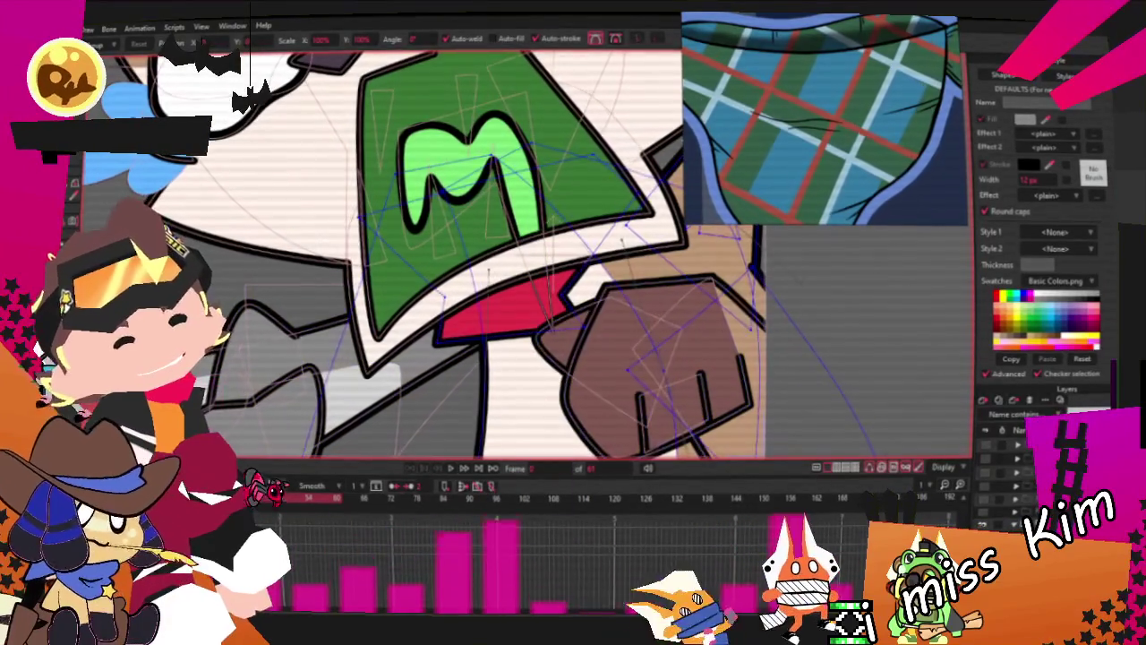
key("q")
left_click(501, 300)
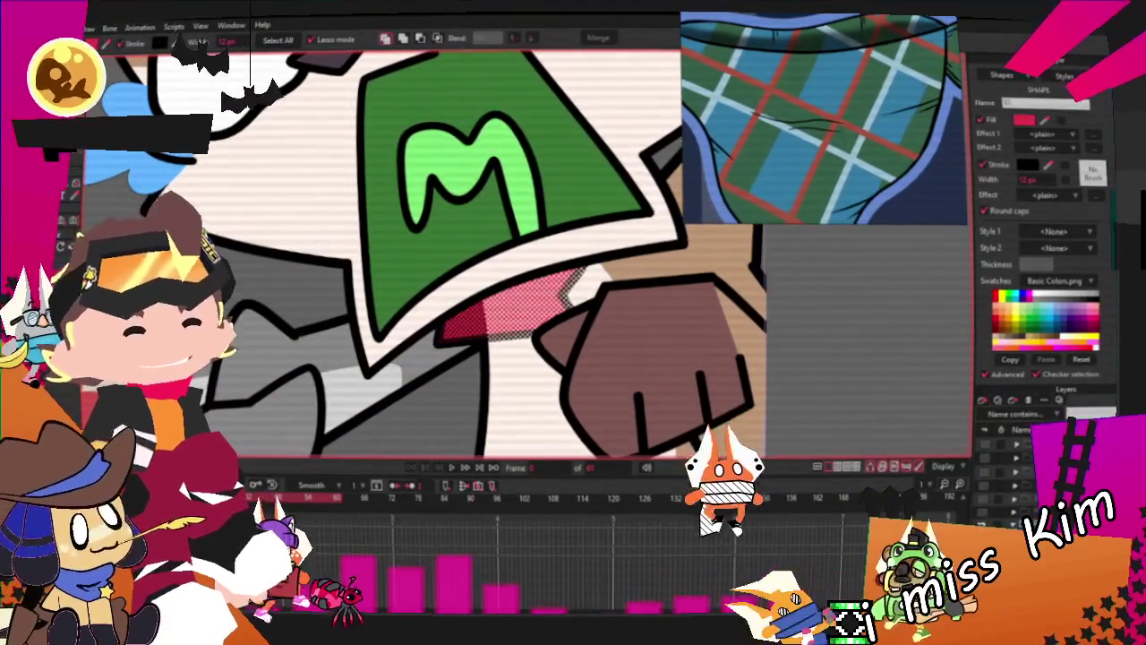
left_click(1066, 312)
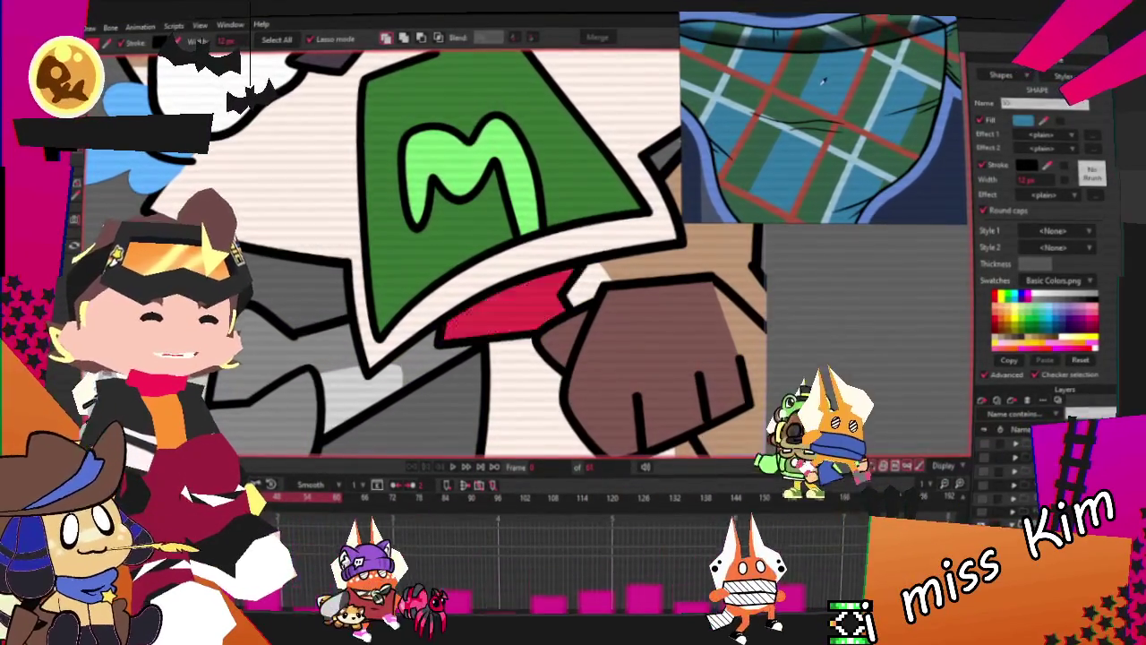
Pick the grey cheek shape just right of the green M mask
scroll(448, 251, "down", 2)
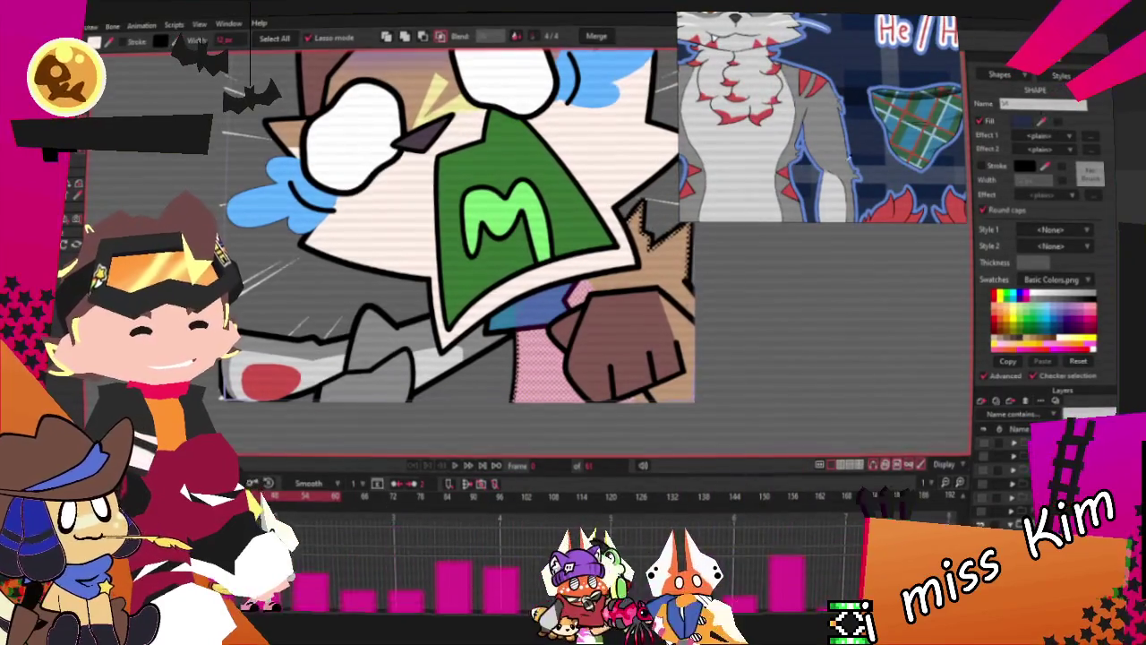
left_click(631, 283)
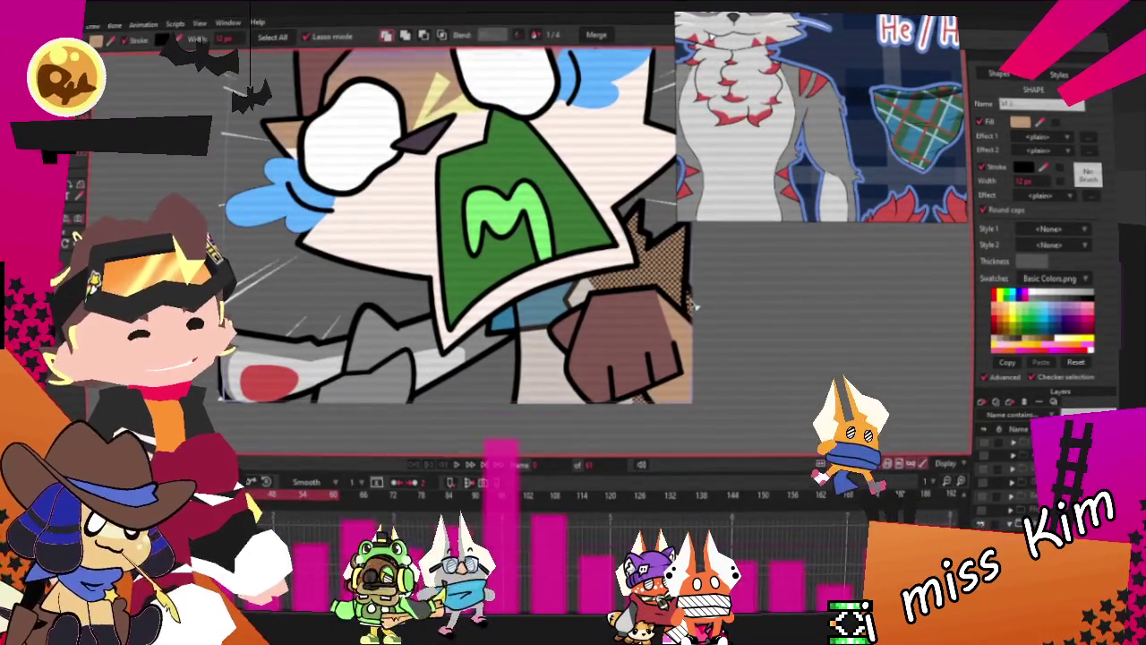
scroll(602, 286, "up", 3)
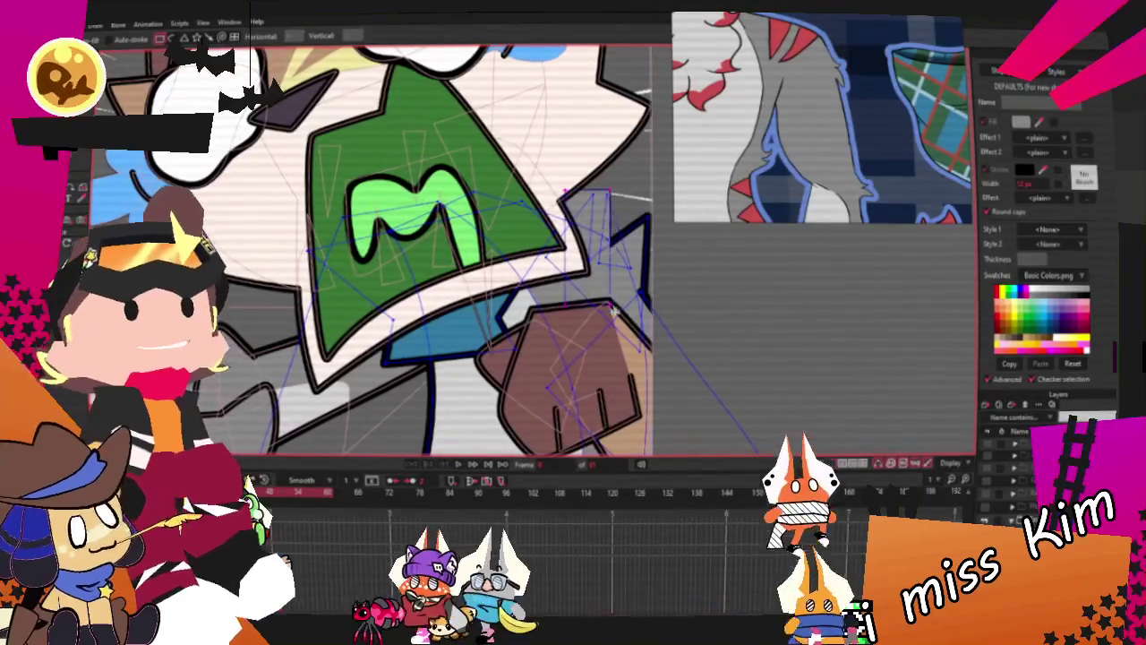
left_click(602, 286)
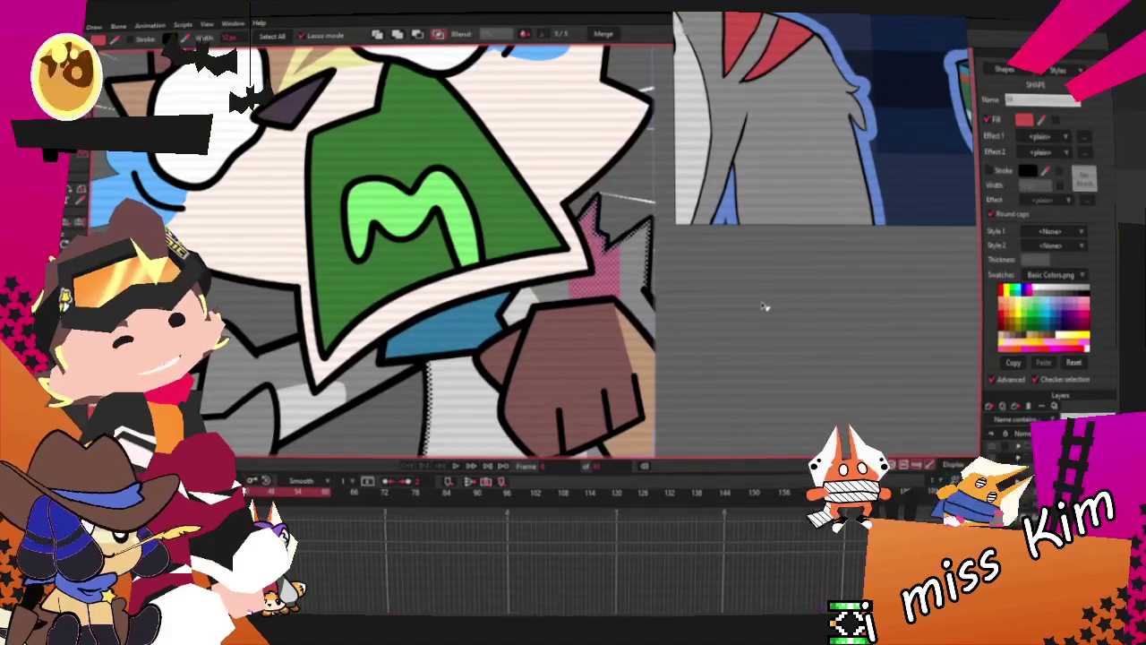
Select all cheek points and pull out a new point forming a spike
key("t")
key("ctrl+a")
scroll(602, 285, "up", 2)
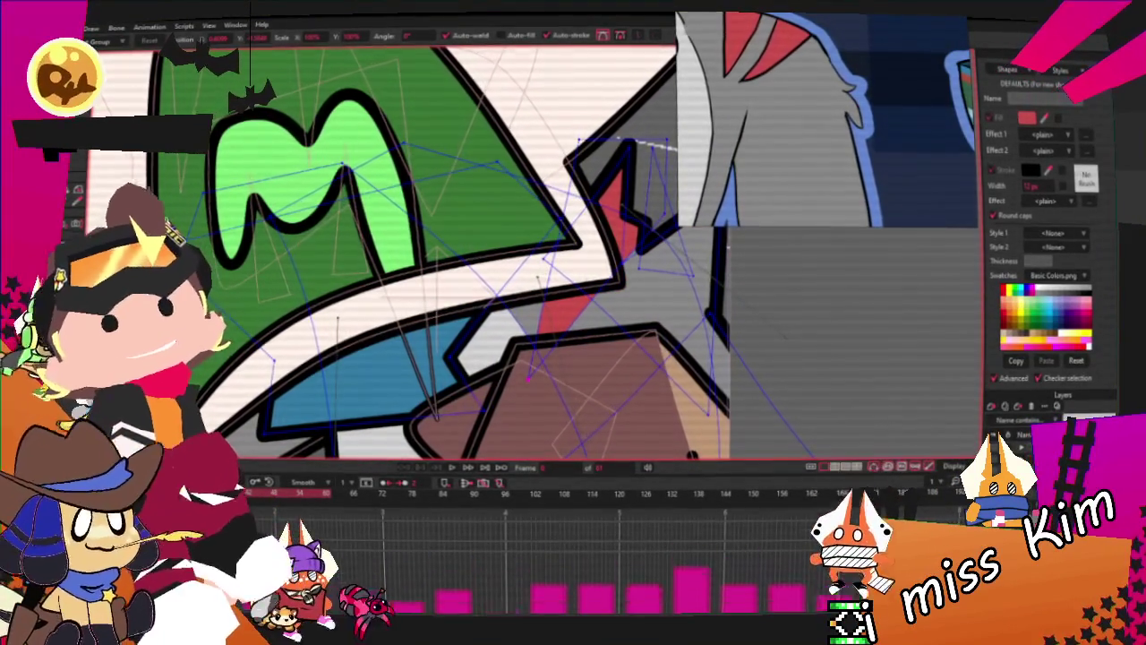
left_click_drag(682, 173, 583, 163)
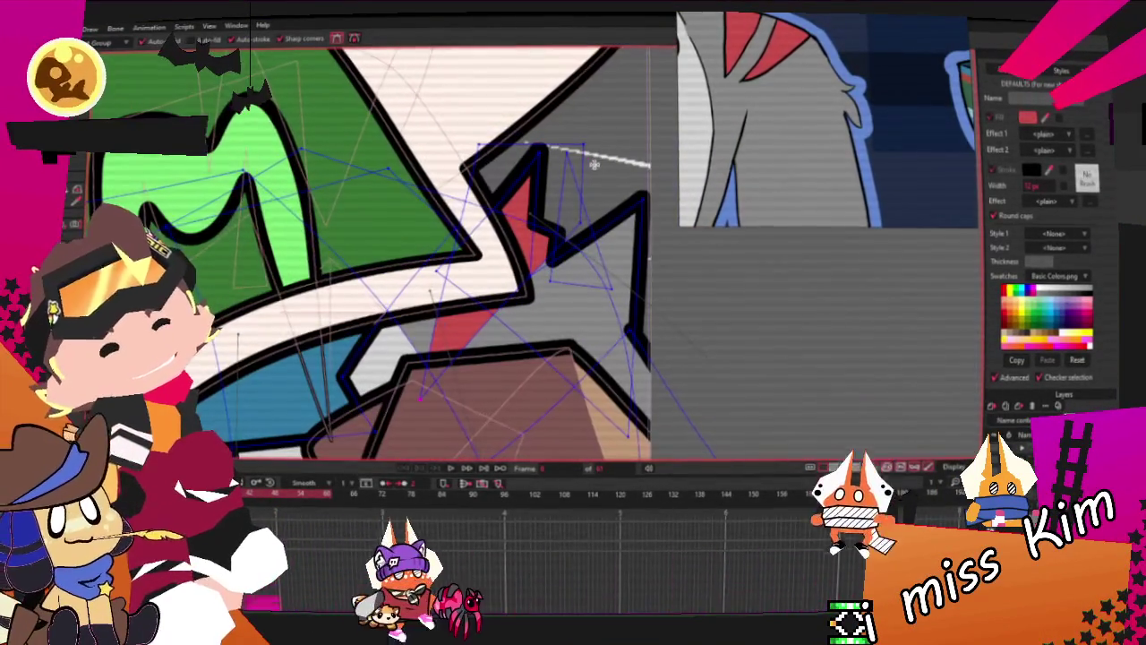
key("a")
mouse_move(587, 163)
left_mouse_down()
mouse_move(686, 215)
mouse_move(662, 224)
left_mouse_up()
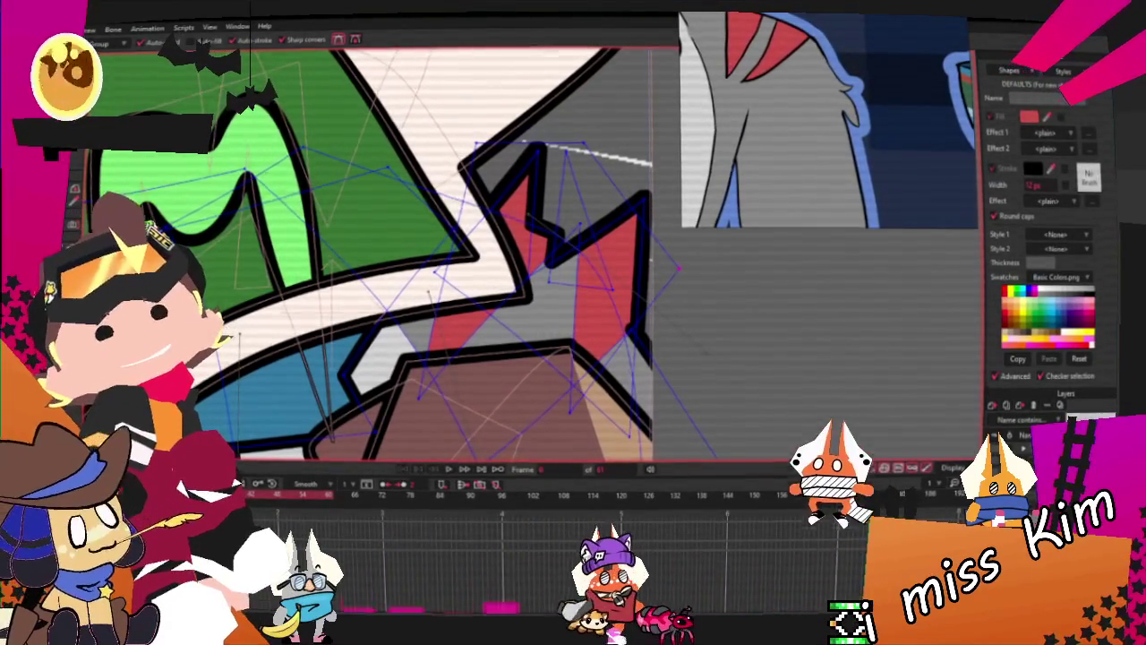
Pull the red spike's bottom point down-left to sharpen the cheek spike
key("t")
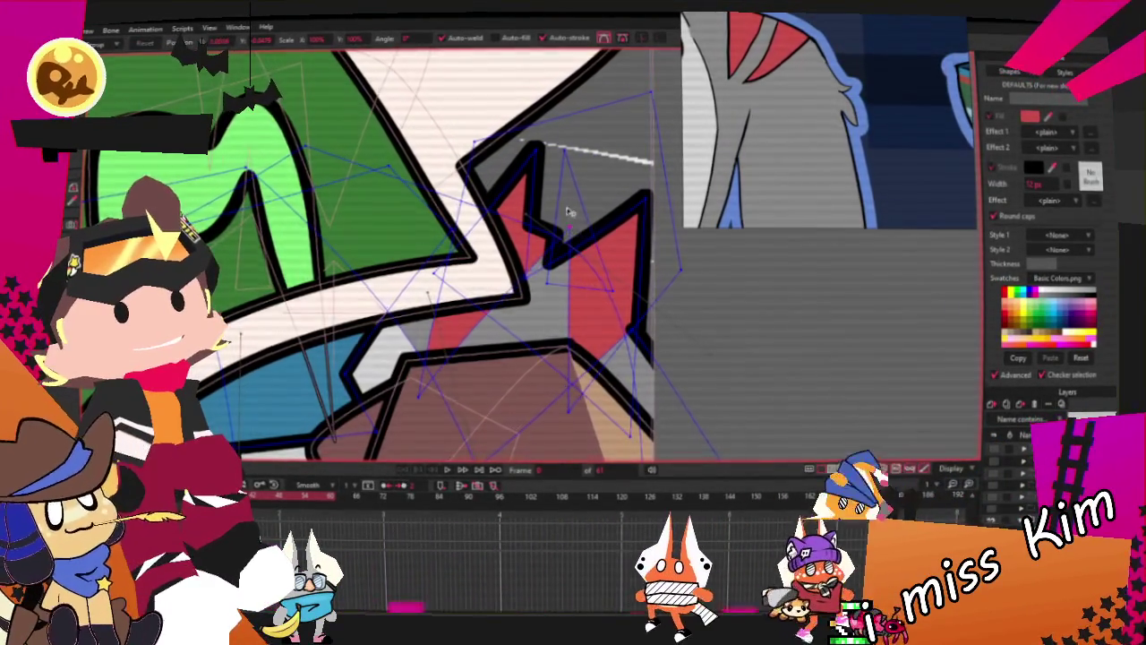
scroll(566, 224, "down", 2)
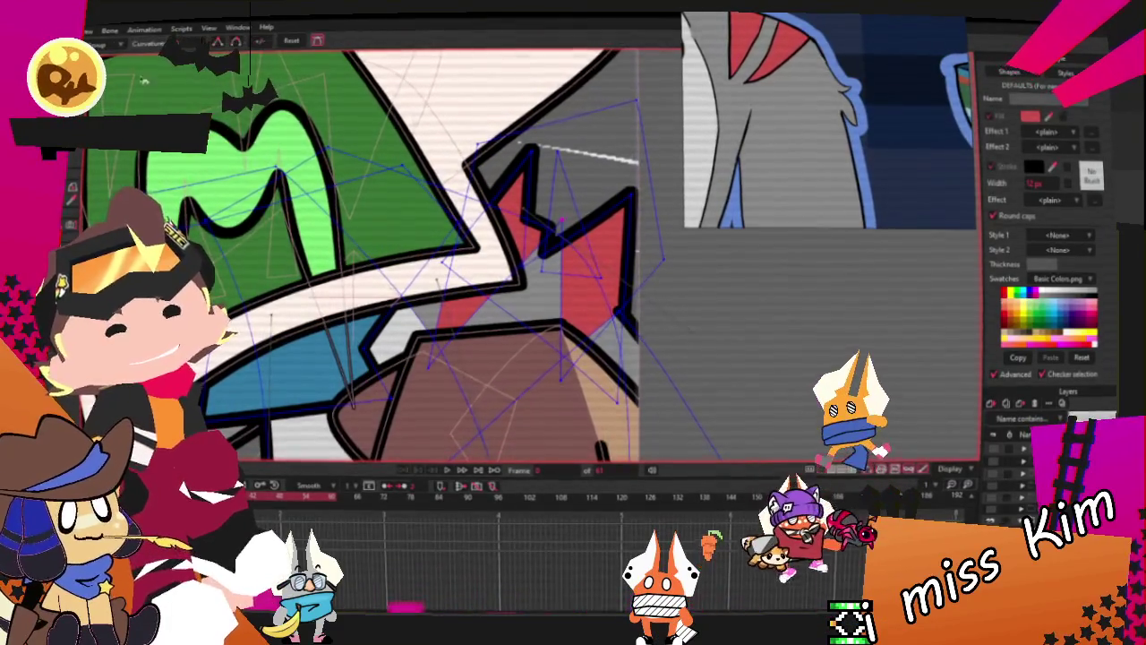
scroll(564, 224, "up", 2)
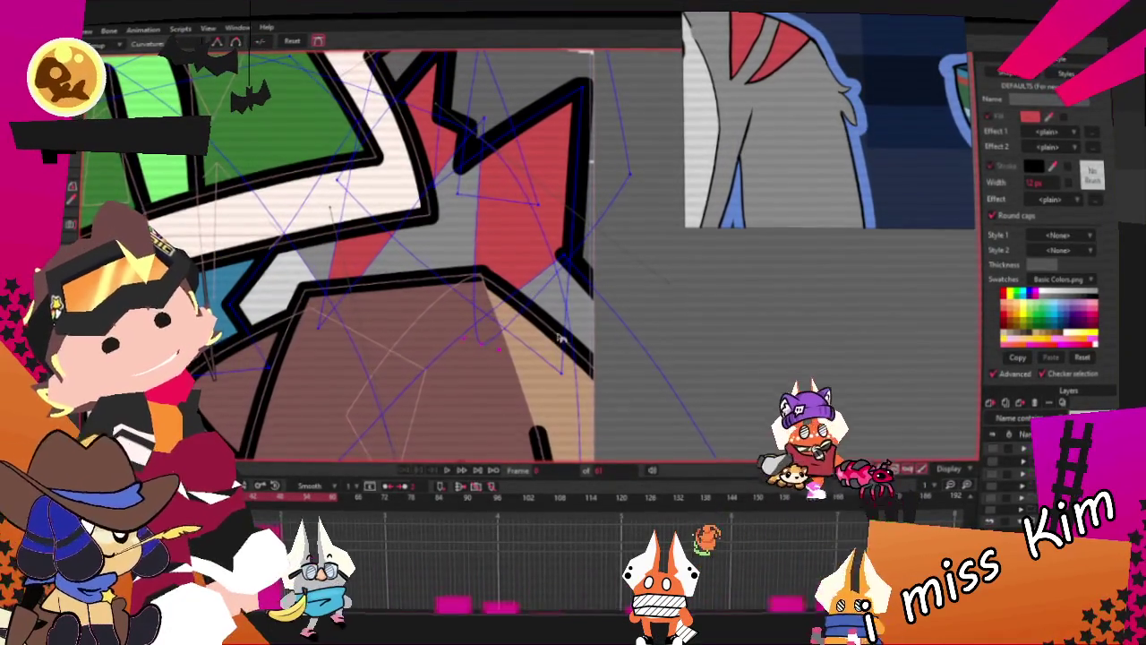
scroll(538, 334, "down", 1)
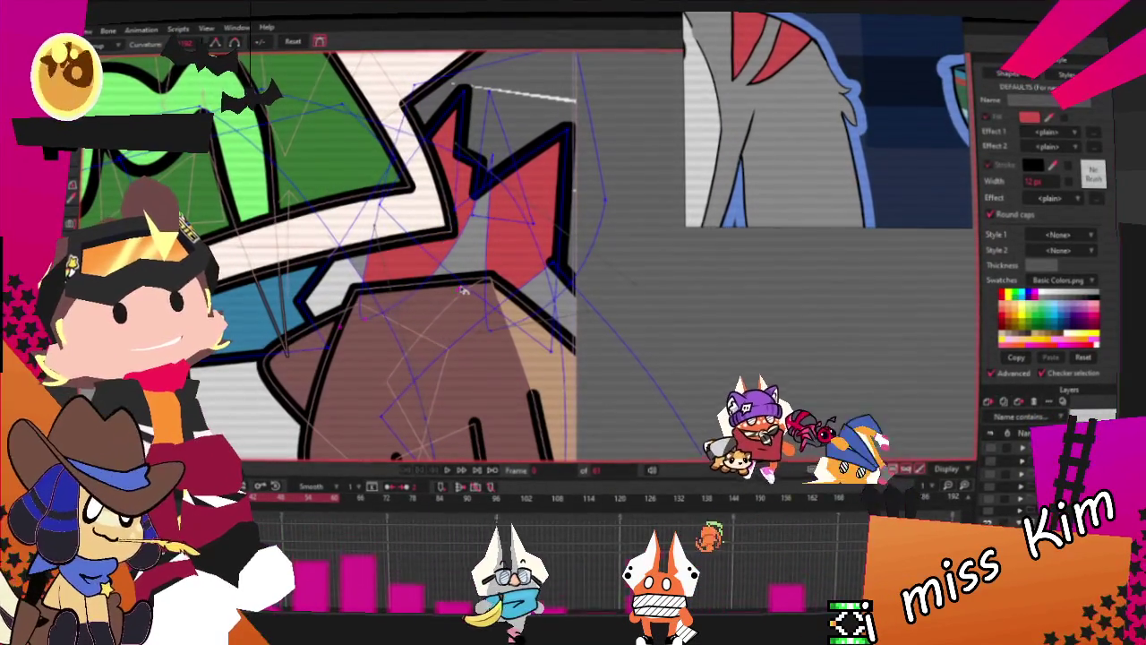
scroll(494, 152, "up", 1)
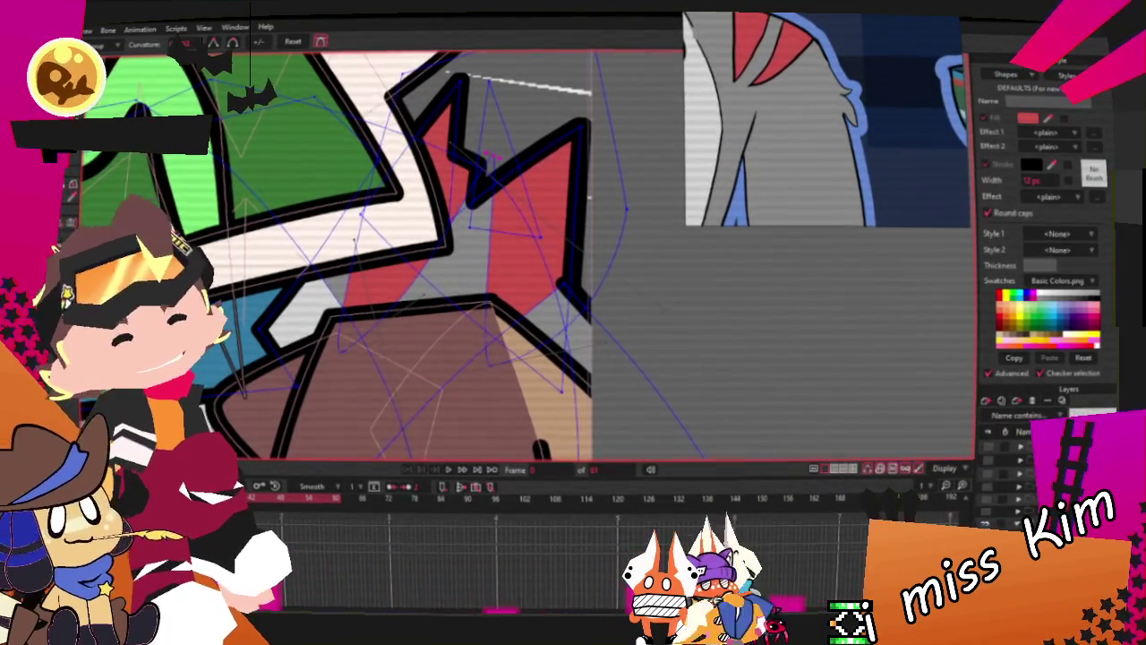
key("t")
scroll(594, 197, "up", 1)
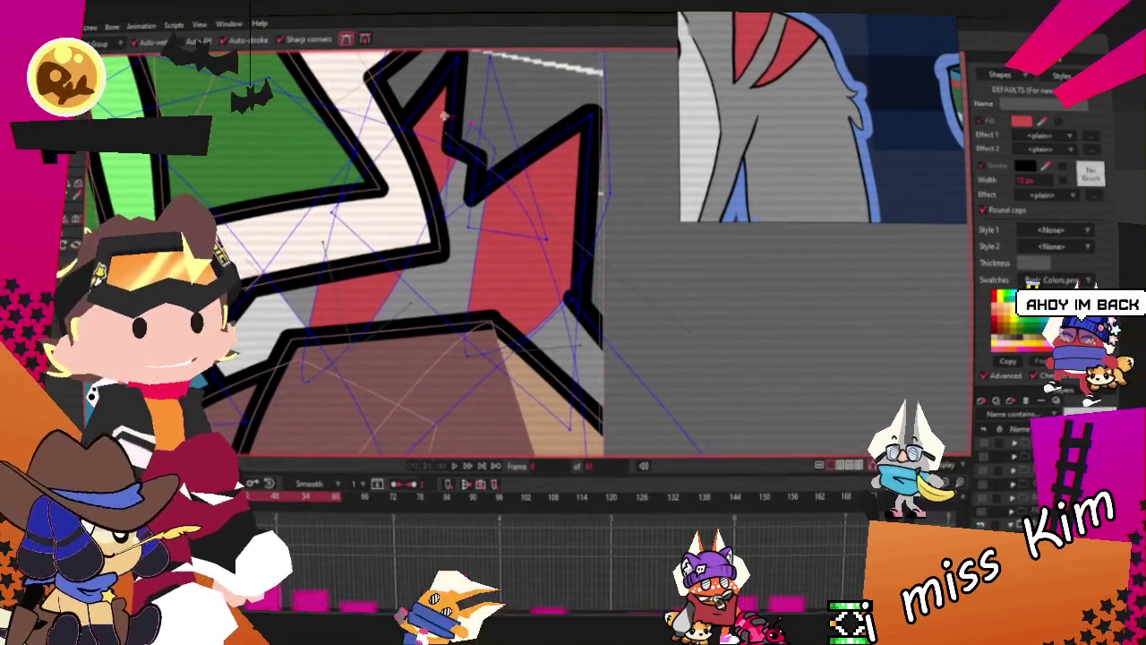
scroll(169, 102, "up", 2)
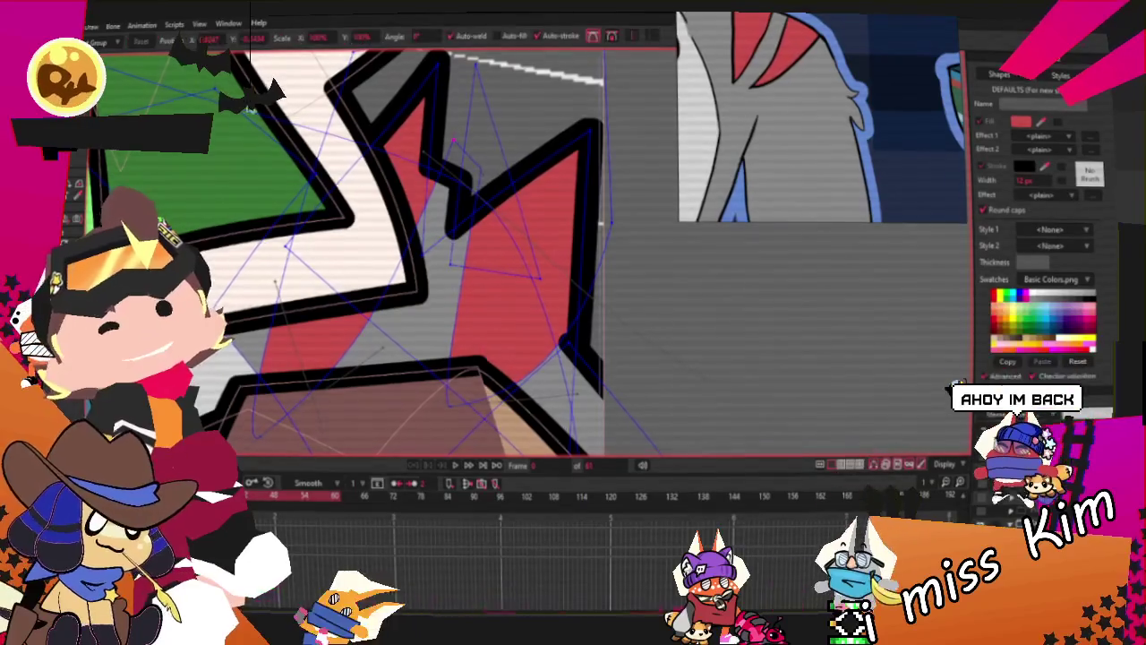
scroll(521, 207, "up", 3)
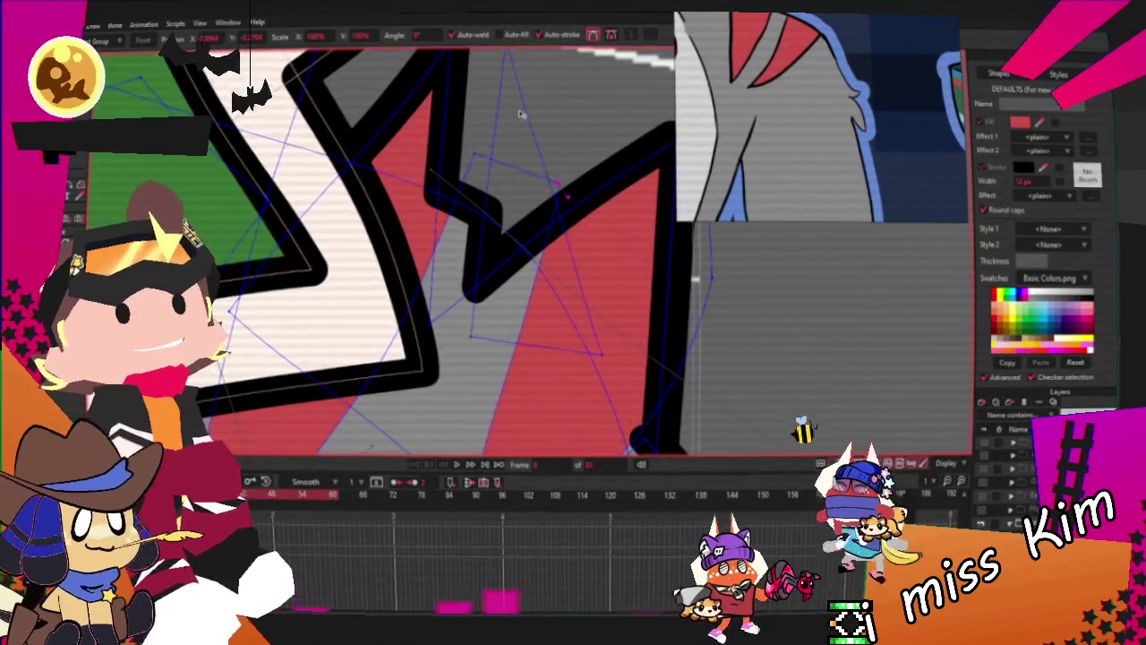
scroll(455, 336, "down", 3)
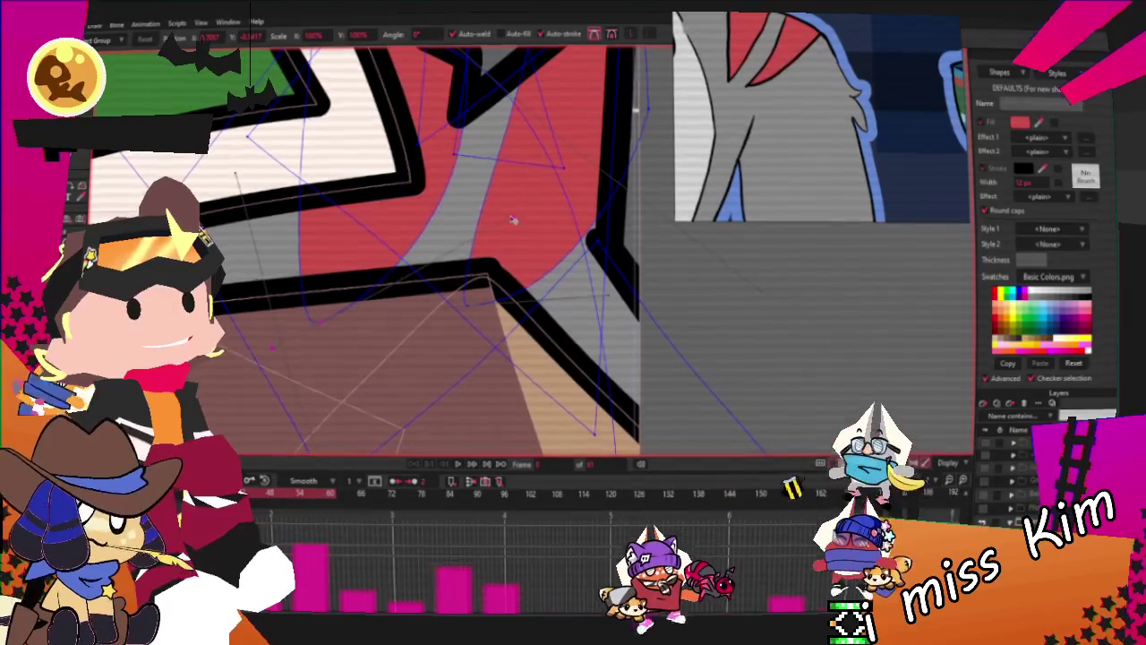
scroll(416, 204, "down", 2)
scroll(430, 242, "up", 2)
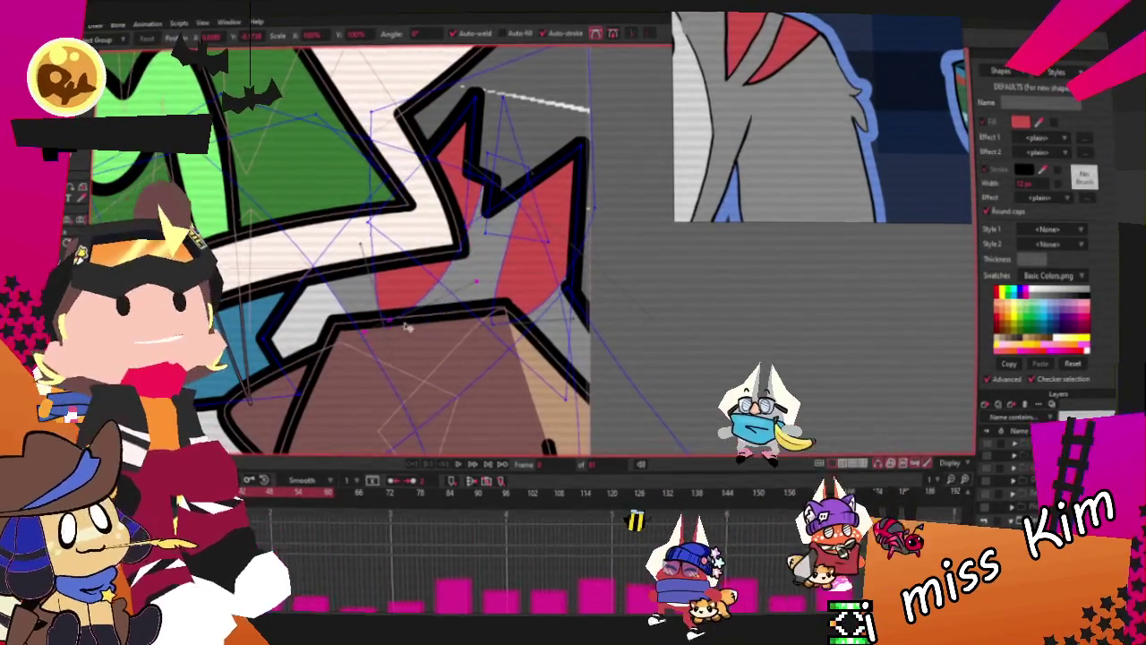
scroll(483, 164, "up", 2)
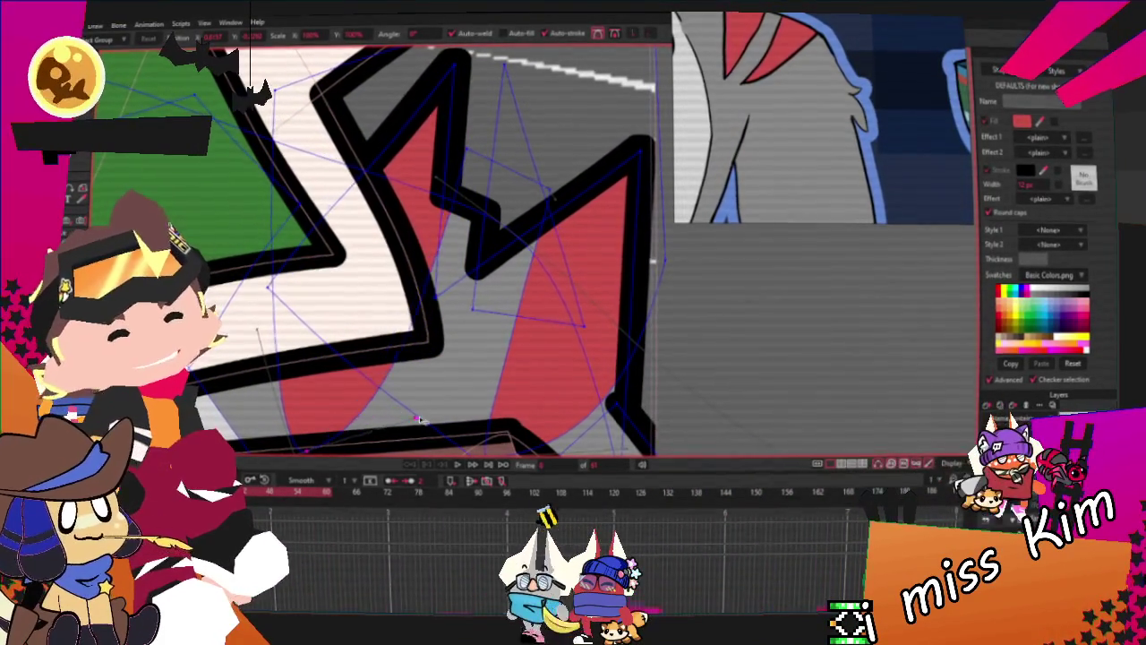
scroll(407, 171, "down", 2)
scroll(405, 168, "up", 1)
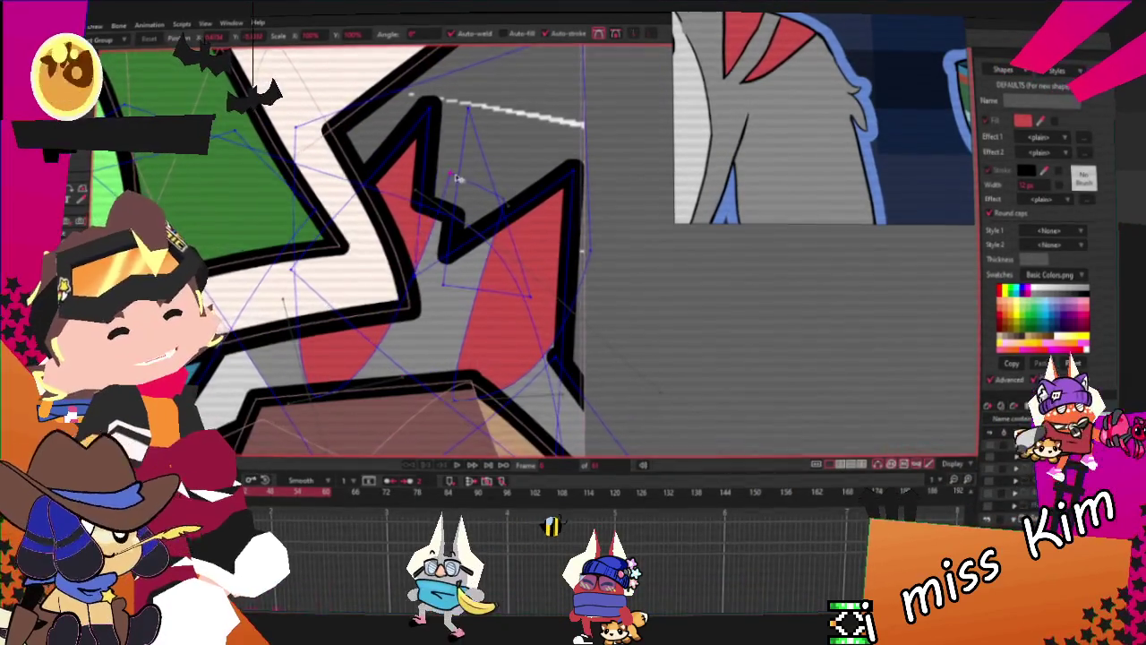
scroll(456, 179, "down", 2)
scroll(403, 251, "left", 1)
scroll(333, 322, "left", 1)
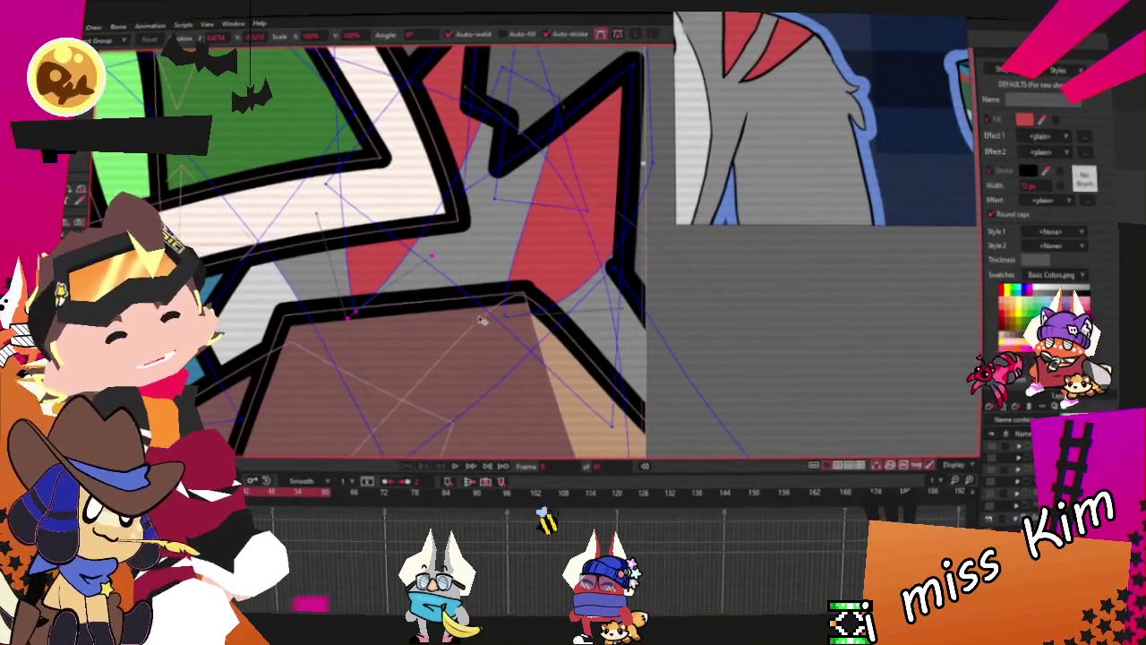
scroll(519, 278, "down", 1)
scroll(564, 224, "down", 1)
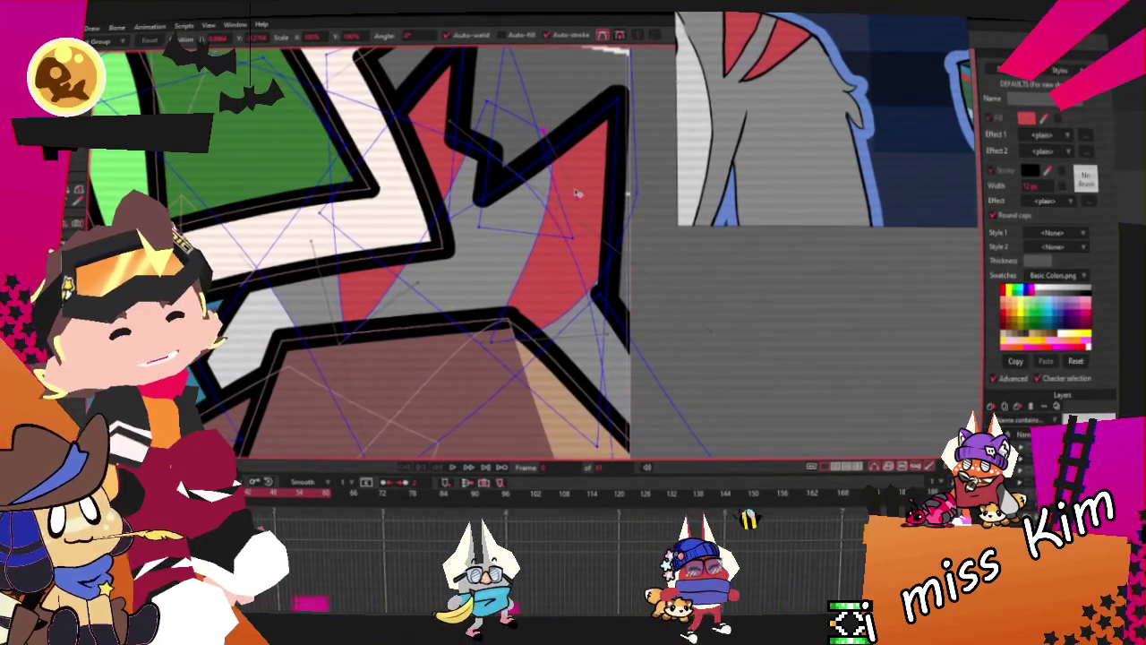
scroll(403, 135, "down", 1)
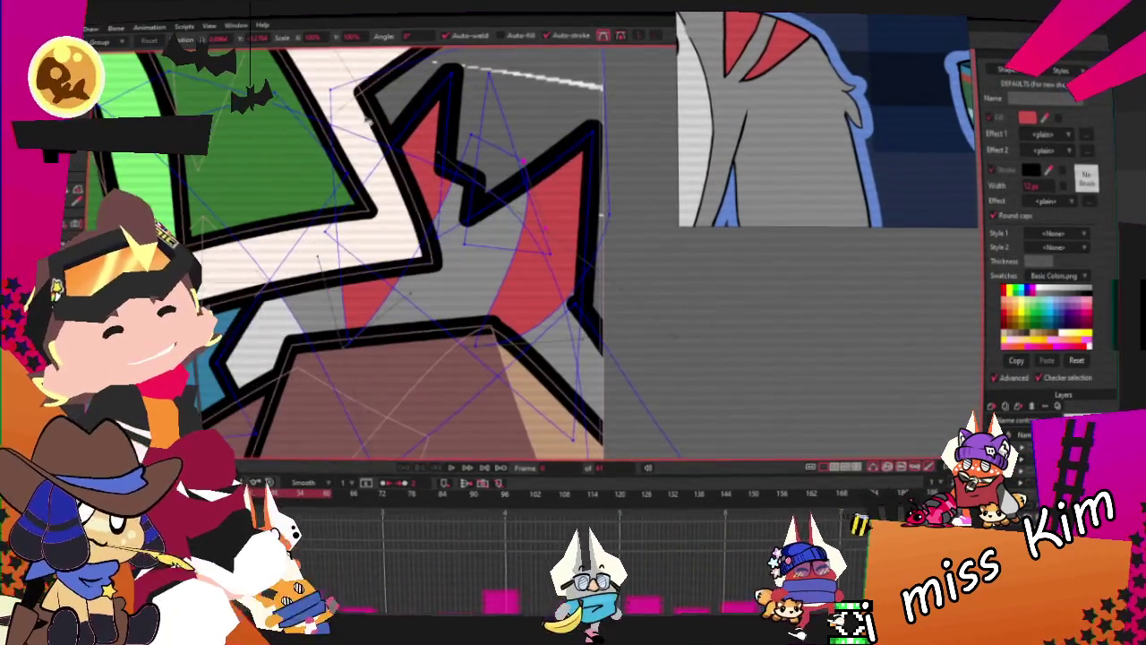
scroll(385, 323, "up", 2)
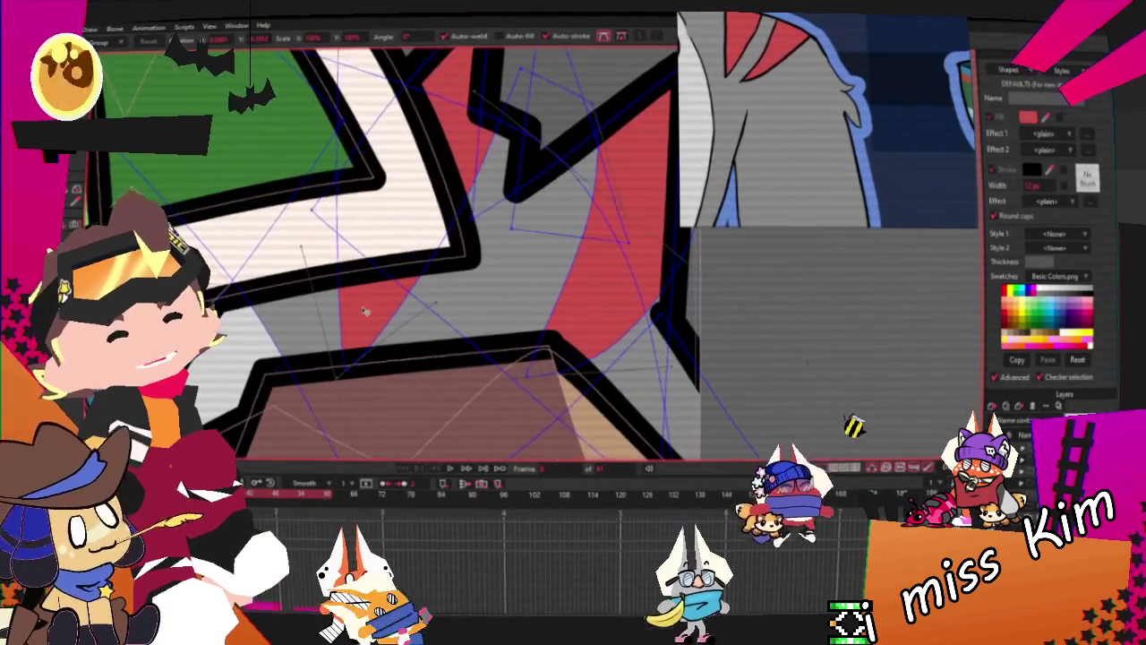
left_click_drag(386, 328, 376, 353)
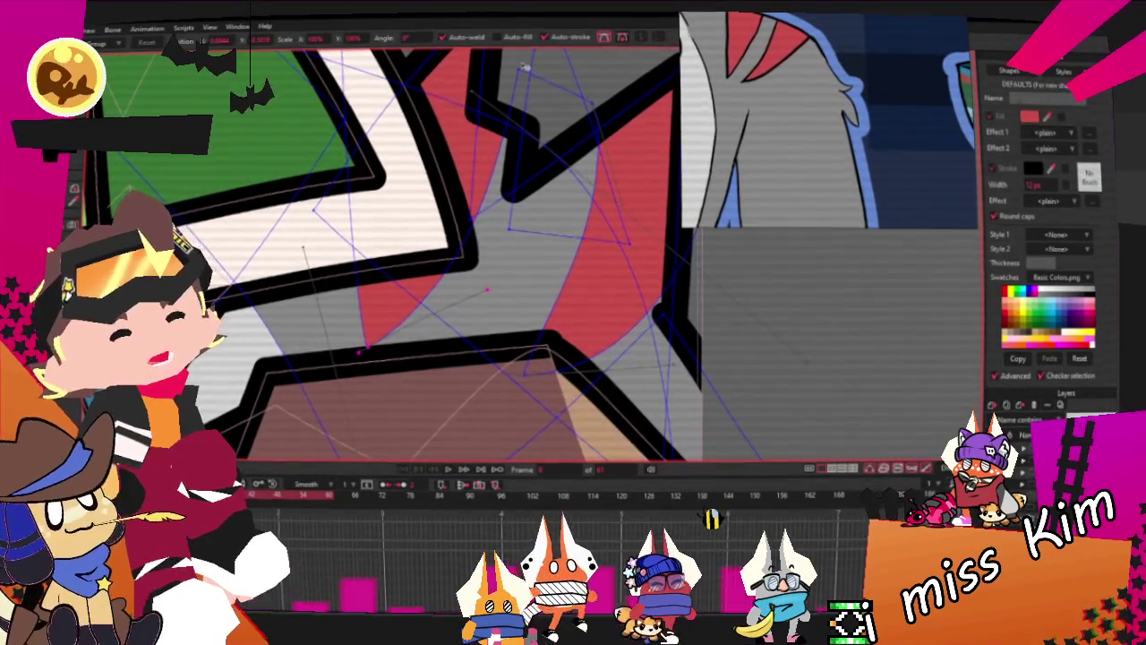
scroll(465, 414, "down", 2)
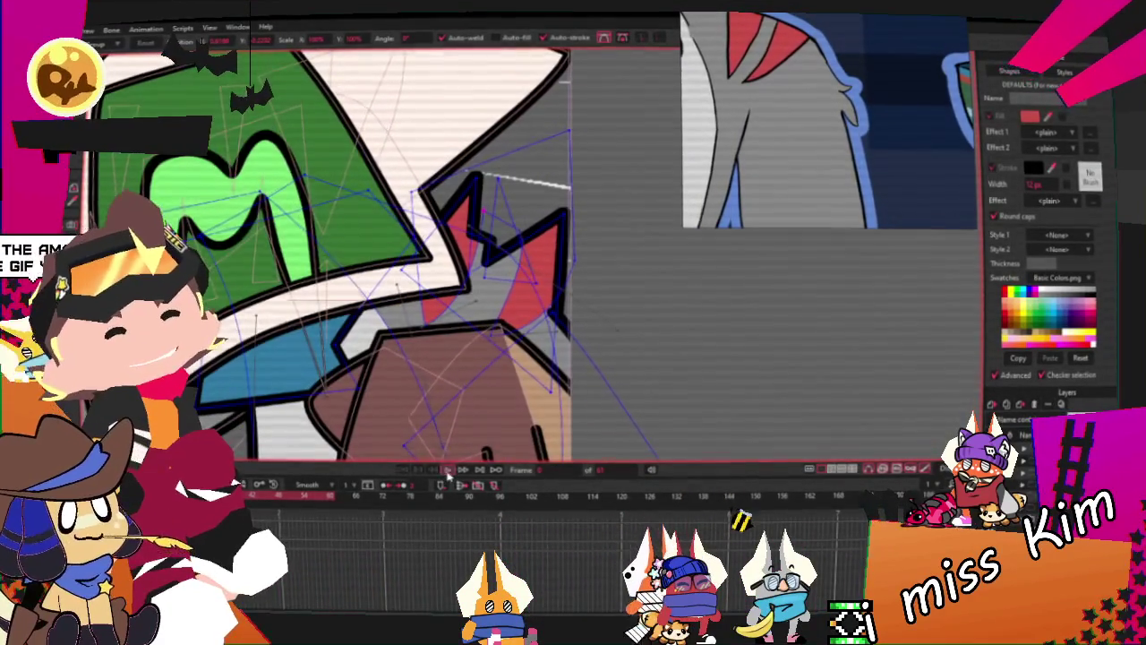
scroll(491, 285, "down", 2)
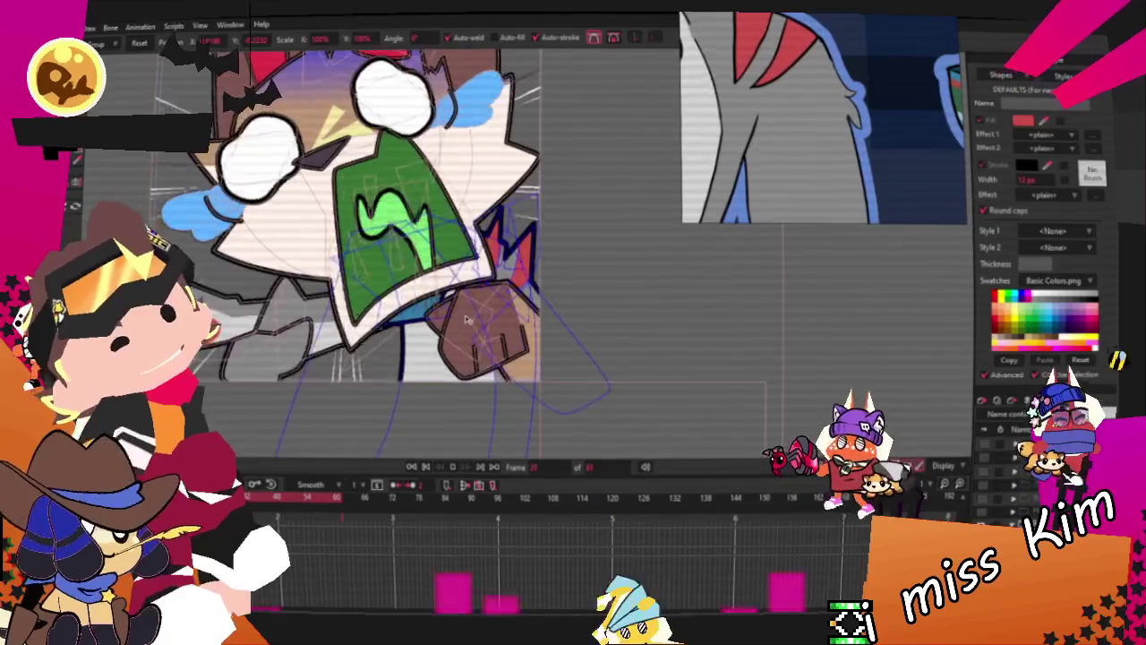
scroll(437, 437, "up", 3)
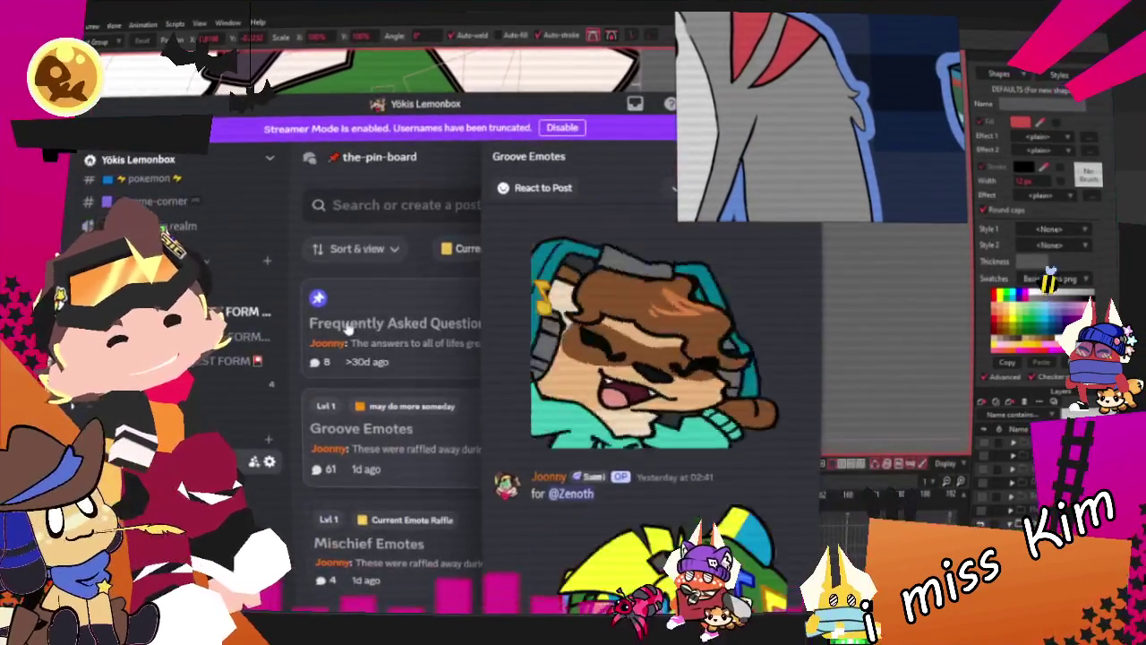
left_click(350, 330)
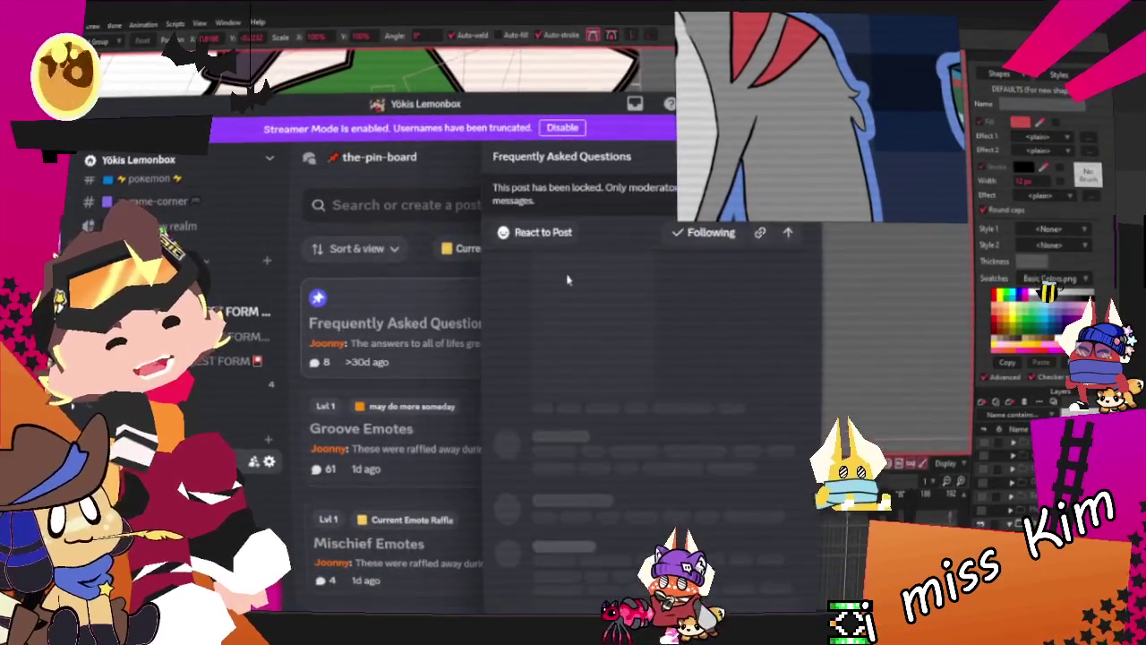
Read the Discord FAQ post, highlighting the notification and social-media upload answers
scroll(627, 468, "up", 5)
scroll(627, 468, "up", 10)
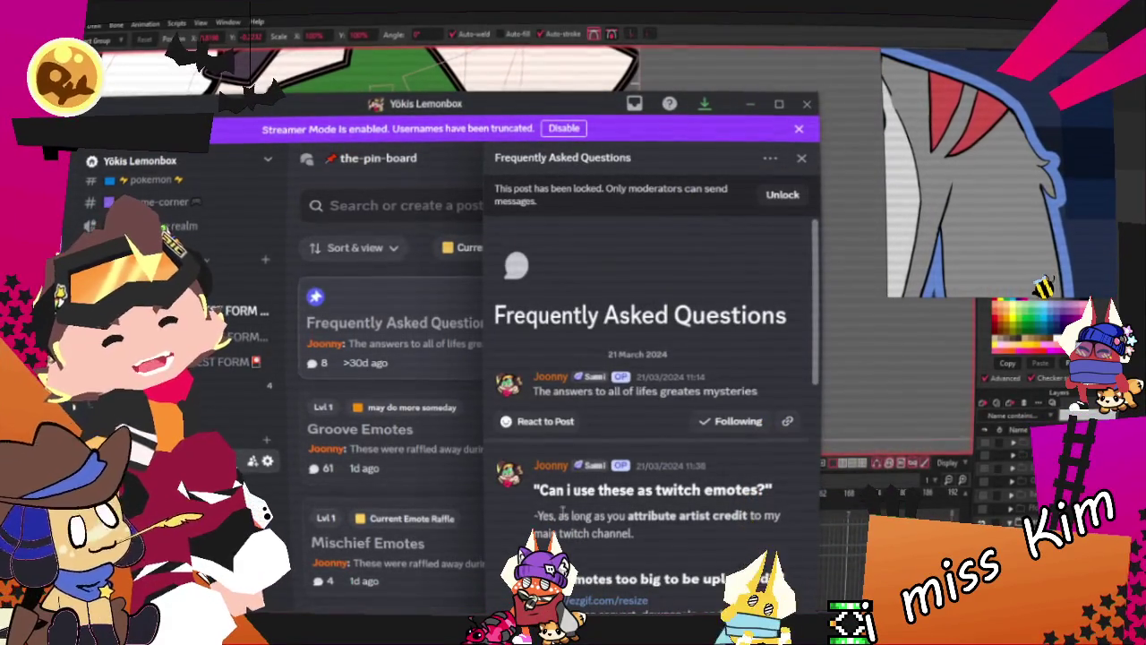
scroll(636, 530, "down", 2)
scroll(637, 530, "down", 3)
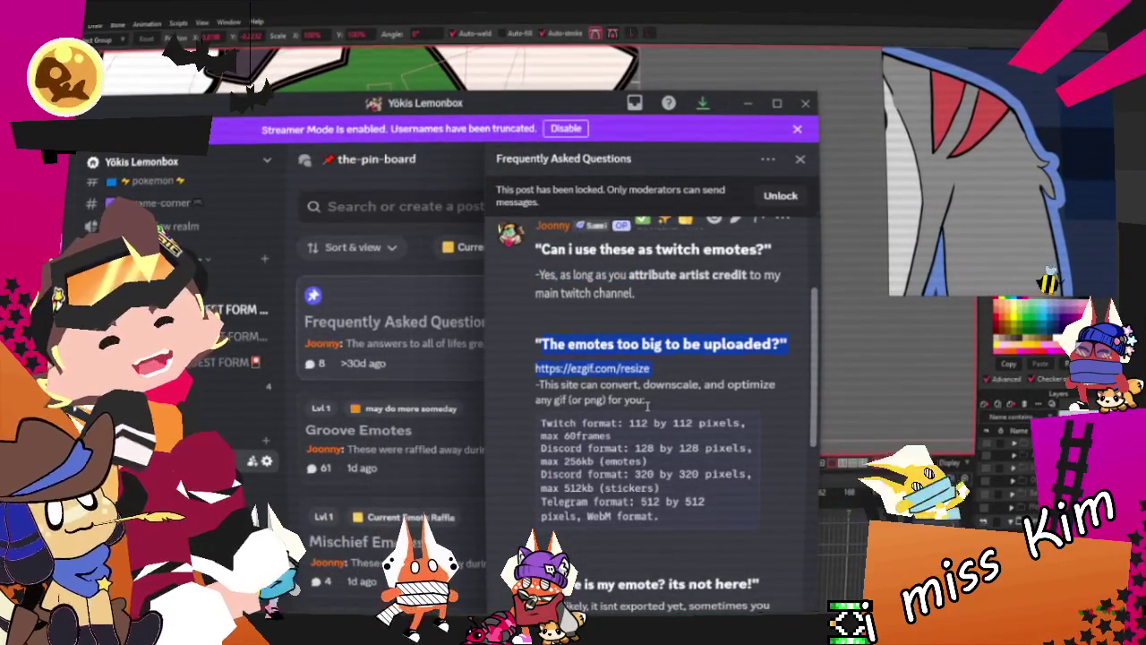
scroll(651, 412, "down", 1)
scroll(656, 429, "down", 4)
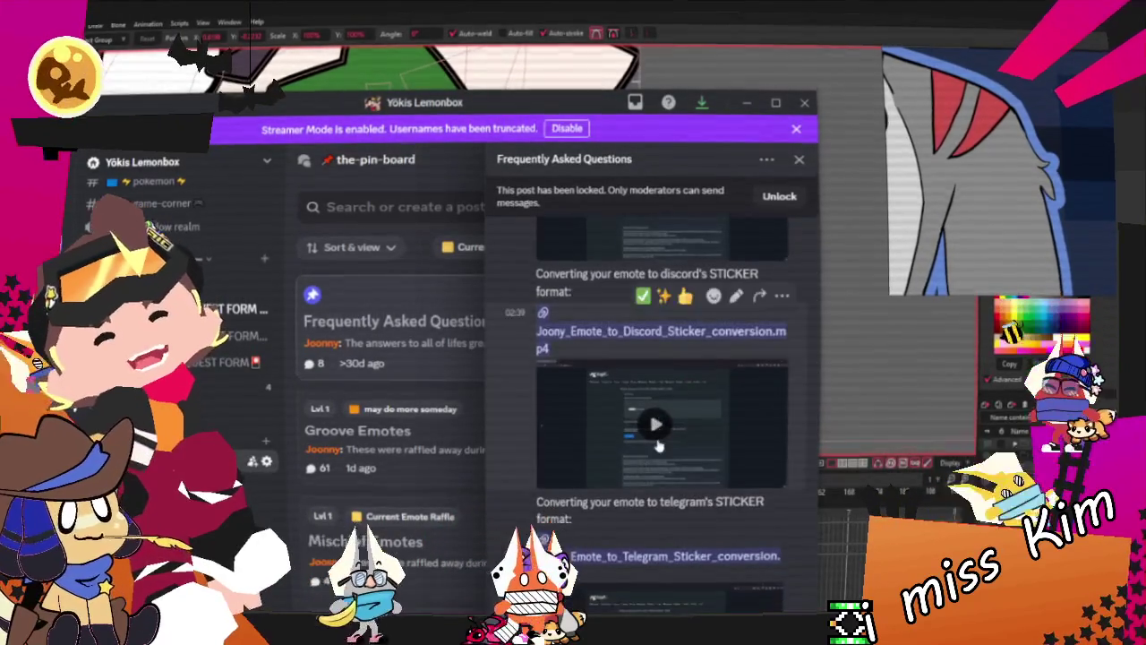
scroll(656, 452, "down", 5)
scroll(657, 452, "down", 3)
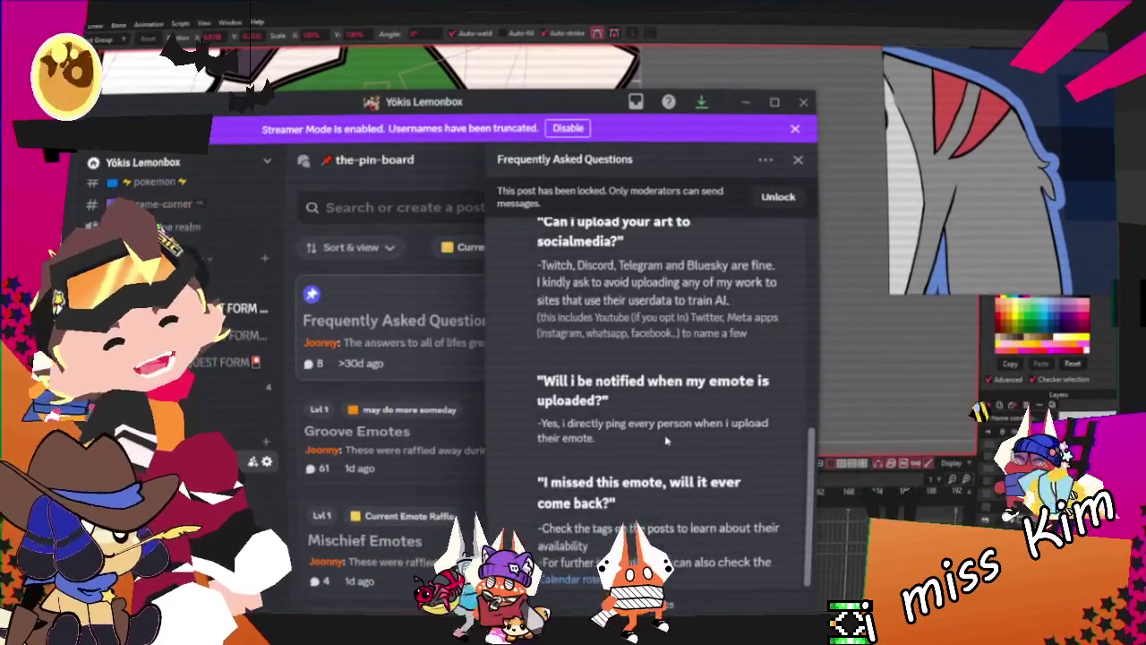
scroll(656, 452, "down", 2)
scroll(657, 452, "down", 2)
left_click_drag(539, 493, 596, 556)
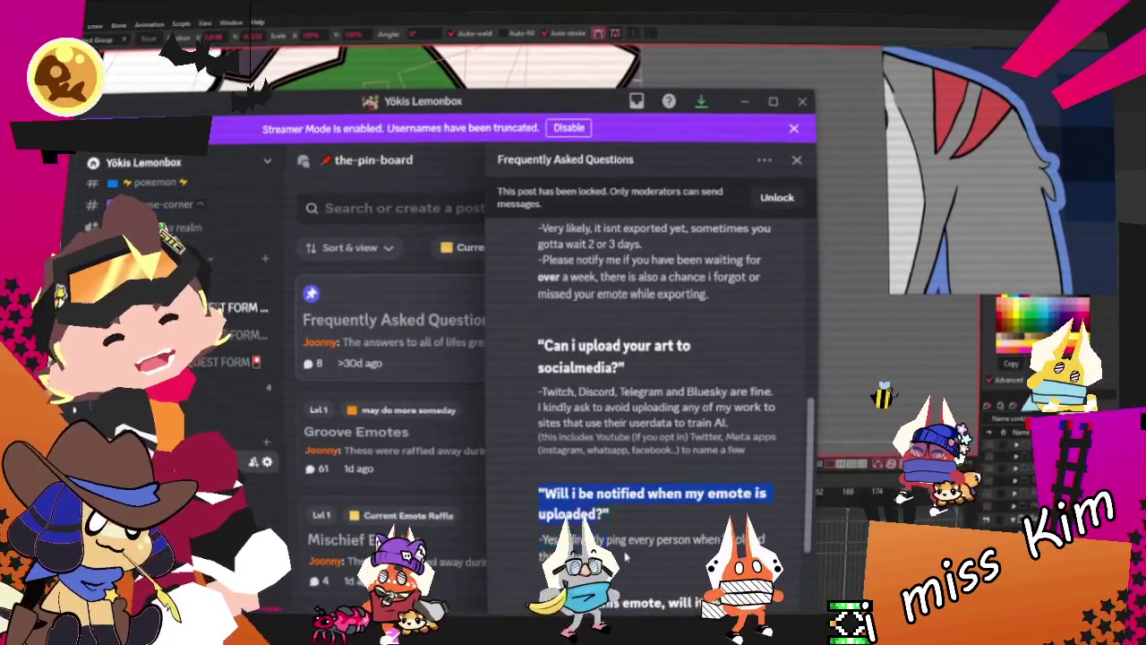
mouse_move(539, 345)
left_mouse_down()
mouse_move(577, 391)
mouse_move(759, 406)
left_mouse_up()
mouse_move(684, 407)
left_mouse_down()
mouse_move(770, 407)
mouse_move(564, 426)
left_mouse_up()
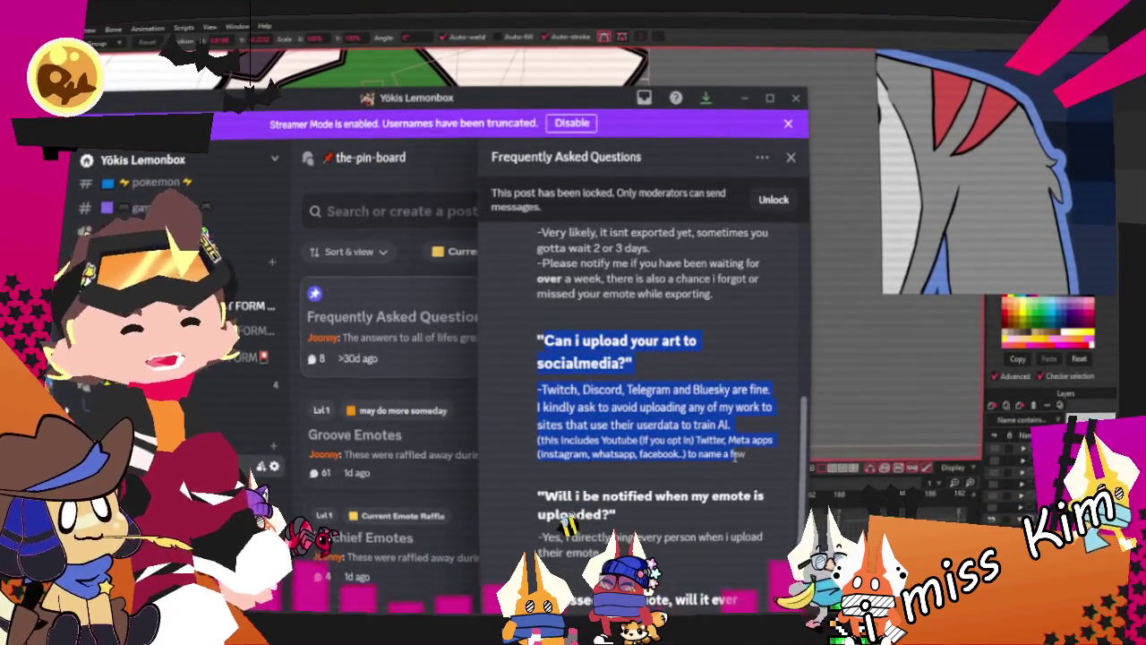
Scroll back to the top of the FAQ and return to Moho
scroll(728, 454, "up", 2)
scroll(698, 457, "down", 5)
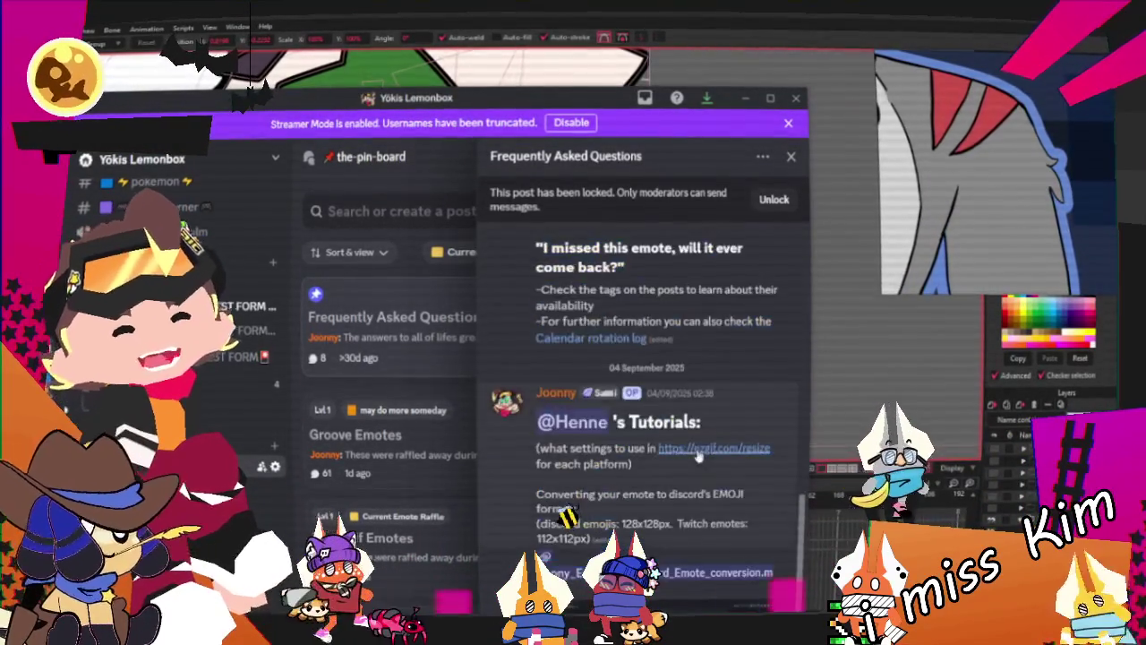
scroll(699, 457, "up", 5)
scroll(663, 439, "down", 1)
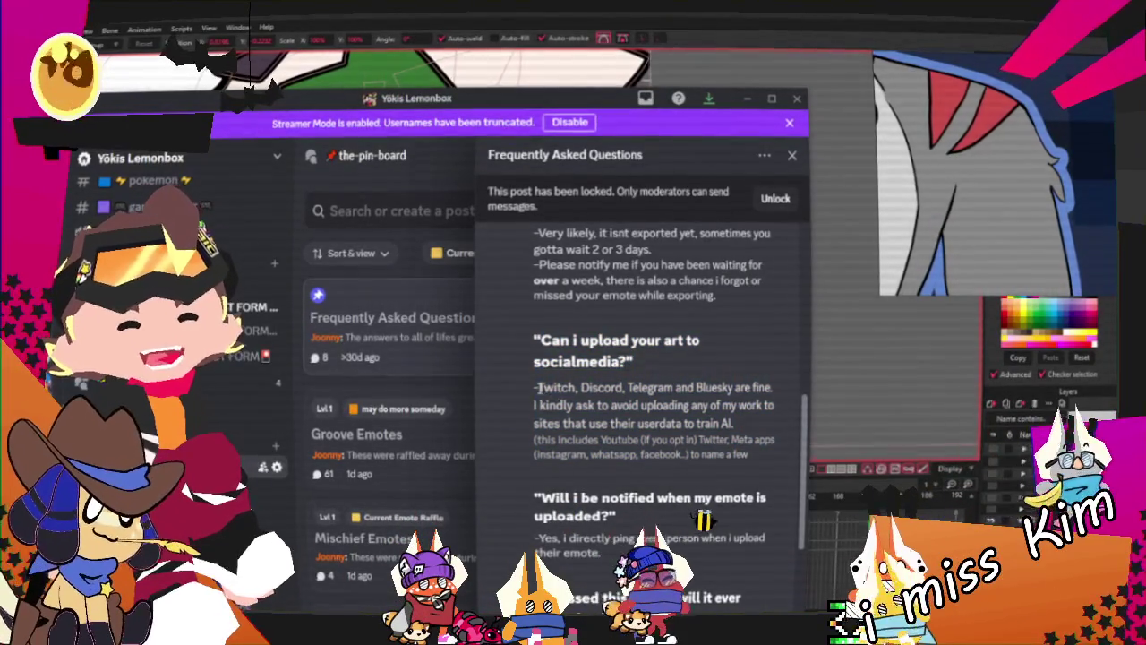
scroll(634, 412, "up", 2)
scroll(634, 412, "down", 2)
scroll(631, 394, "up", 2)
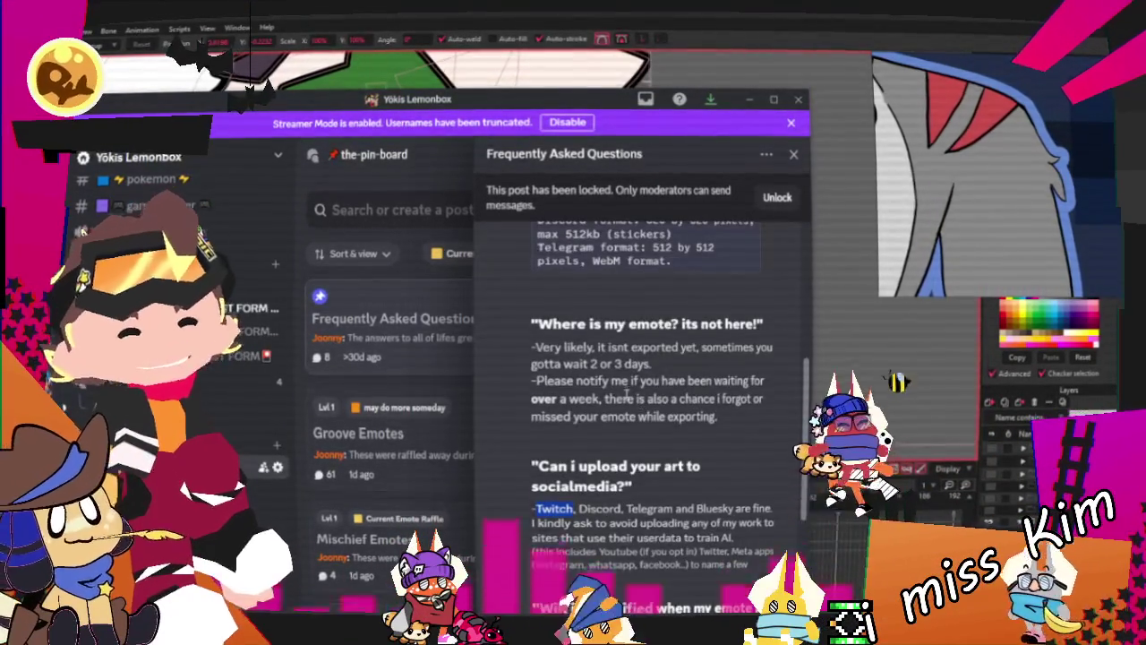
scroll(642, 379, "up", 5)
scroll(642, 379, "up", 3)
scroll(642, 380, "up", 2)
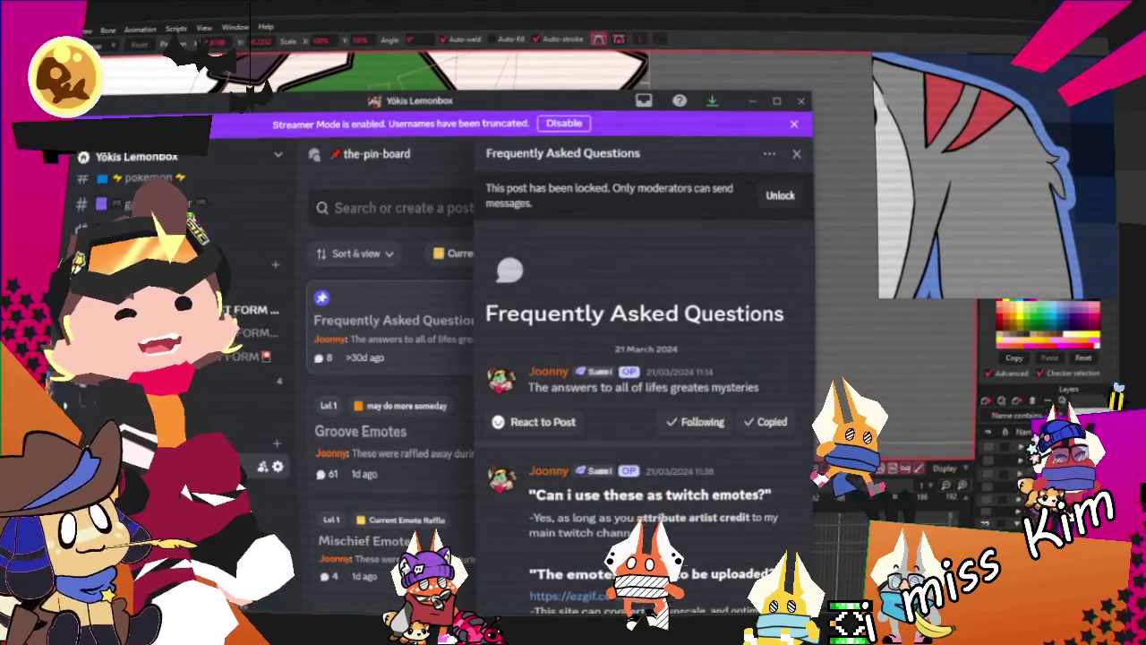
key("alt+Tab")
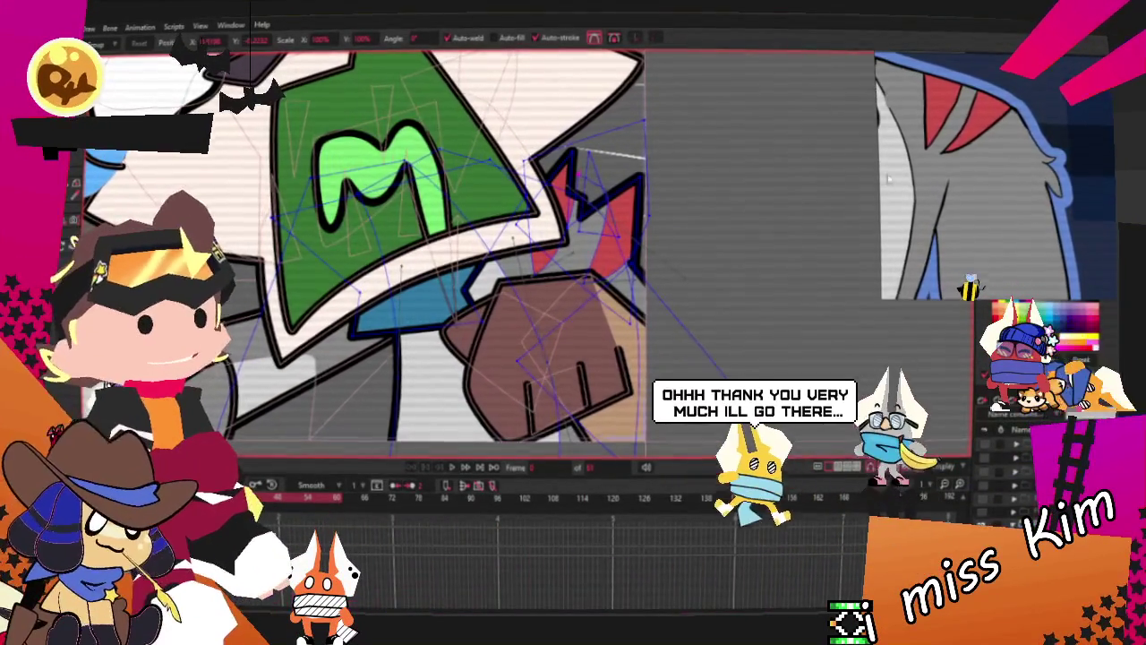
Change the cat's brown fist fill to grey
scroll(965, 128, "down", 3)
scroll(878, 105, "up", 3)
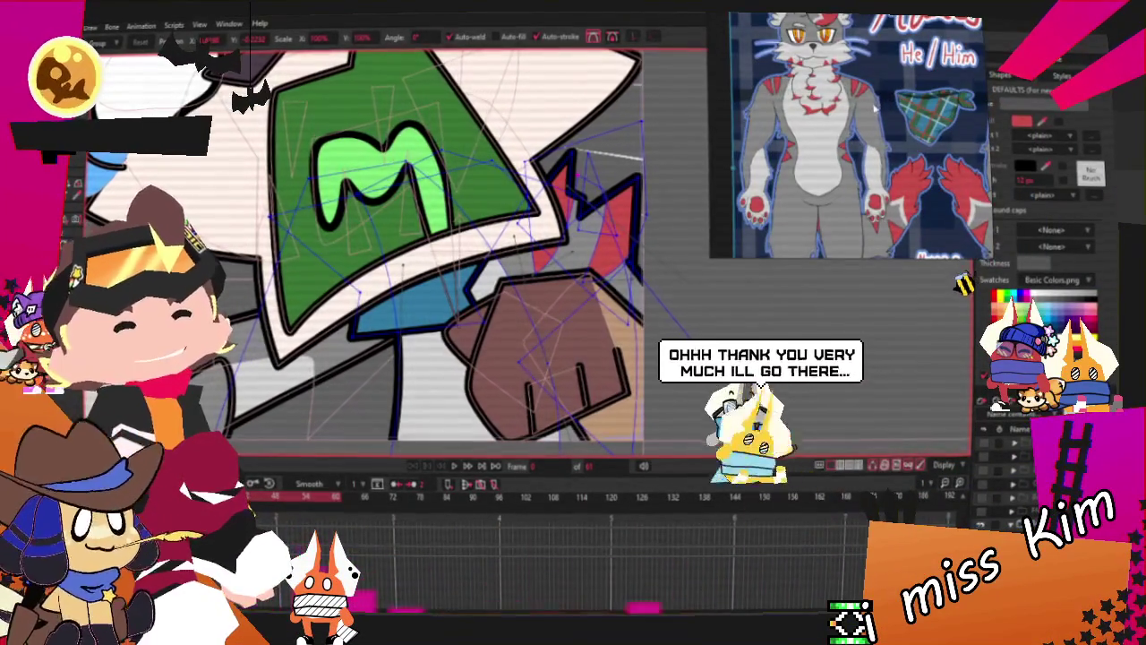
scroll(877, 106, "down", 1)
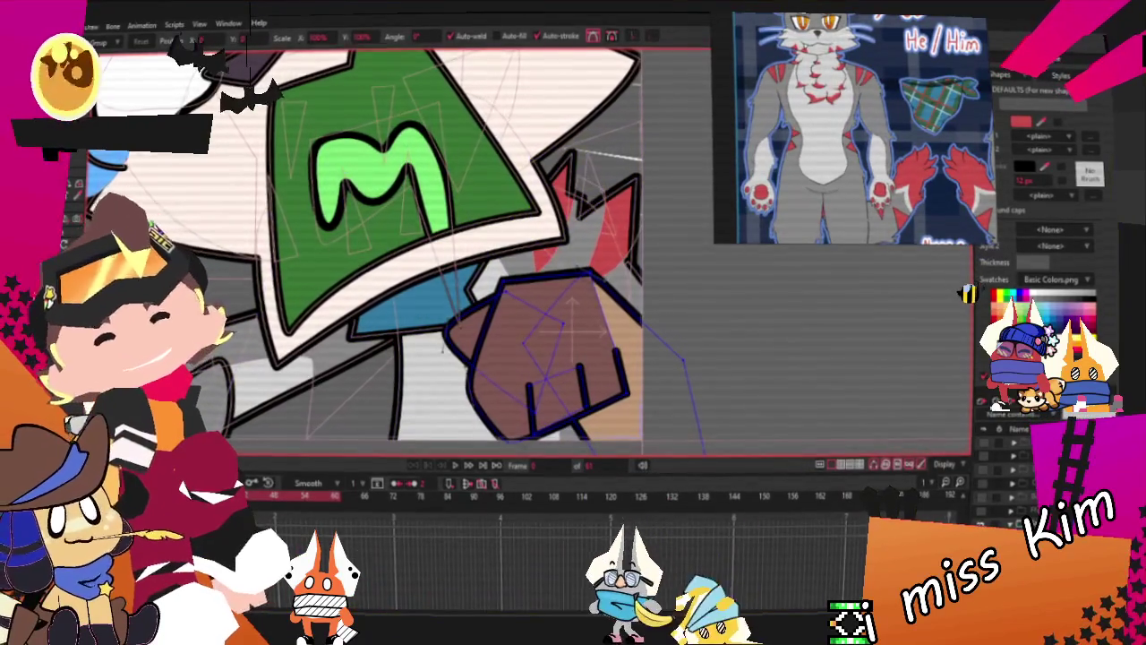
scroll(442, 349, "up", 3)
key("q")
left_click(599, 338)
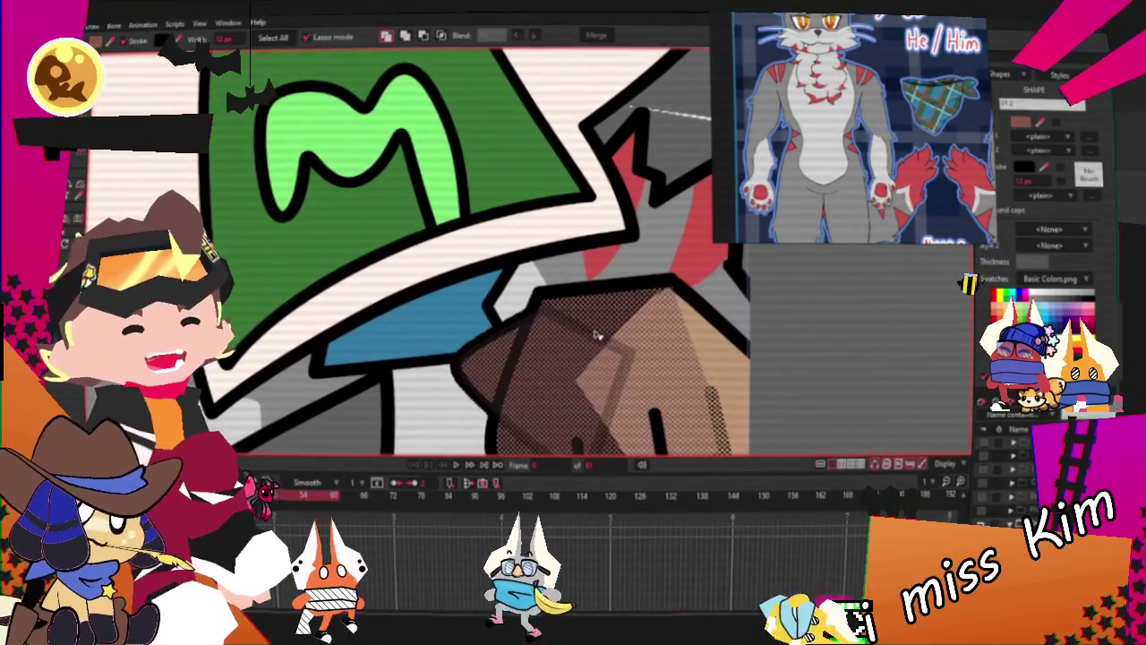
scroll(667, 263, "down", 2)
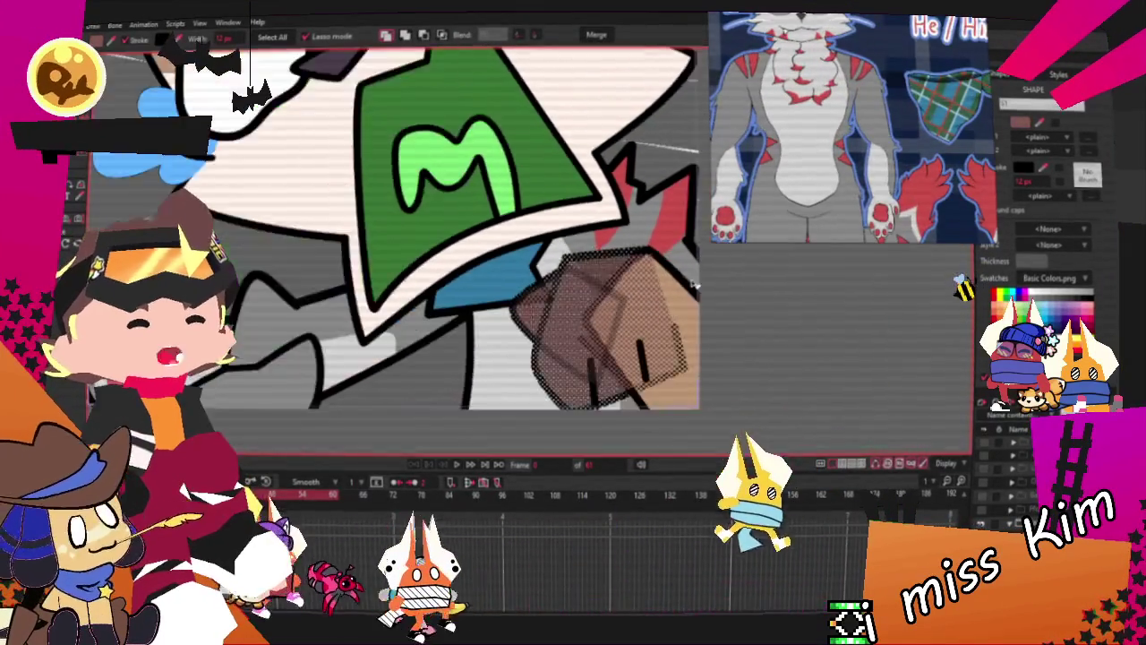
scroll(667, 262, "up", 2)
scroll(850, 161, "up", 2)
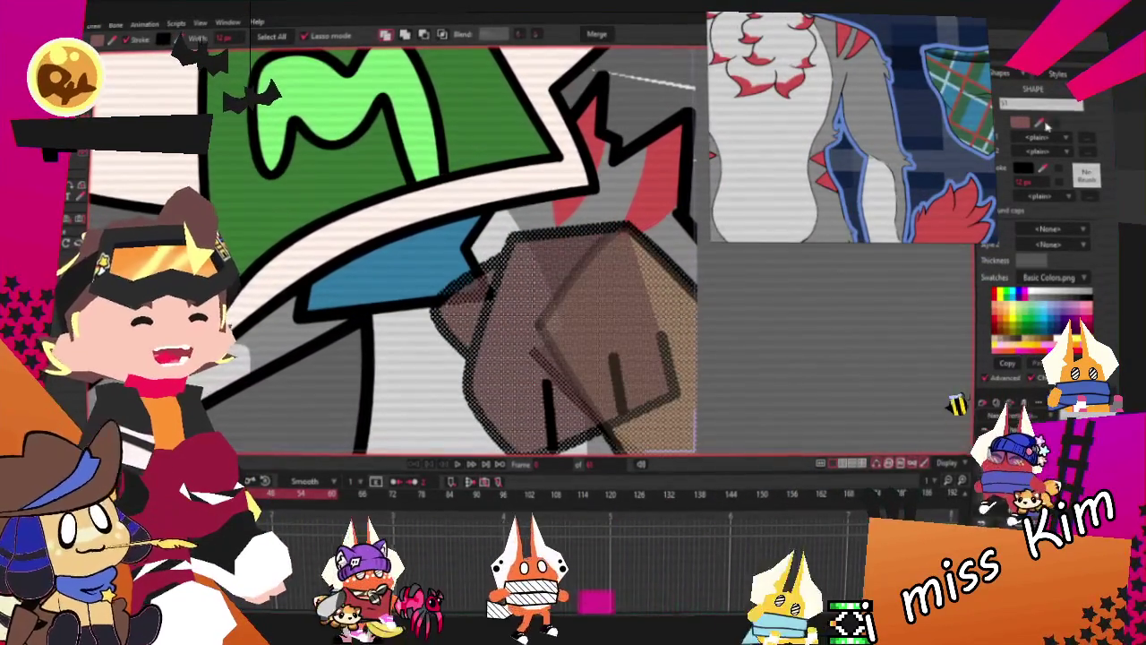
left_click(1012, 342)
scroll(779, 345, "down", 2)
scroll(779, 345, "down", 3)
scroll(575, 269, "up", 1)
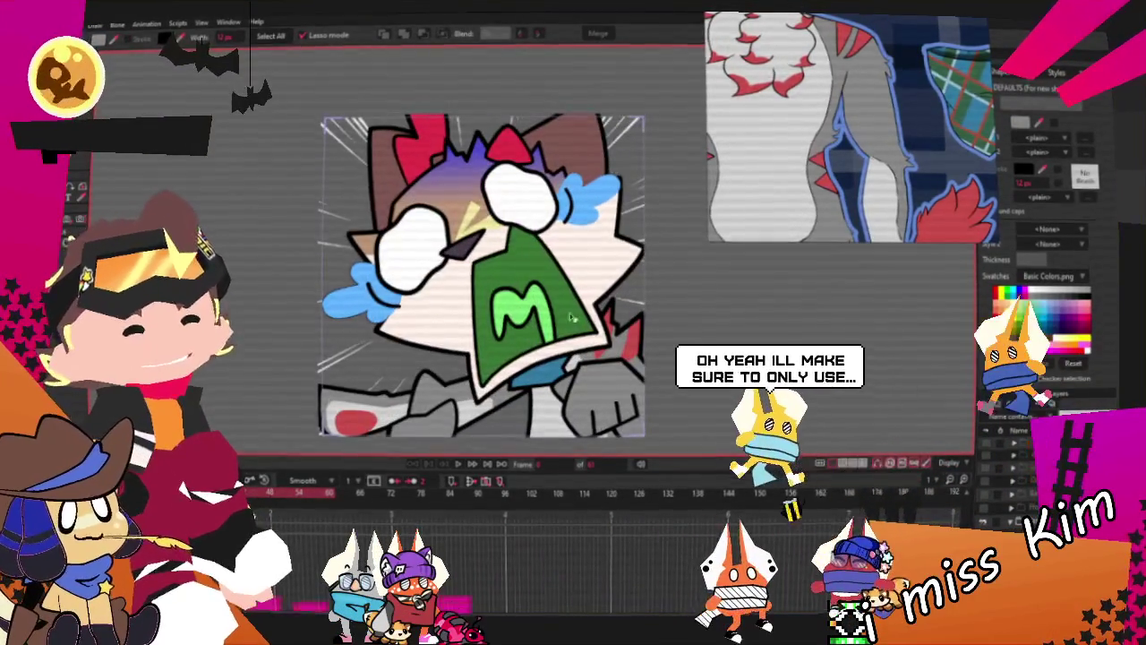
scroll(575, 268, "up", 2)
scroll(558, 418, "down", 3)
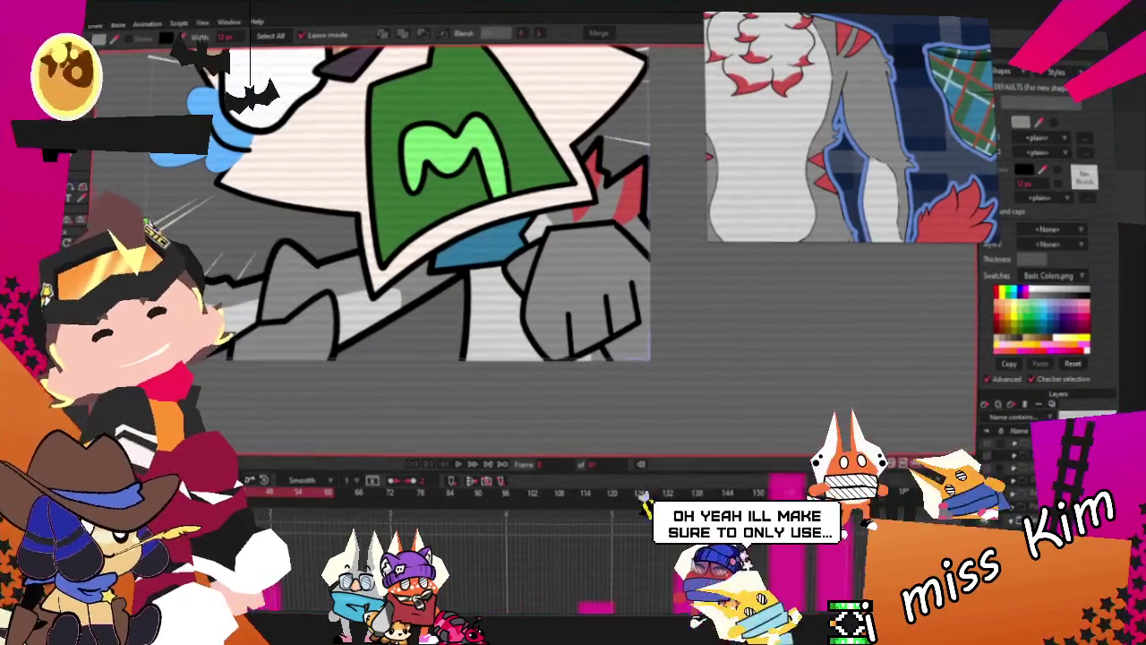
Lasso the fist's lower edge and add a pink patch there
key("r")
scroll(467, 293, "up", 2)
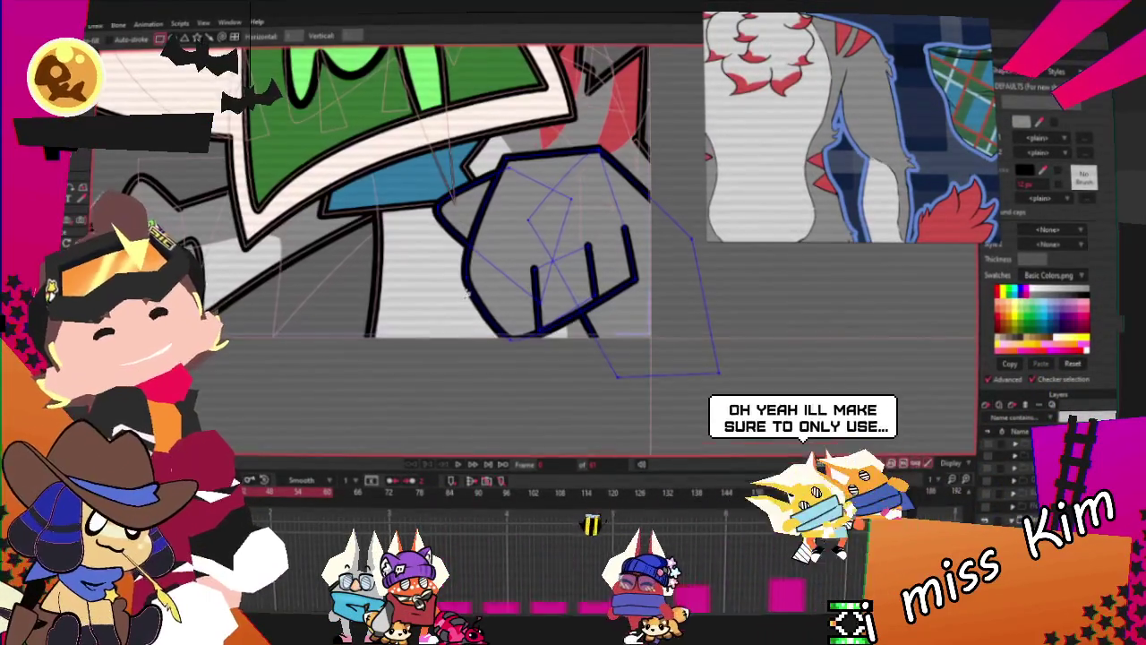
key("s")
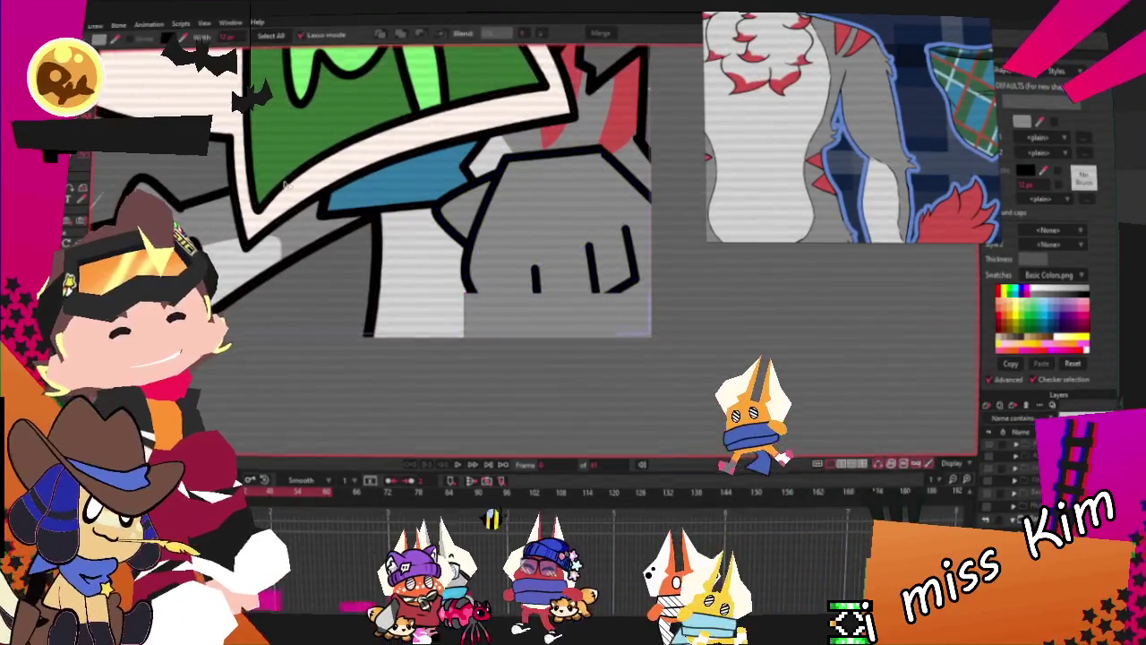
left_click_drag(466, 294, 618, 304)
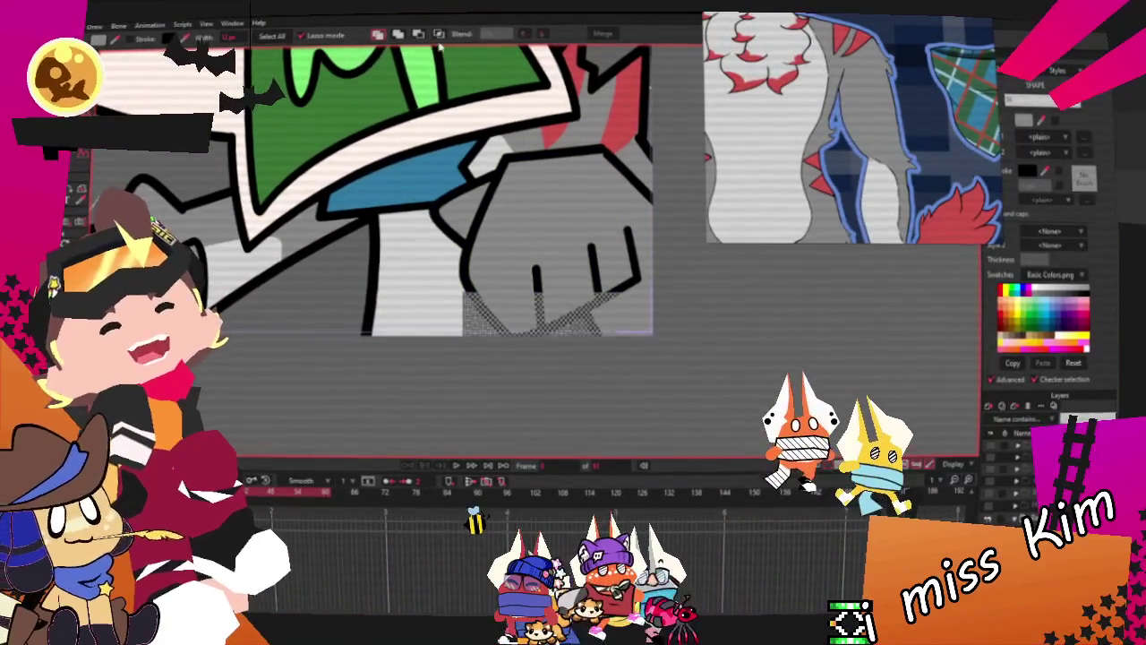
key("Delete")
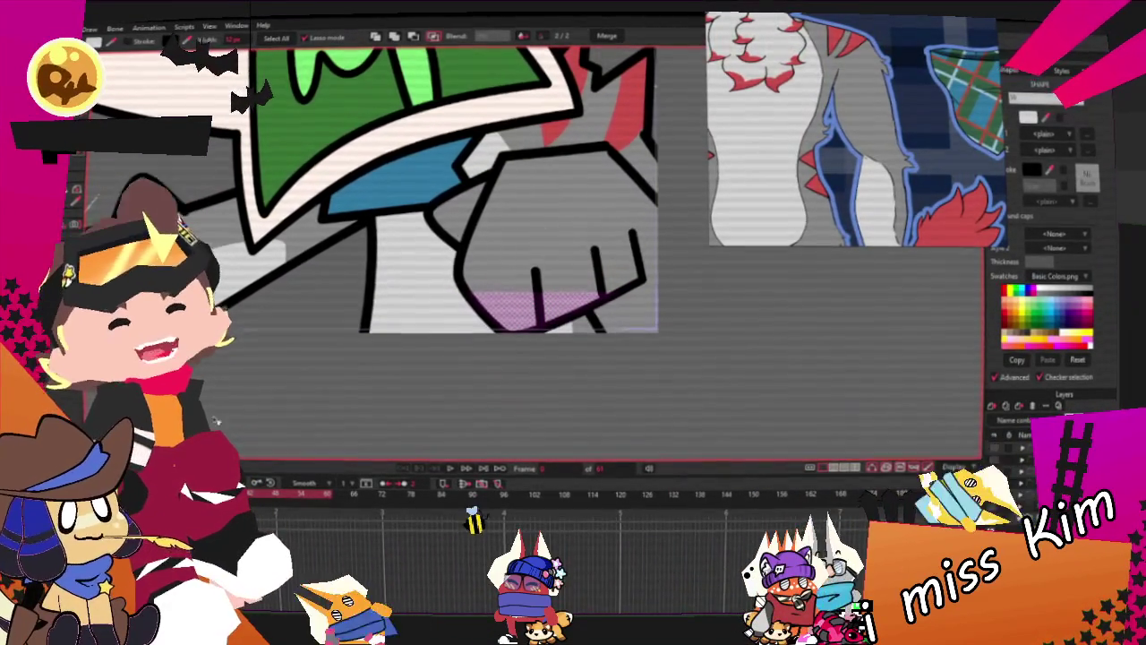
Rotate the pink patch clockwise so it fits along the fist's bottom
left_click_drag(457, 293, 502, 166)
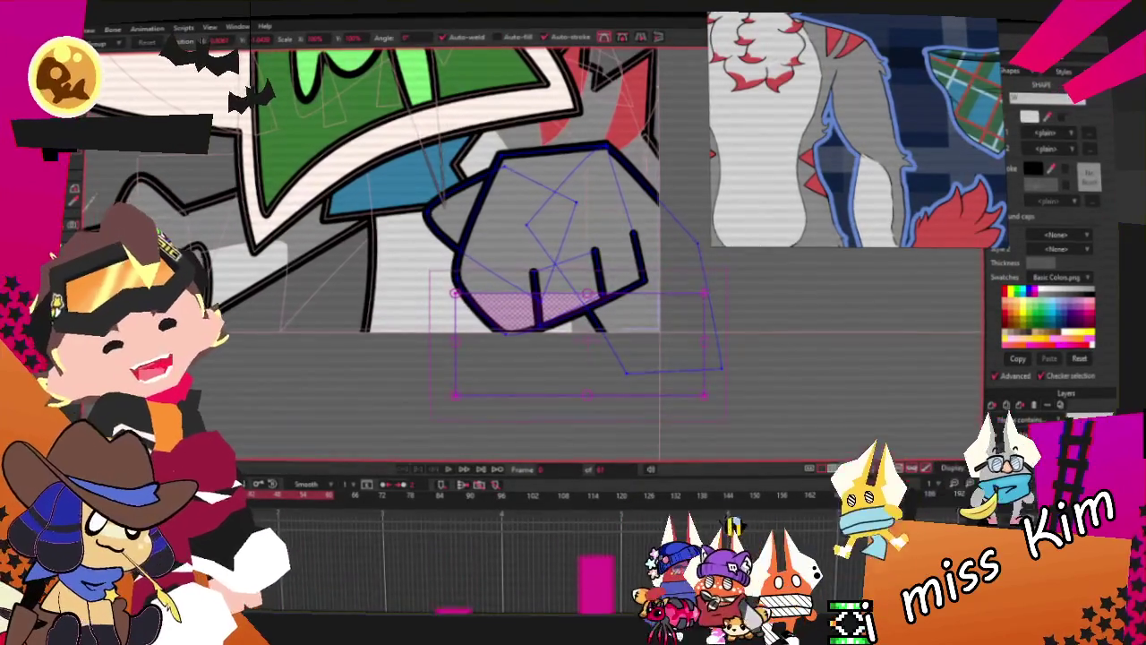
left_click_drag(719, 380, 676, 333)
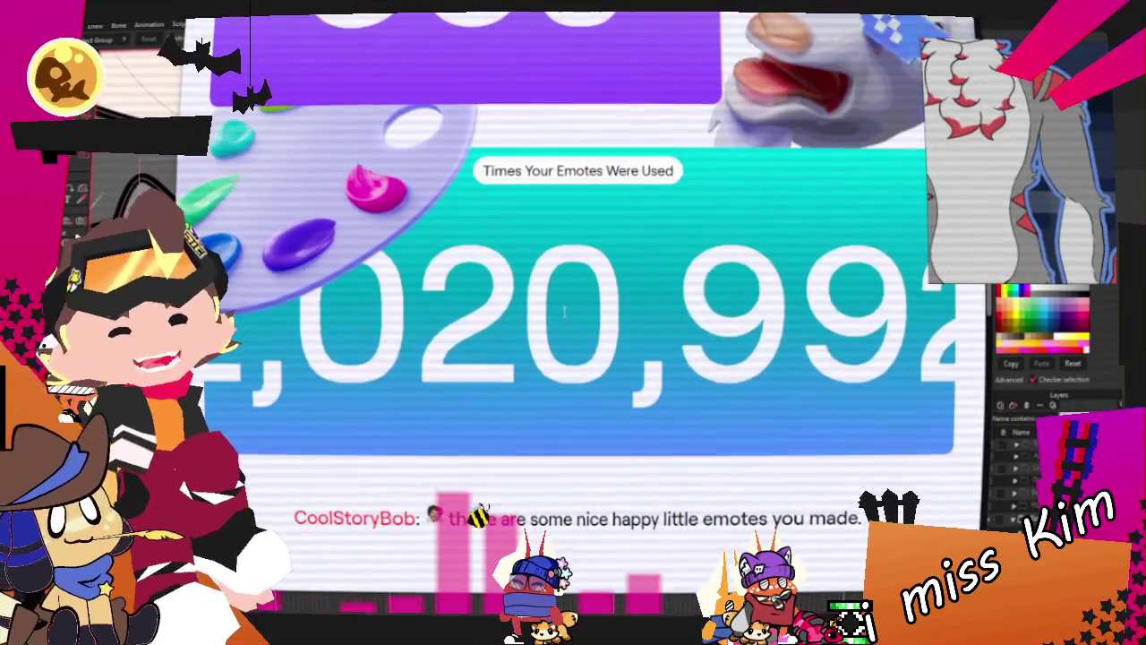
scroll(565, 310, "up", 3)
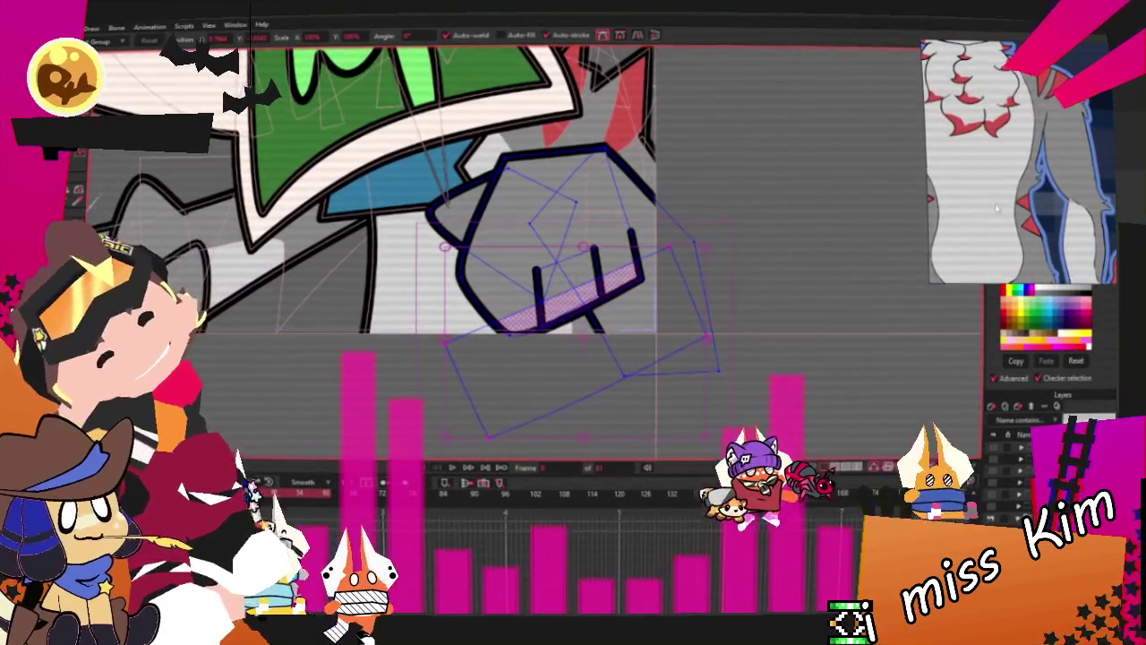
scroll(538, 251, "down", 2)
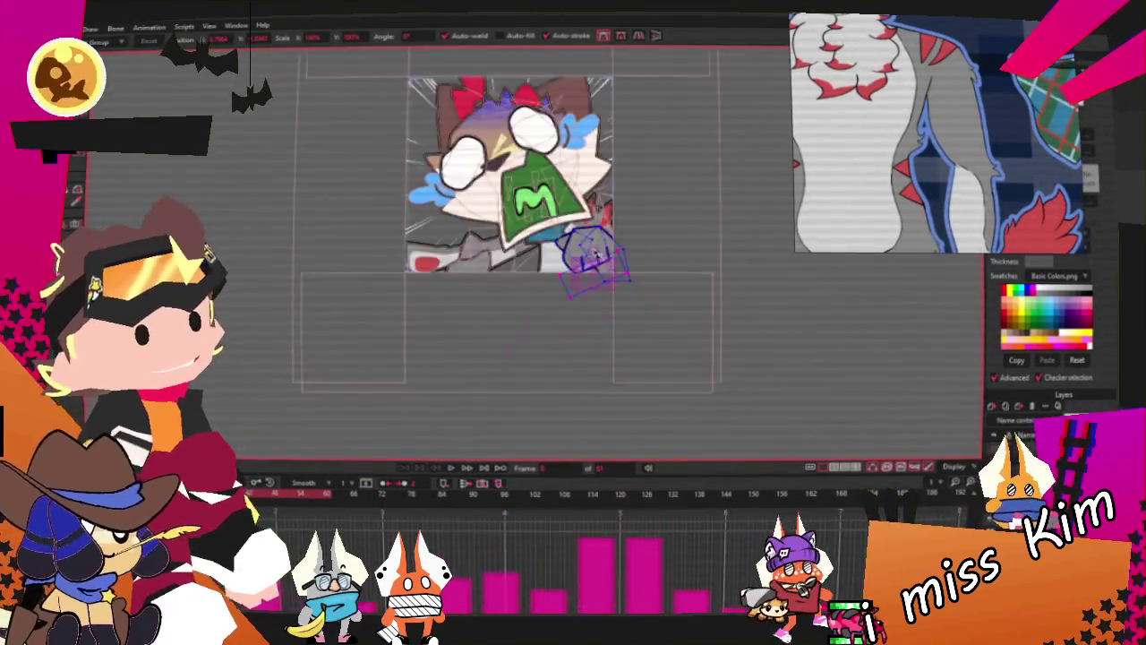
scroll(573, 237, "up", 1)
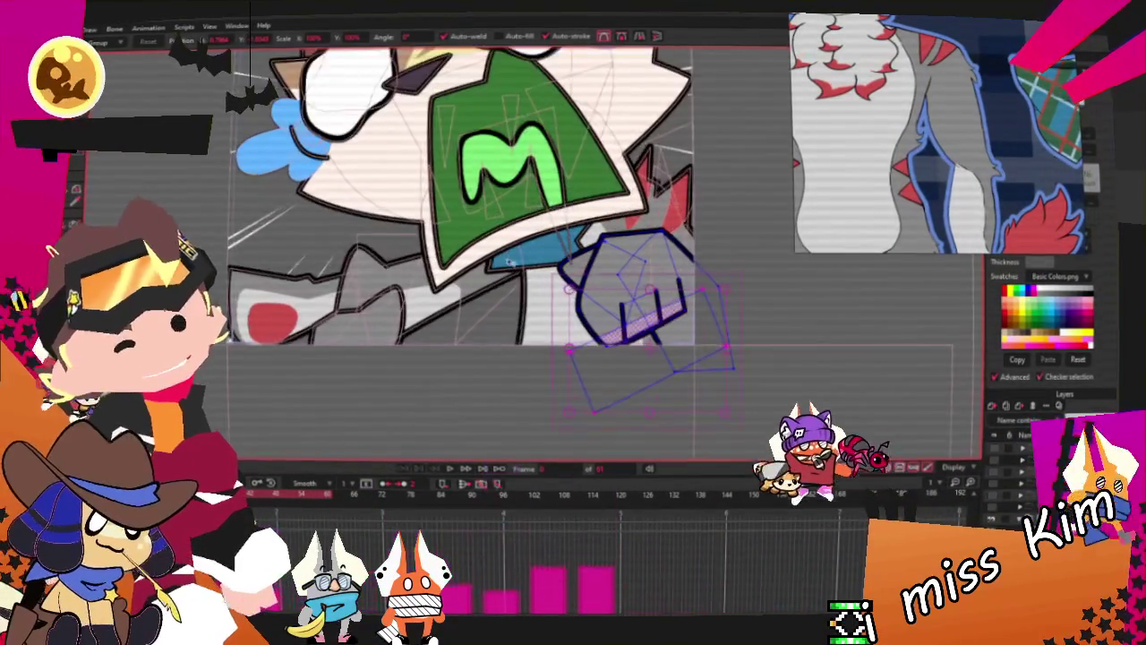
scroll(626, 223, "down", 1)
scroll(896, 134, "down", 2)
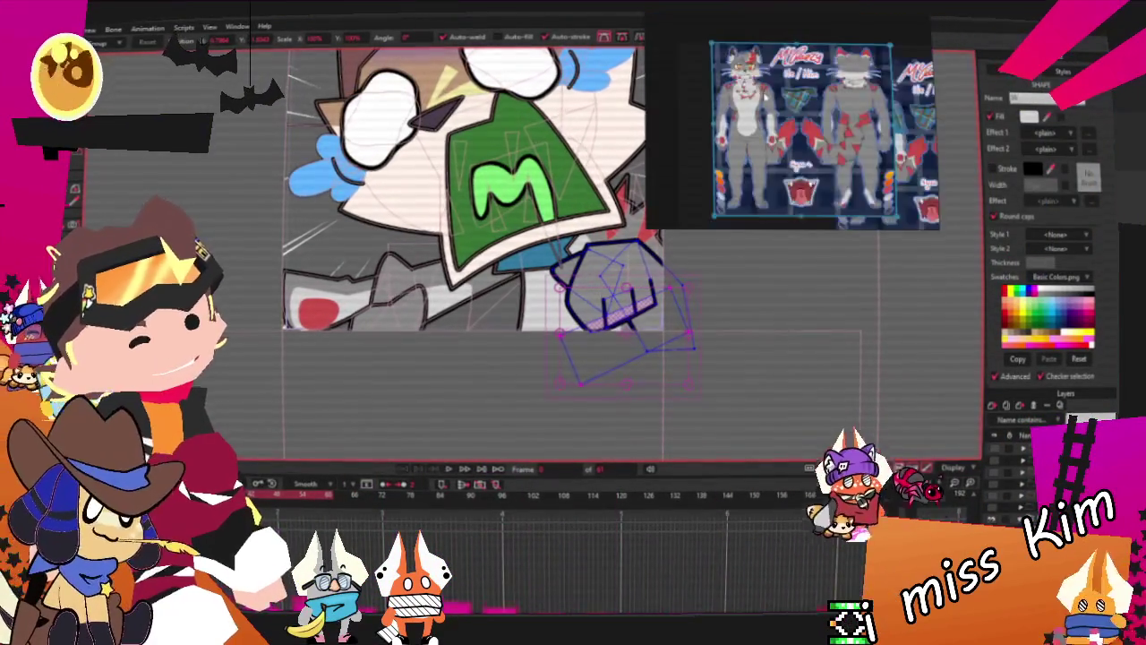
scroll(762, 159, "up", 3)
scroll(761, 159, "up", 2)
scroll(762, 159, "up", 1)
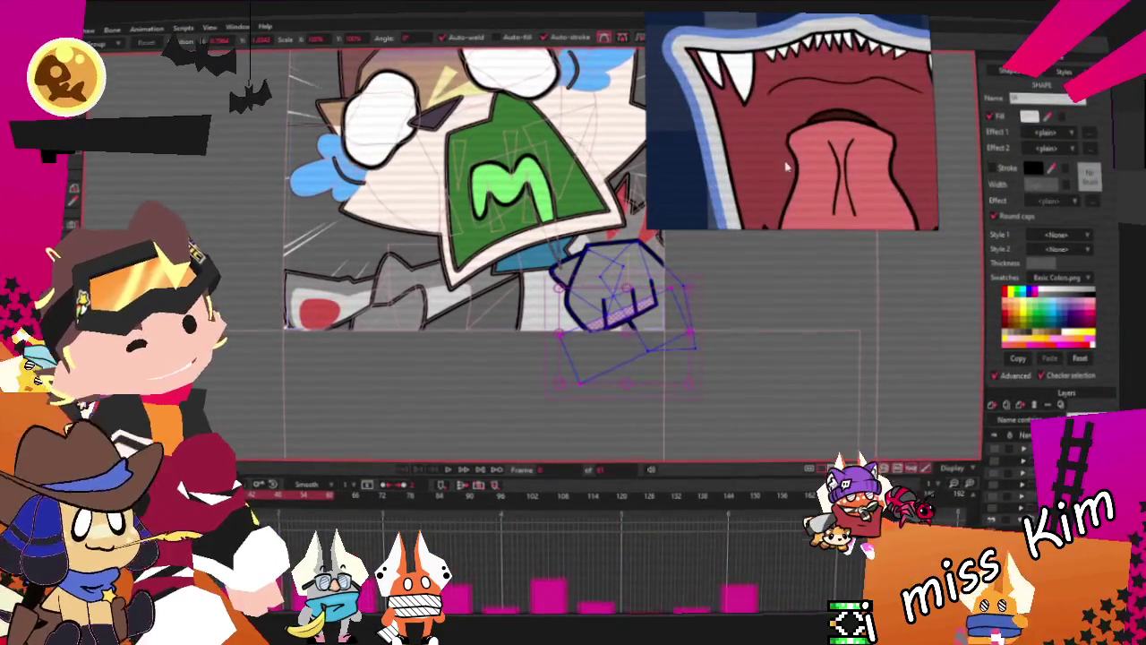
scroll(762, 159, "up", 1)
scroll(531, 199, "down", 2)
scroll(531, 198, "up", 2)
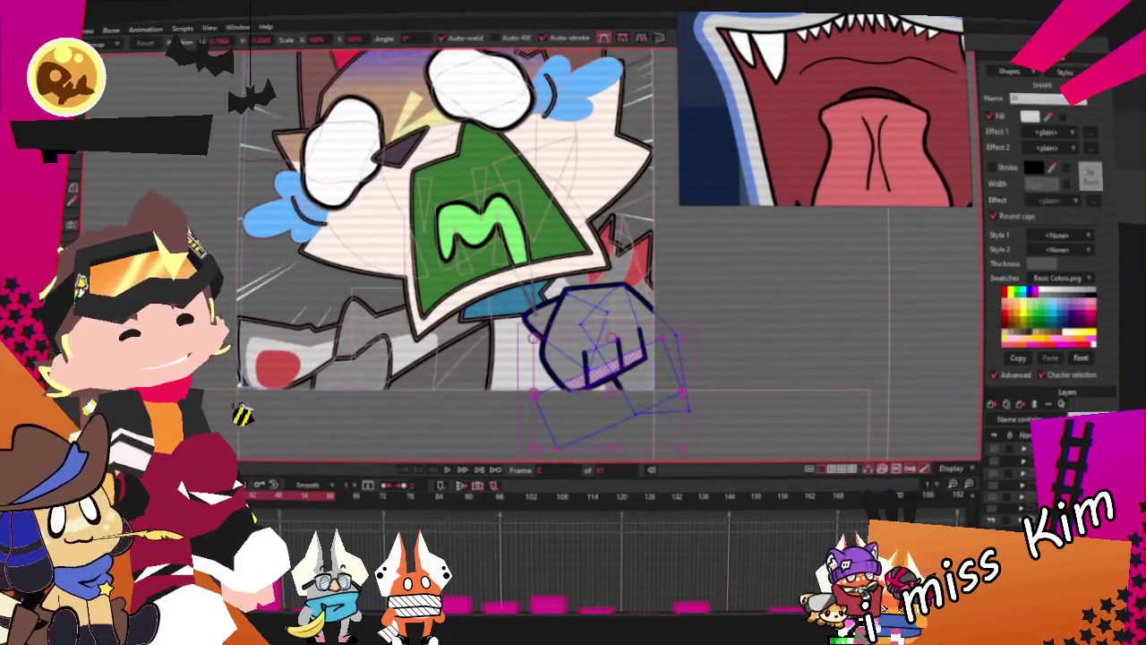
Deselect the fist and ready Select Shape to pick the green M mask
left_click(241, 413)
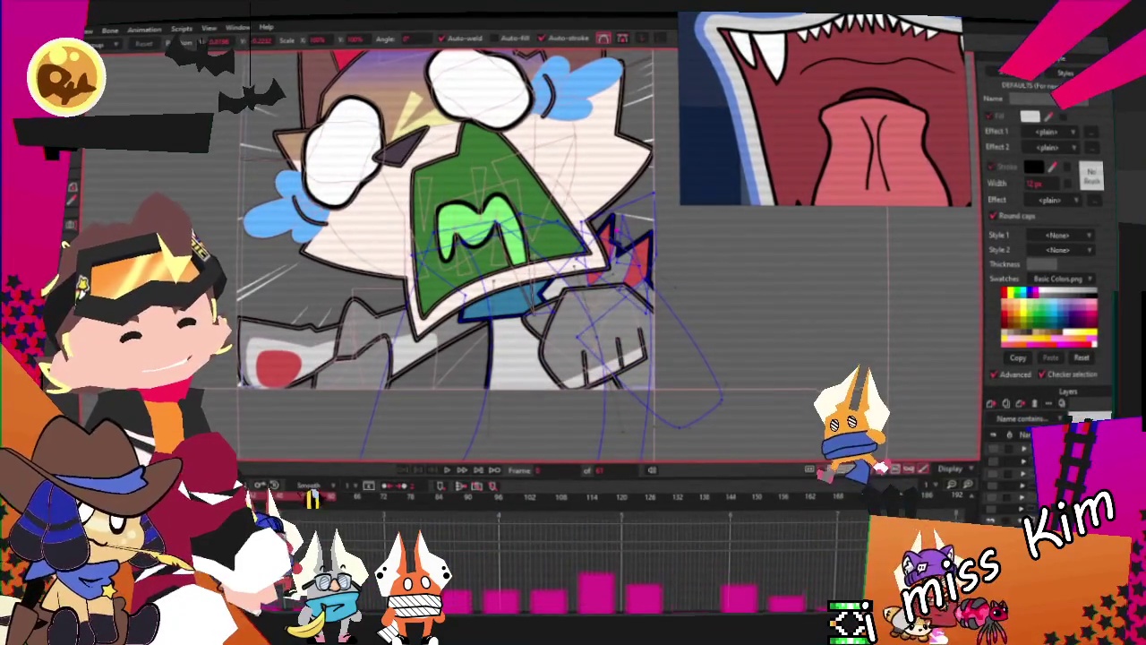
key("m")
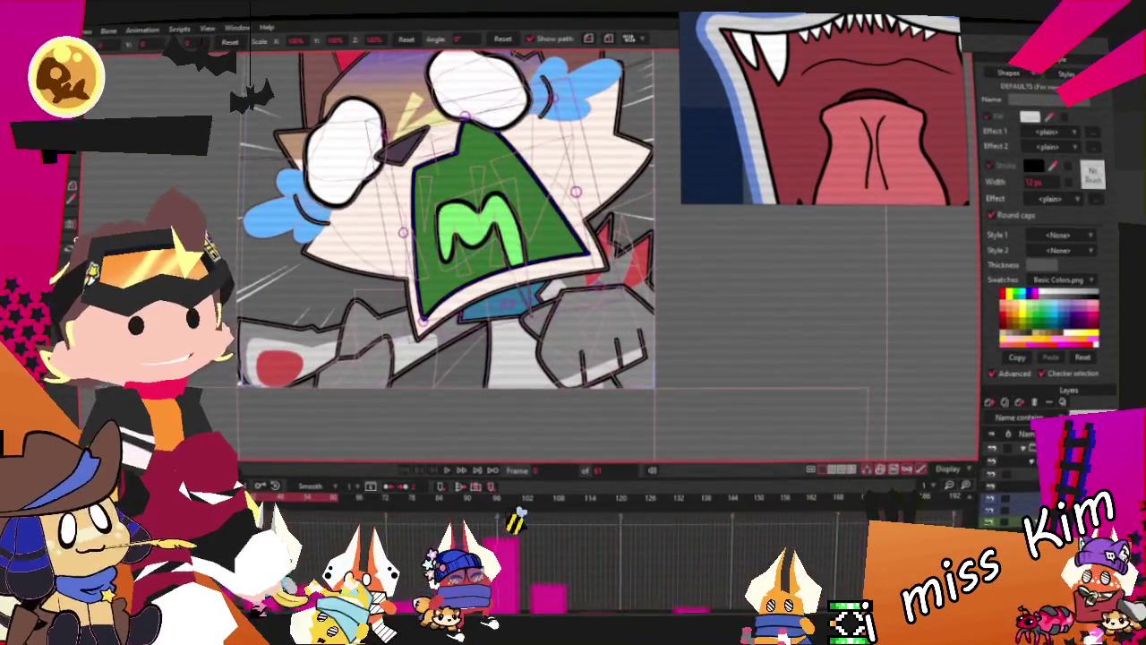
scroll(235, 150, "up", 3)
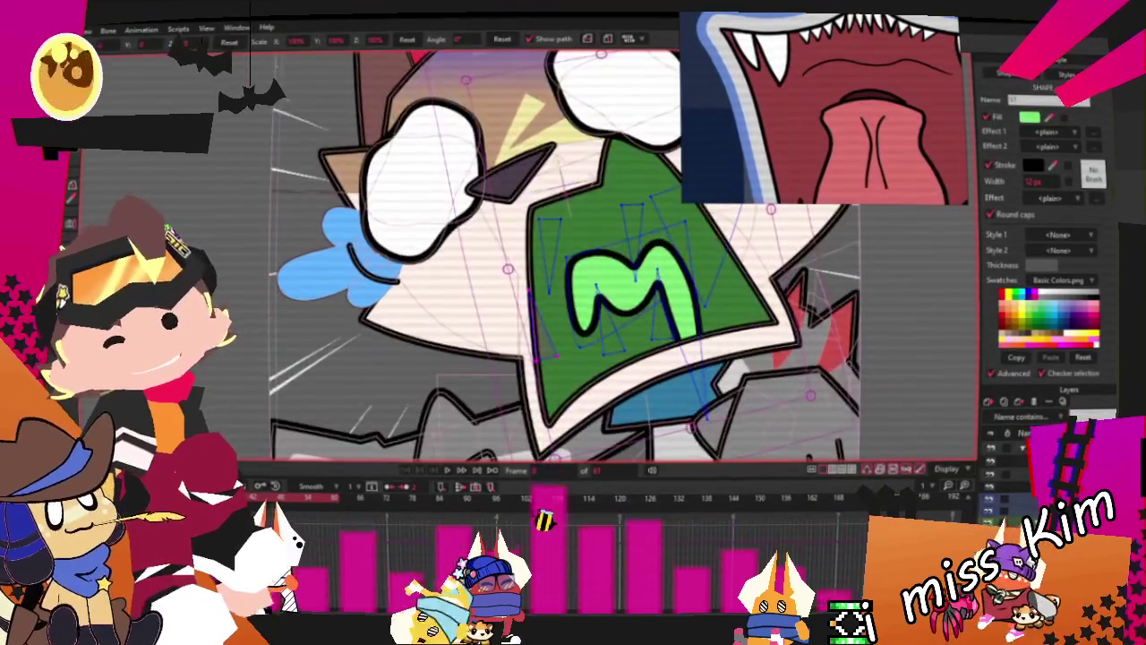
key("q")
scroll(501, 260, "up", 2)
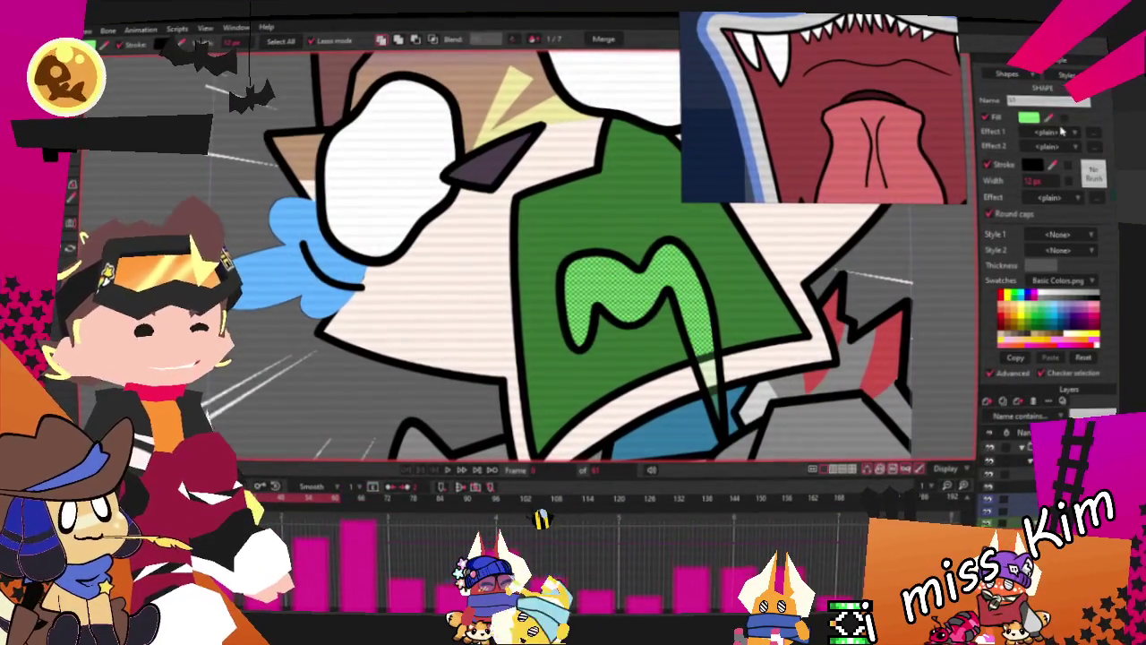
scroll(542, 206, "down", 2)
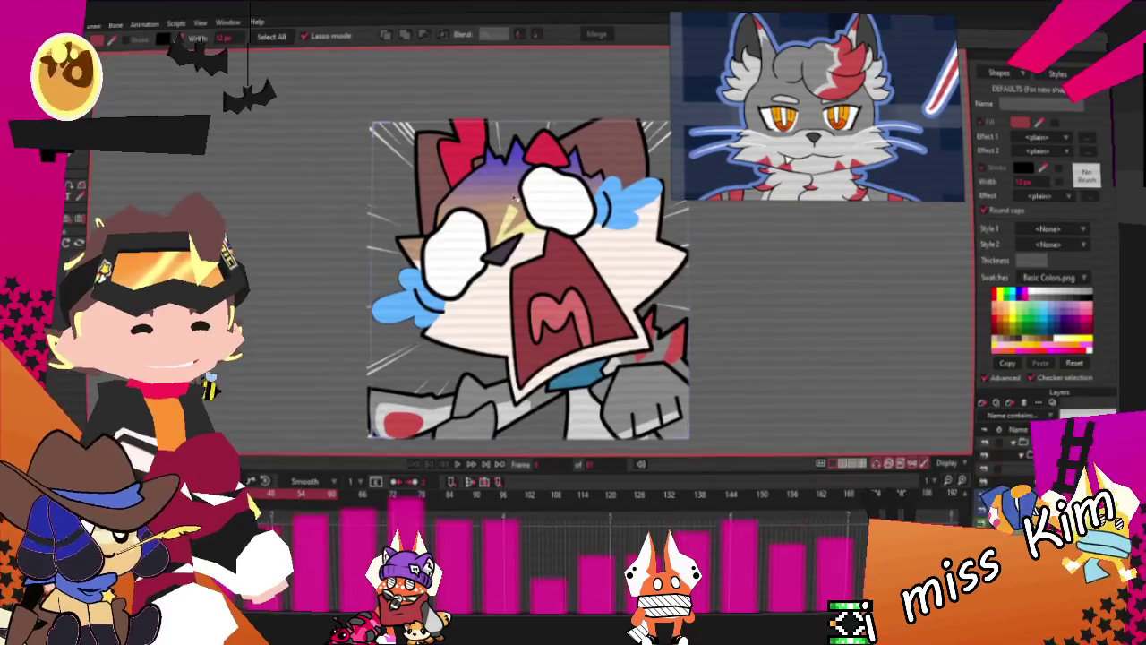
scroll(515, 198, "up", 2)
scroll(515, 199, "up", 2)
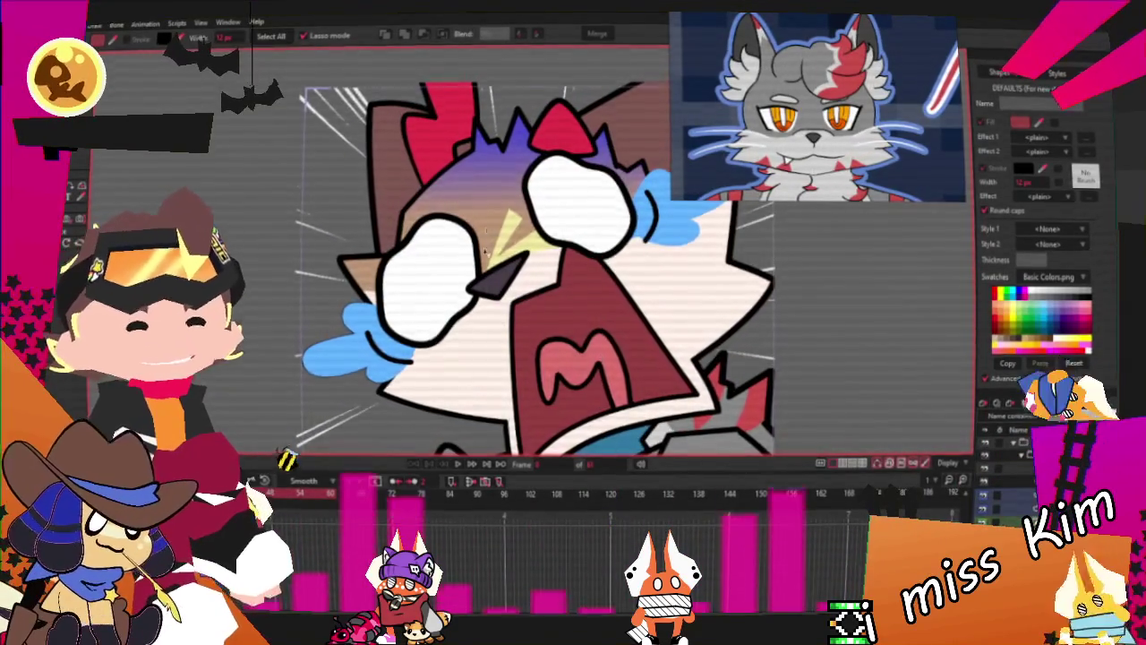
scroll(487, 276, "up", 2)
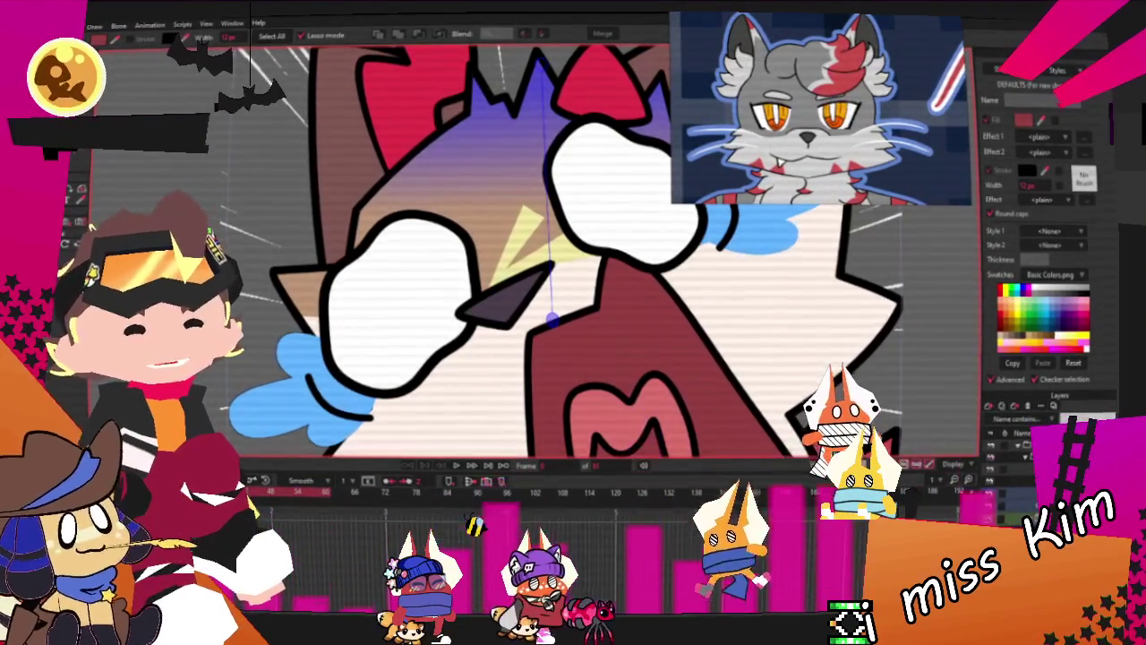
Set the hair gradient's starting colour to grey so it fades grey into purple
left_click(492, 207)
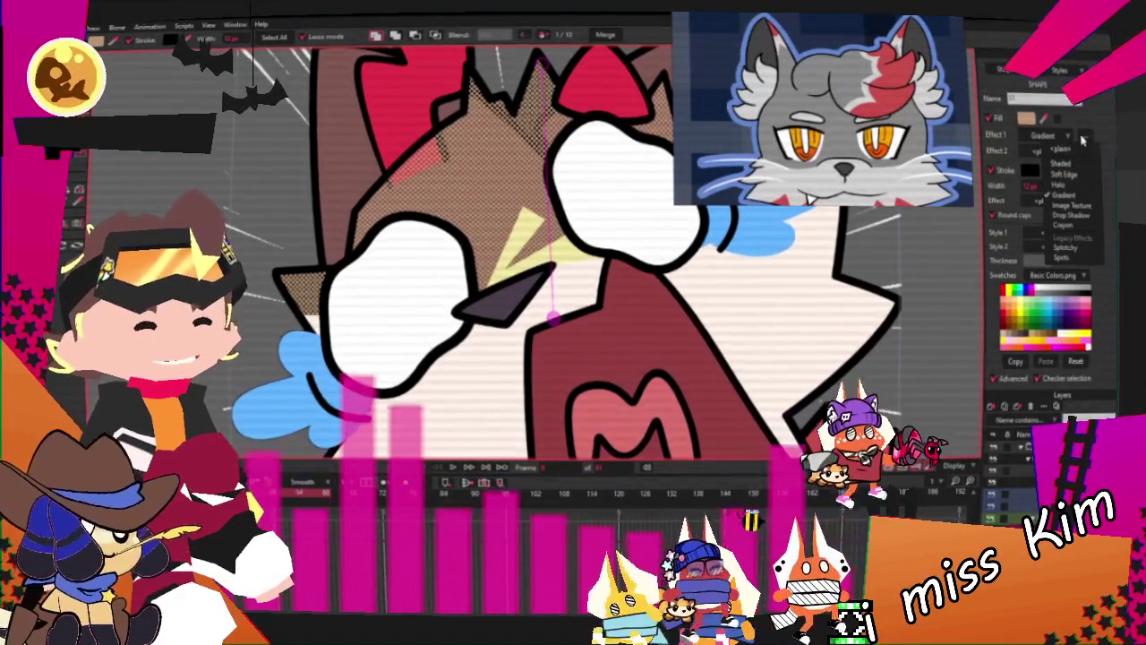
left_click(1065, 194)
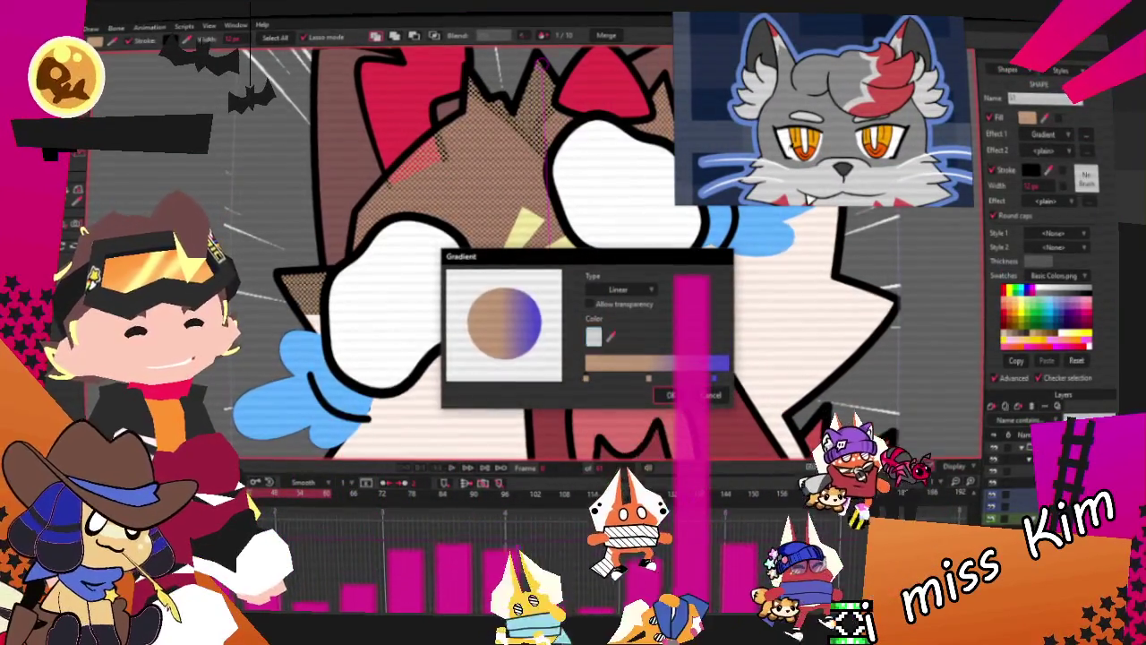
left_click(650, 379)
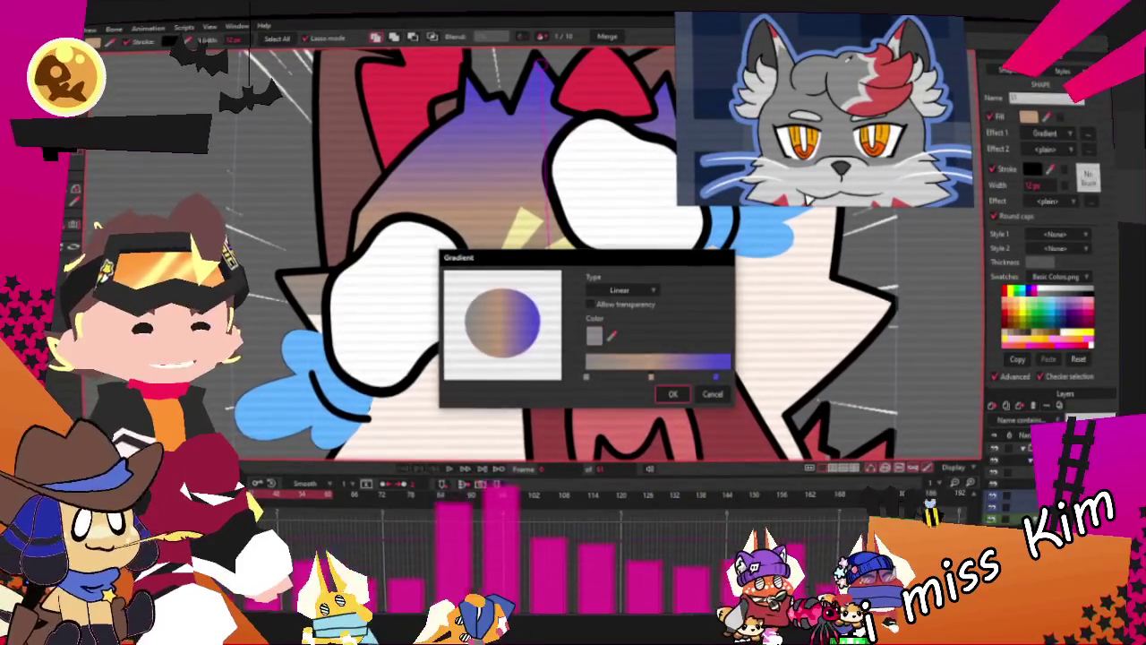
left_click(674, 395)
scroll(445, 284, "up", 3)
scroll(446, 284, "up", 1)
key("ctrl+a")
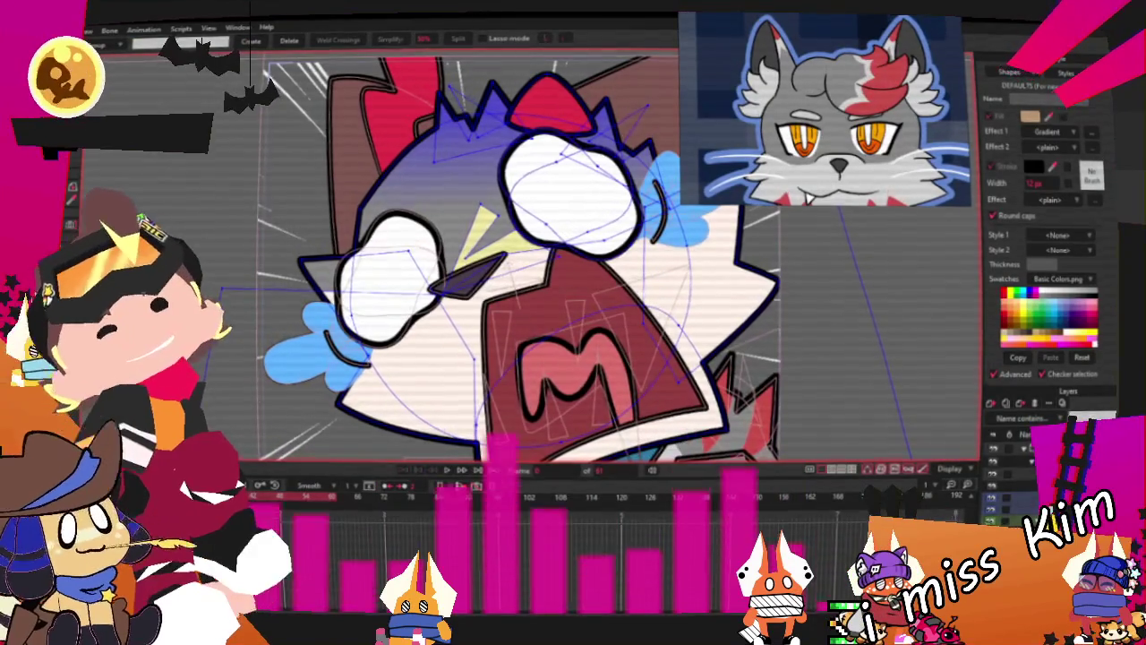
Draw a rectangle on the cheek left of the mouth
scroll(528, 255, "up", 2)
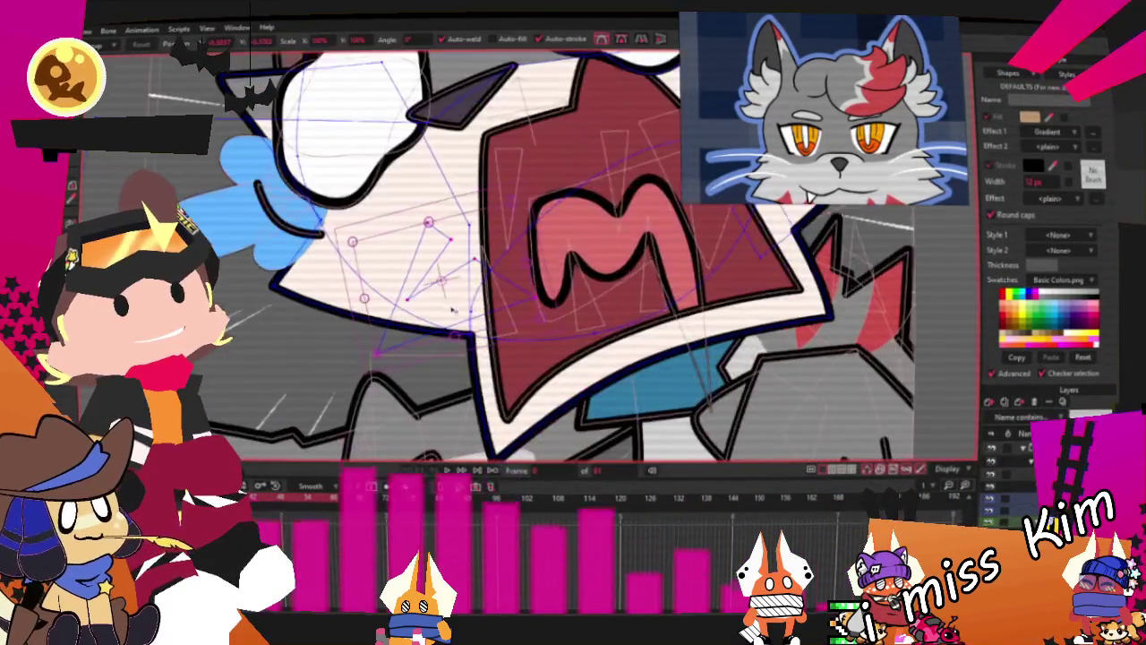
key("u")
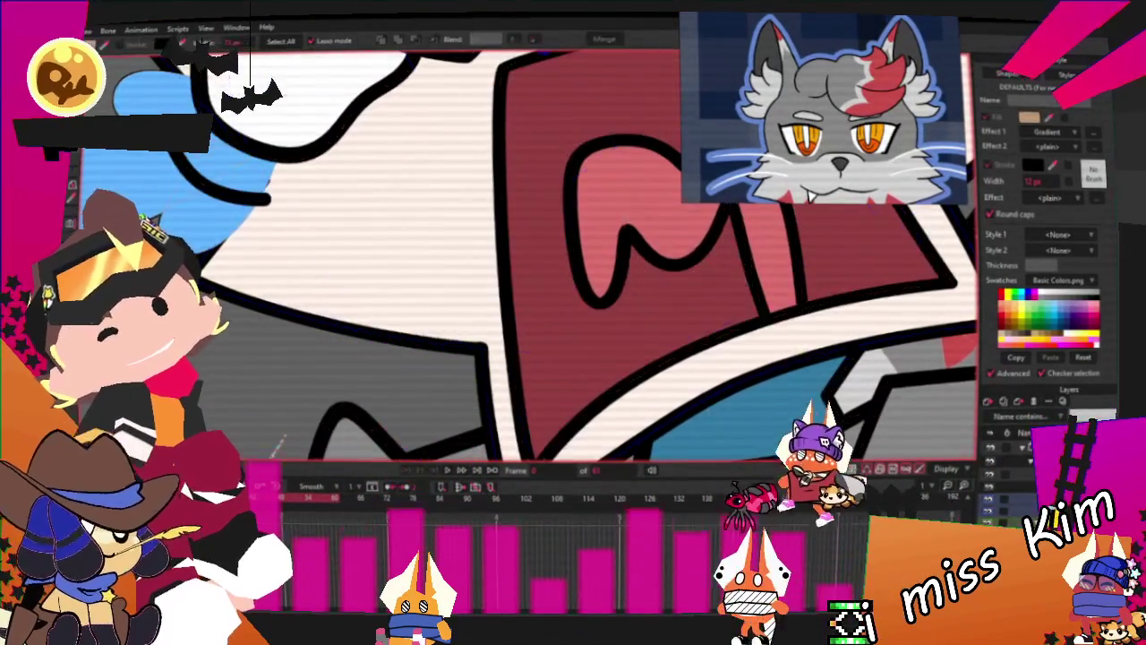
key("t")
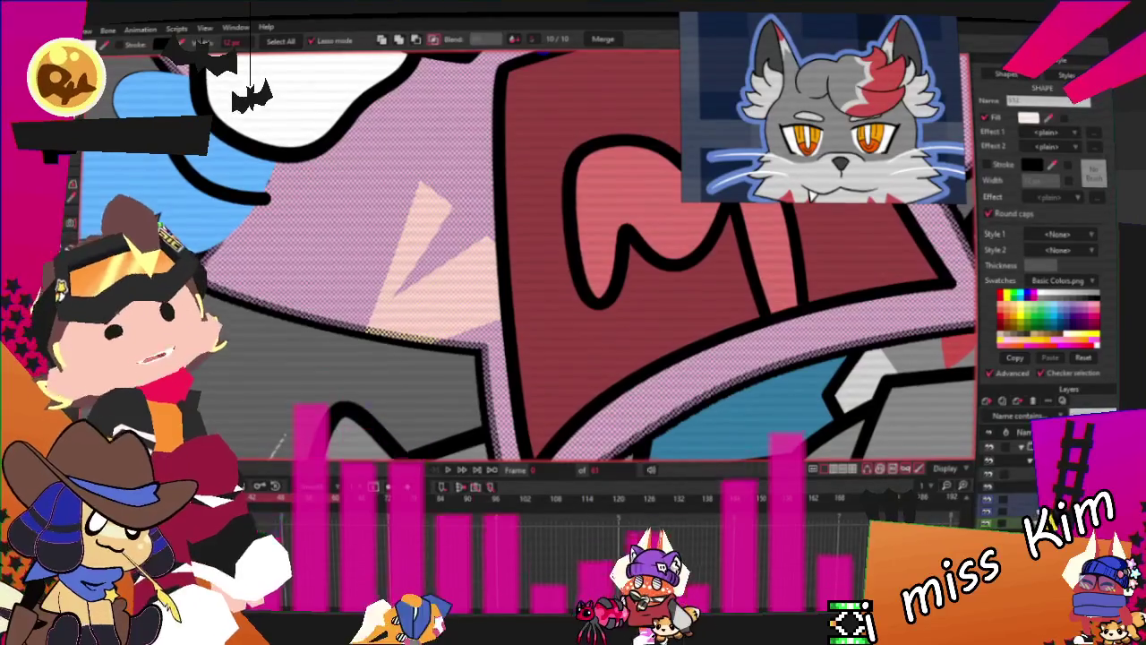
left_click(443, 216)
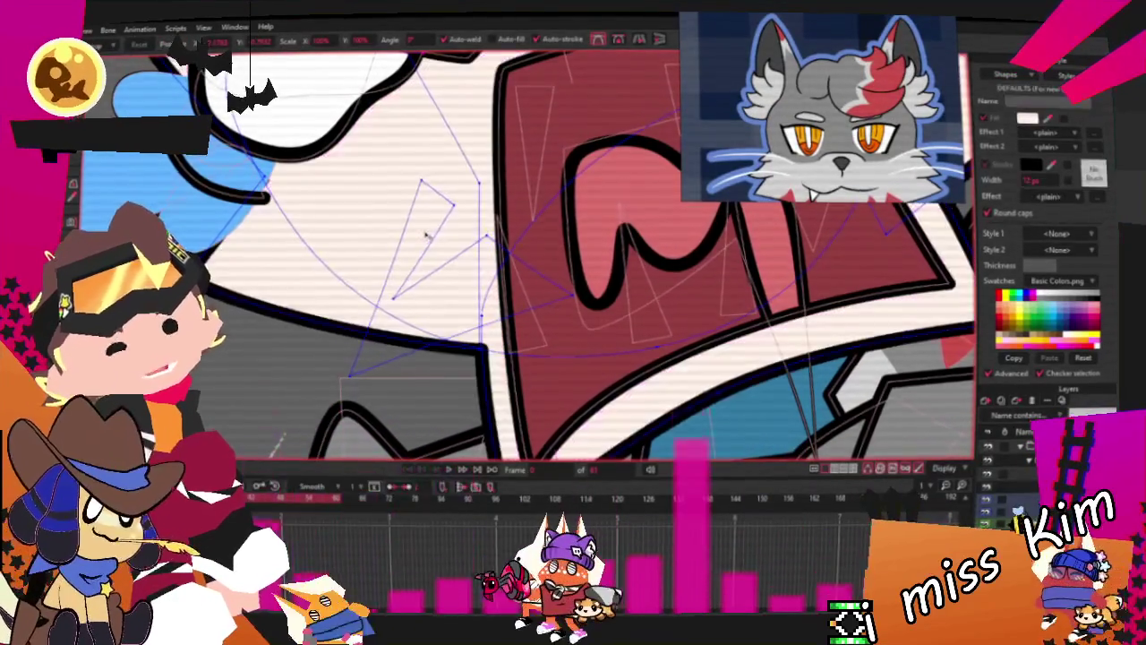
left_click_drag(452, 219, 275, 285)
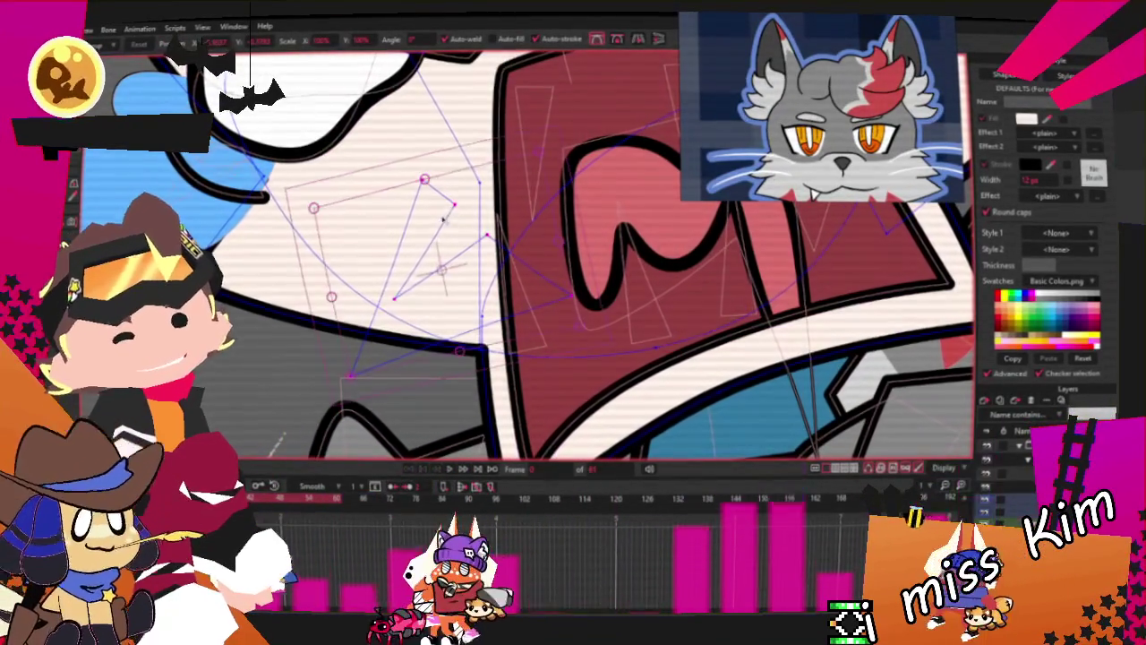
Fill the new cheek rectangle with red
key("q")
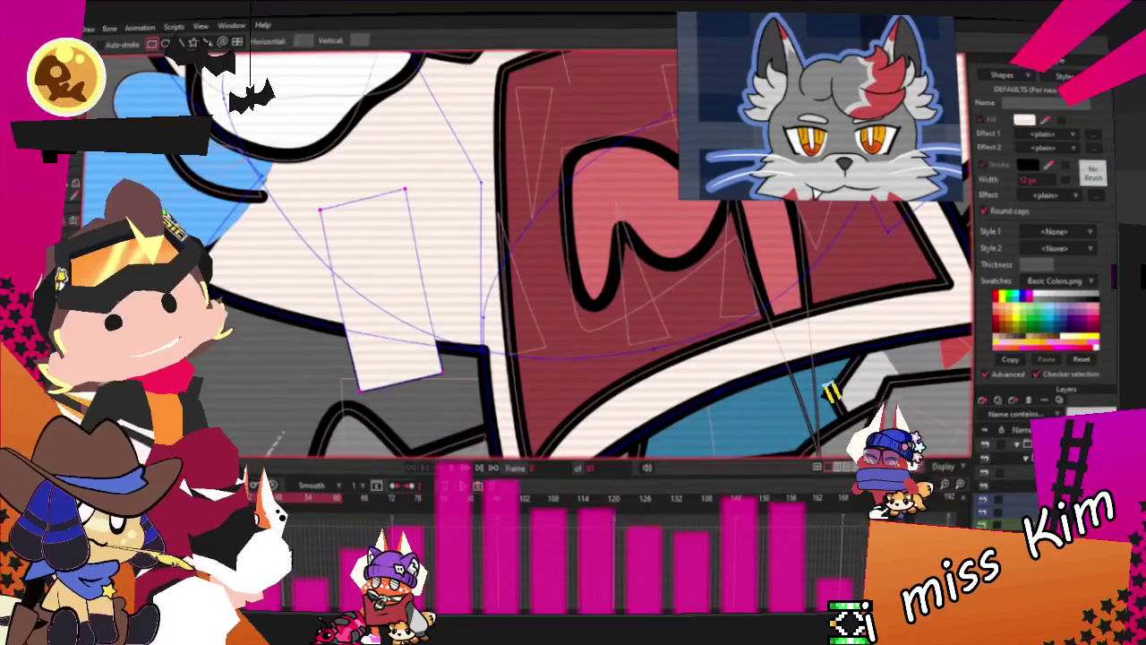
key("g")
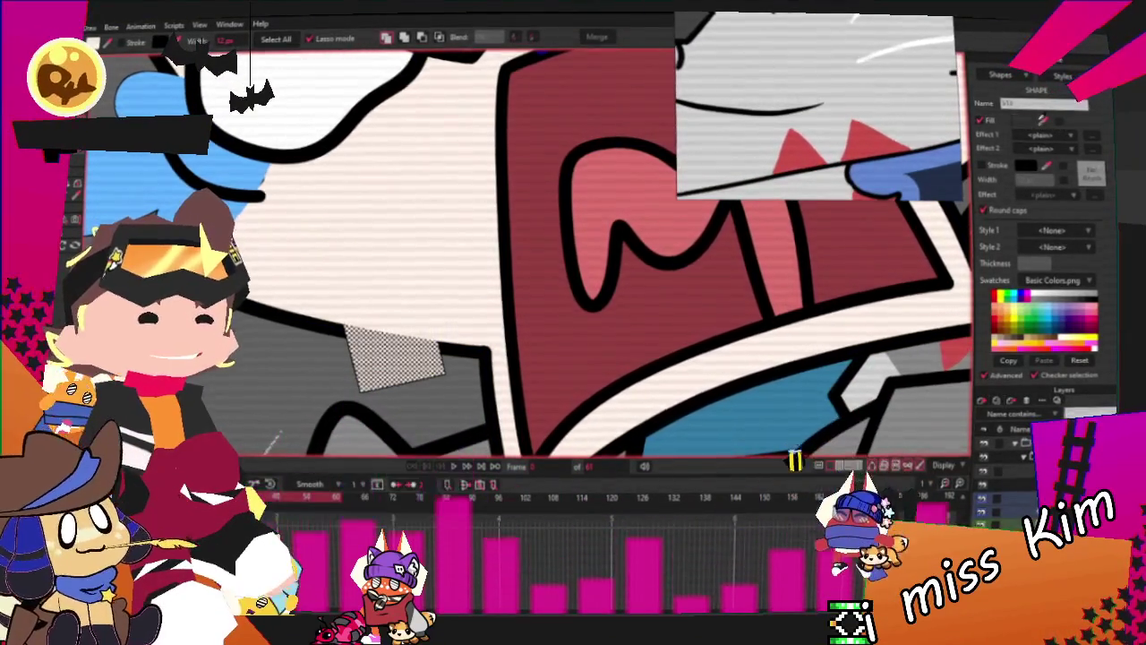
left_click_drag(322, 197, 443, 389)
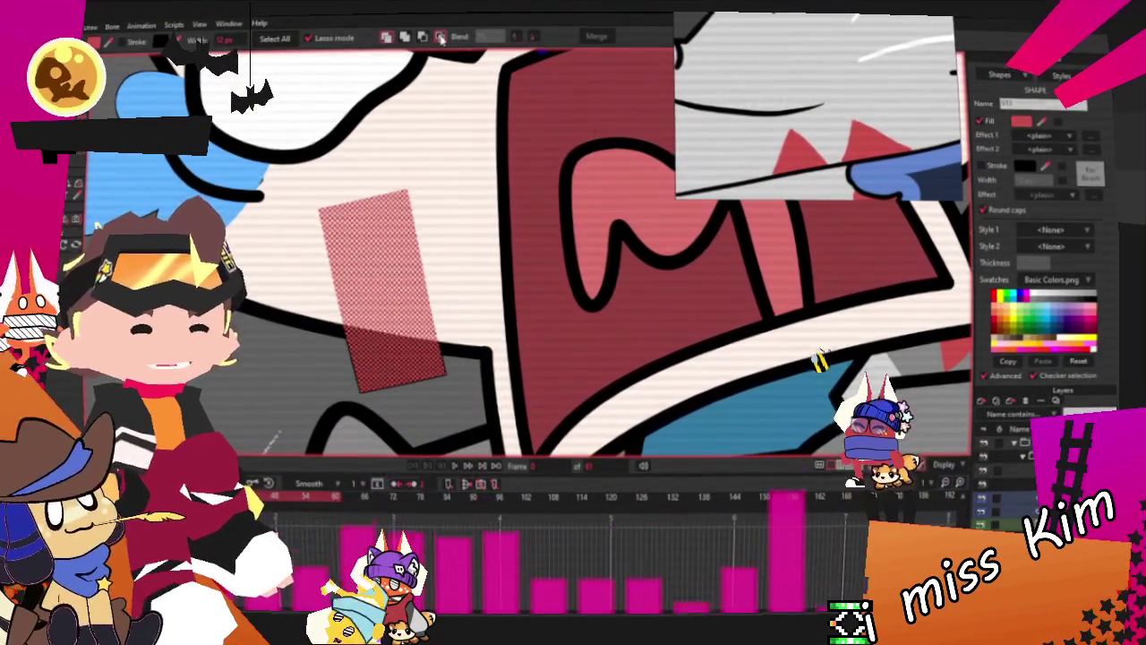
scroll(396, 177, "down", 2)
scroll(397, 177, "down", 2)
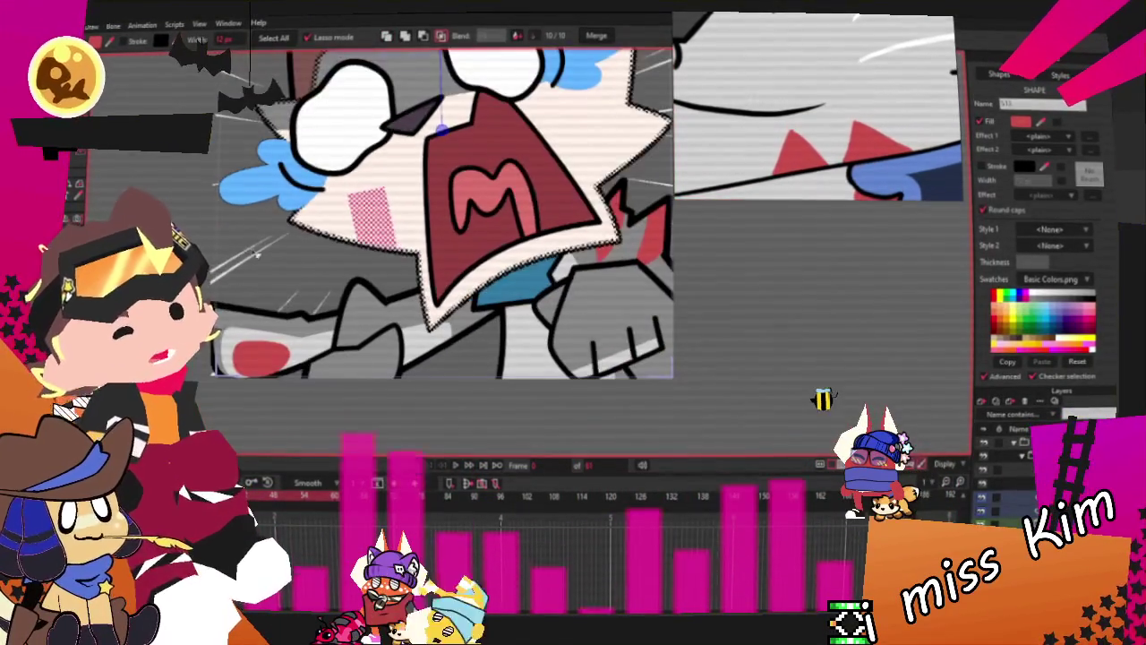
scroll(350, 212, "up", 2)
scroll(350, 212, "up", 1)
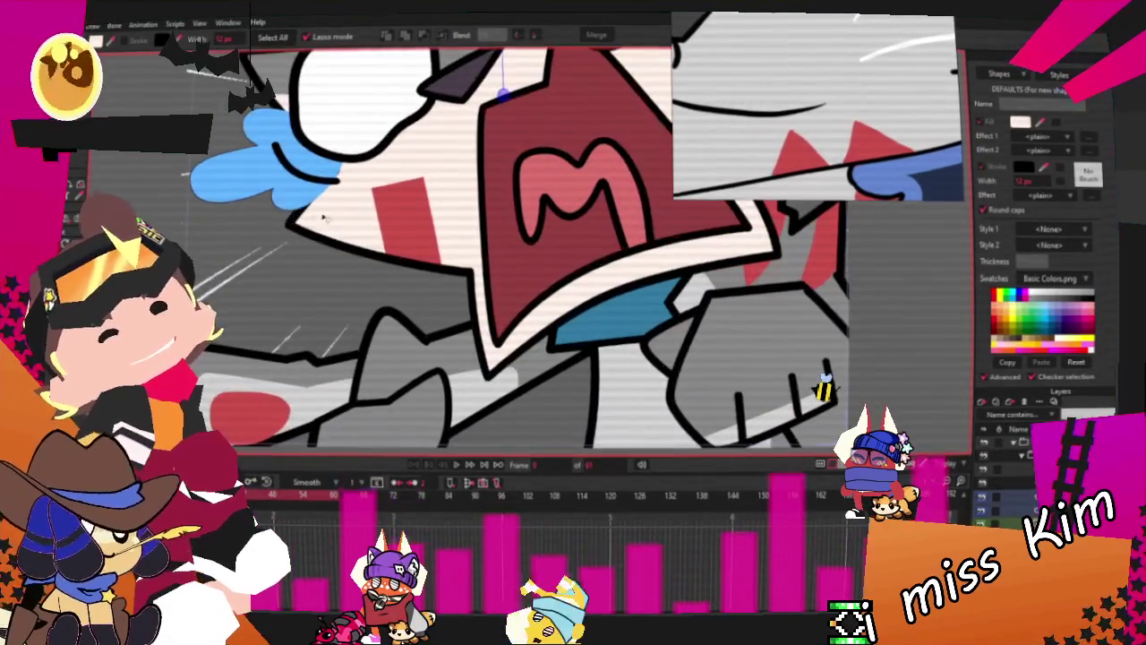
scroll(434, 204, "up", 2)
Pull a rectangle corner up into a spike and adjust the left spike's tip curvature
key("t")
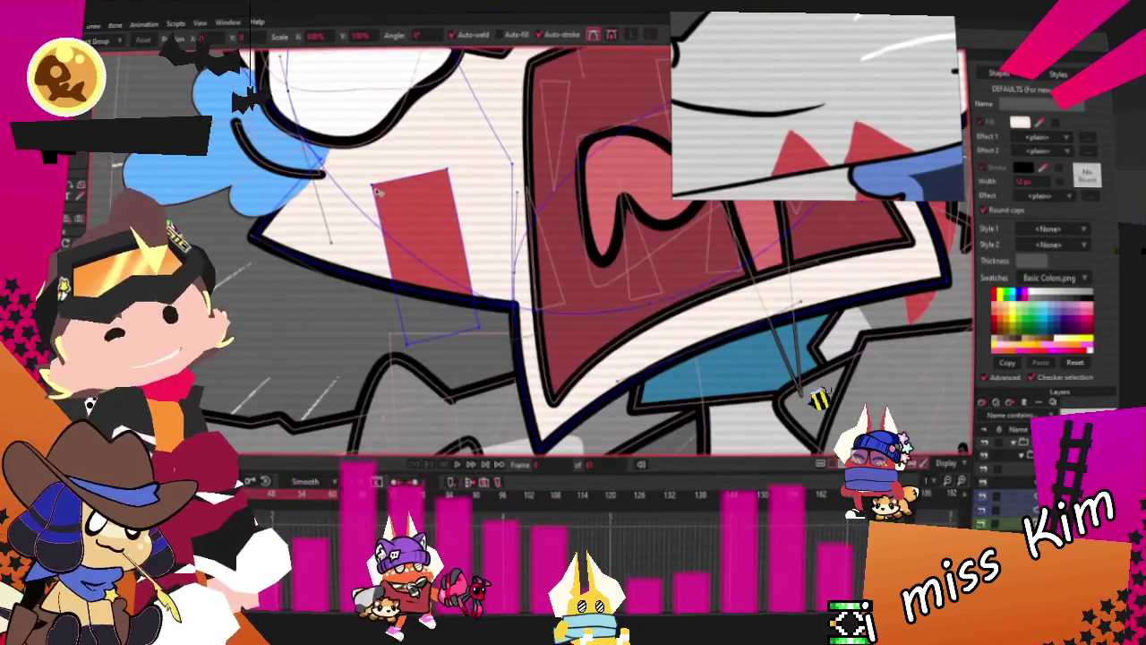
left_click_drag(434, 204, 380, 197)
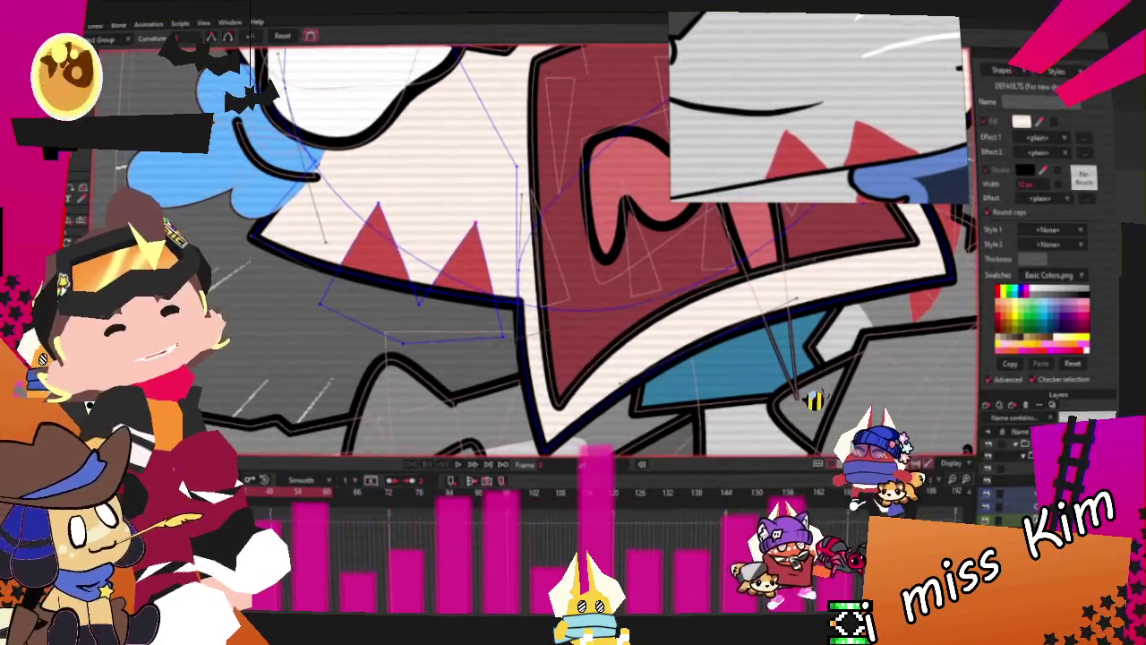
key("c")
scroll(462, 229, "up", 2)
left_click(341, 199)
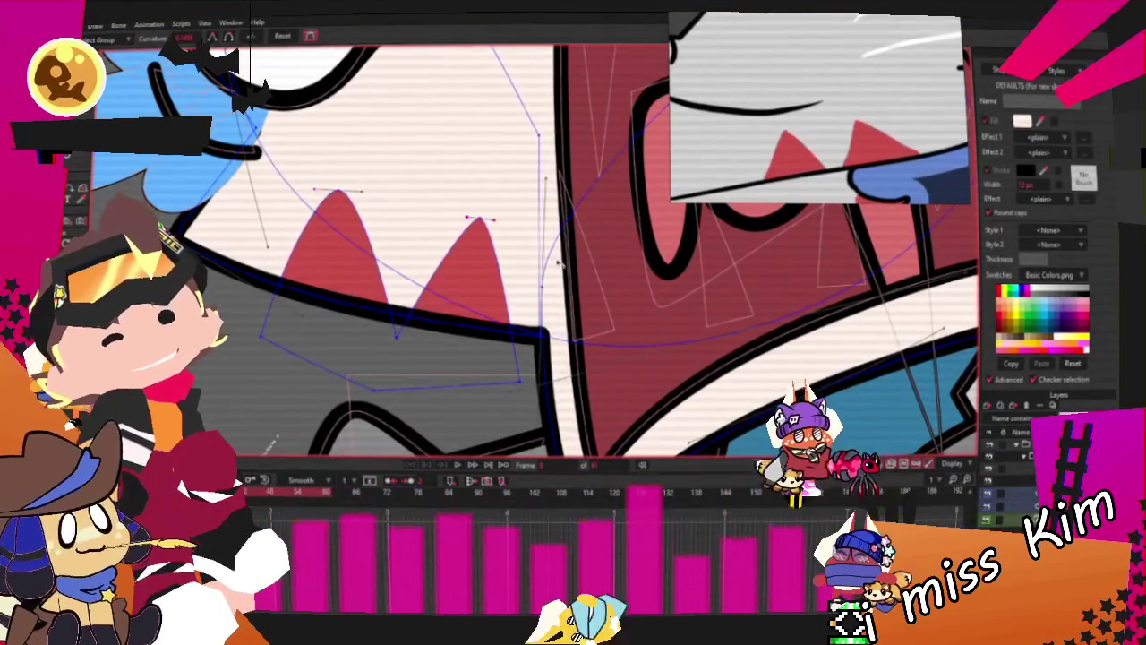
Lower the left spike's tip, shorten the right spike, and select the patch's points
key("t")
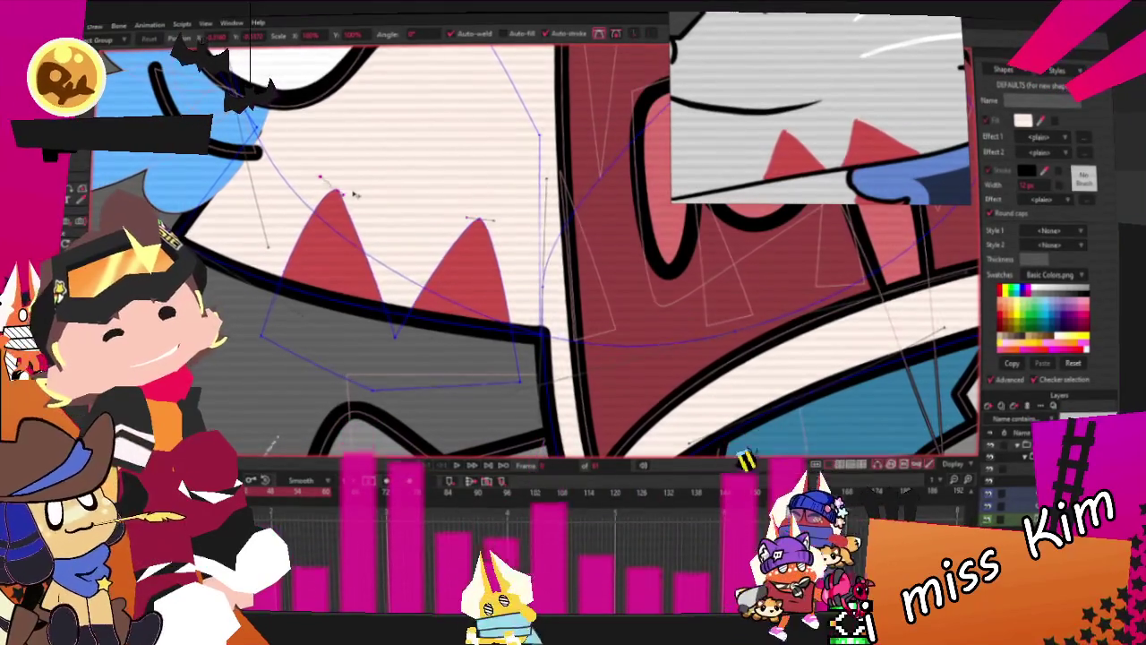
left_click_drag(356, 194, 348, 218)
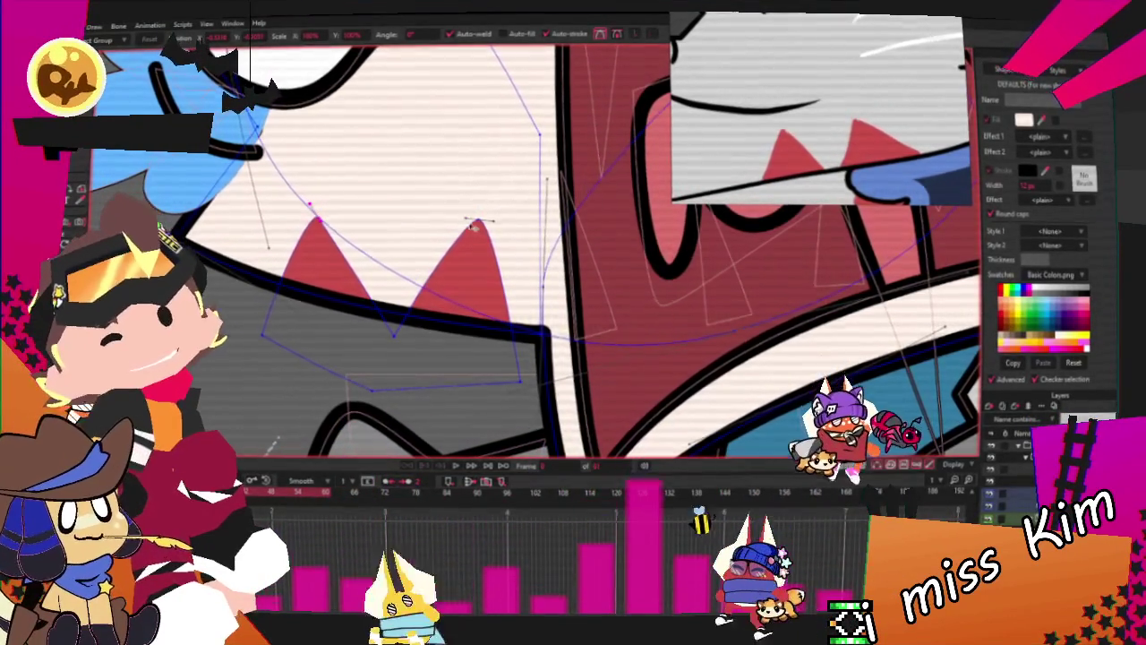
left_click_drag(475, 223, 452, 238)
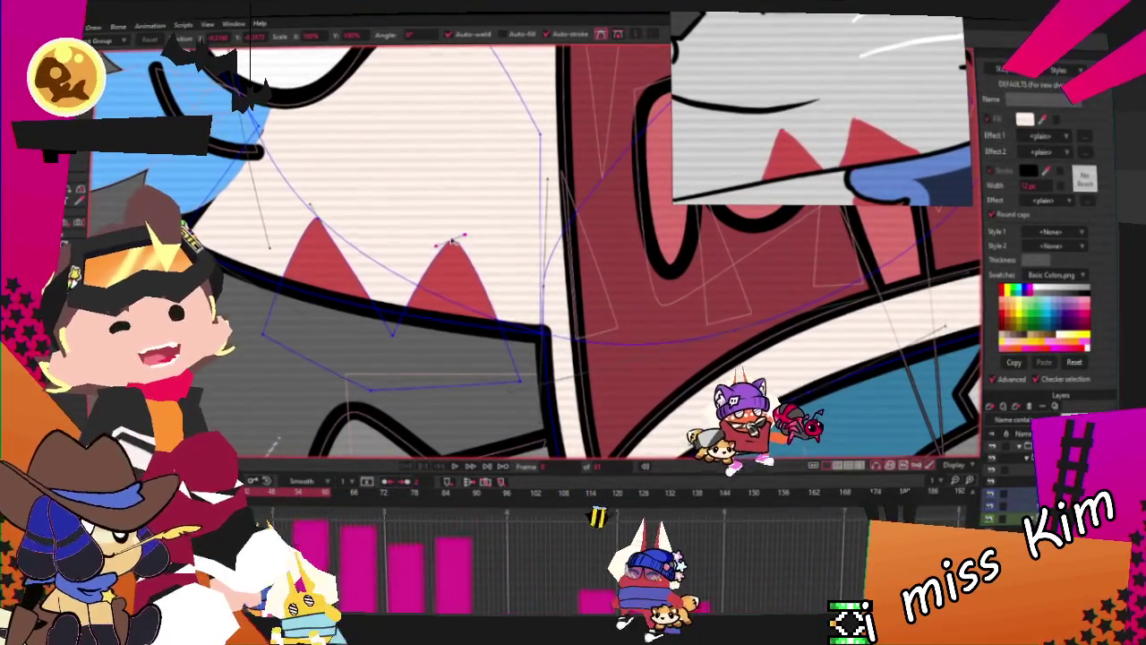
left_click(395, 333)
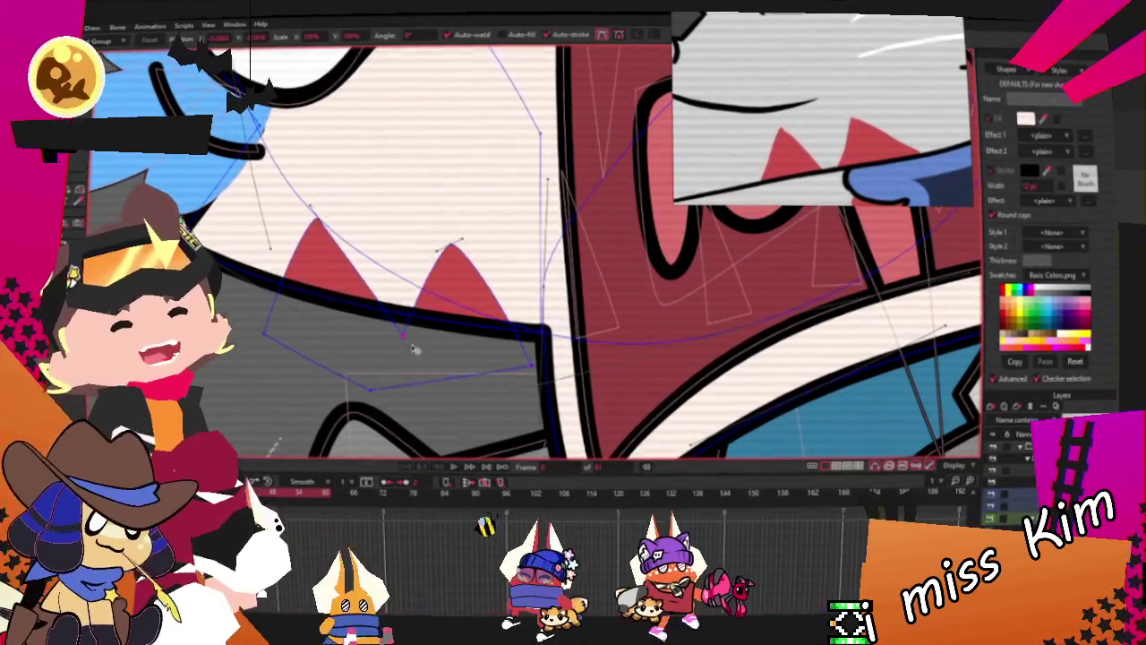
left_click(458, 253)
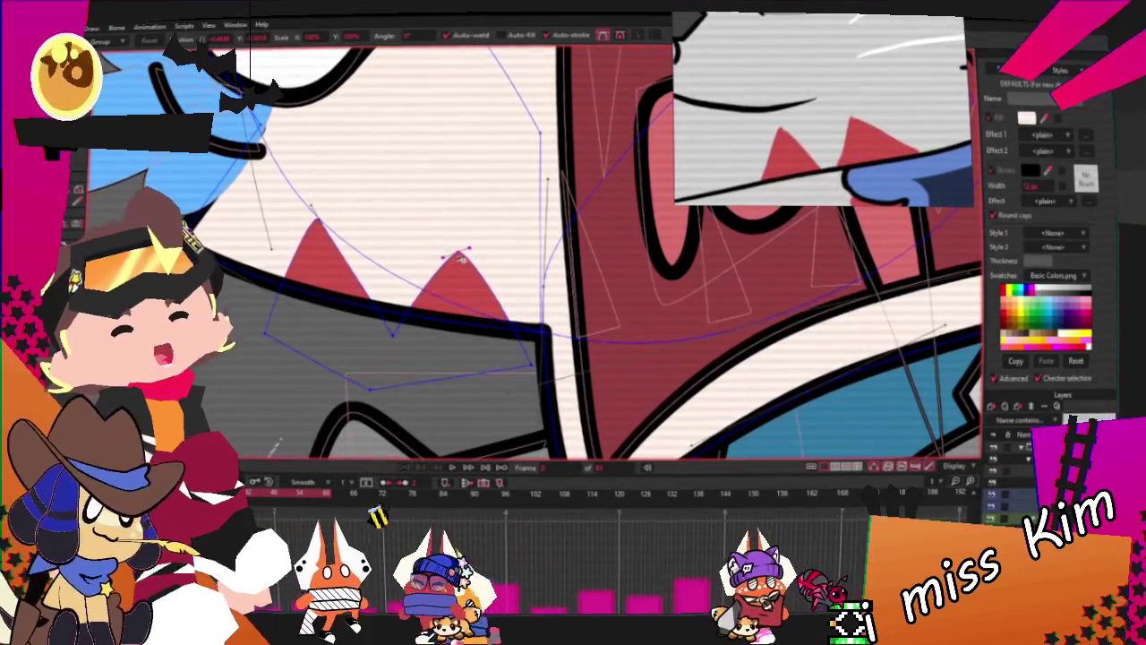
left_click(344, 401)
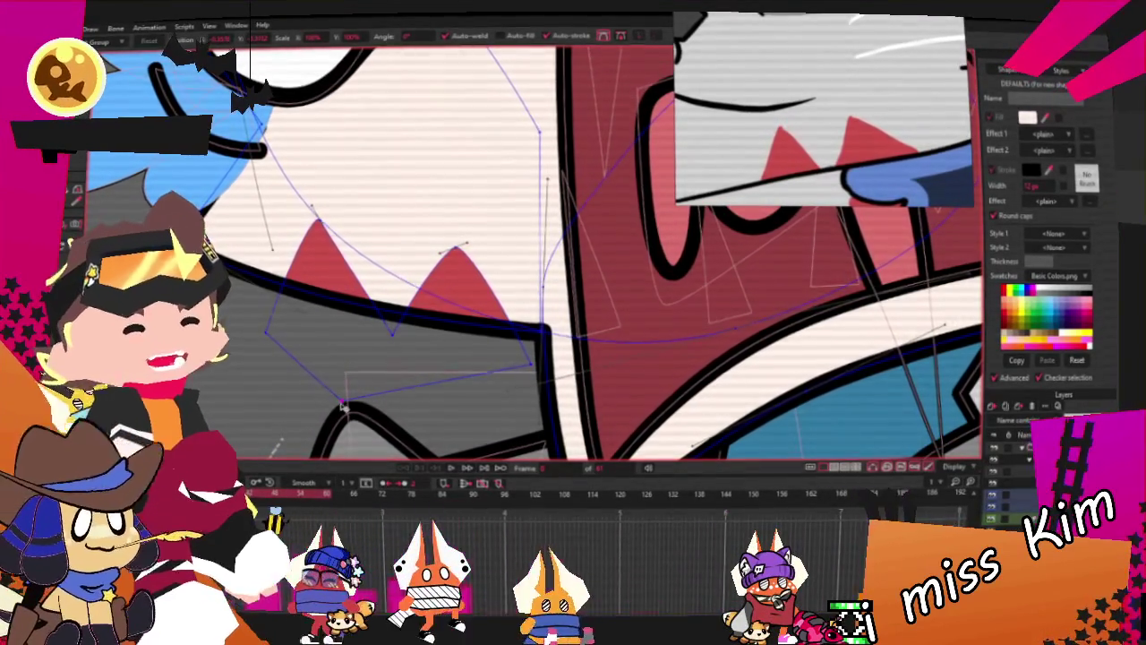
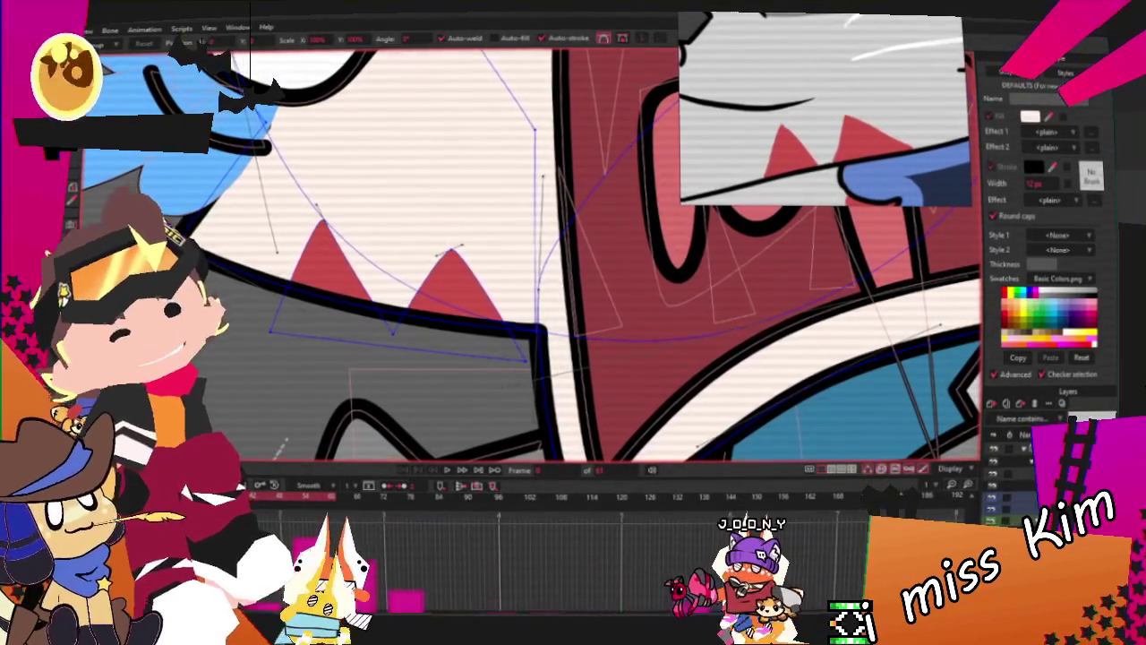
Round off the peaks of the left and right red teeth by adjusting their tip curves
scroll(349, 222, "up", 2)
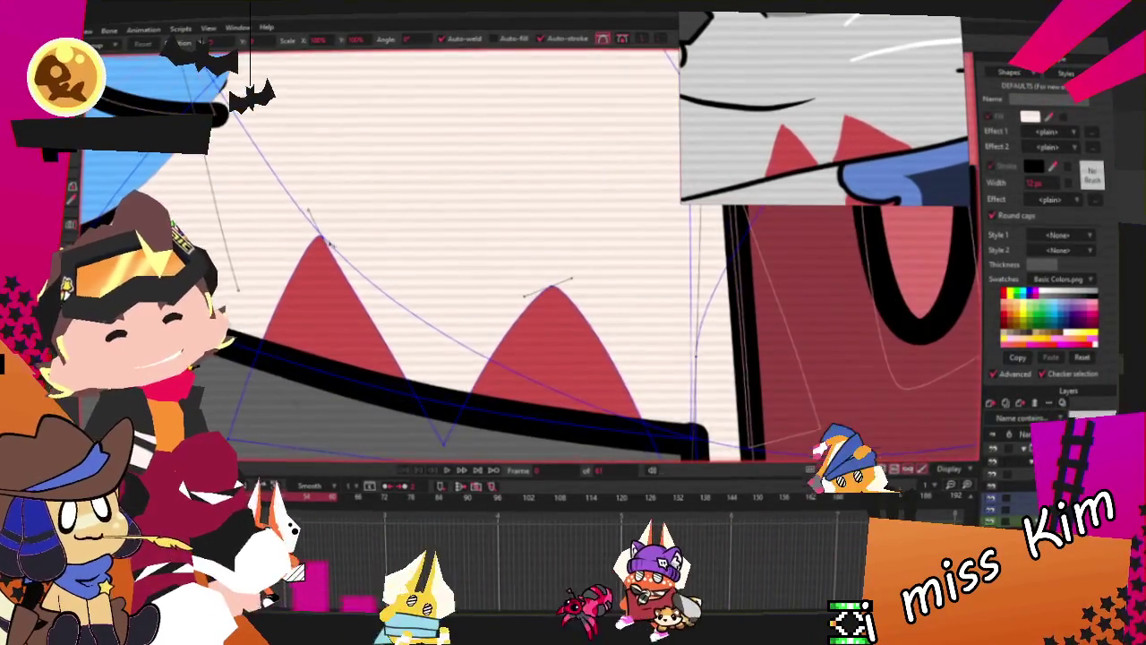
left_click_drag(351, 223, 361, 231)
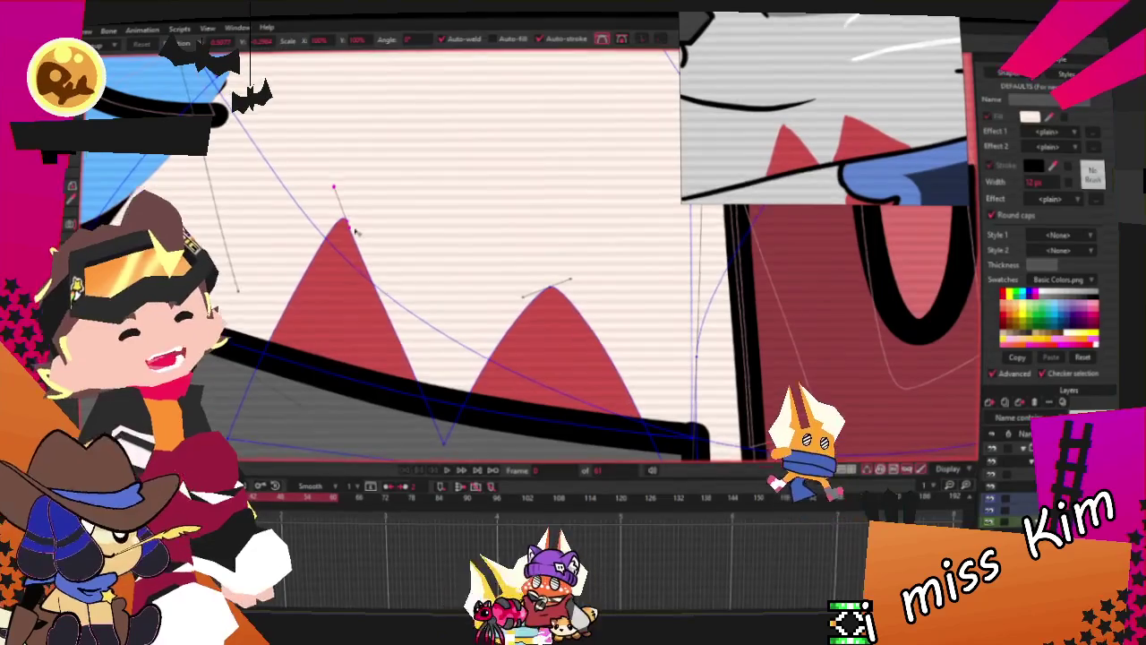
left_click_drag(320, 201, 328, 211)
left_click_drag(570, 284, 565, 290)
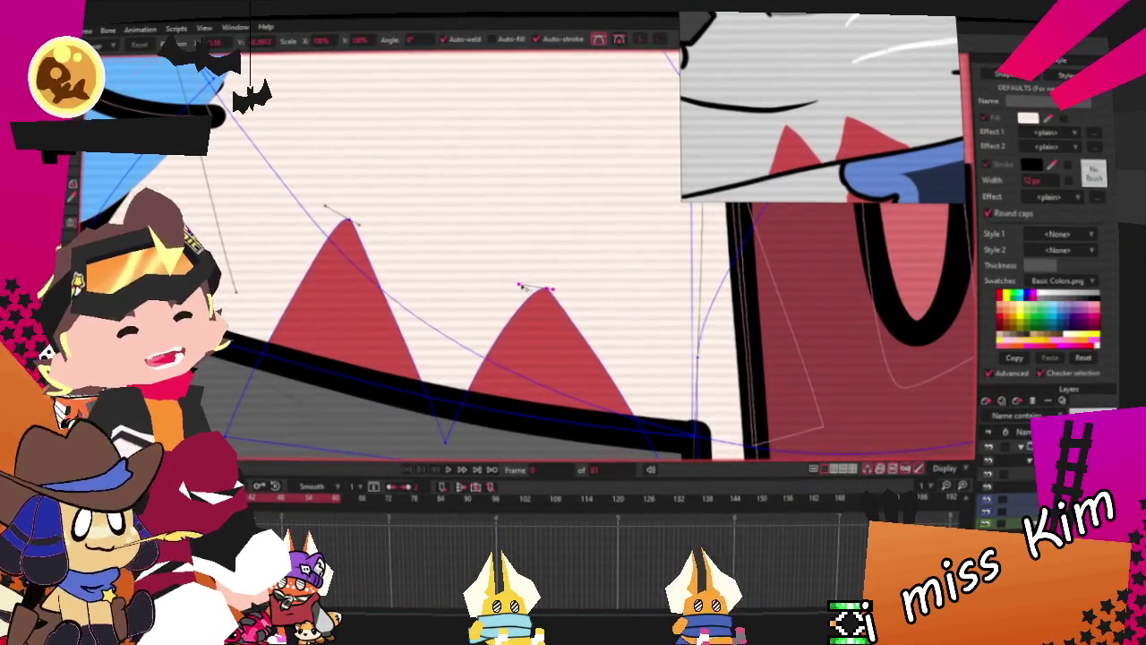
Zoom out and back in to review the reshaped teeth, then undo the last edit
scroll(472, 261, "down", 2)
scroll(493, 240, "down", 2)
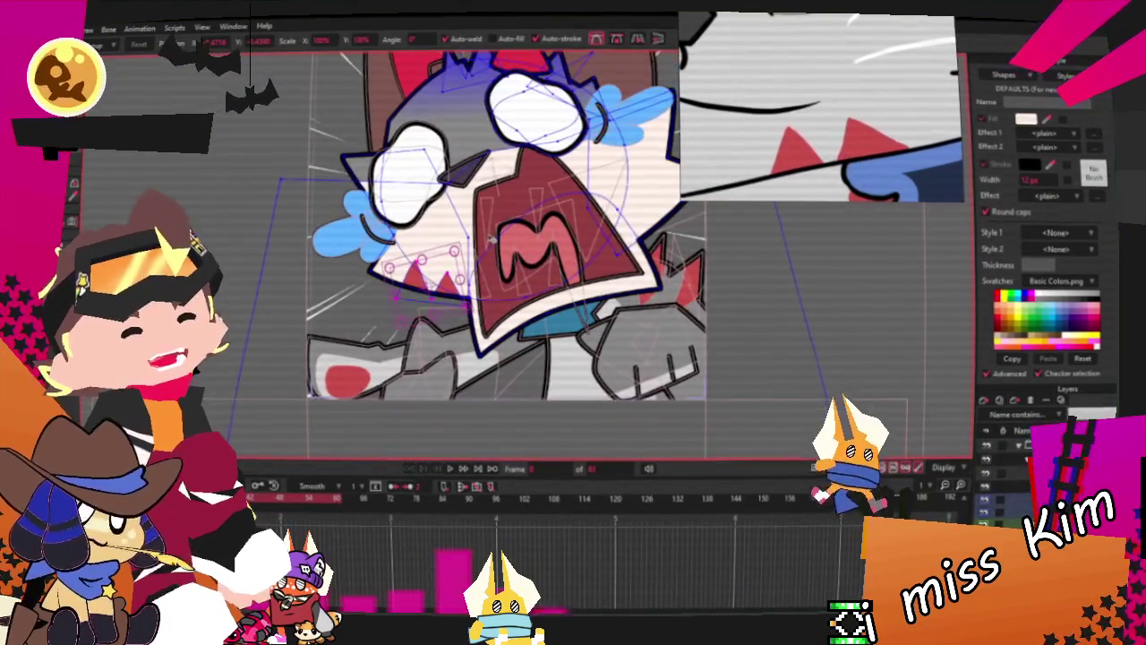
scroll(582, 196, "down", 2)
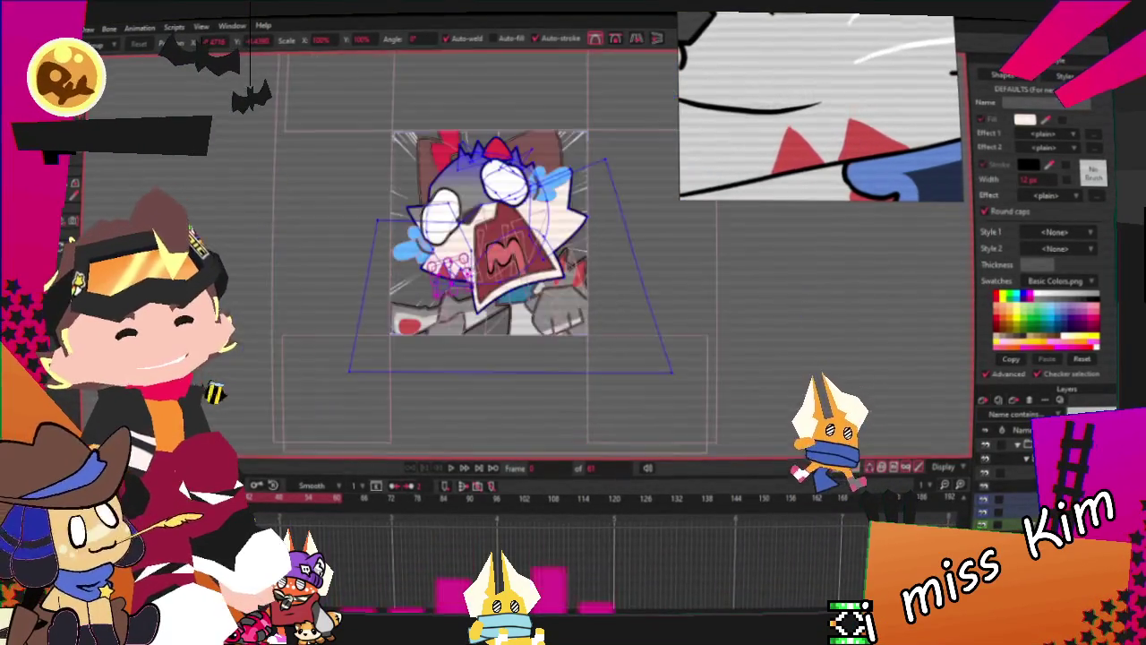
scroll(626, 236, "up", 3)
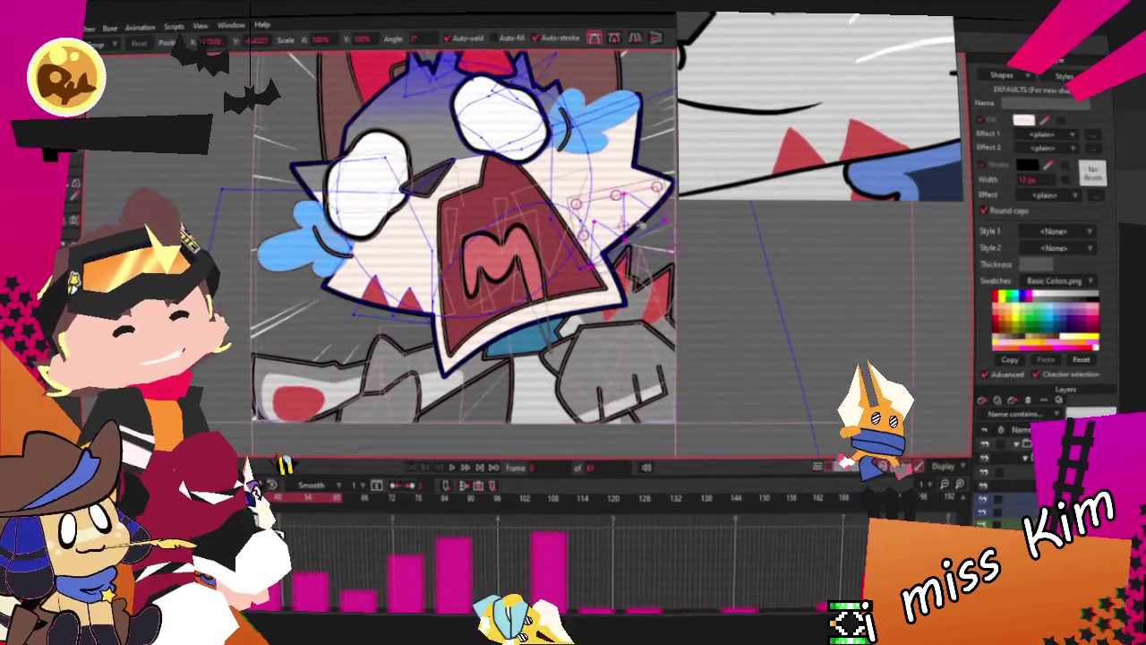
scroll(629, 233, "up", 3)
scroll(645, 238, "up", 2)
scroll(660, 240, "up", 2)
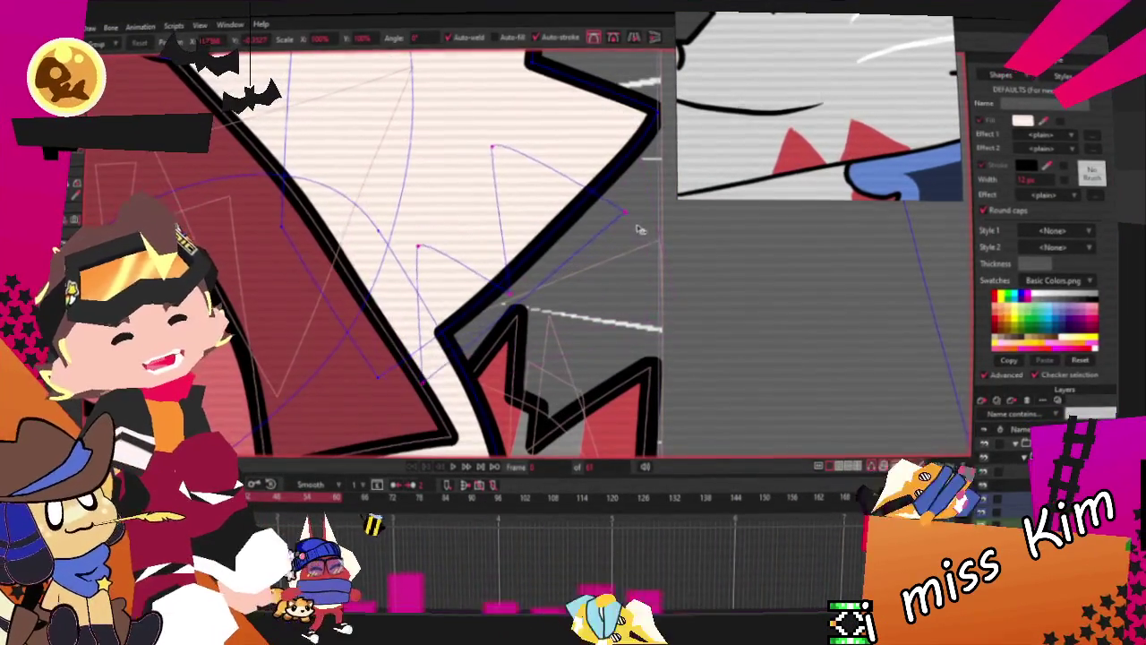
key("ctrl+z")
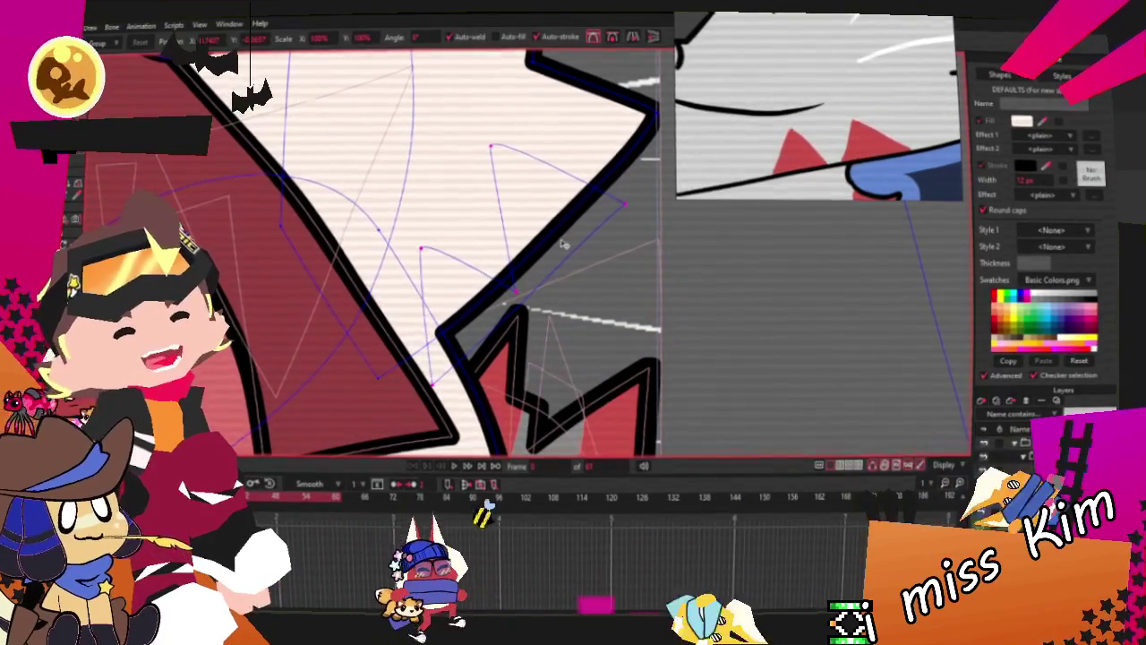
Pull the right-edge tooth's corner up, then select the red teeth shape to inspect its fill
left_click(450, 391)
left_click_drag(433, 385, 454, 347)
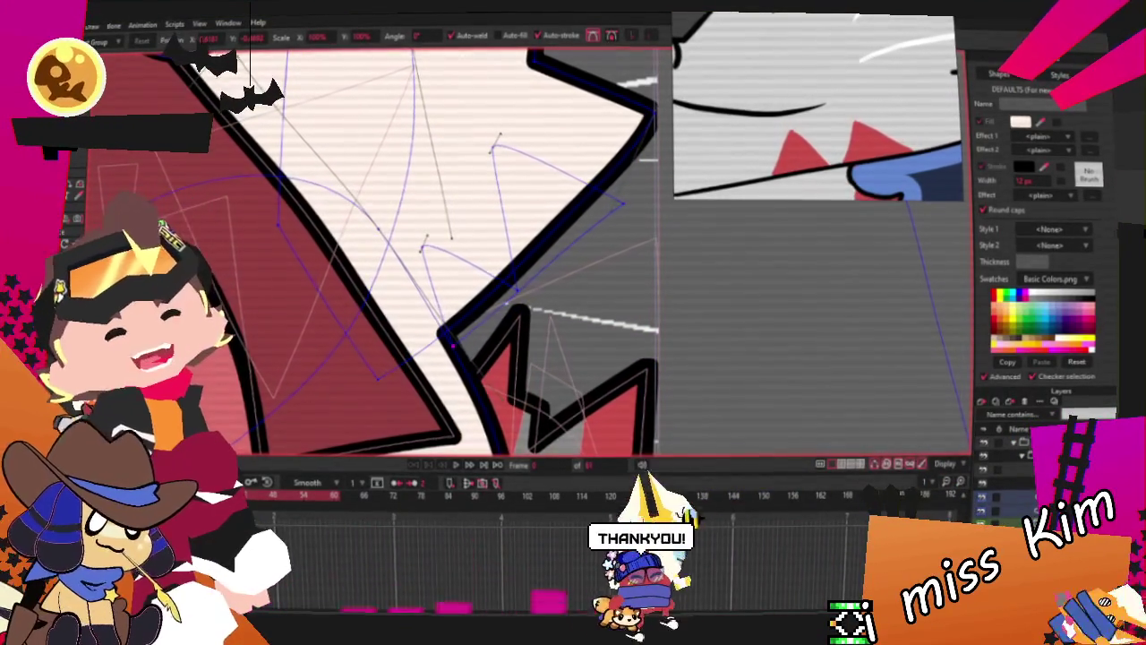
key("q")
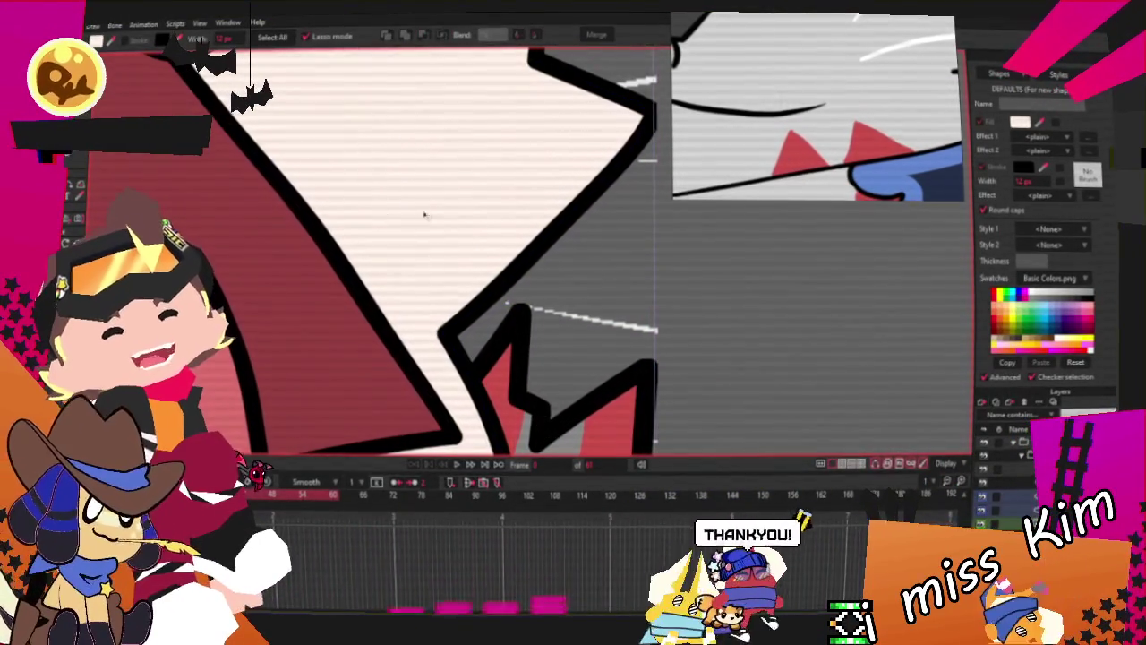
left_click(515, 215)
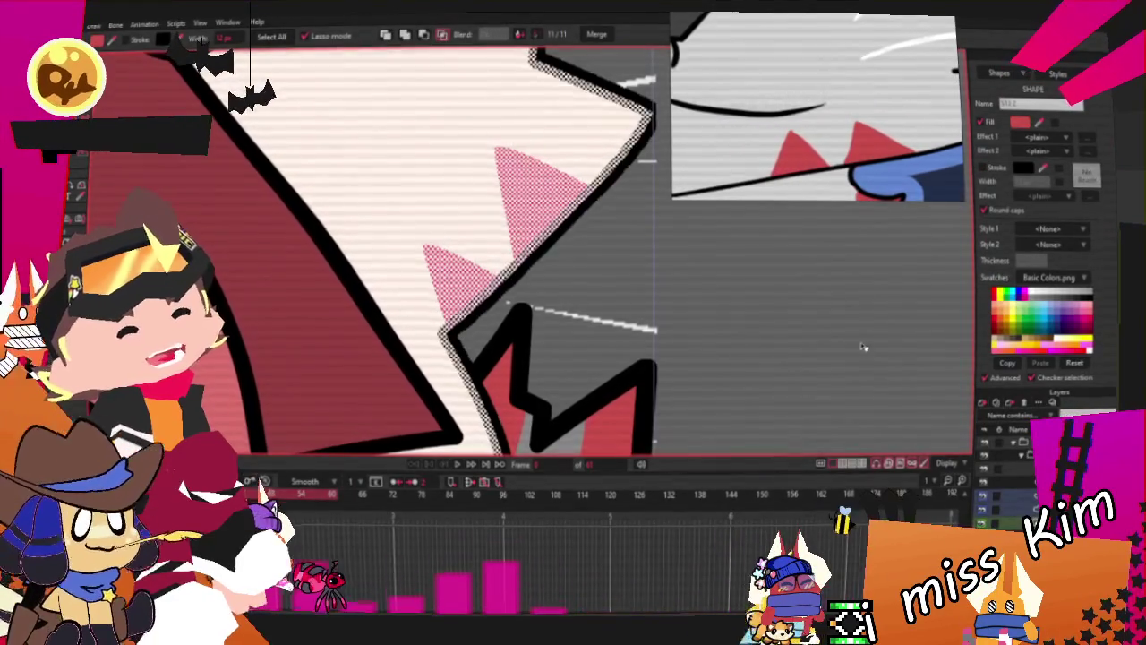
key("space")
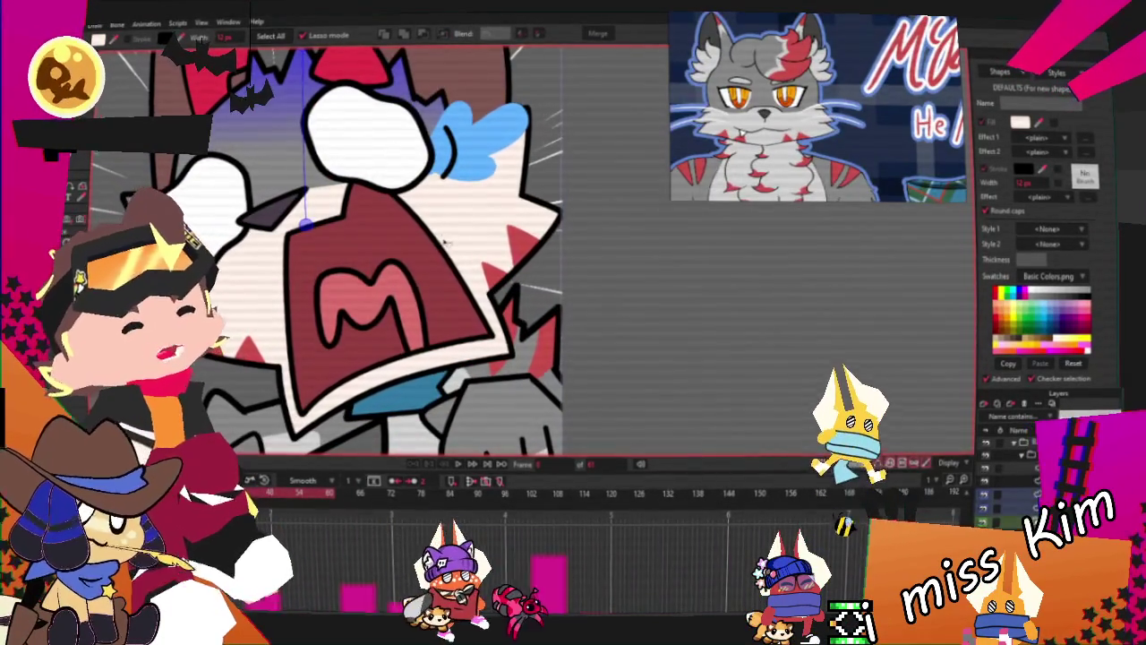
left_click(392, 552)
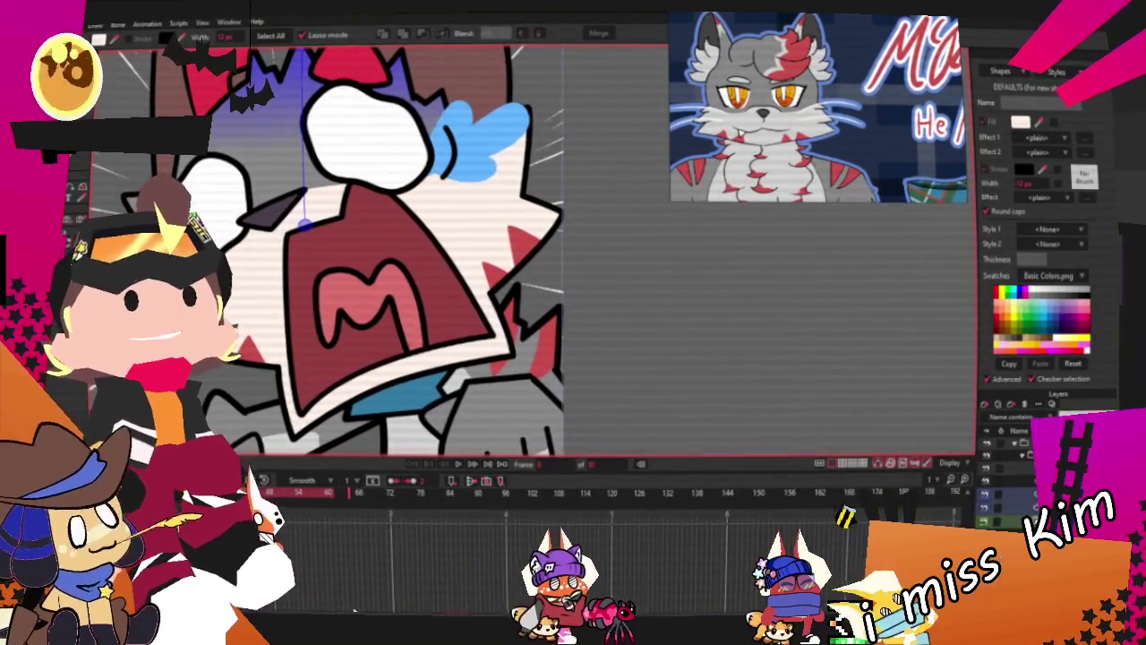
key("t")
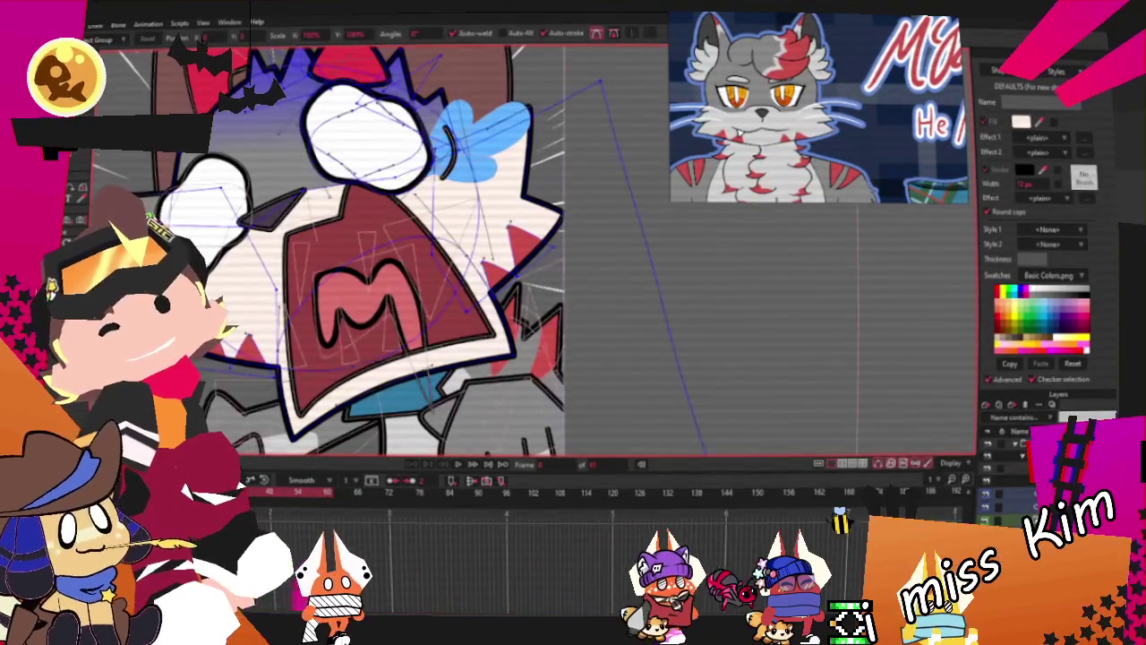
scroll(349, 260, "down", 5)
scroll(350, 259, "up", 5)
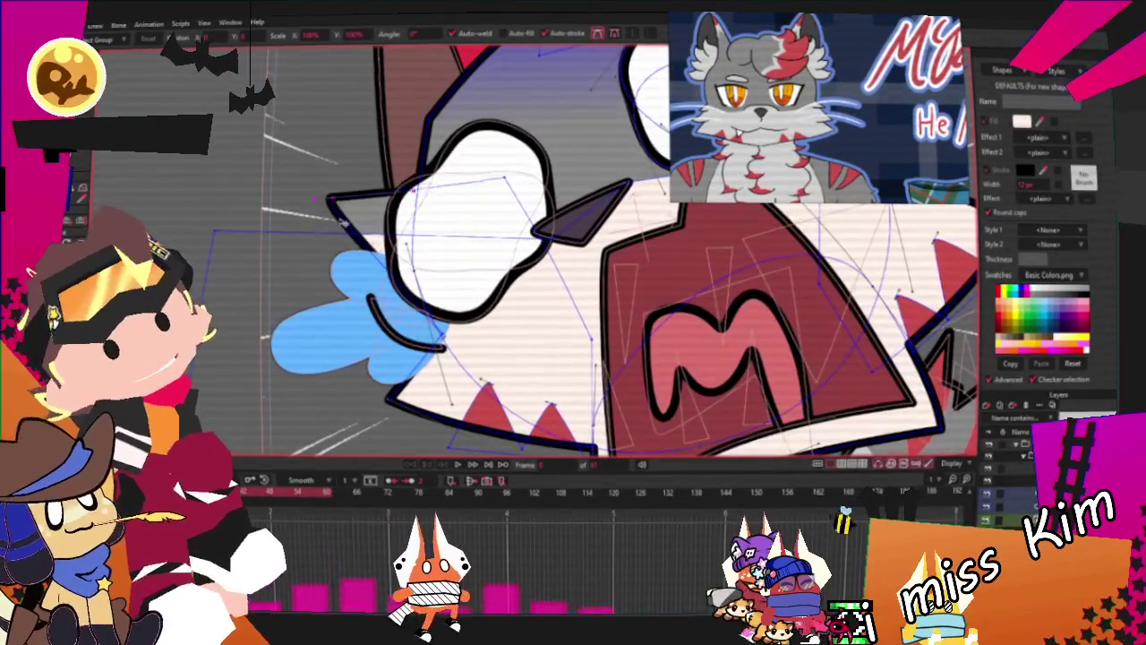
scroll(582, 250, "up", 1)
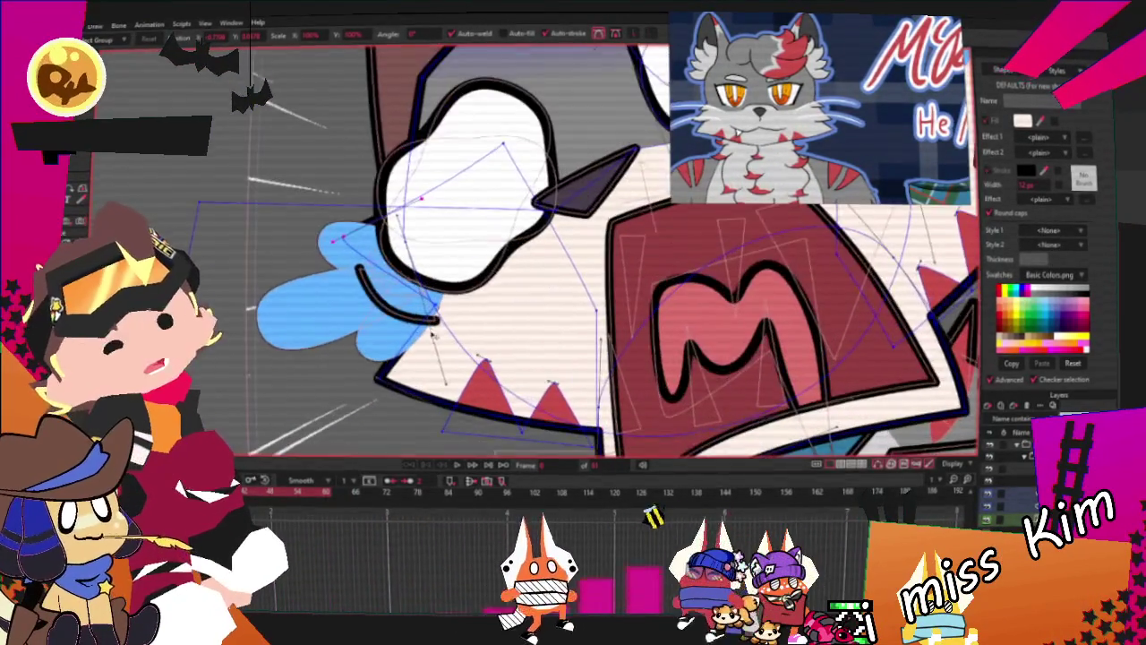
scroll(438, 311, "down", 2)
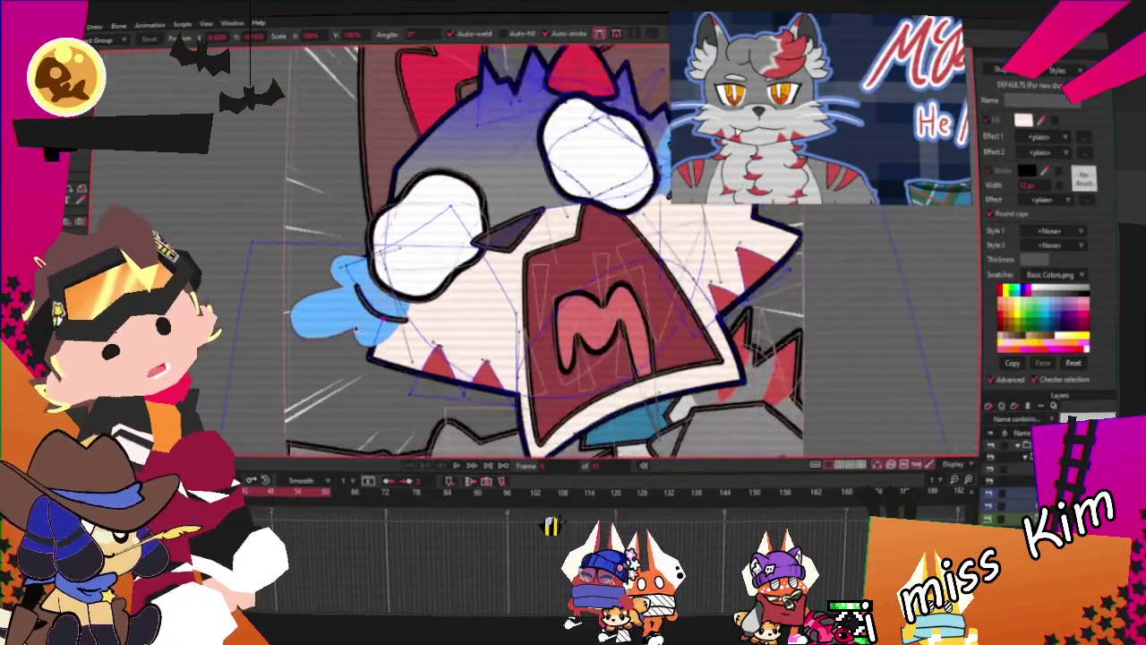
scroll(456, 308, "down", 2)
scroll(492, 291, "up", 2)
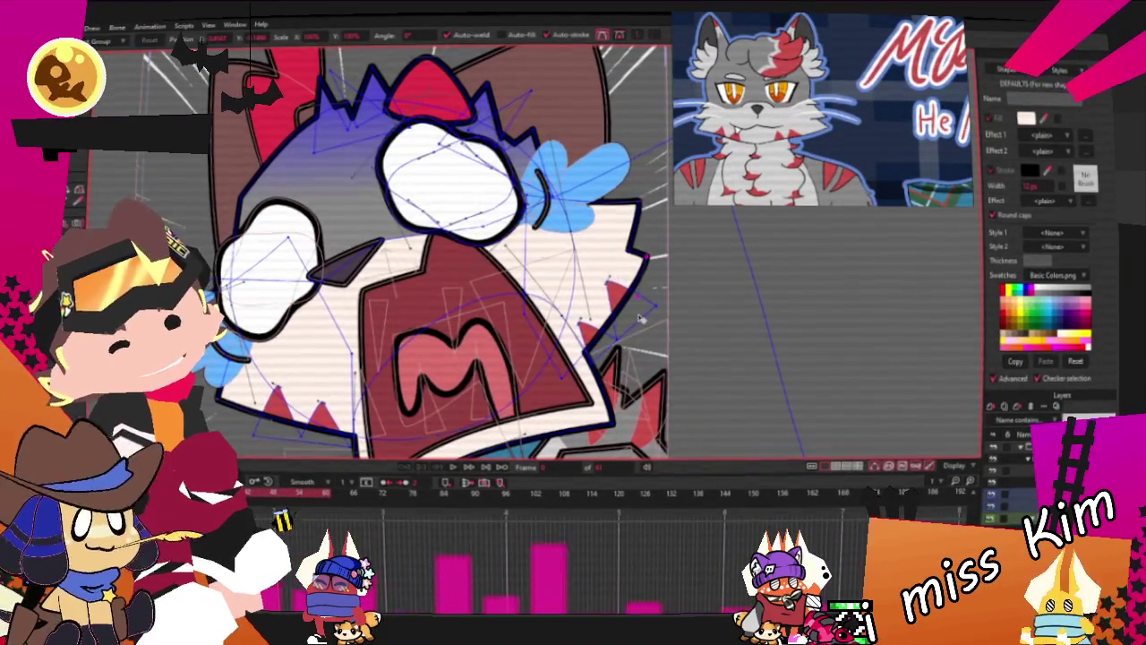
scroll(631, 193, "up", 1)
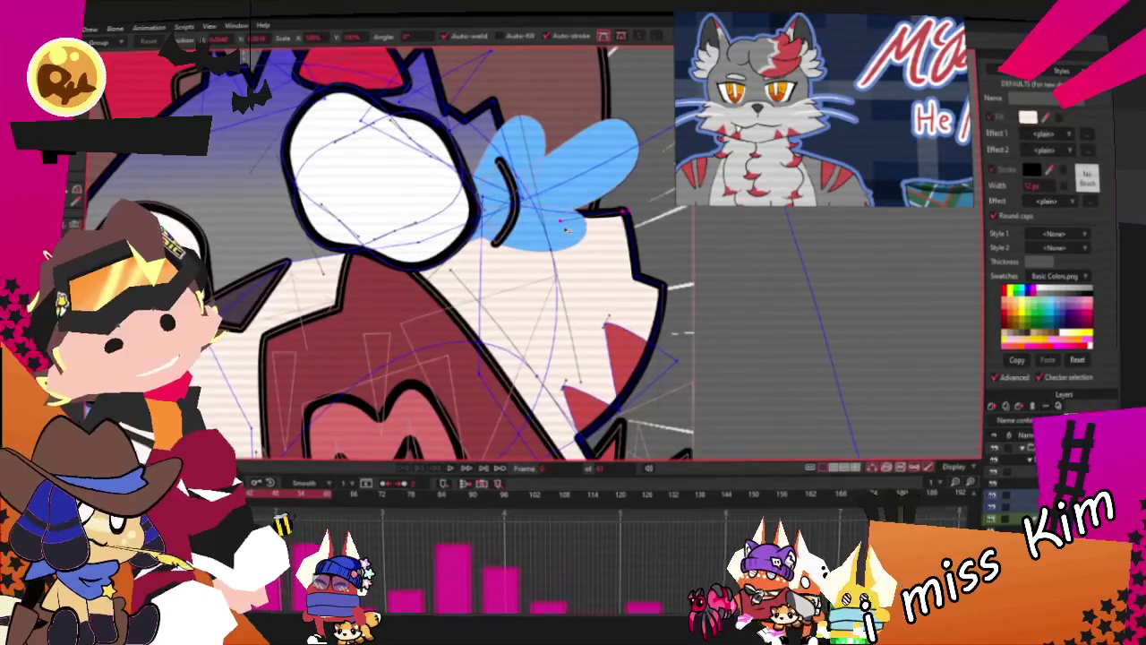
scroll(566, 230, "down", 2)
scroll(537, 286, "down", 2)
scroll(445, 342, "up", 4)
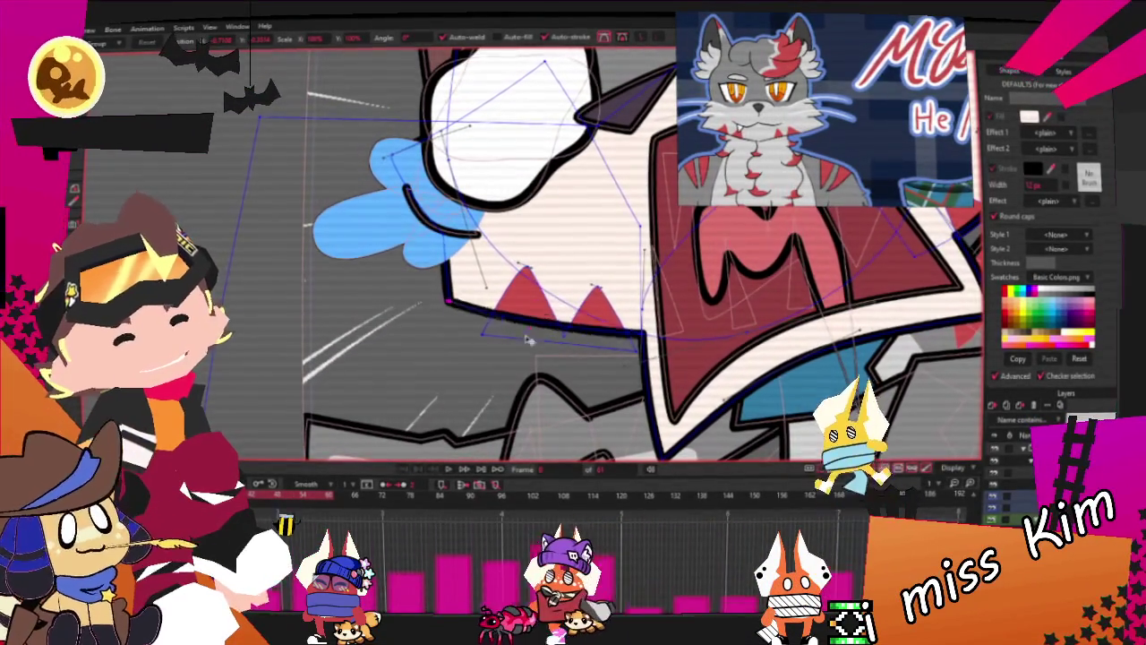
scroll(413, 197, "up", 1)
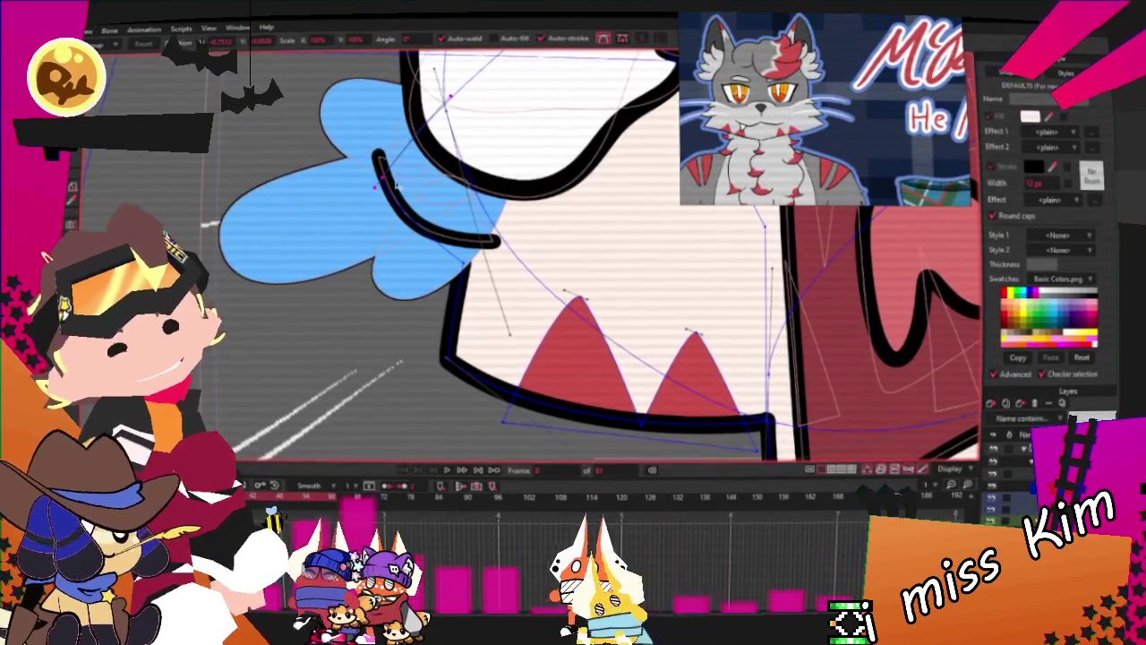
scroll(447, 347, "down", 1)
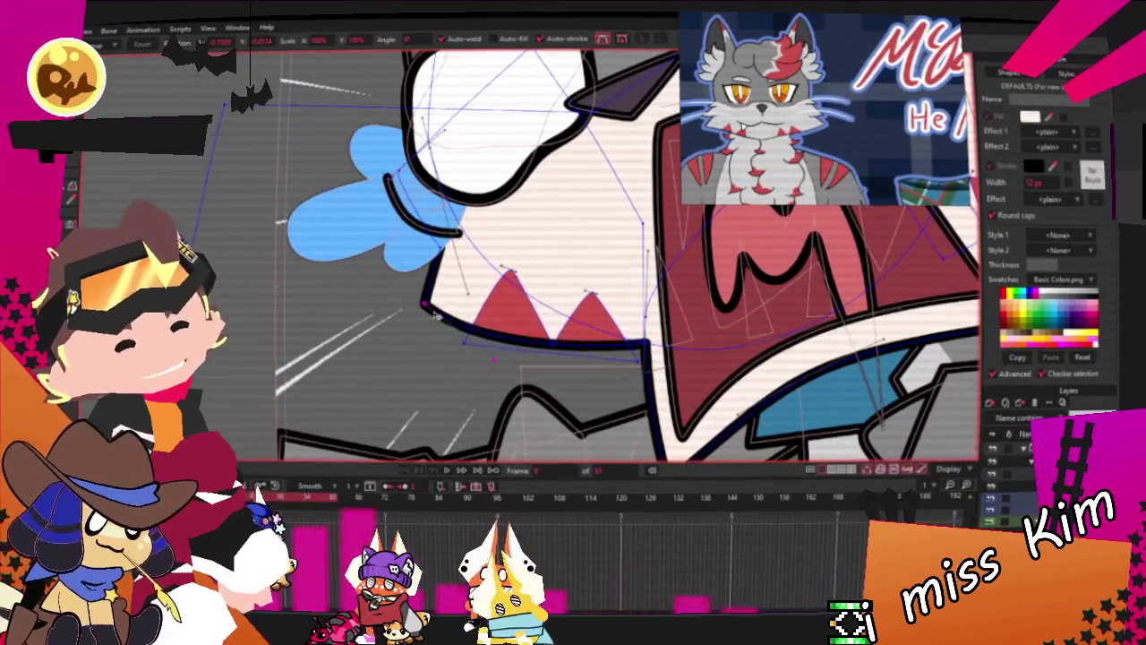
scroll(418, 340, "down", 3)
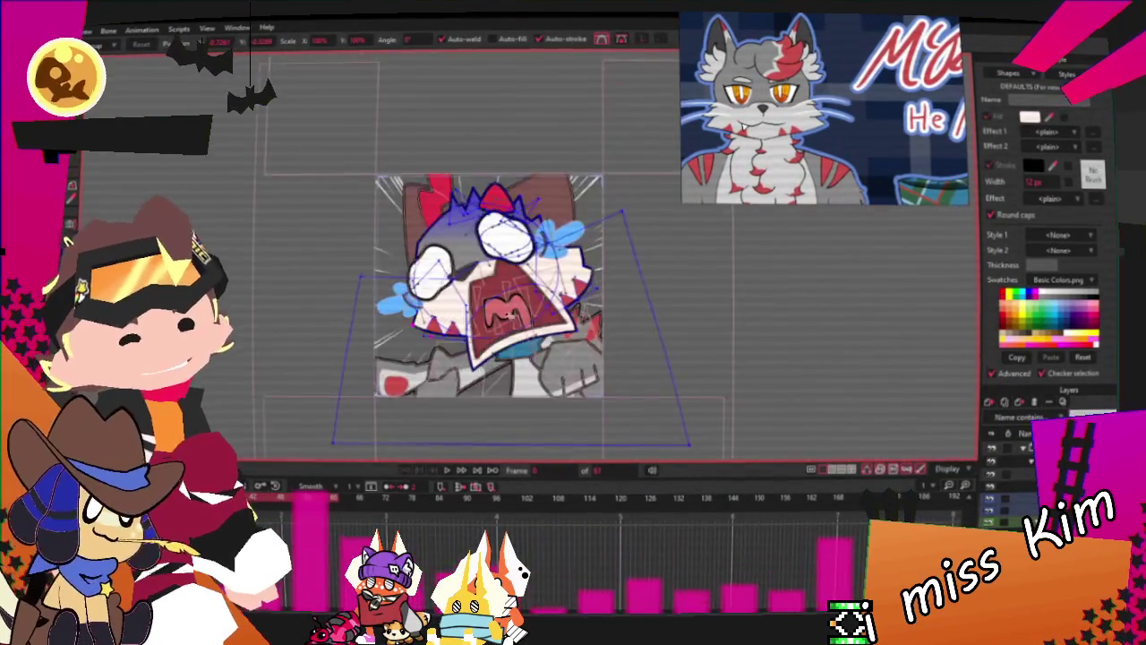
scroll(359, 336, "up", 3)
scroll(289, 332, "up", 1)
scroll(289, 329, "down", 3)
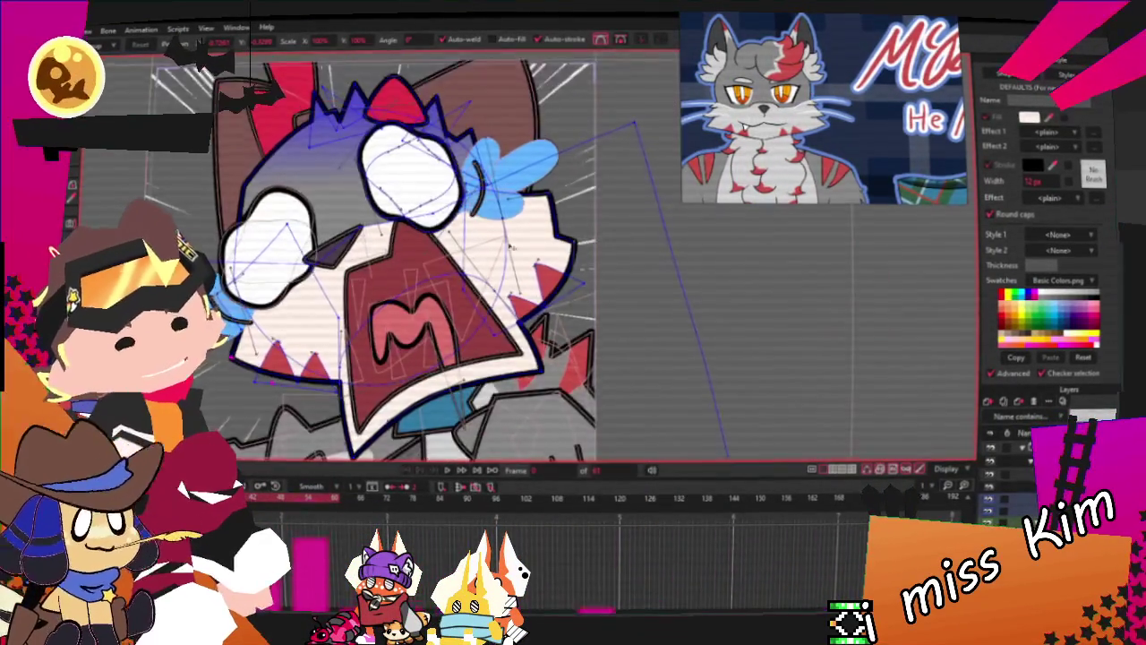
scroll(566, 253, "up", 2)
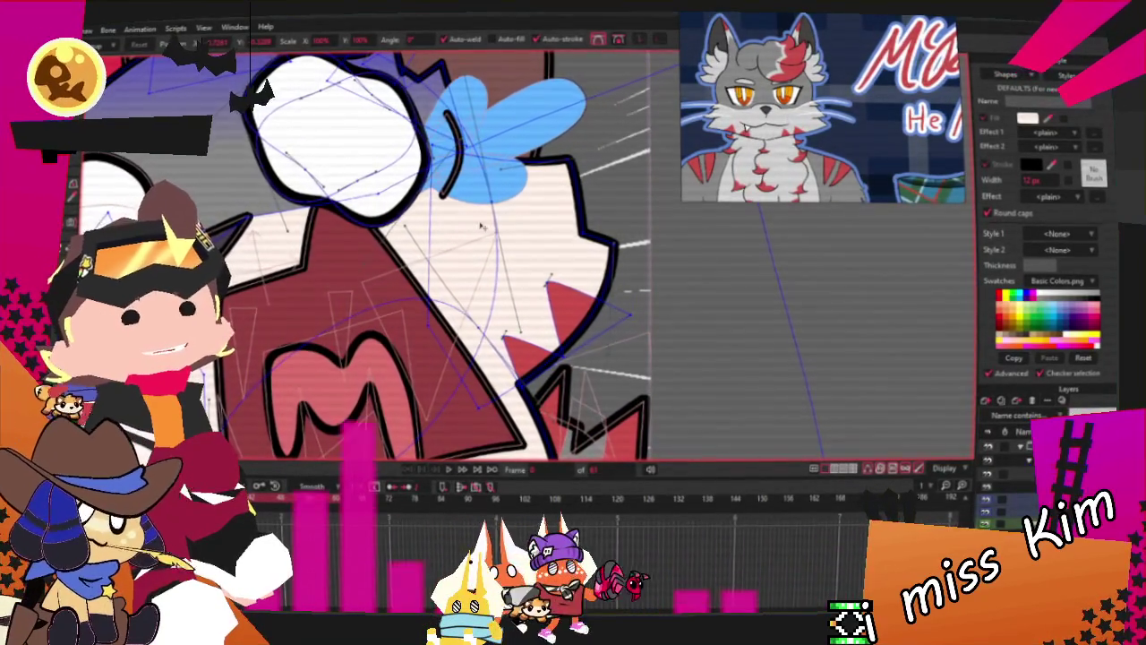
scroll(475, 224, "down", 3)
scroll(526, 287, "up", 3)
scroll(535, 243, "up", 2)
scroll(569, 184, "down", 2)
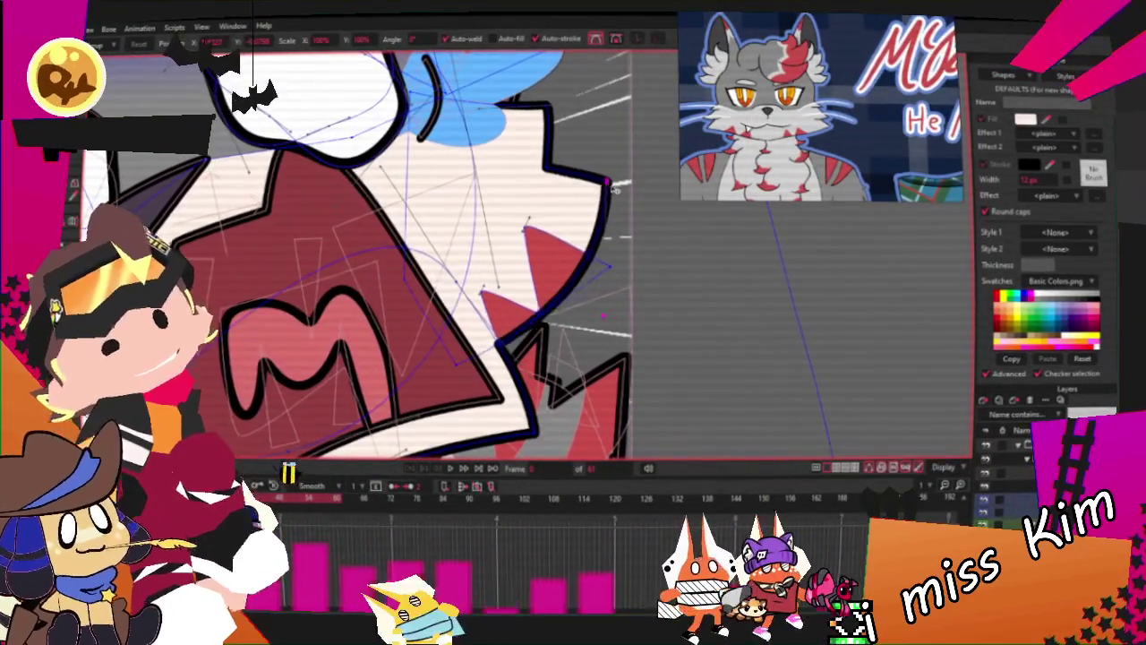
Reshape the mouth's upper-right outline and zoom around to check it
left_click_drag(594, 190, 543, 102)
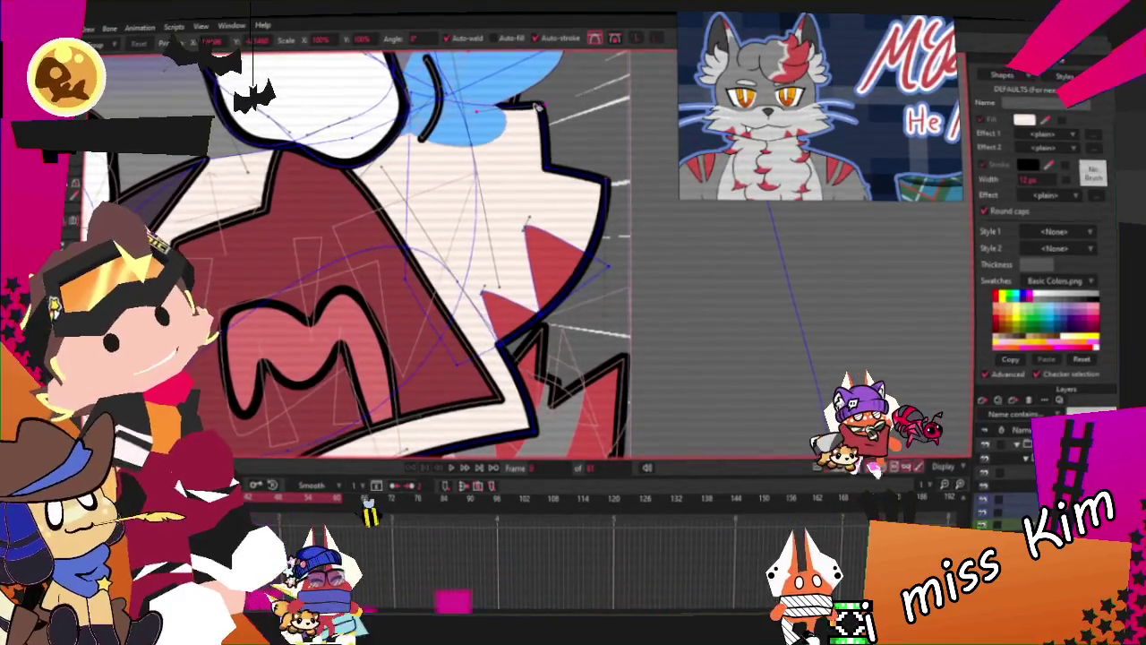
scroll(542, 101, "down", 3)
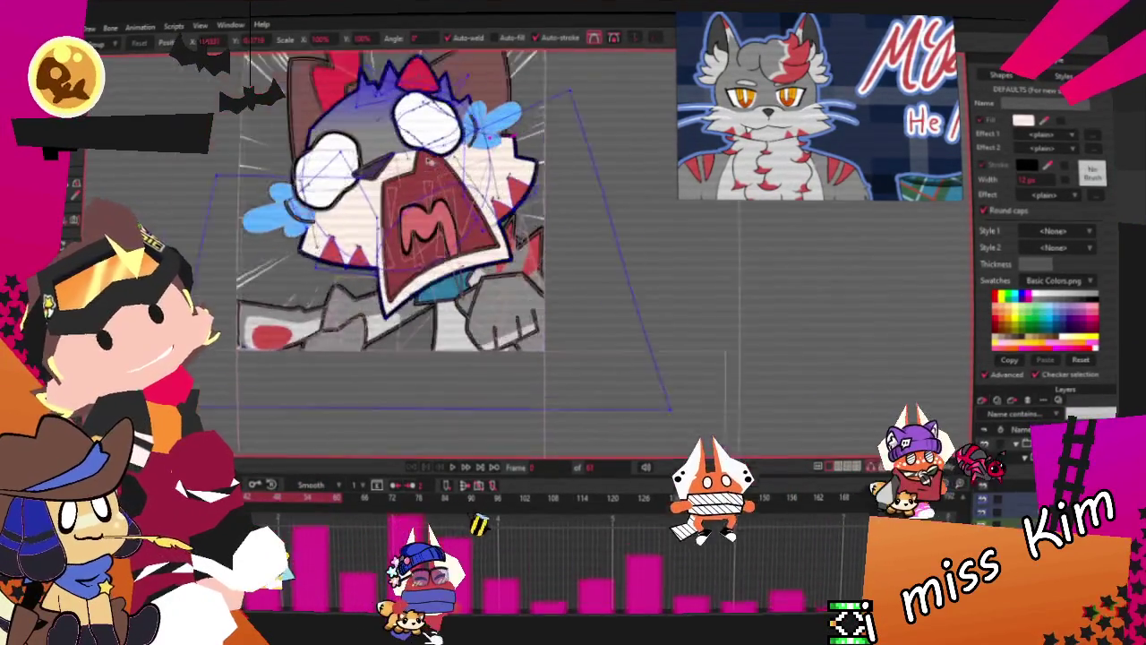
scroll(537, 131, "up", 2)
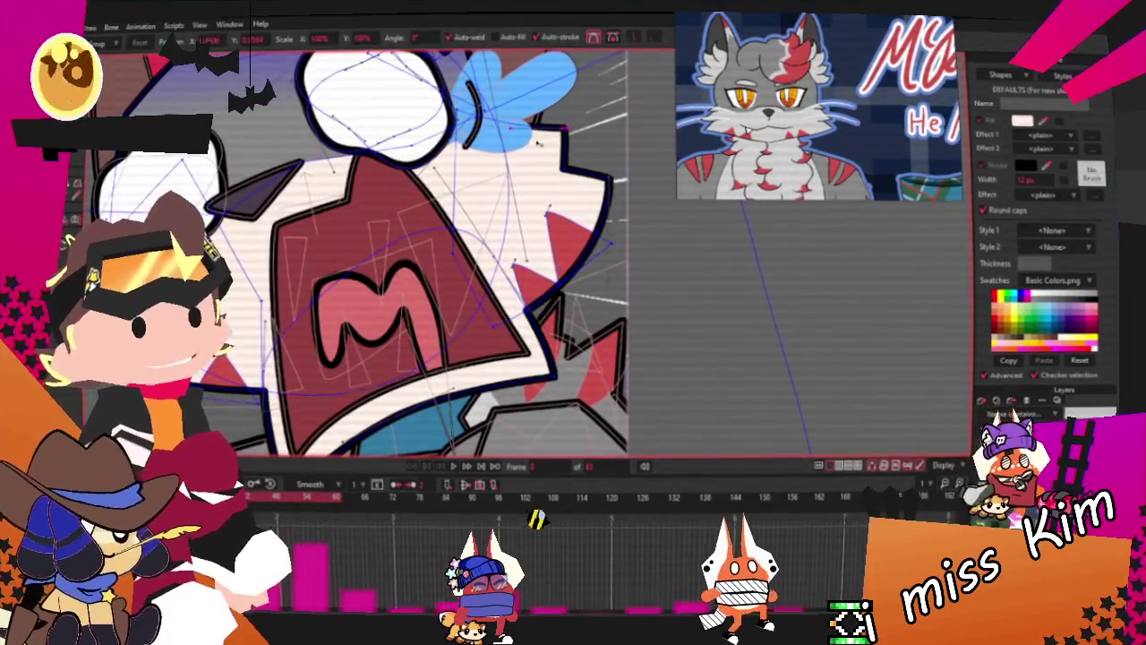
scroll(538, 140, "down", 2)
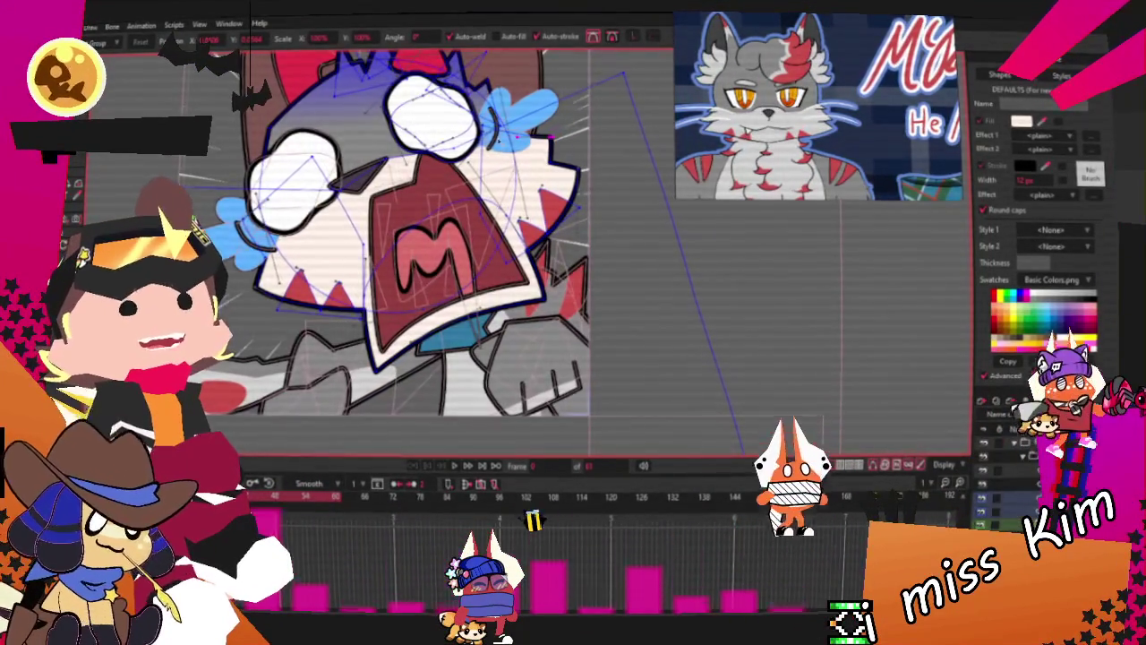
scroll(492, 154, "down", 2)
scroll(488, 138, "up", 2)
scroll(447, 421, "up", 2)
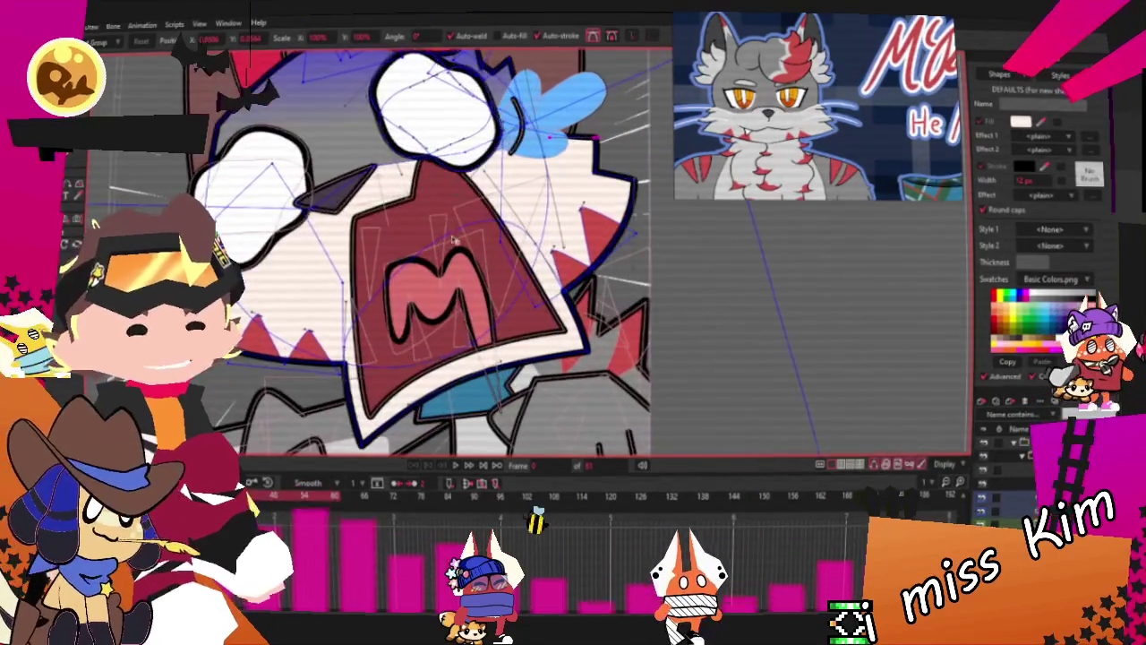
scroll(447, 420, "down", 3)
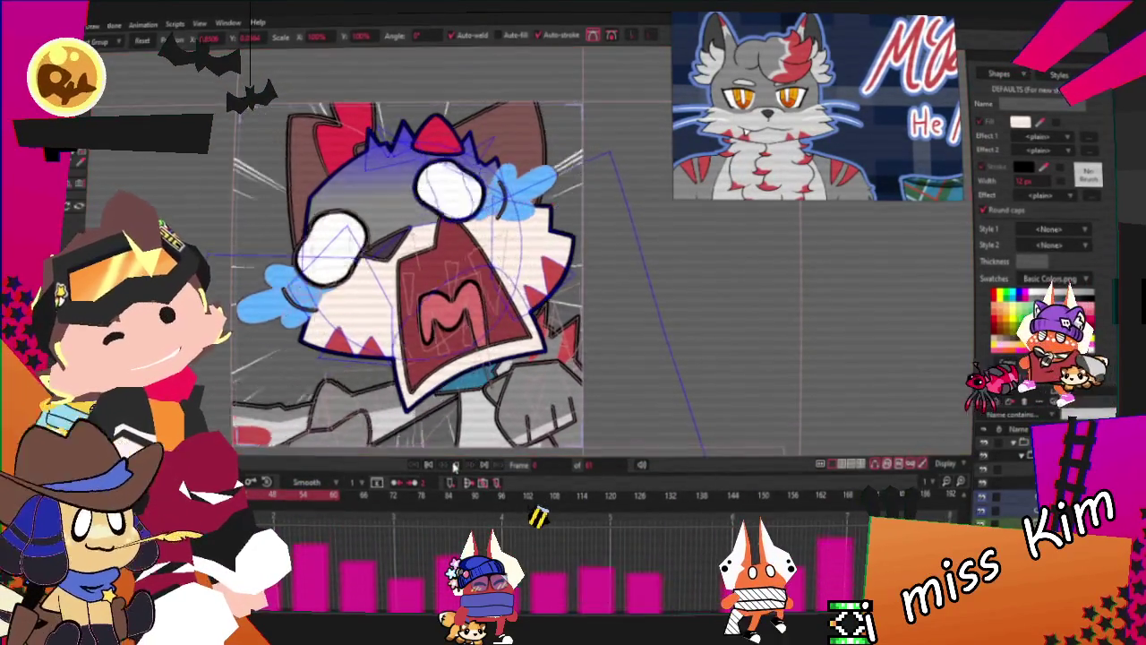
scroll(479, 333, "down", 2)
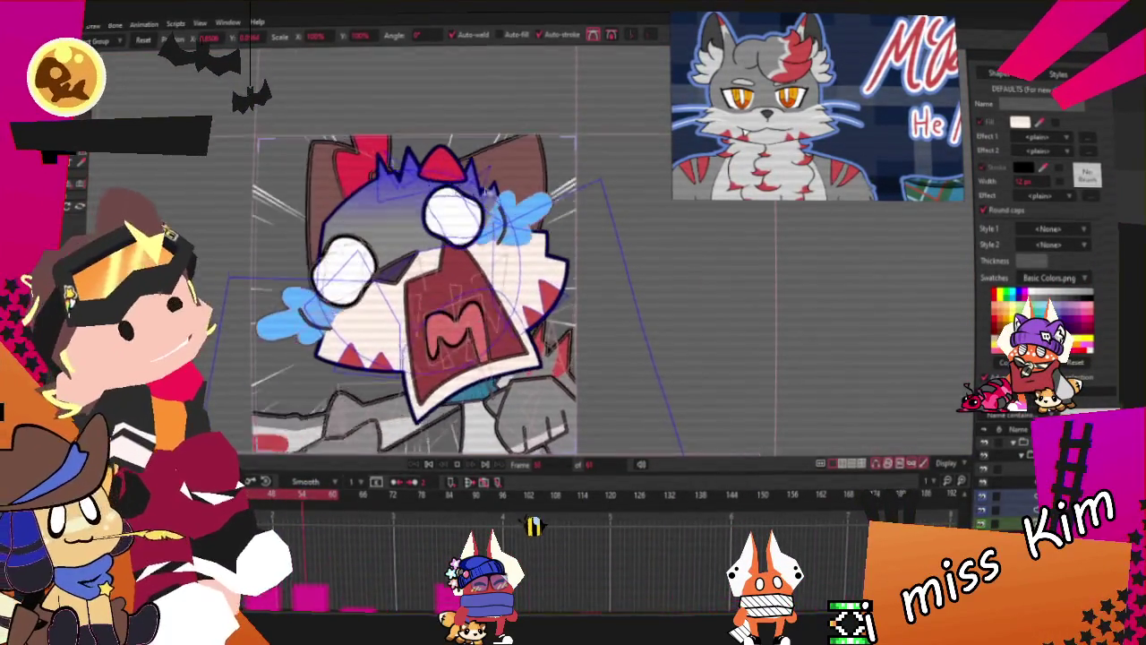
scroll(475, 171, "up", 2)
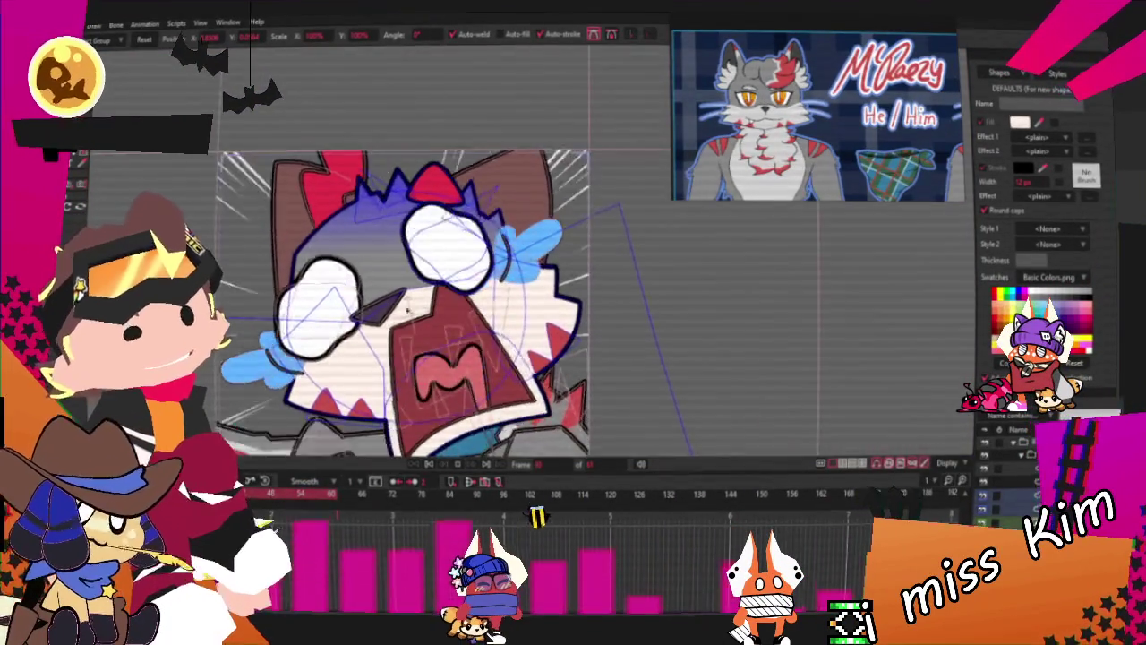
Rewind the cat-face animation to frame 0
left_click(429, 464)
scroll(439, 331, "up", 2)
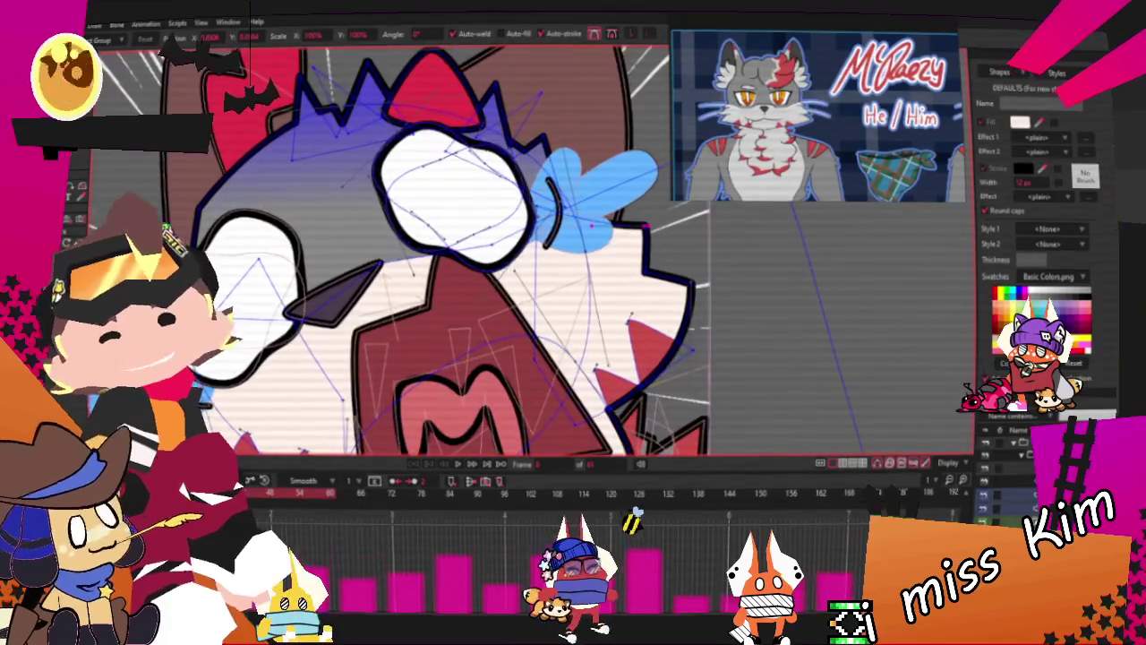
key("g")
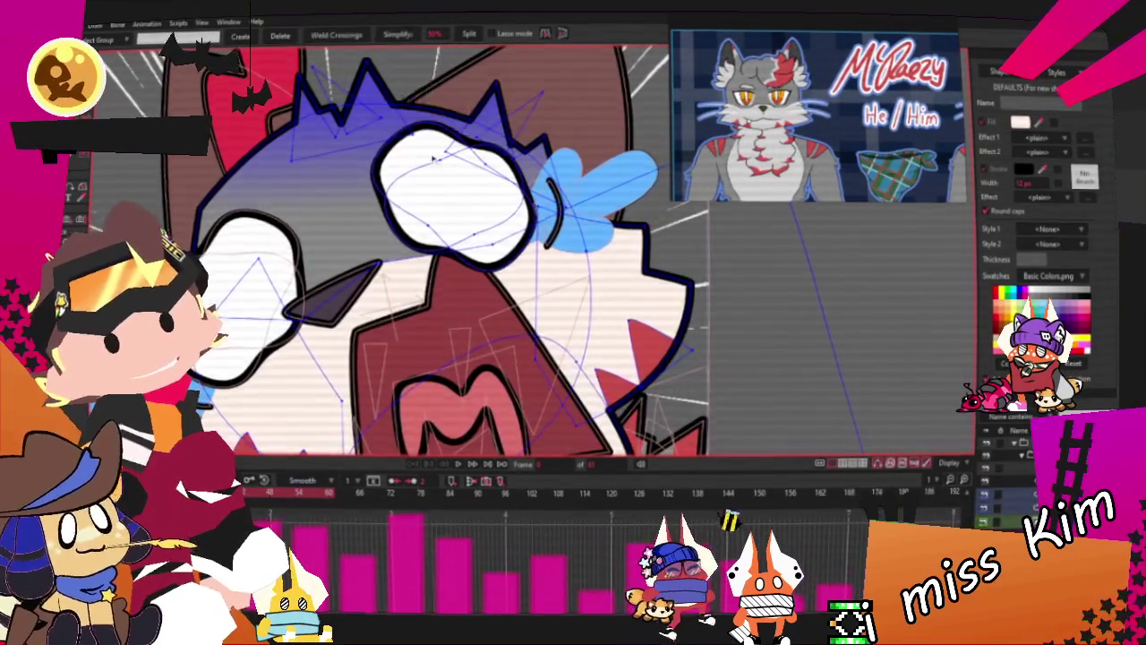
scroll(434, 143, "up", 1)
scroll(439, 179, "down", 4)
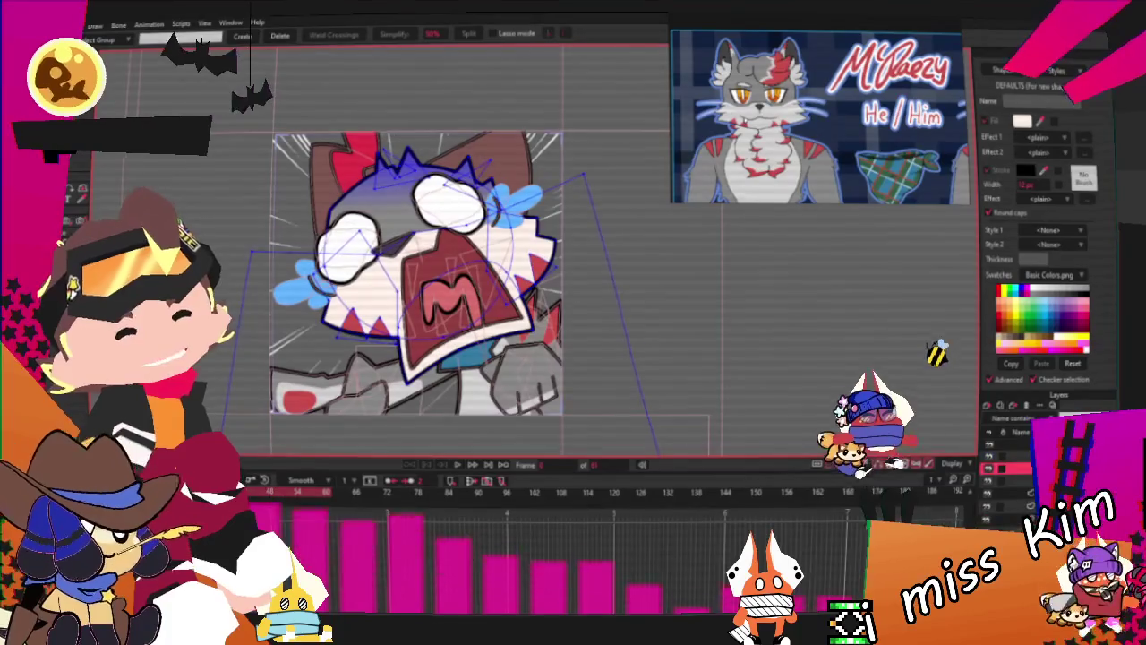
left_click(528, 380)
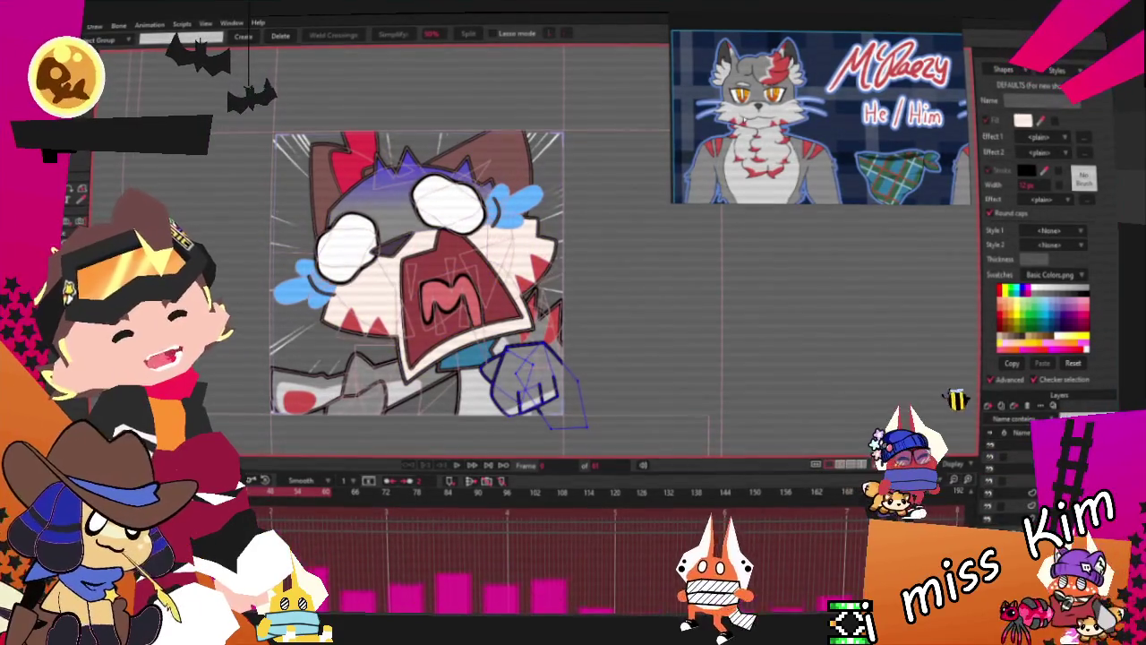
left_click(317, 240)
scroll(309, 236, "up", 3)
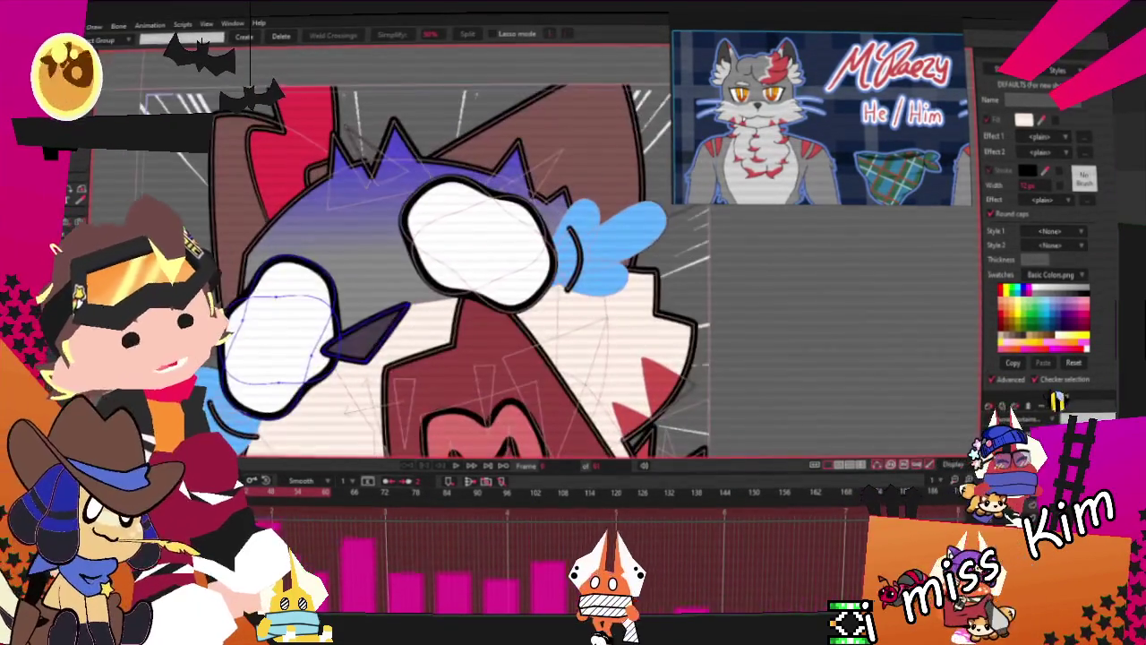
key("Escape")
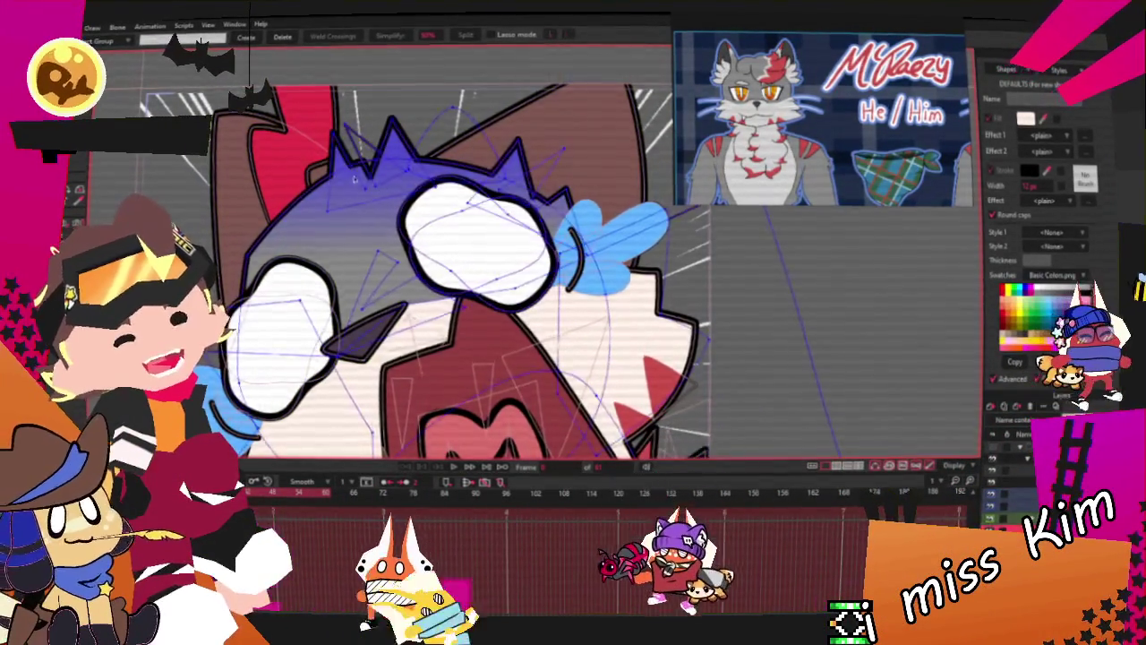
left_click(506, 298)
scroll(506, 298, "up", 2)
scroll(506, 298, "down", 3)
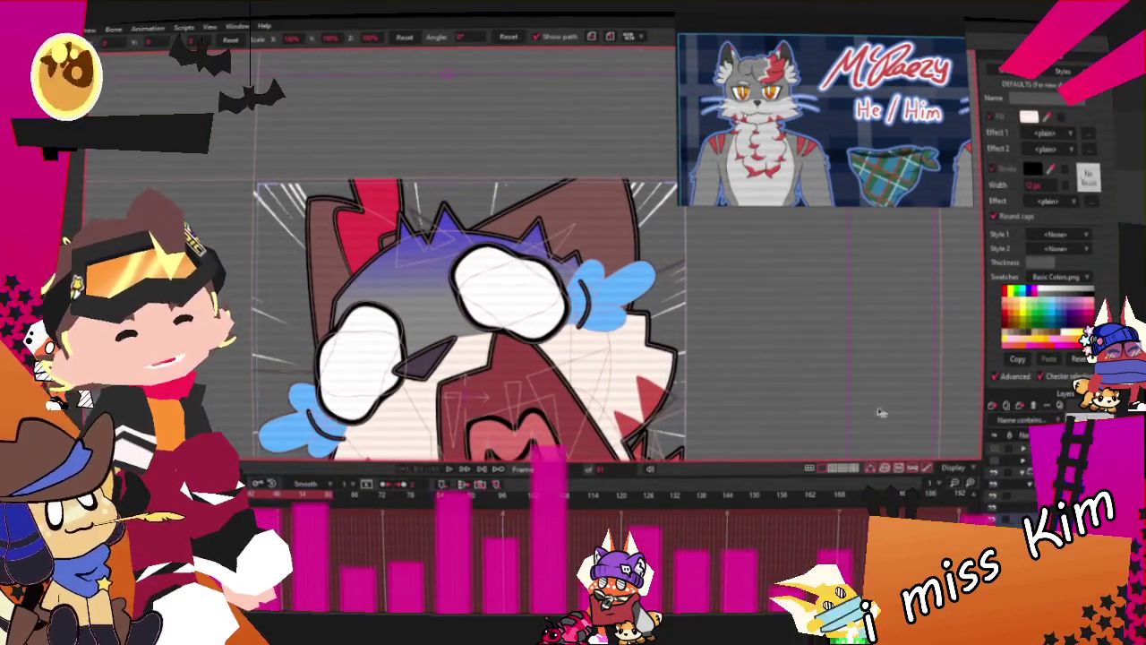
Pan and zoom the view to show more of the spiky hair and face
scroll(447, 327, "down", 3)
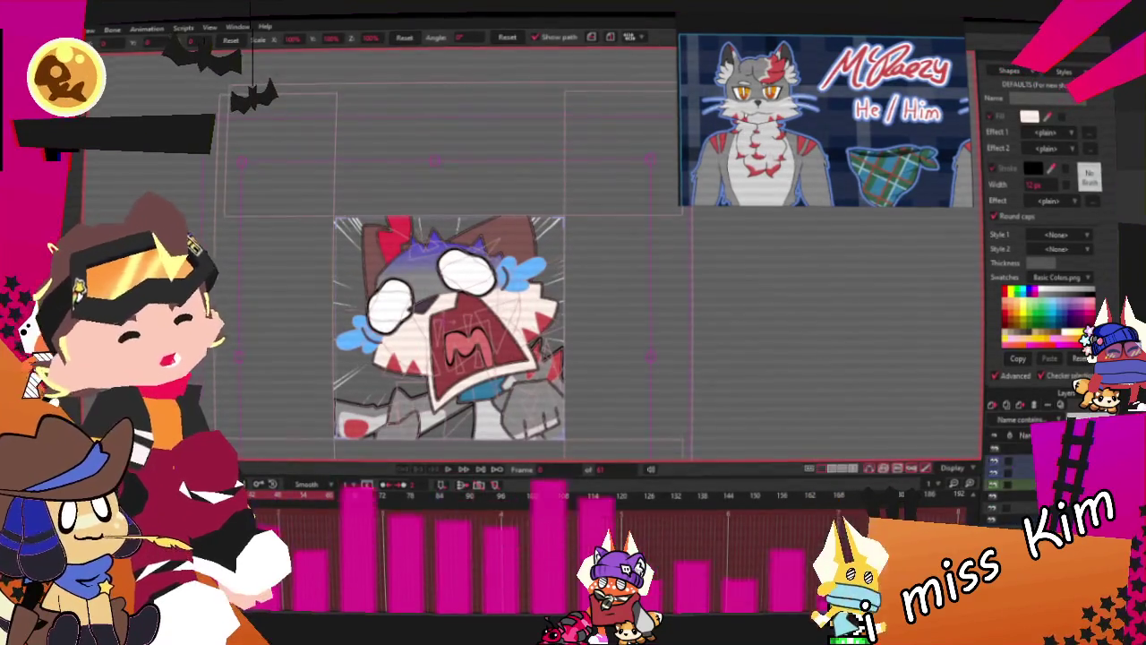
scroll(480, 313, "up", 2)
scroll(480, 313, "up", 3)
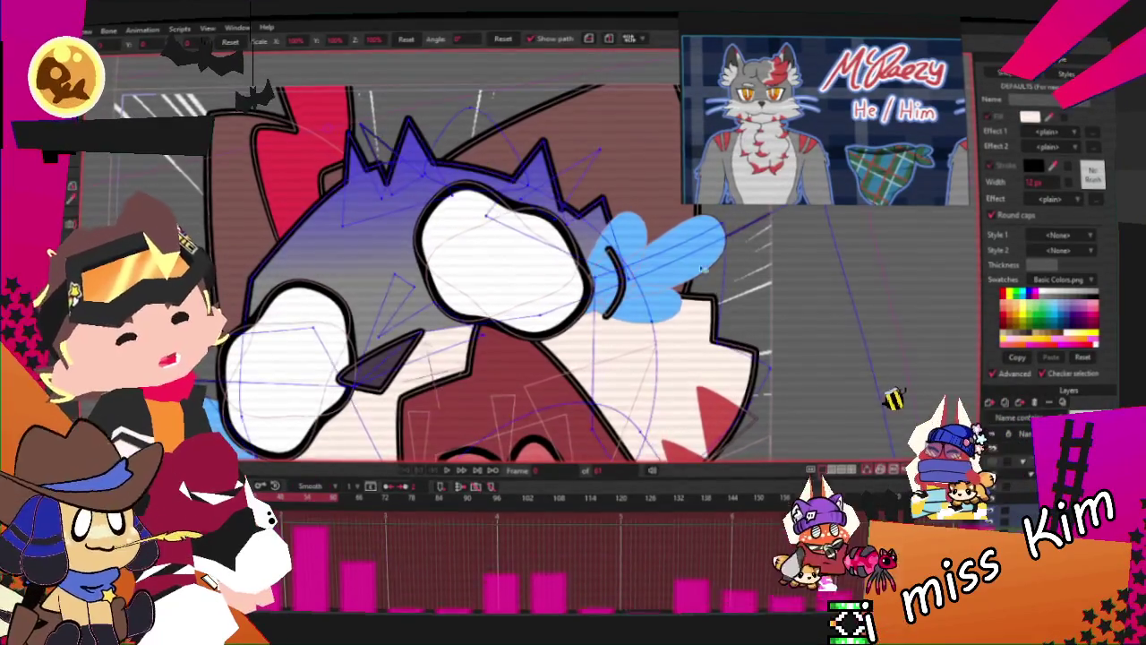
scroll(609, 260, "up", 2)
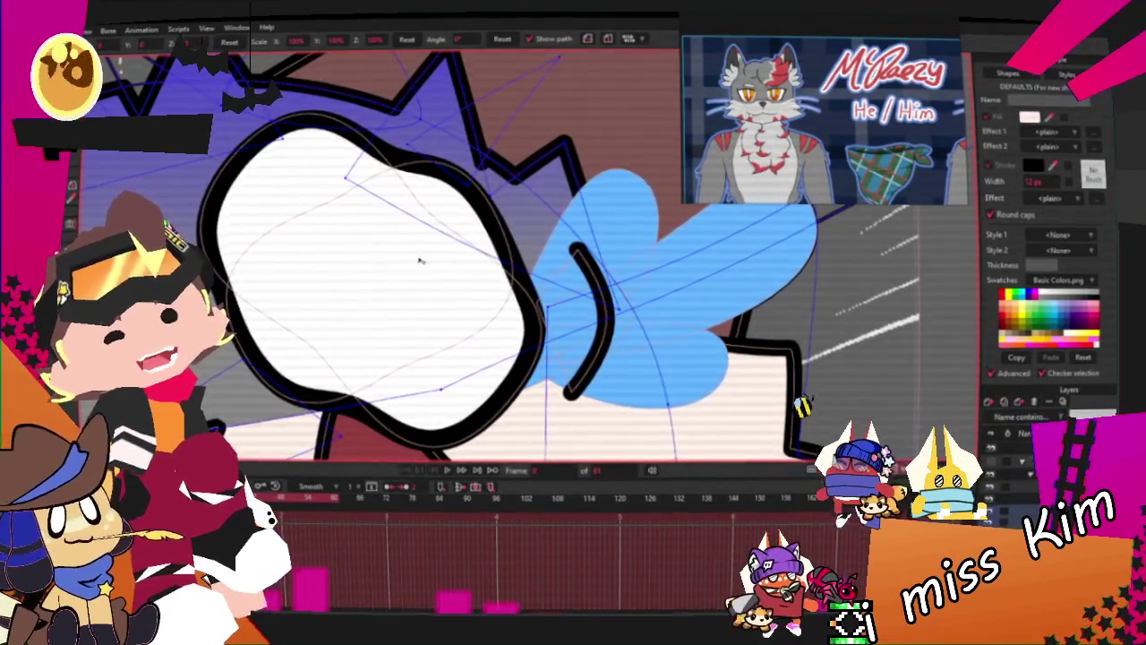
left_click_drag(299, 60, 394, 149)
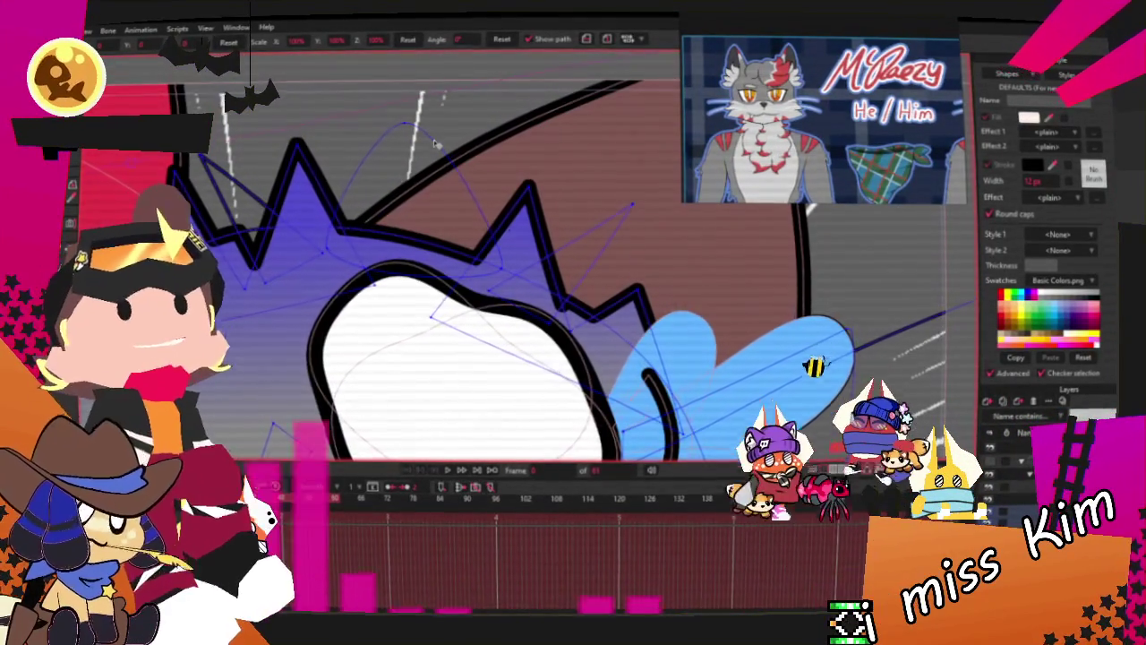
key("t")
scroll(303, 268, "down", 2)
scroll(301, 268, "down", 1)
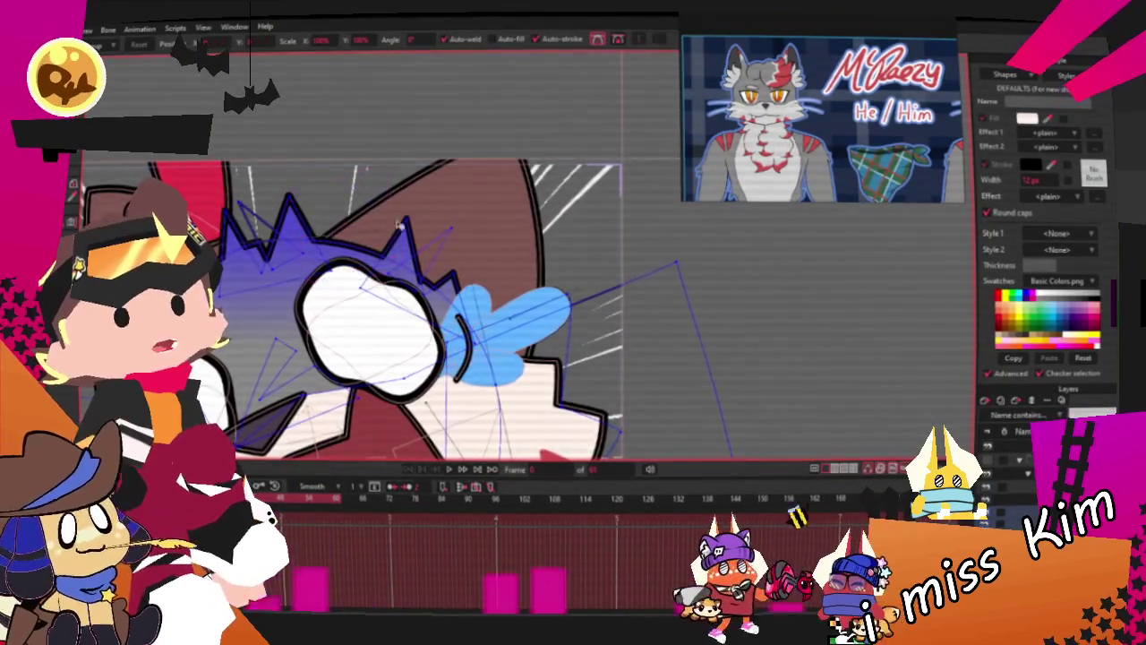
scroll(390, 215, "down", 1)
scroll(403, 224, "up", 2)
scroll(465, 250, "up", 2)
Select the mouth shape to display its red fill style
scroll(513, 277, "down", 2)
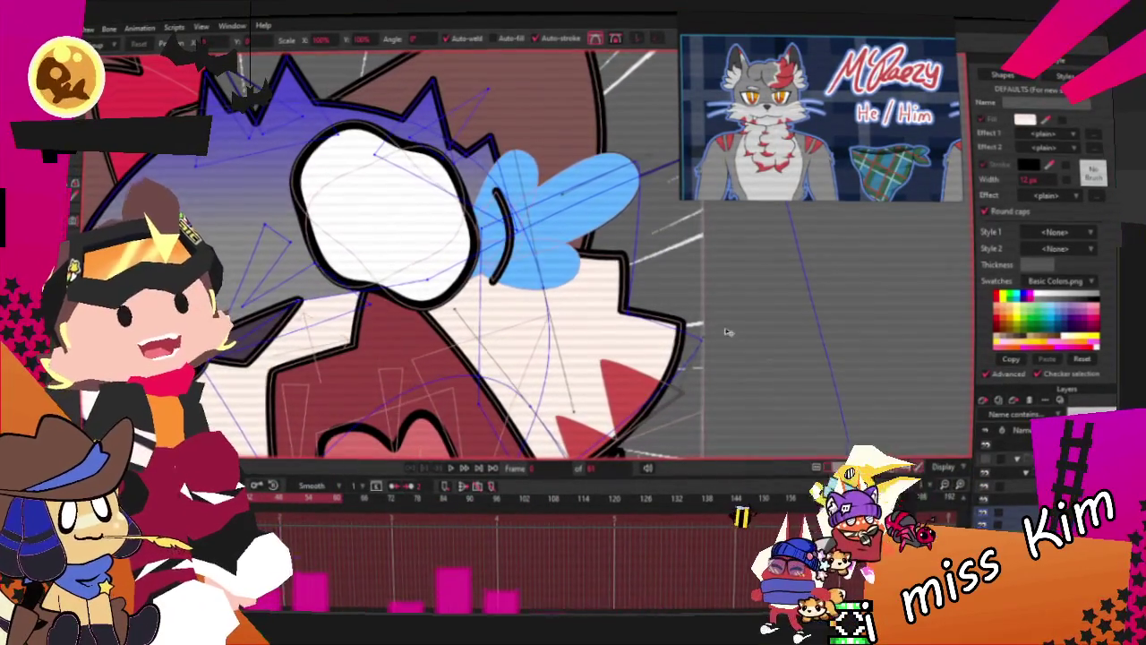
scroll(710, 332, "down", 2)
scroll(373, 435, "up", 2)
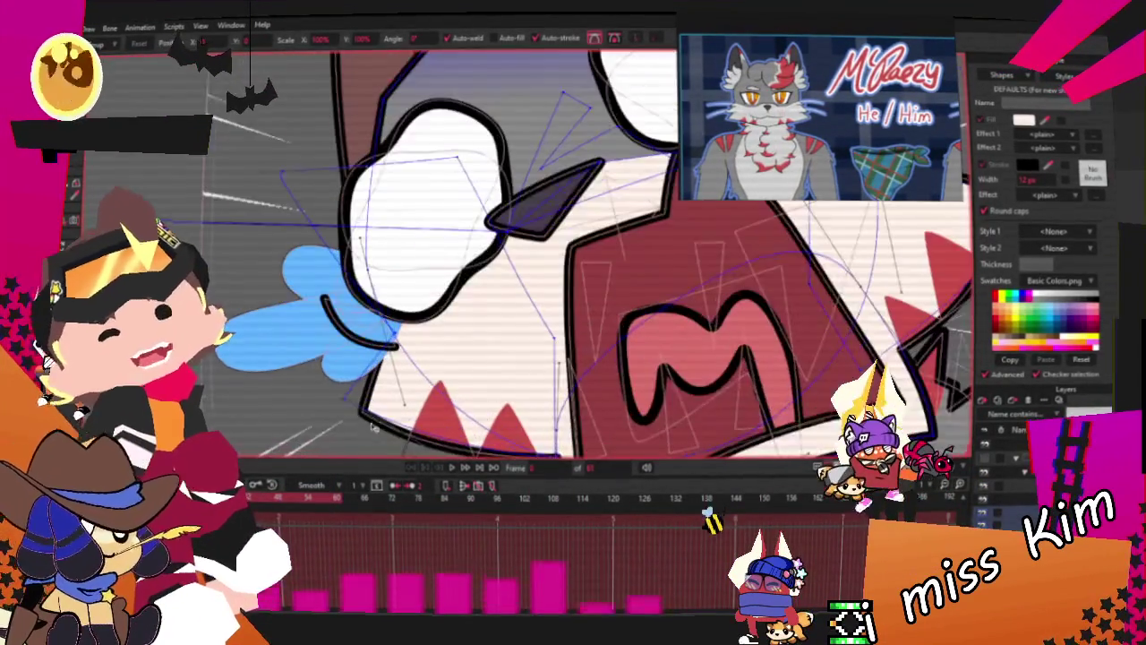
scroll(338, 321, "up", 2)
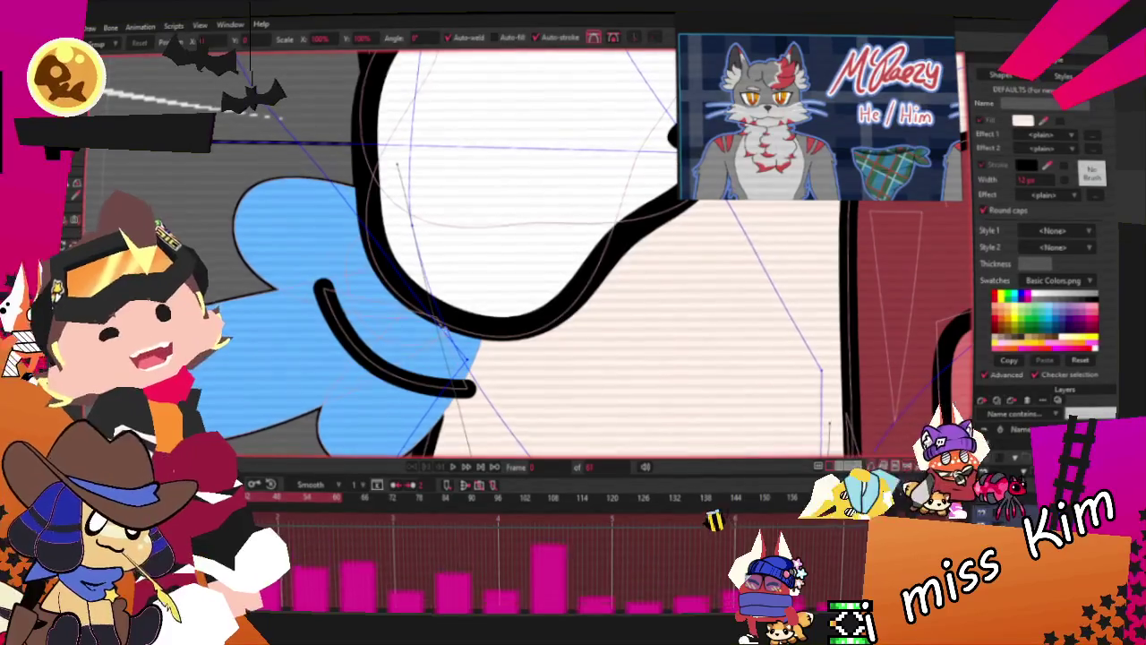
scroll(309, 365, "down", 3)
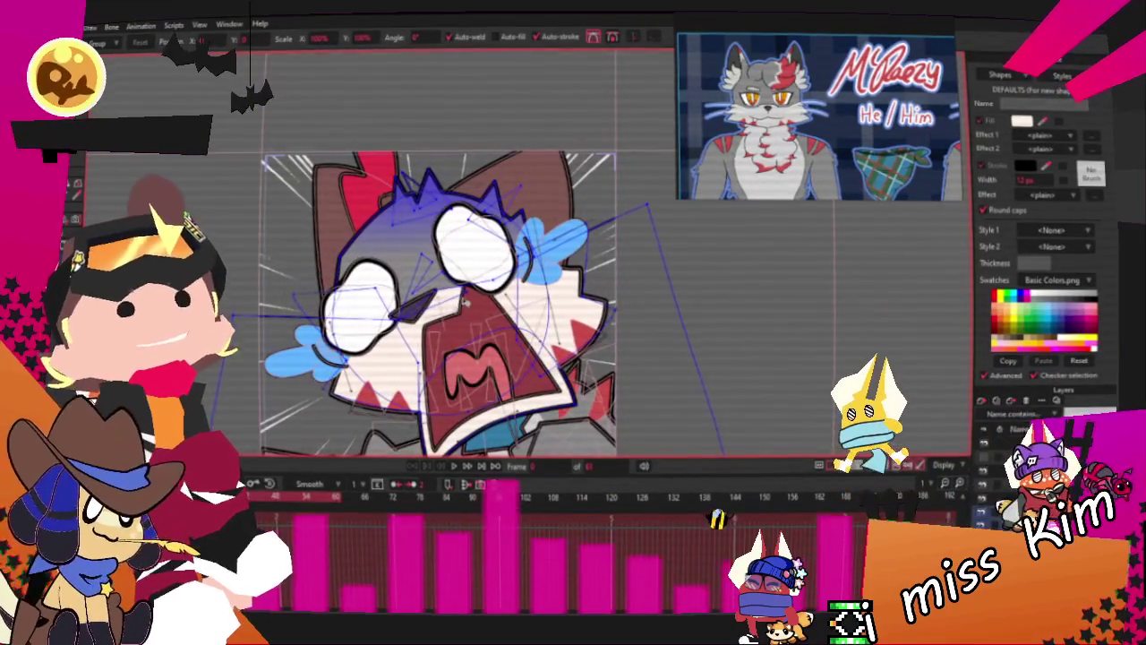
scroll(441, 293, "up", 2)
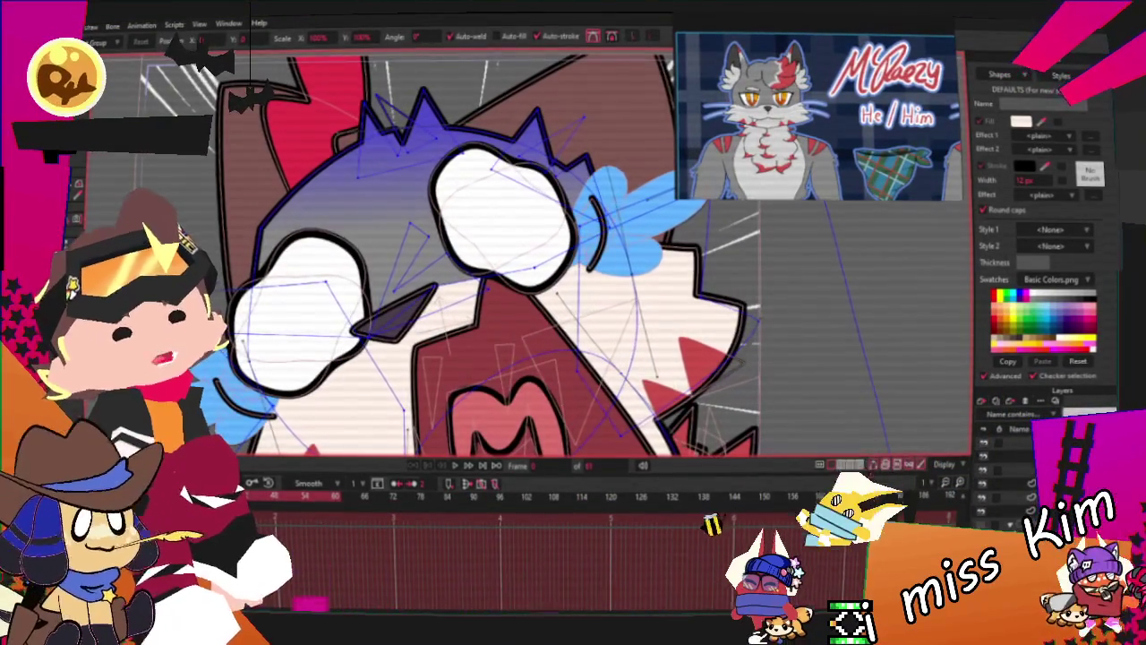
key("0")
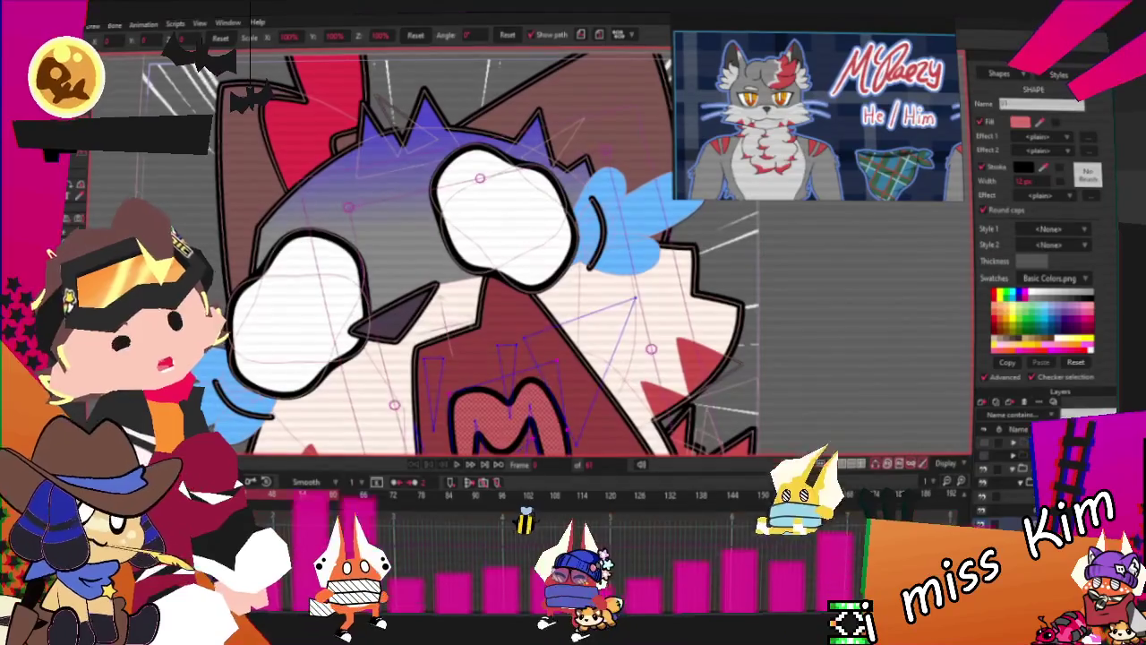
left_click(1002, 484)
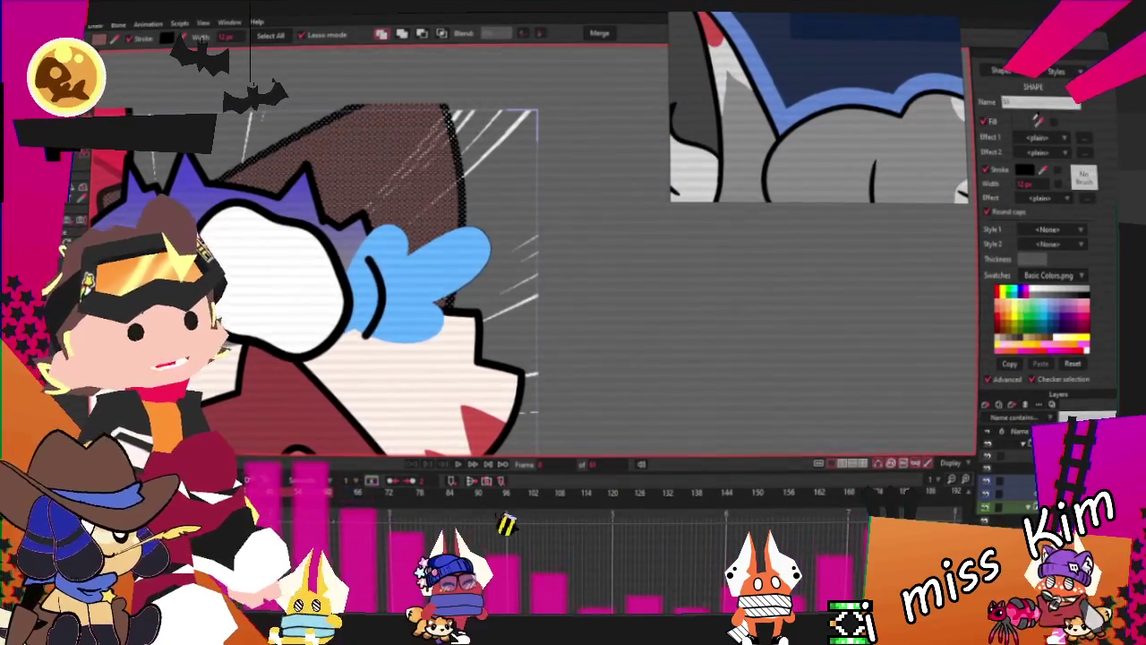
Draw a pale oval over the red ear at the upper left of the head
scroll(658, 206, "down", 2)
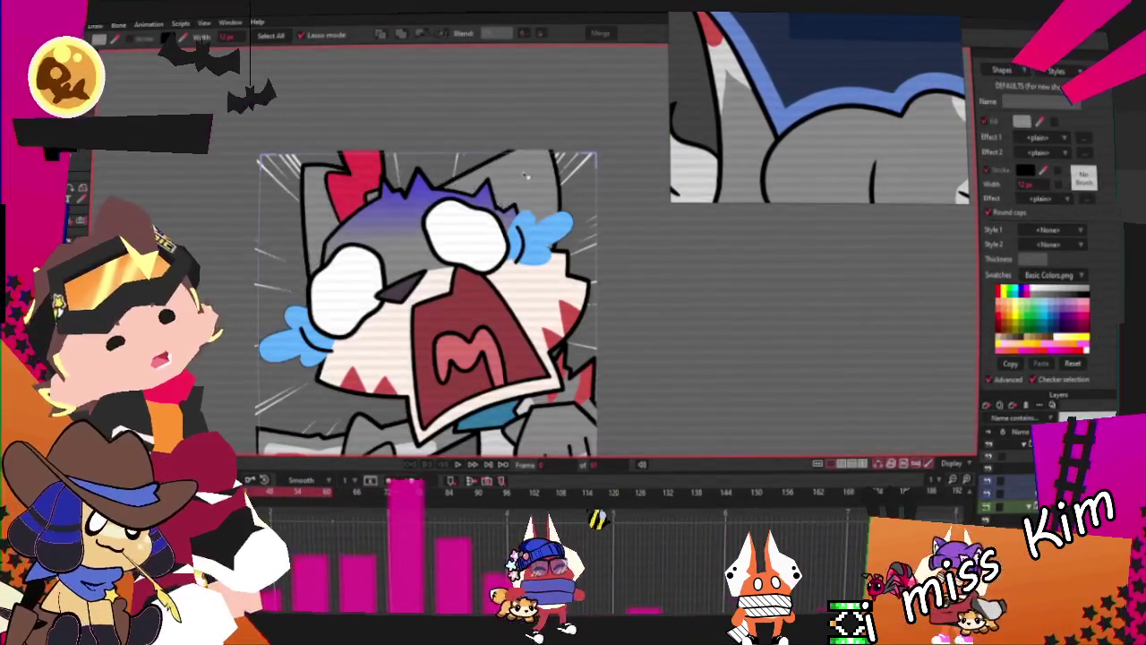
scroll(414, 107, "up", 3)
key("r")
left_click_drag(168, 169, 311, 294)
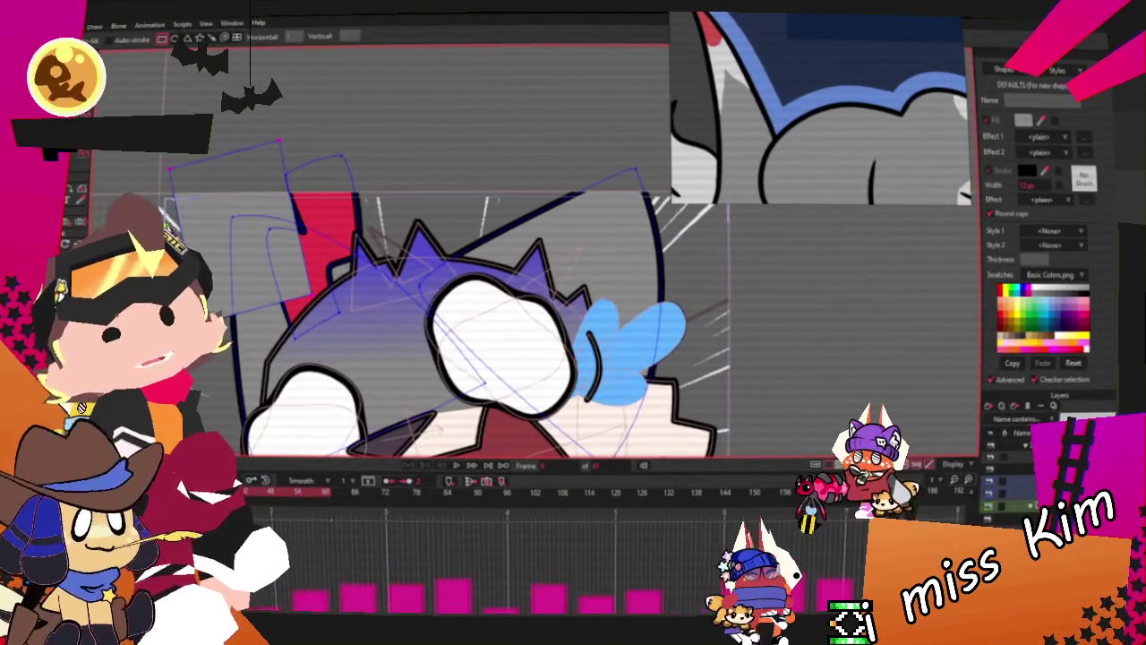
key("g")
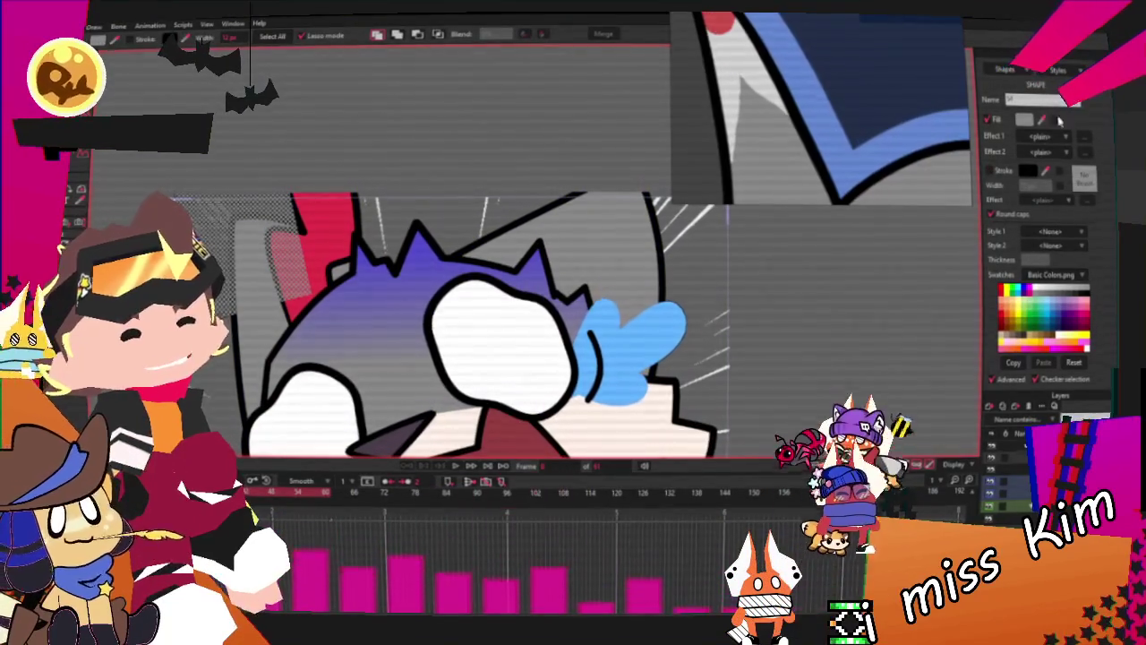
left_click(436, 34)
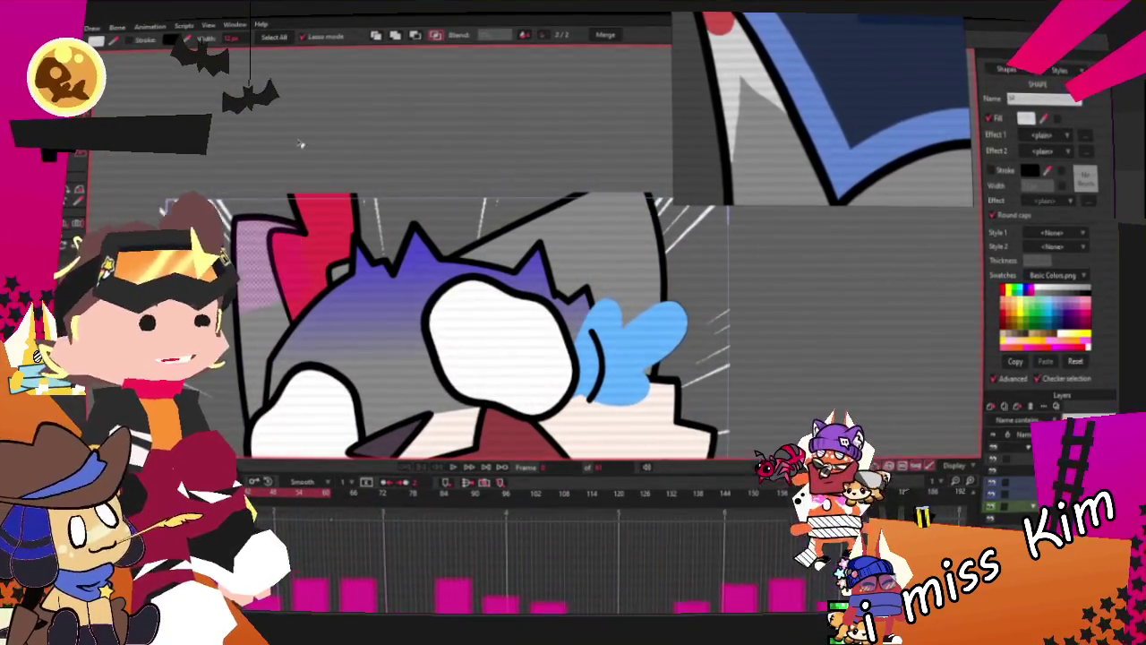
left_click(315, 132)
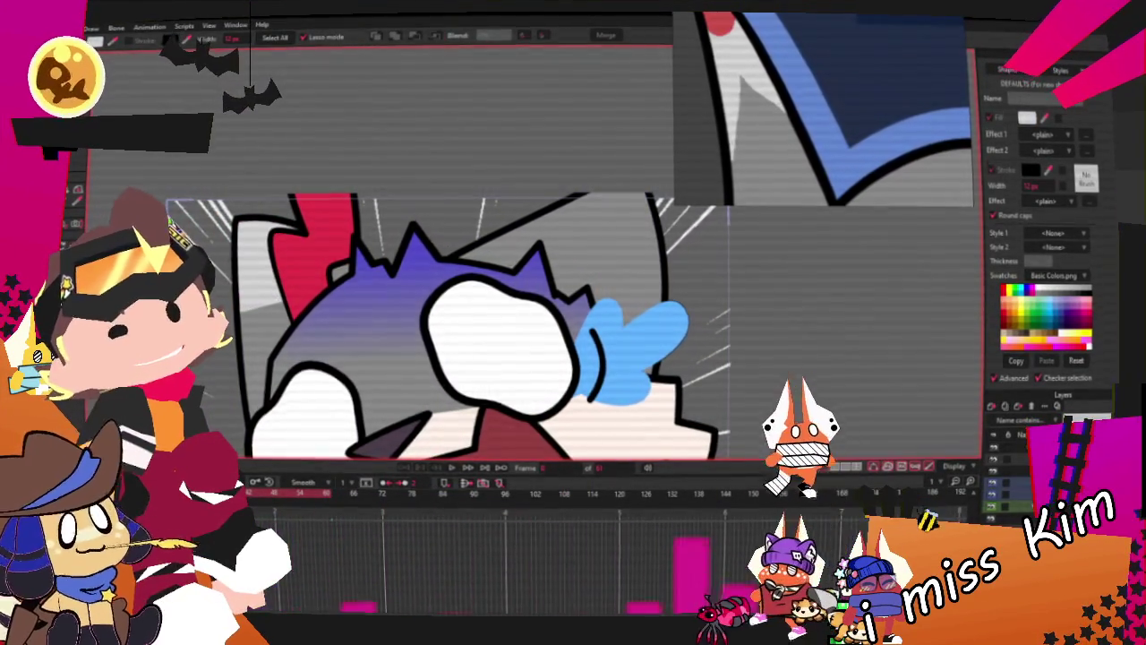
Zoom around the new oval and red ear to inspect their placement
scroll(246, 238, "up", 2)
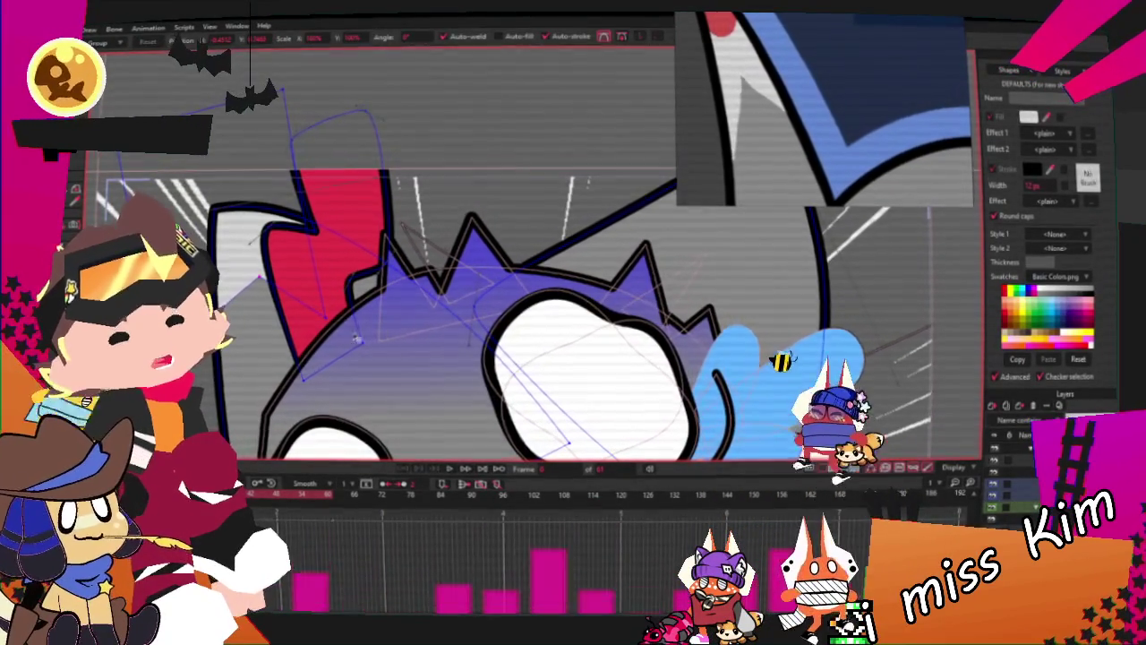
scroll(314, 323, "down", 3)
scroll(296, 338, "up", 2)
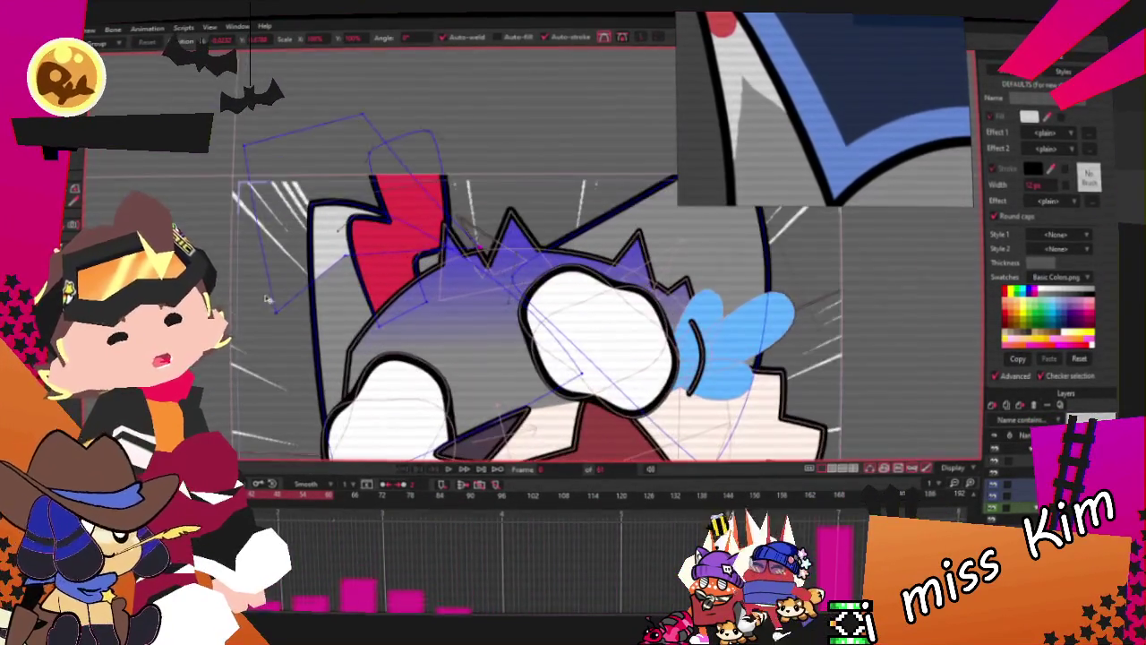
key("c")
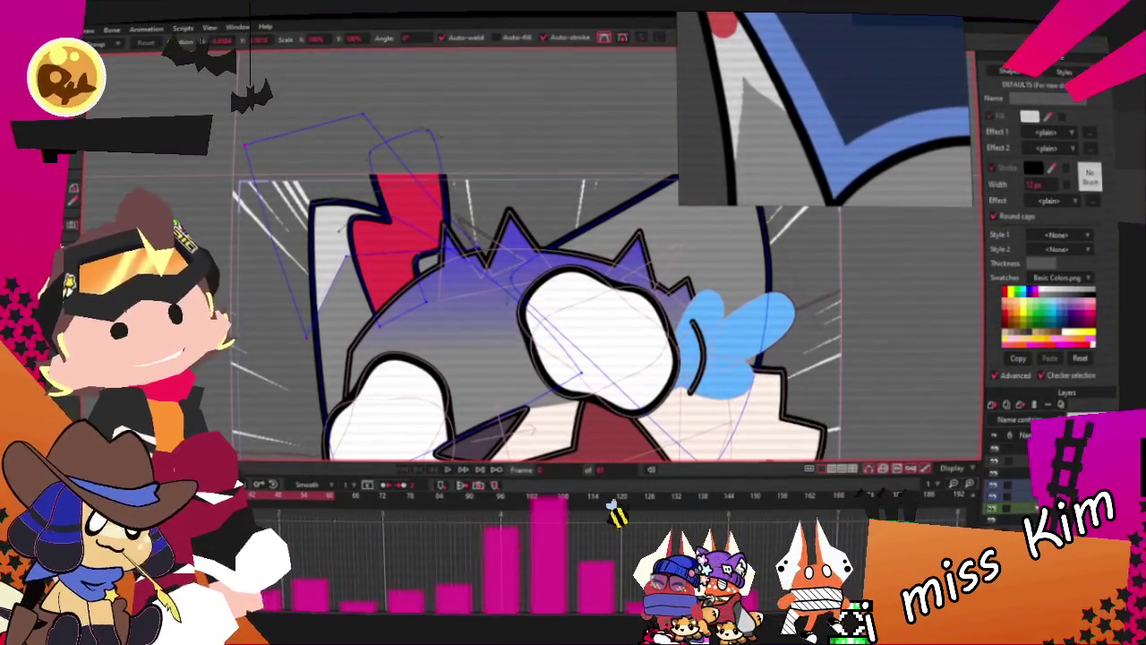
scroll(212, 190, "up", 2)
scroll(295, 296, "down", 2)
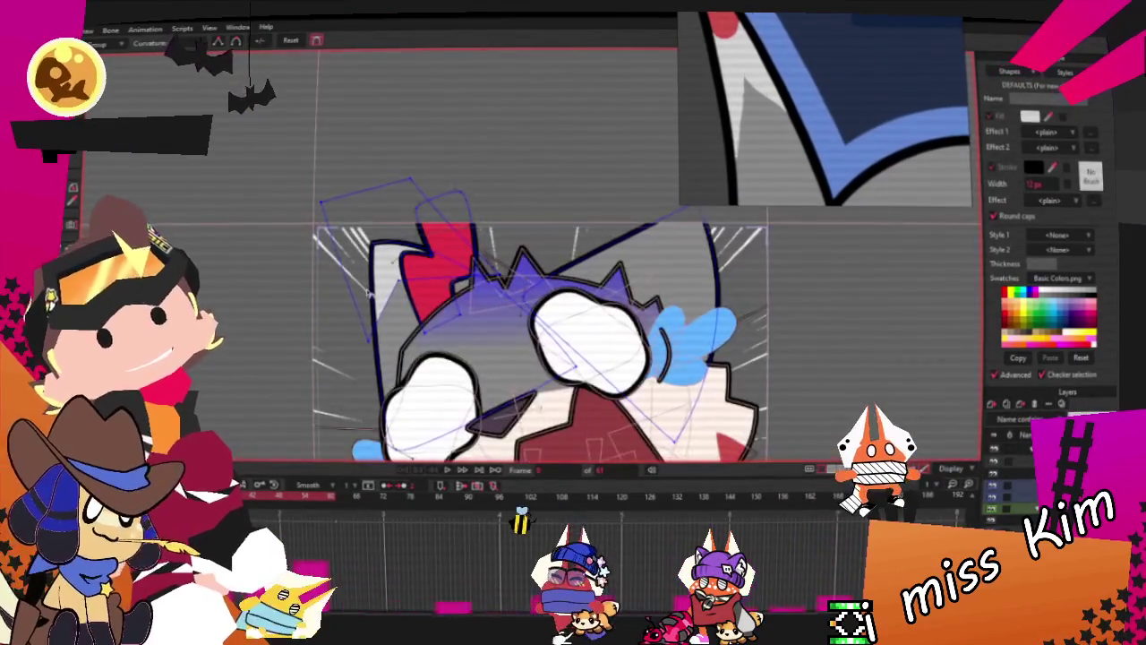
scroll(358, 376, "up", 2)
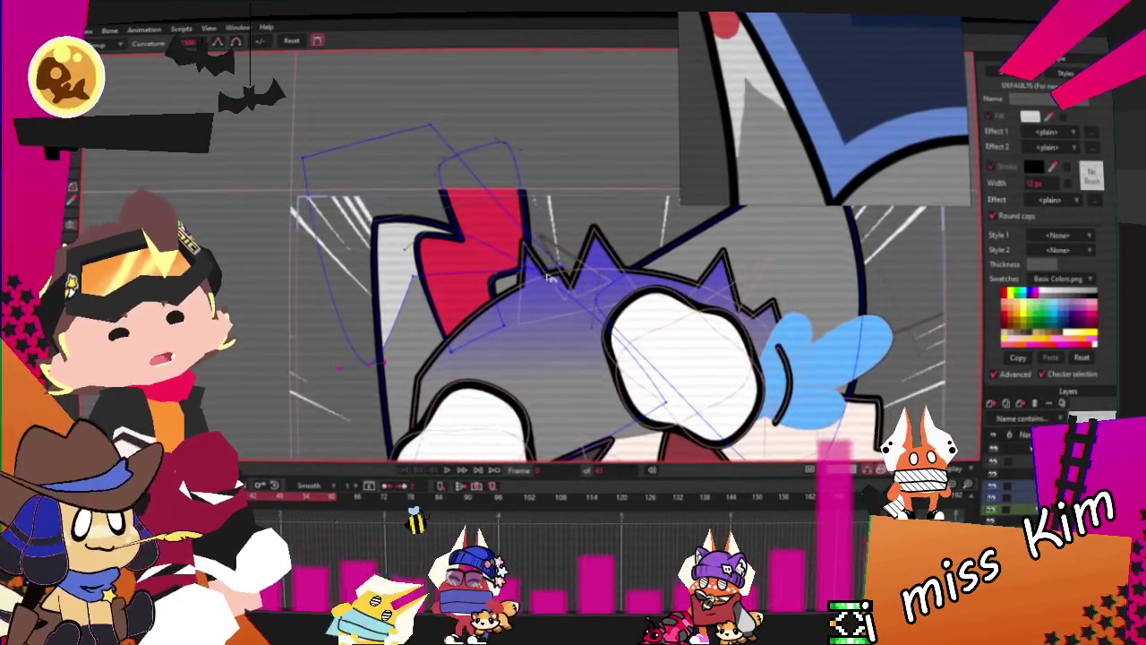
scroll(550, 288, "up", 2)
key("t")
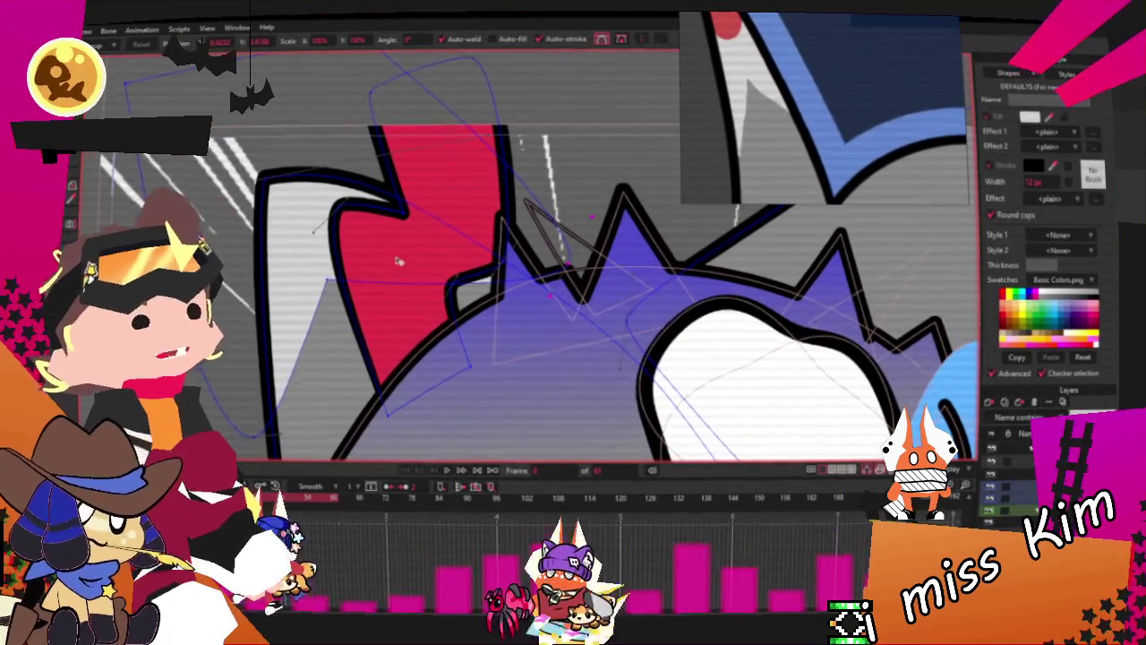
scroll(386, 252, "up", 1)
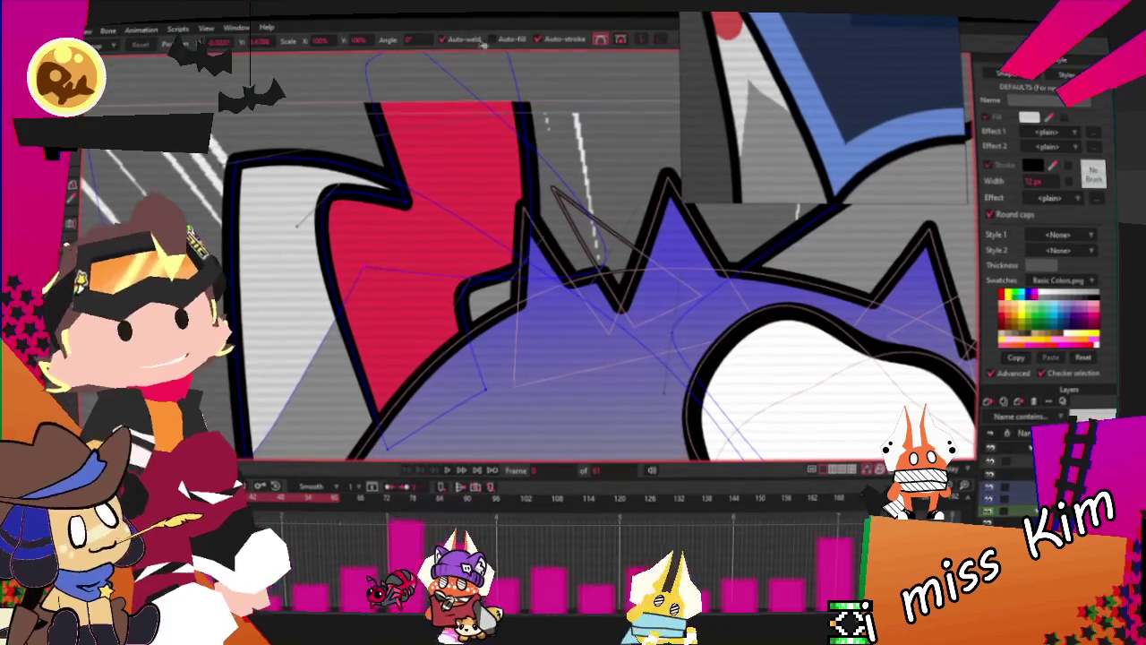
scroll(448, 273, "down", 1)
scroll(448, 273, "down", 1)
key("r")
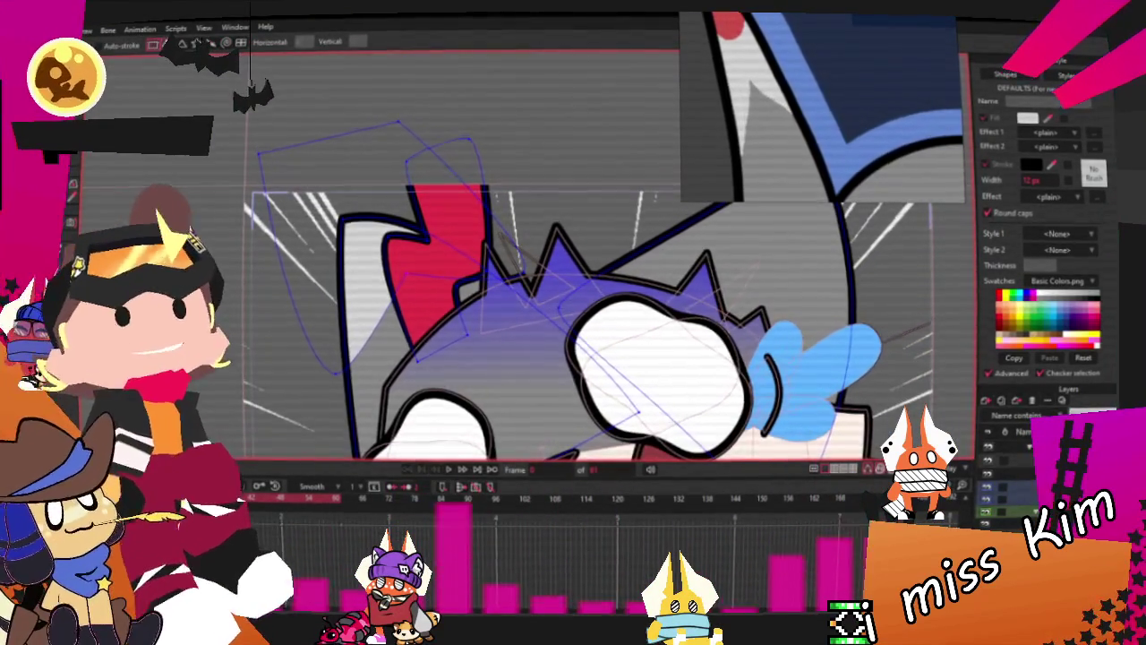
scroll(414, 223, "up", 1)
scroll(414, 223, "up", 1)
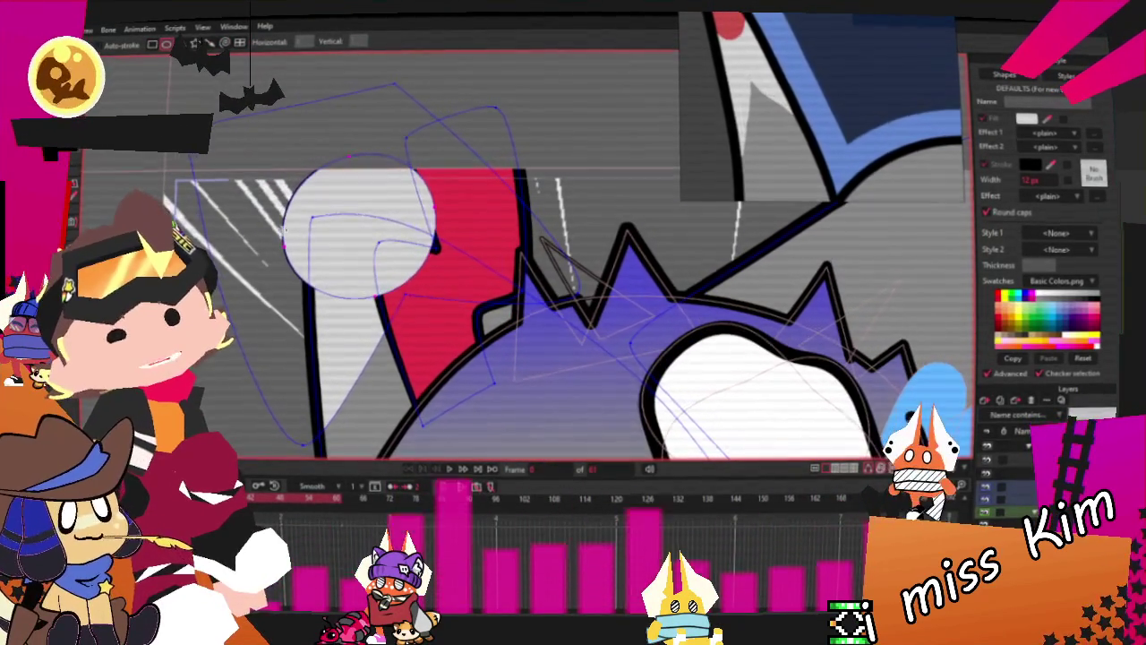
Fill the new circle with red and nudge it slightly down and left beside the ear
key("q")
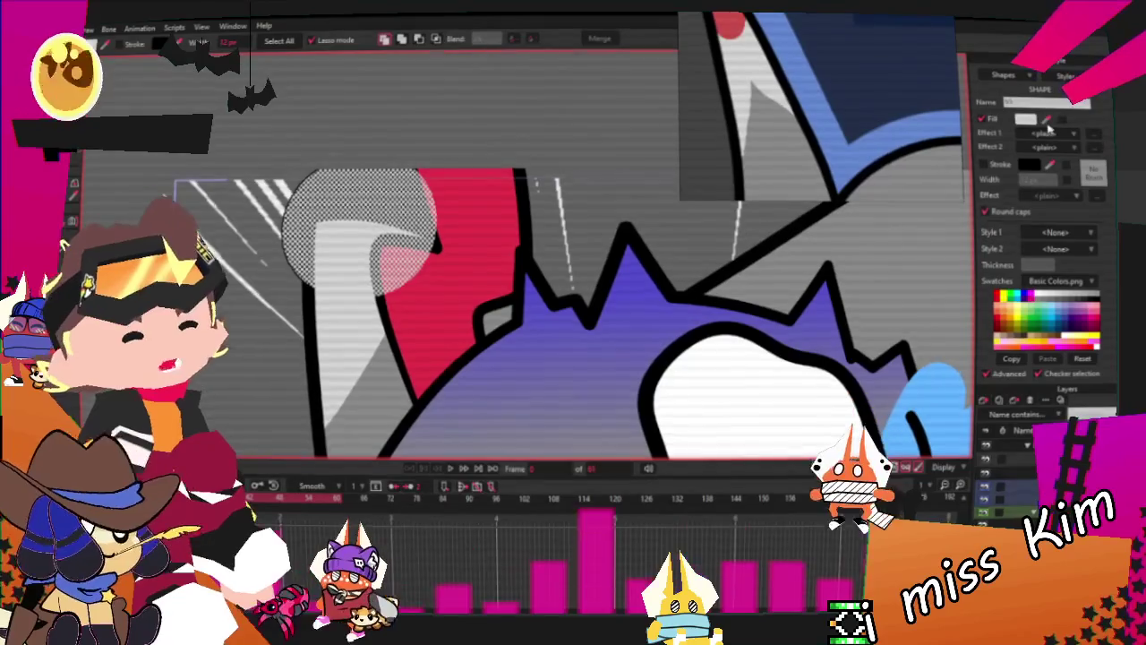
left_click(740, 42)
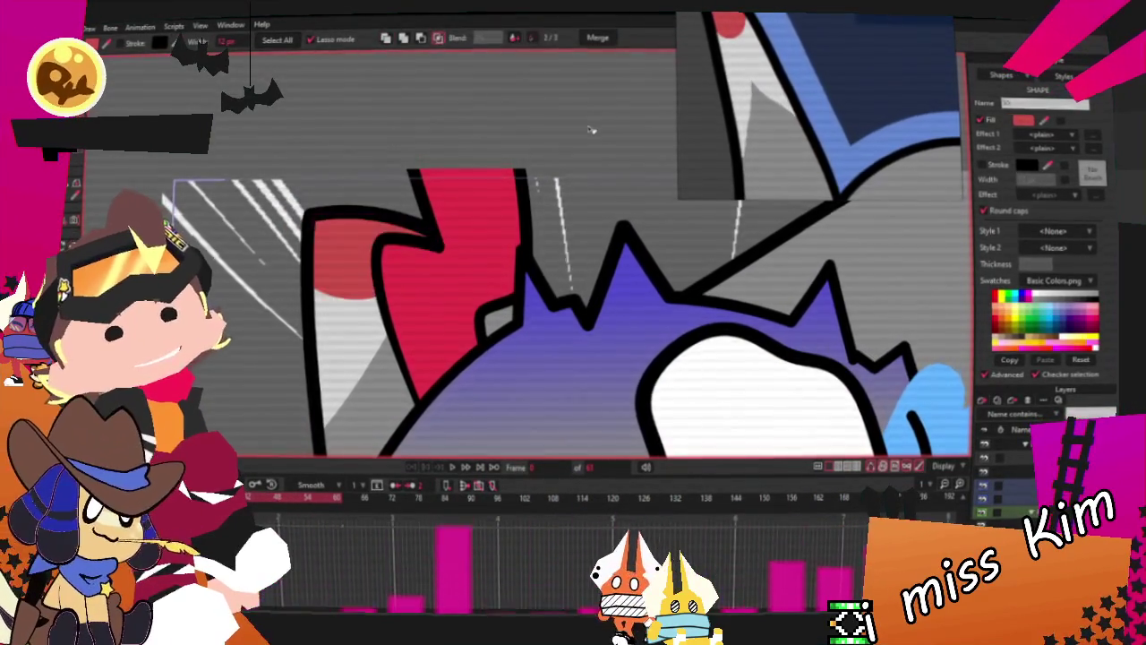
key("t")
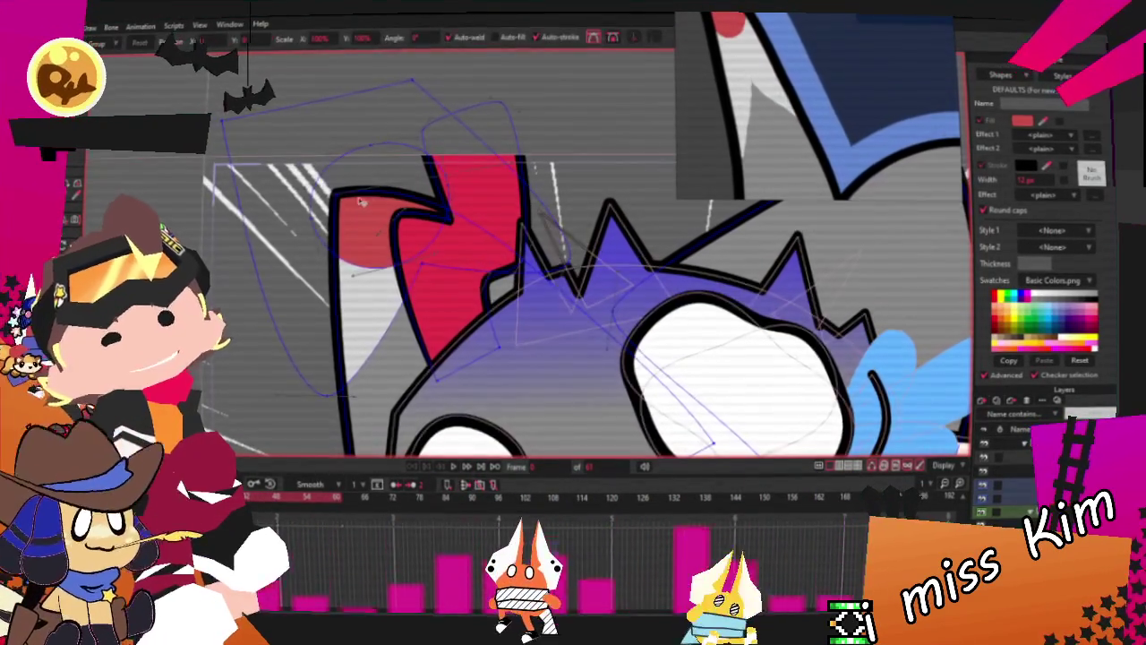
left_click_drag(367, 215, 357, 227)
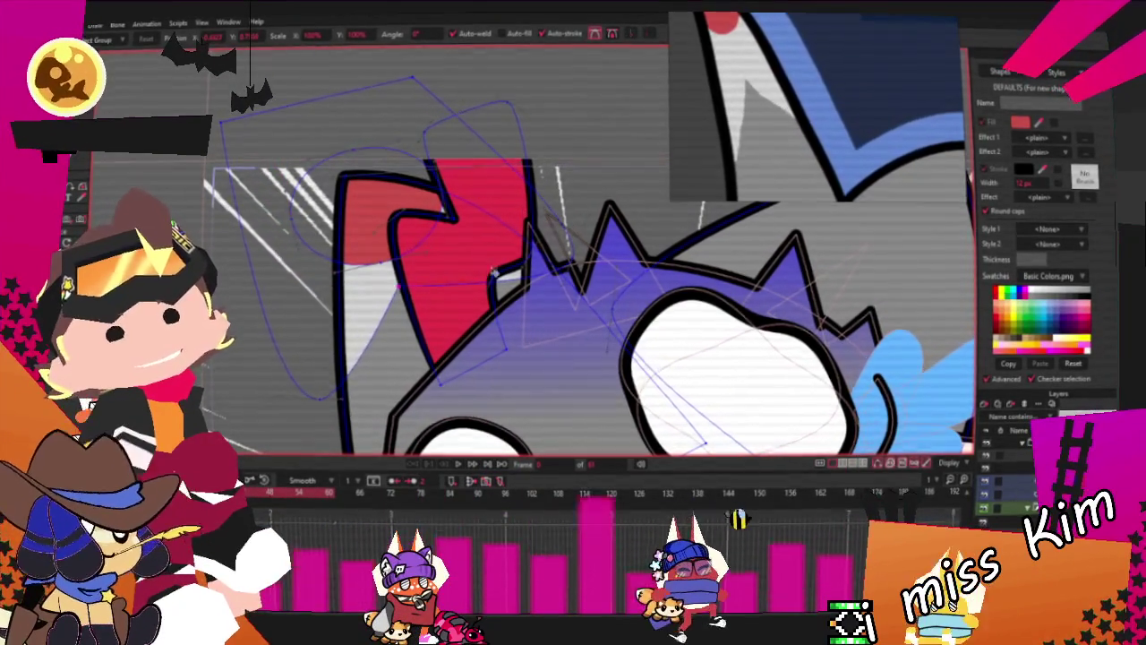
scroll(532, 273, "up", 3)
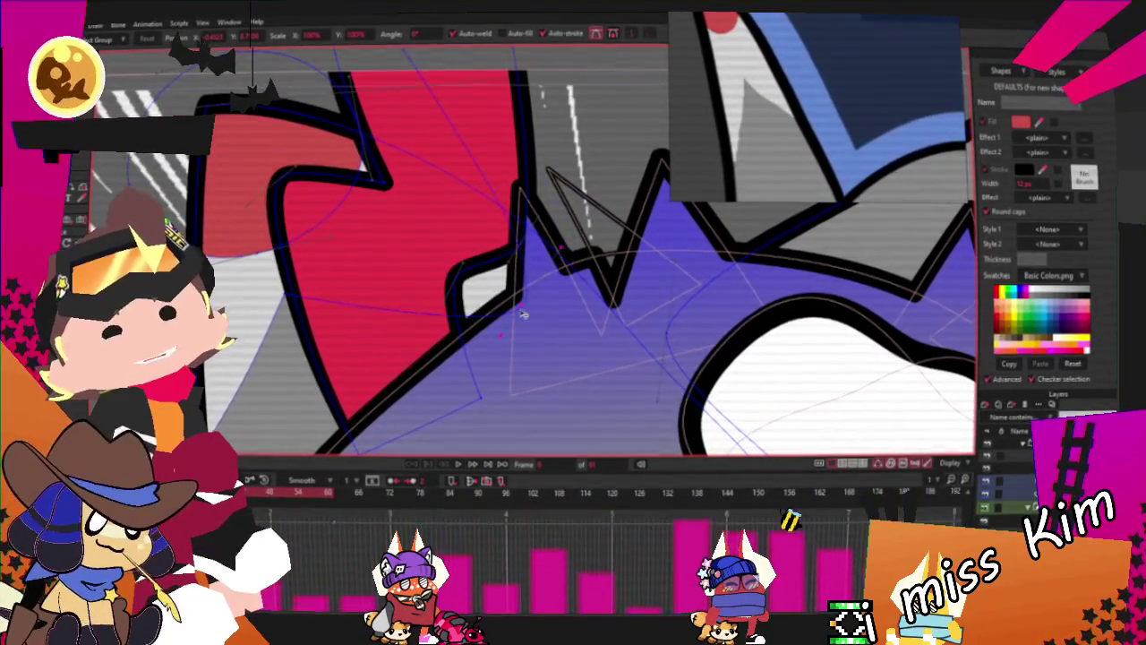
scroll(524, 313, "down", 2)
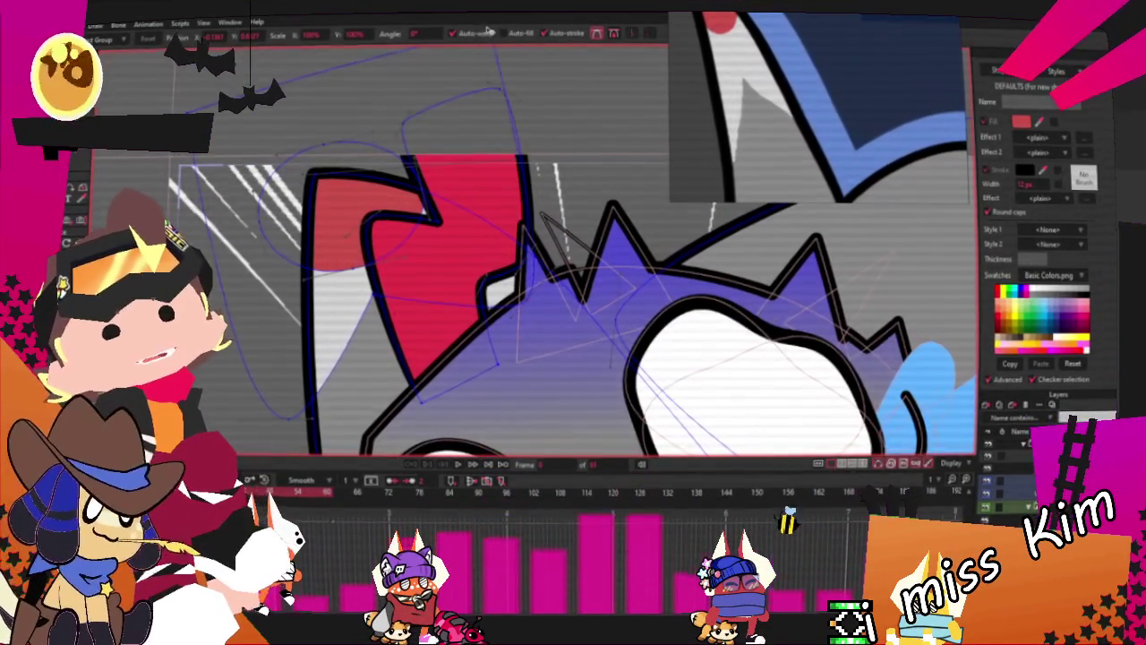
scroll(530, 309, "up", 2)
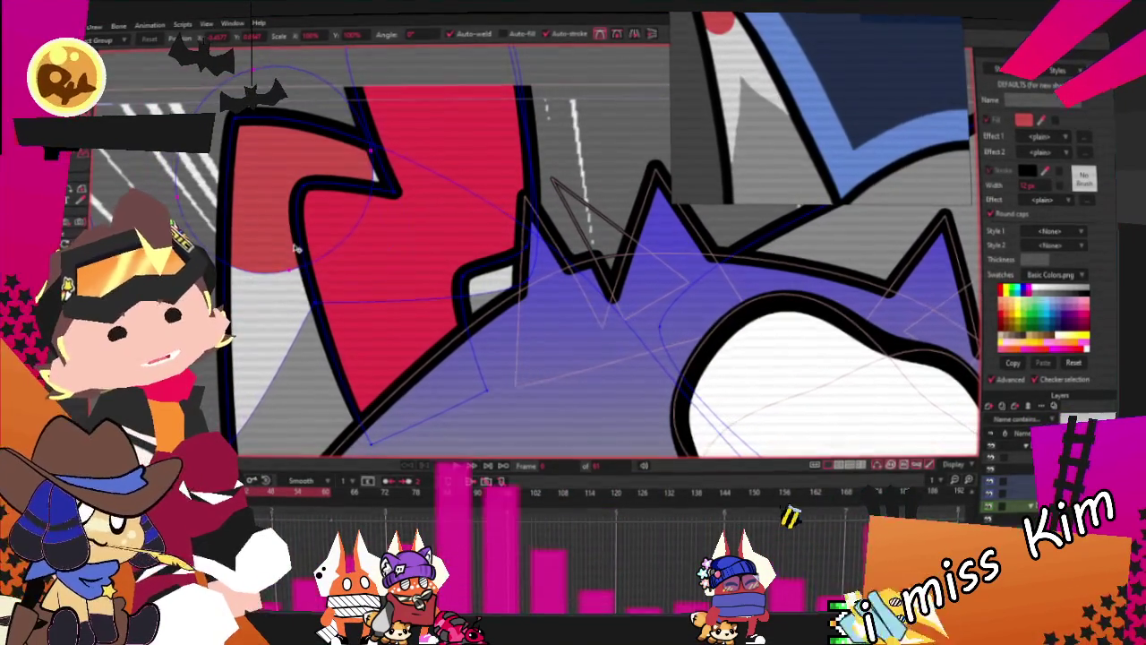
scroll(283, 276, "down", 2)
scroll(277, 297, "right", 3)
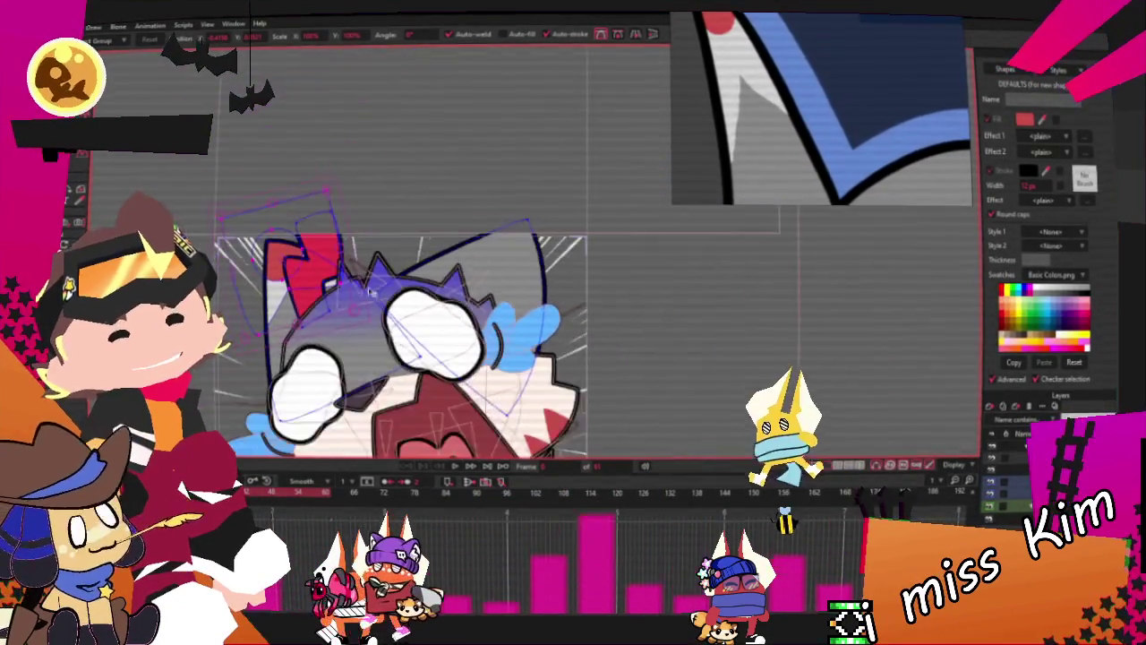
Select the white ear shape and move its left corner right and down
left_click(641, 295)
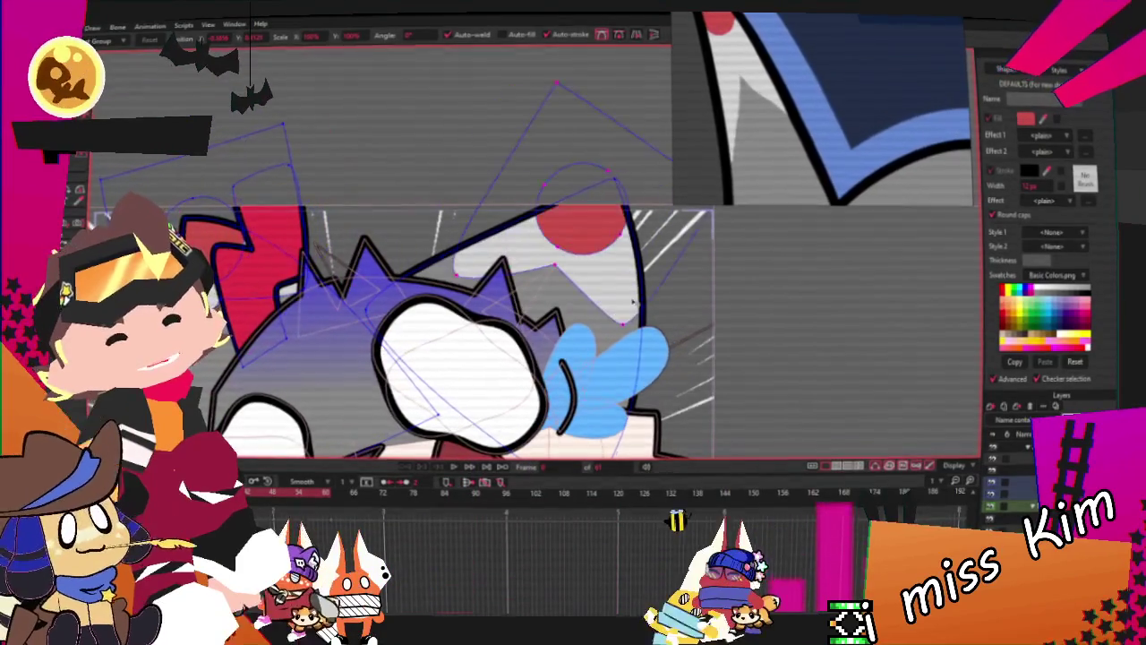
scroll(641, 296, "up", 2)
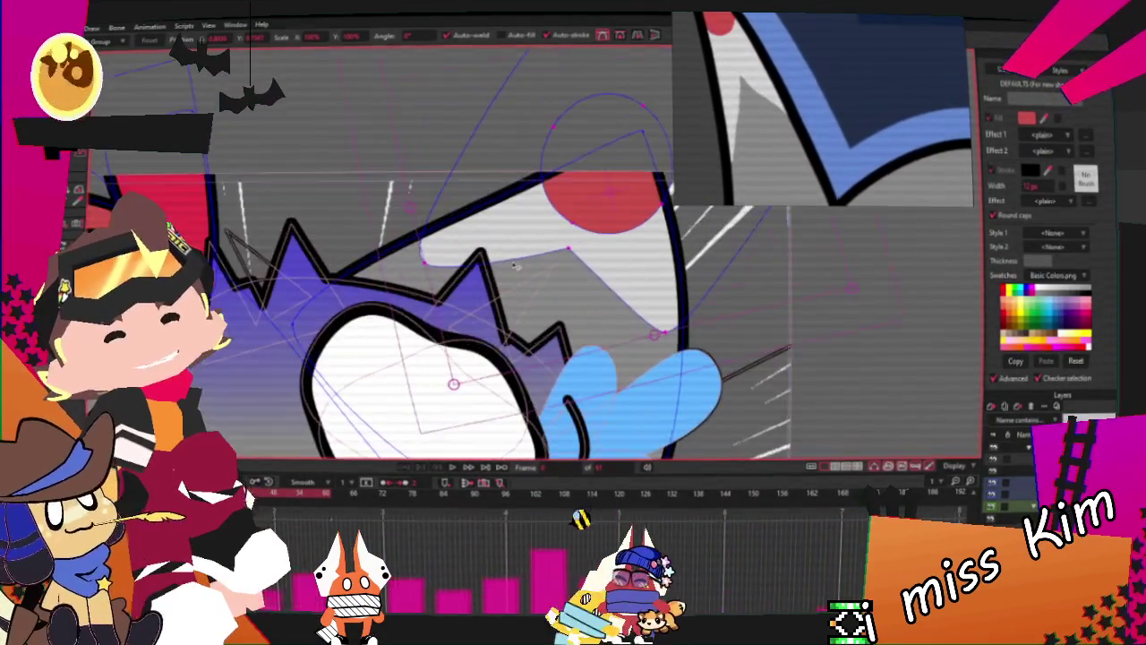
left_click_drag(428, 265, 498, 283)
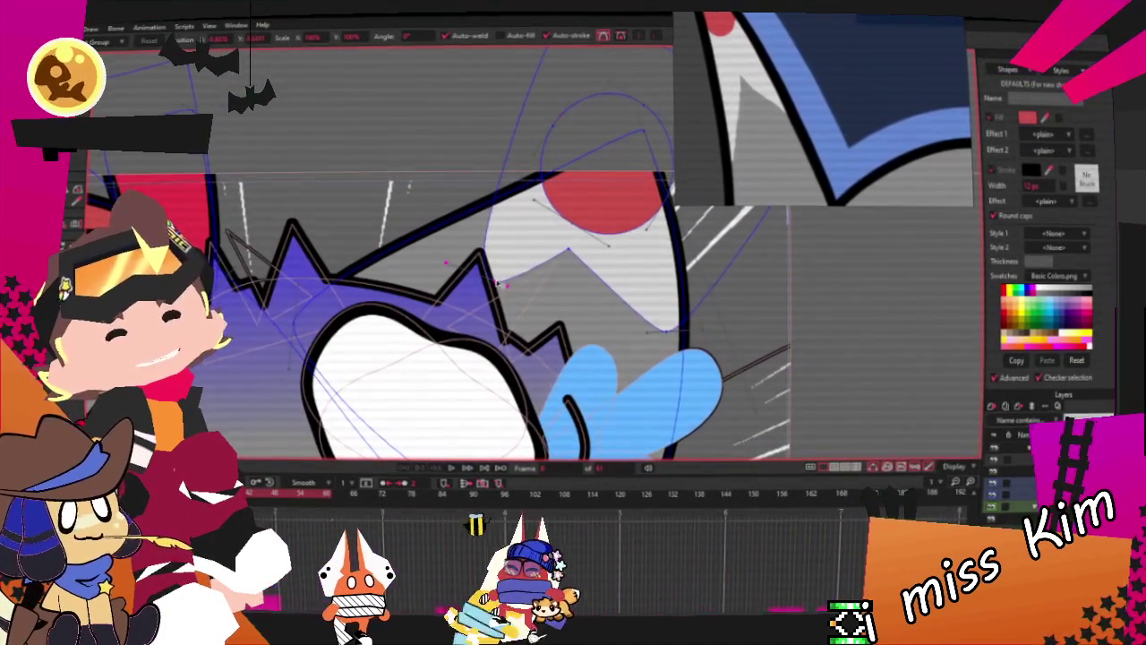
key("a")
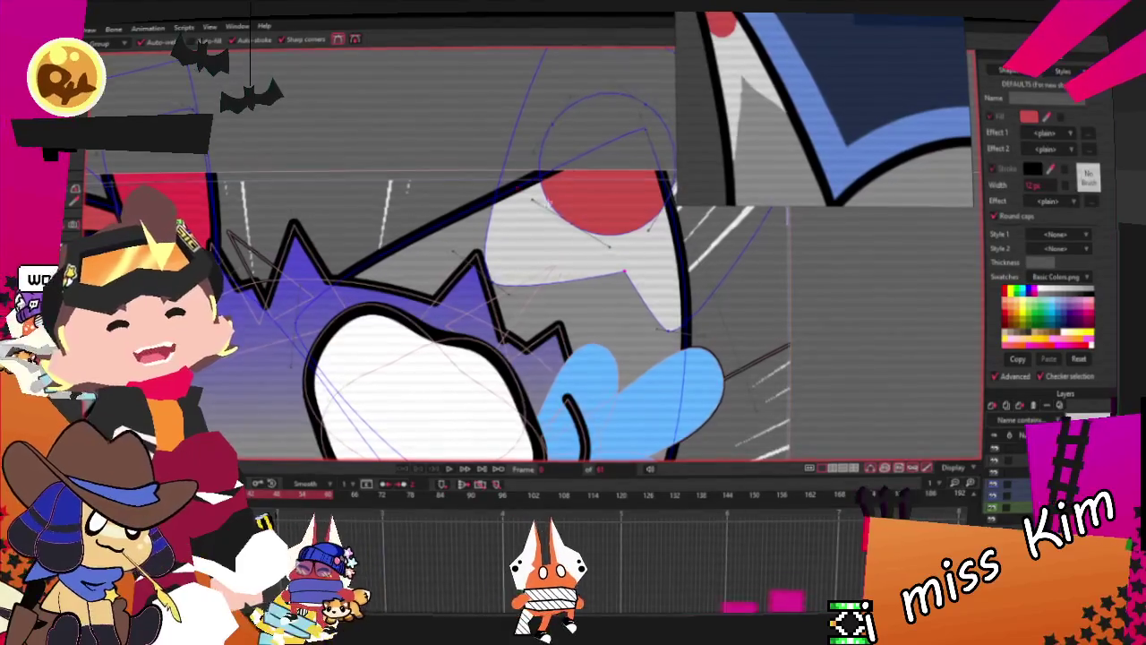
scroll(628, 243, "up", 2)
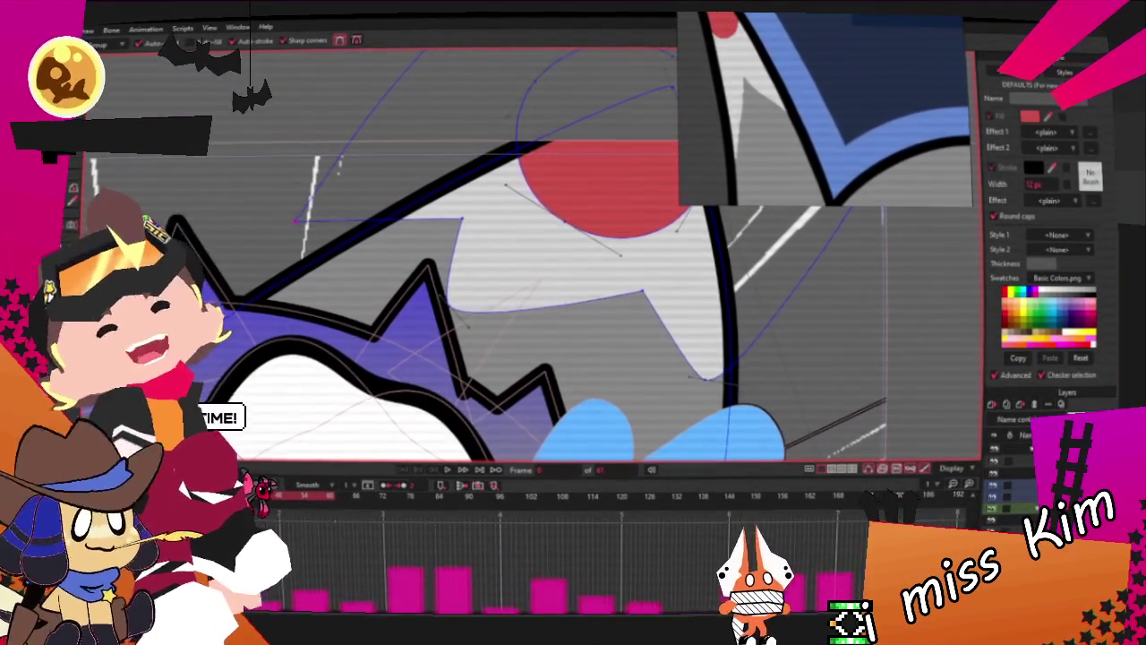
key("t")
Pull the red inner shape's left edge inward into a notch
scroll(476, 212, "up", 2)
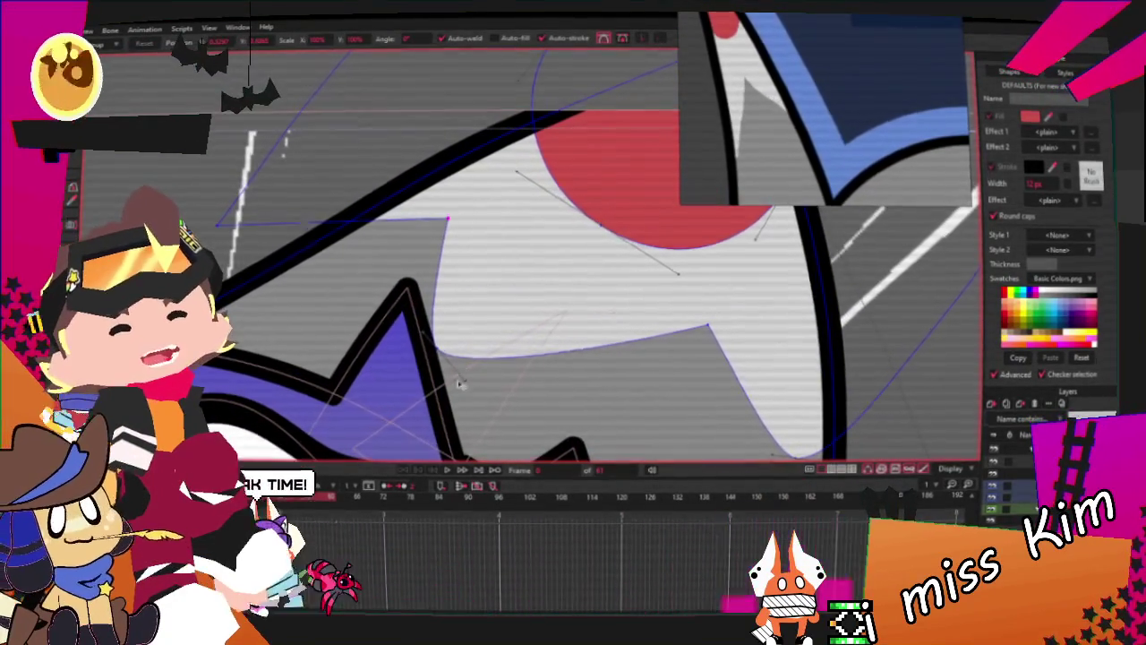
scroll(447, 363, "down", 2)
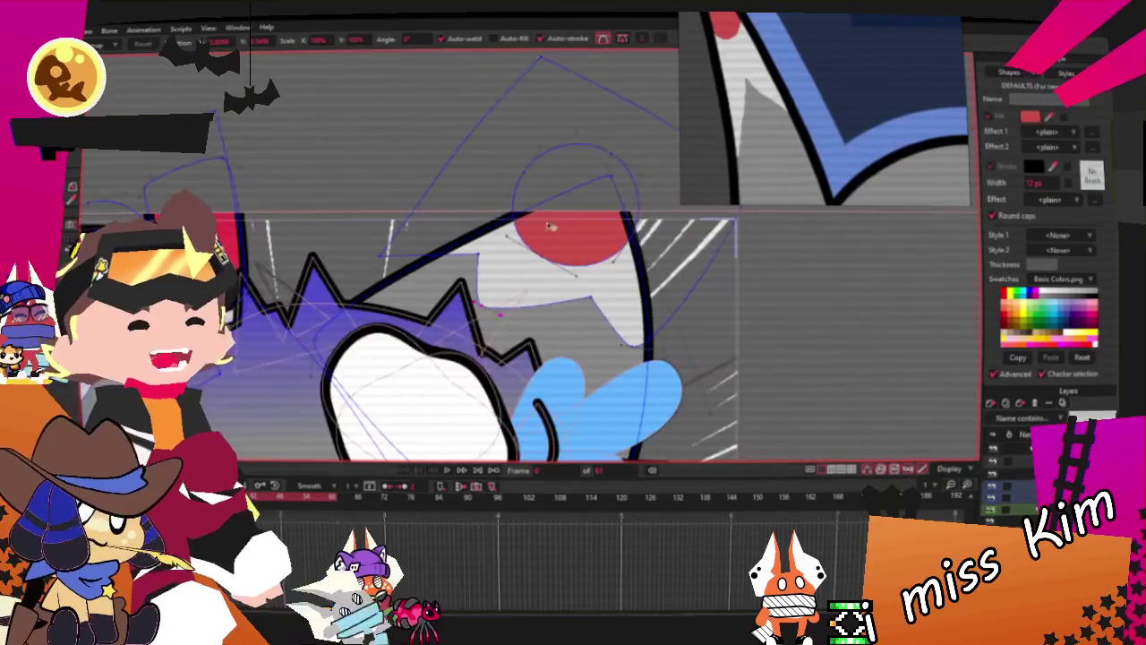
scroll(909, 81, "up", 3)
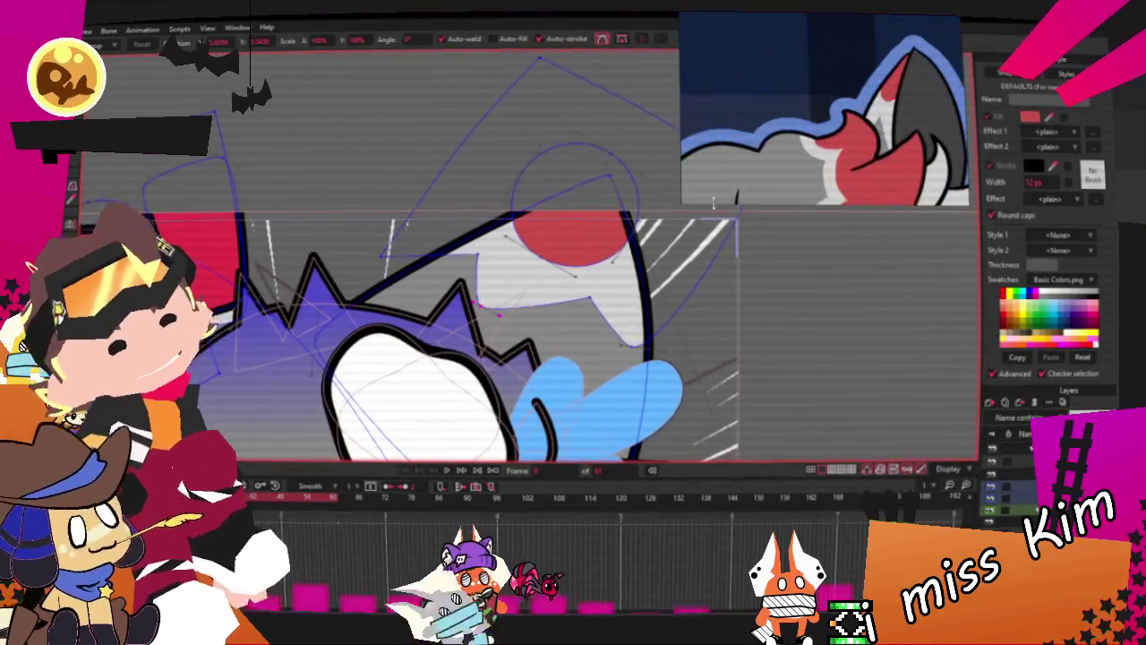
scroll(909, 81, "down", 2)
scroll(911, 90, "down", 2)
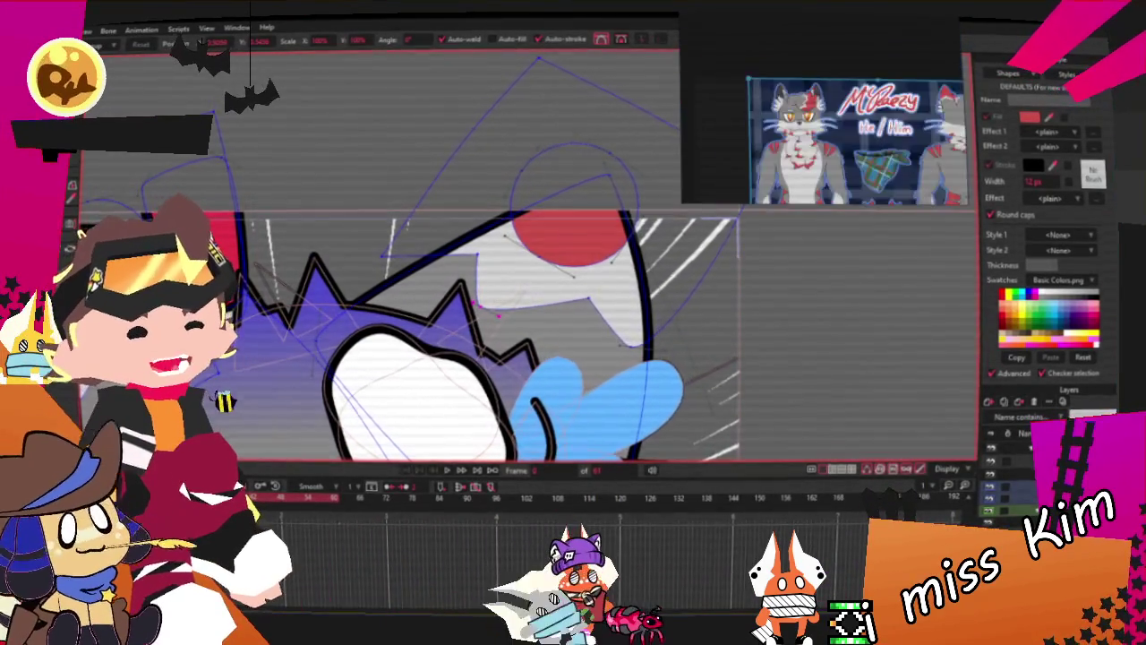
scroll(913, 103, "down", 1)
scroll(914, 111, "up", 1)
scroll(915, 111, "up", 3)
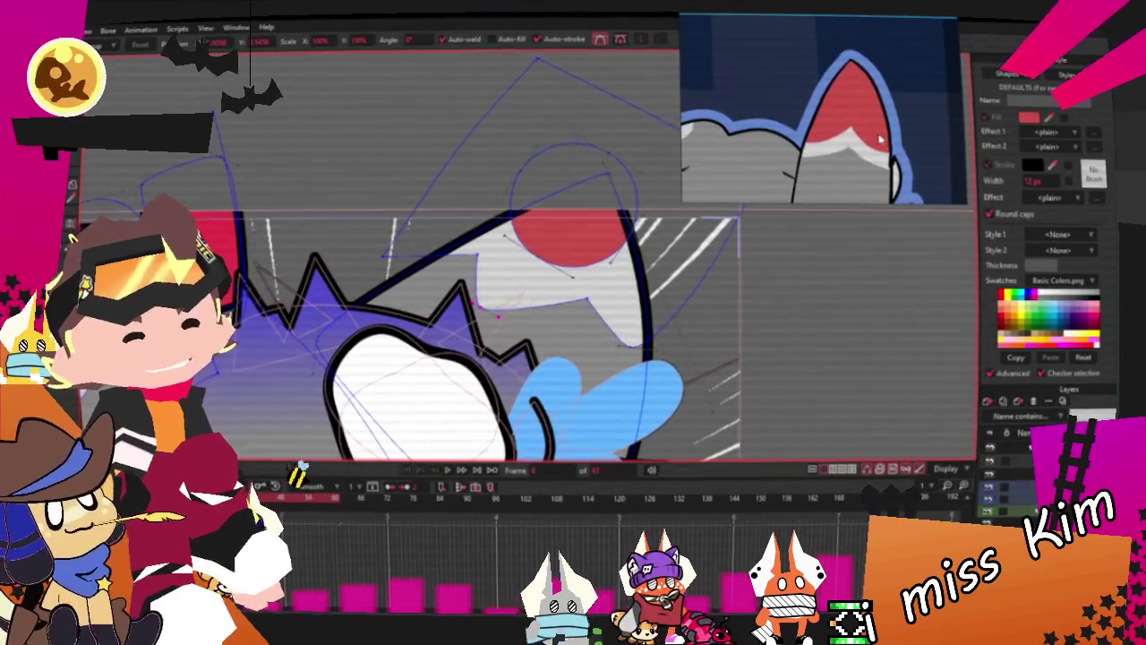
scroll(904, 128, "down", 3)
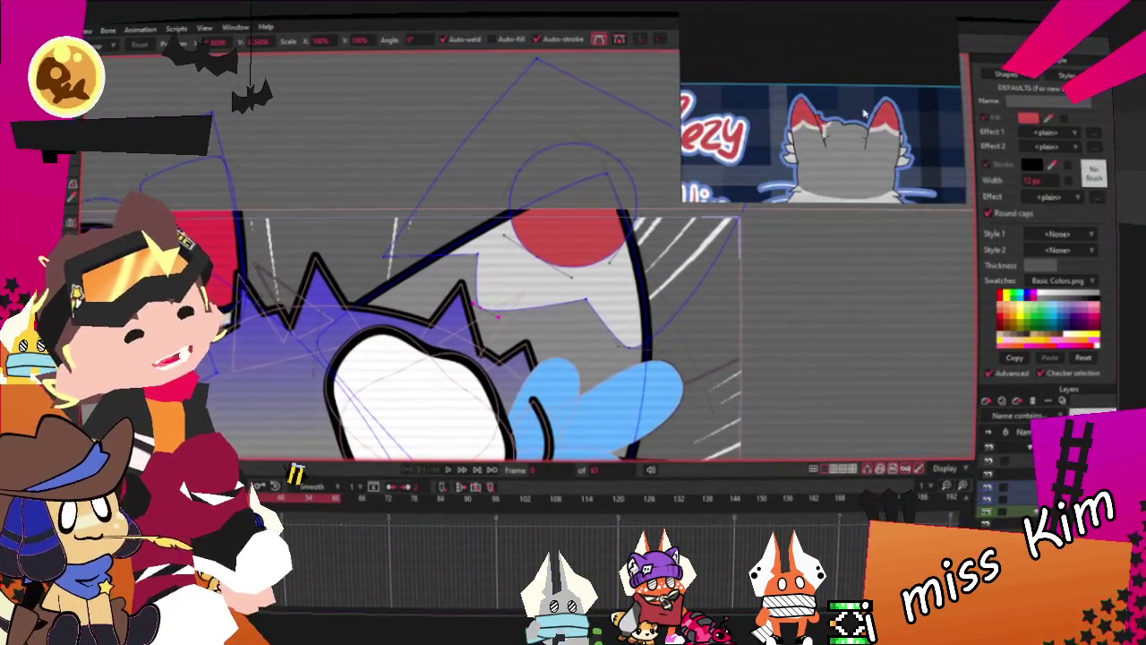
scroll(906, 117, "down", 2)
scroll(908, 108, "up", 2)
scroll(911, 98, "down", 2)
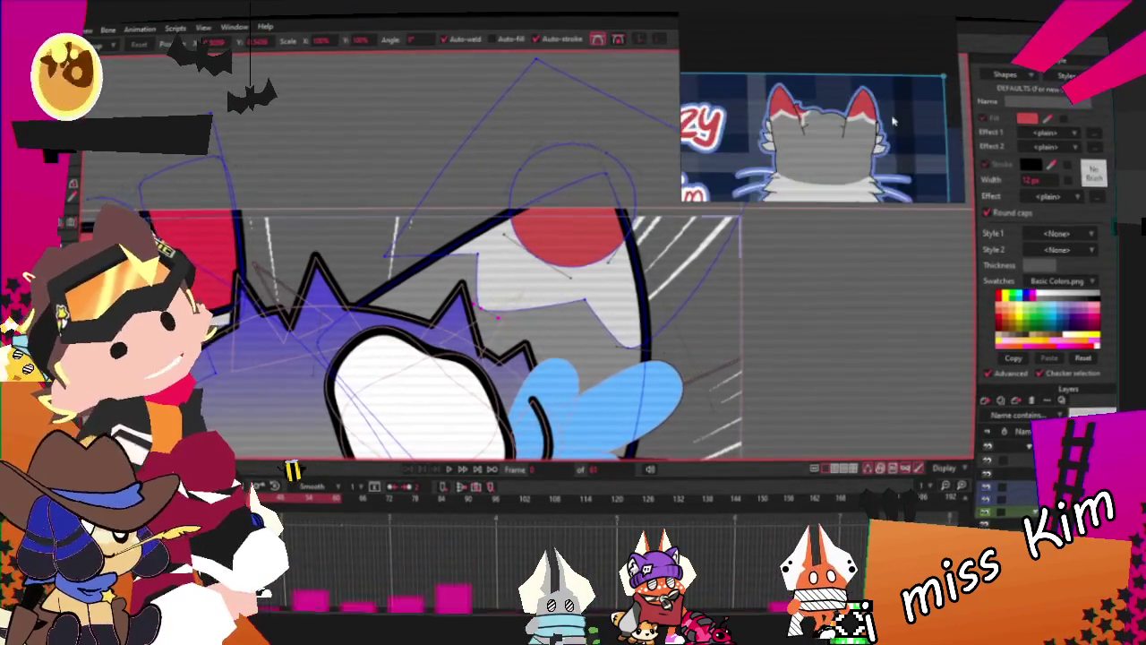
scroll(912, 98, "up", 3)
scroll(395, 215, "up", 1)
scroll(395, 216, "up", 1)
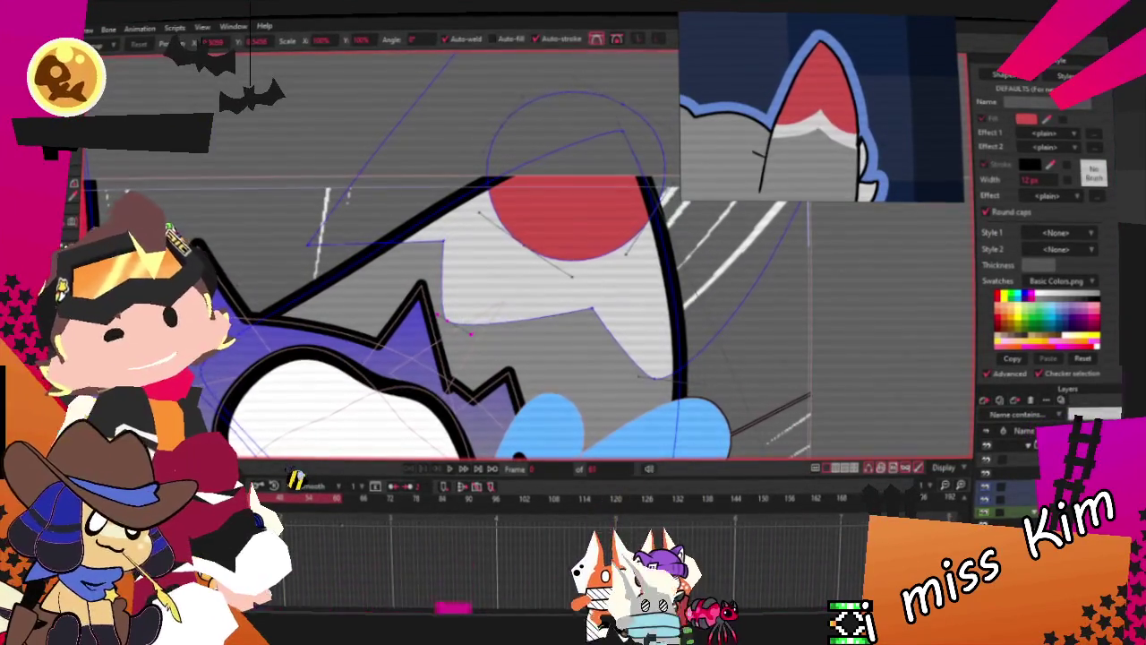
key("a")
scroll(484, 207, "up", 1)
key("t")
left_click_drag(501, 204, 591, 204)
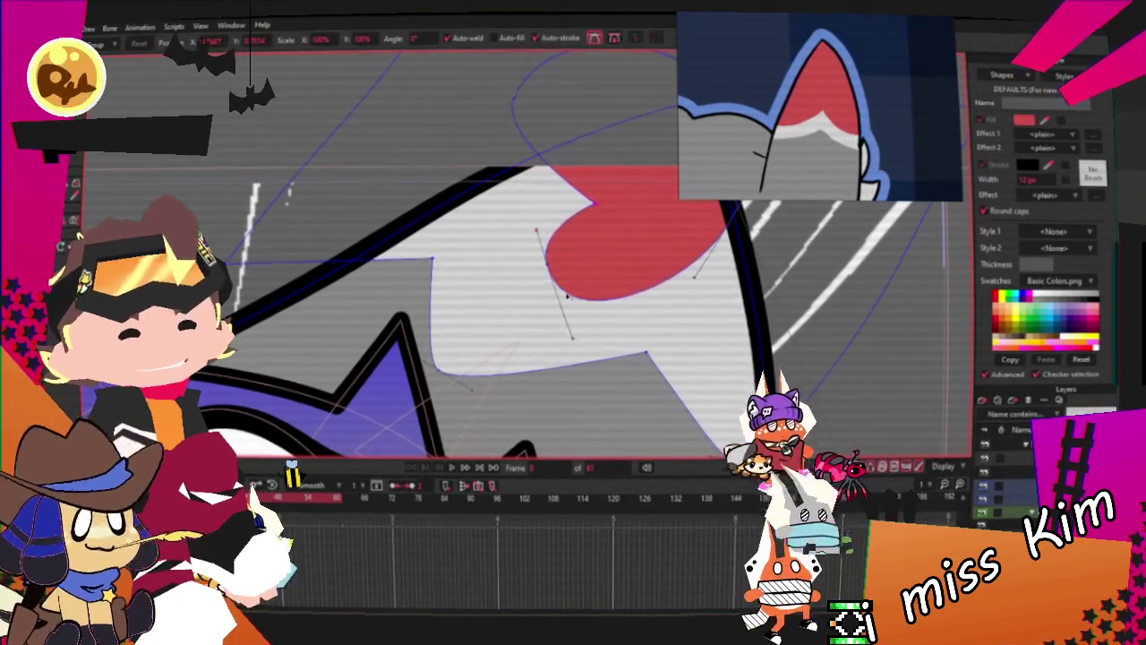
Raise the white shape's lower edge points so the ear's bottom runs nearly flat
scroll(732, 300, "down", 2)
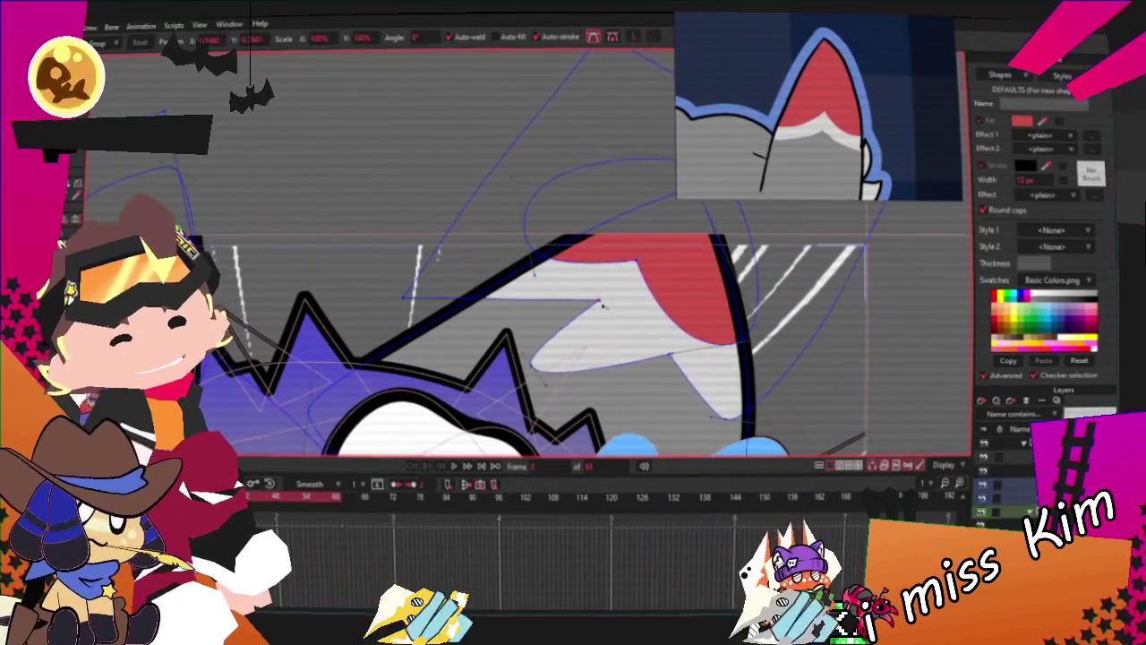
left_click_drag(542, 364, 615, 335)
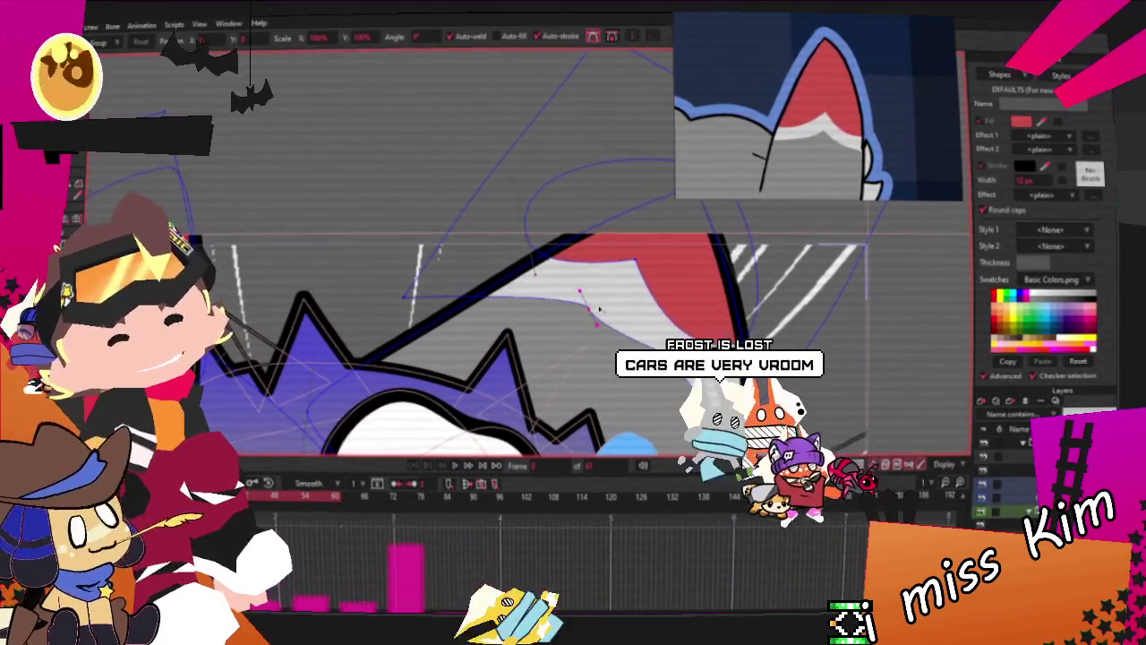
left_click(649, 335)
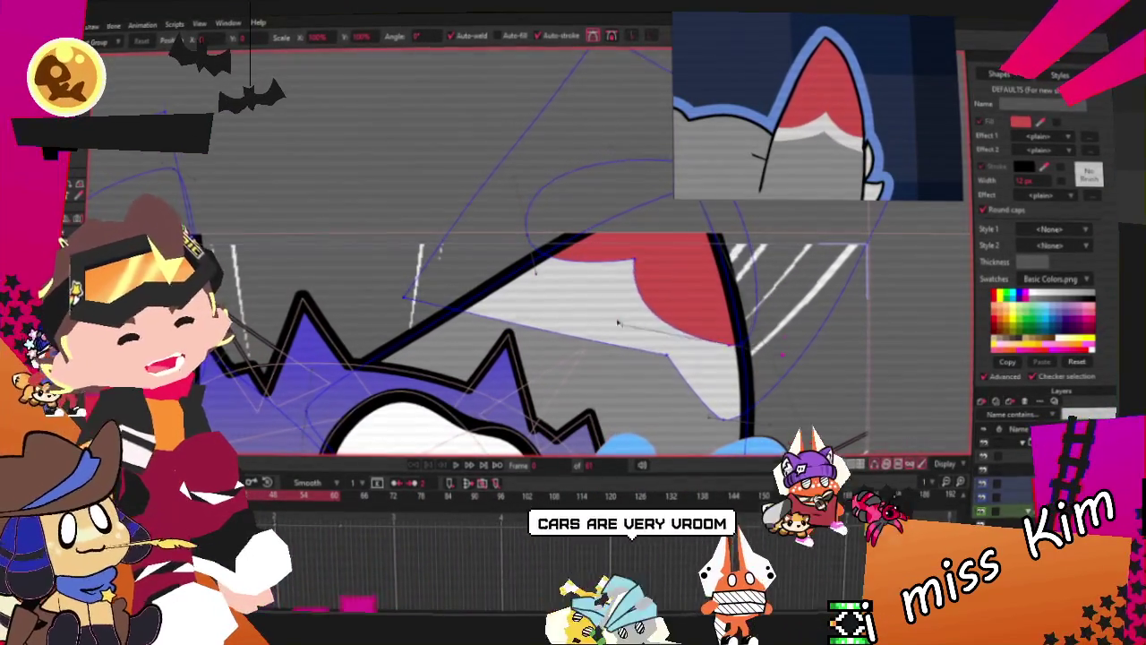
scroll(662, 348, "up", 3)
left_click_drag(573, 296, 577, 240)
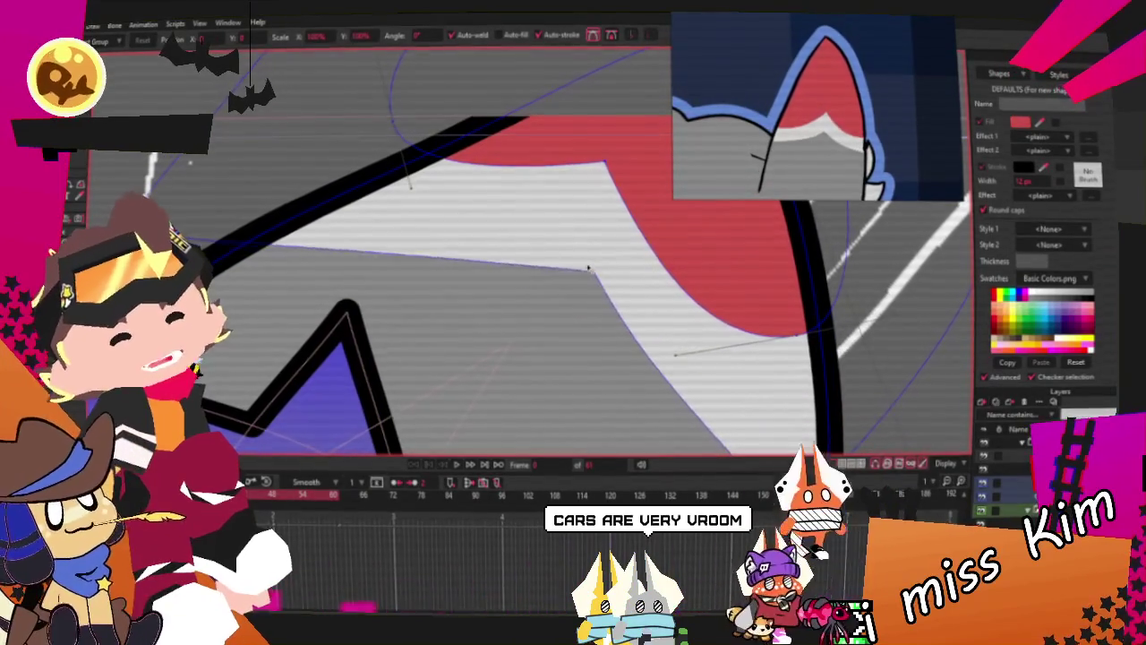
scroll(578, 240, "down", 3)
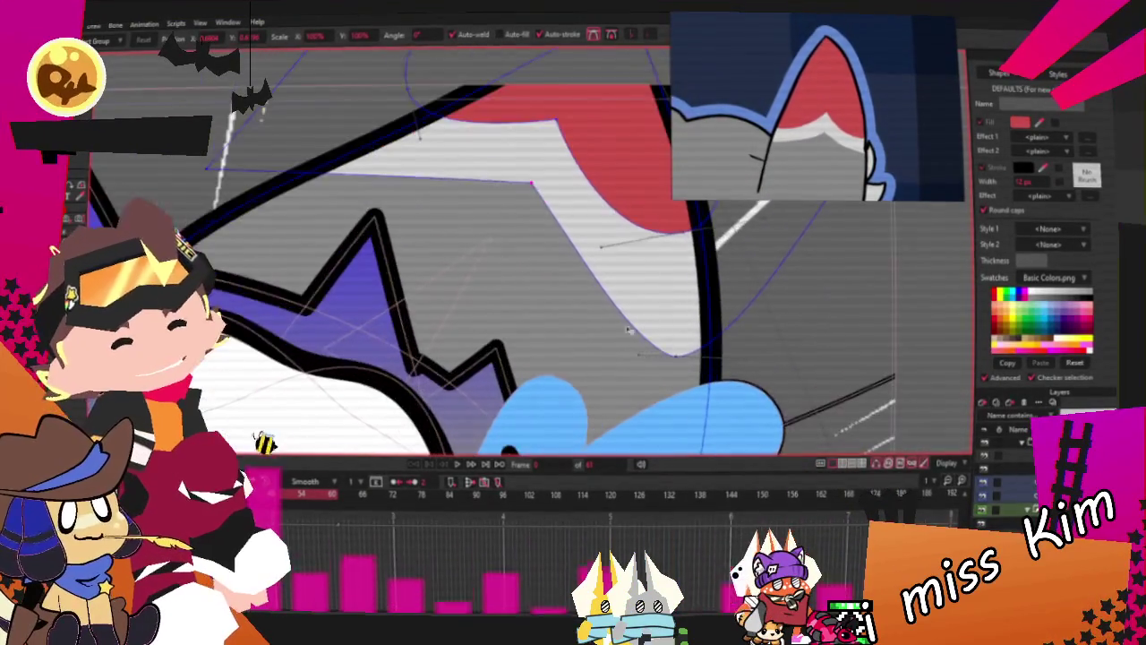
scroll(372, 197, "up", 2)
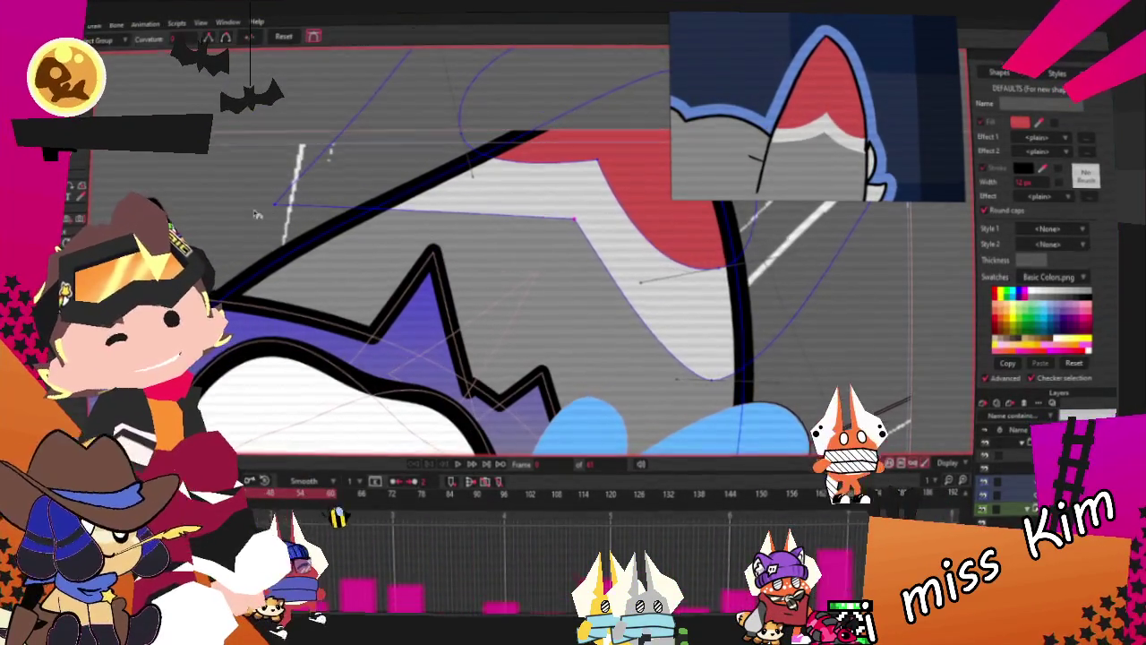
key("t")
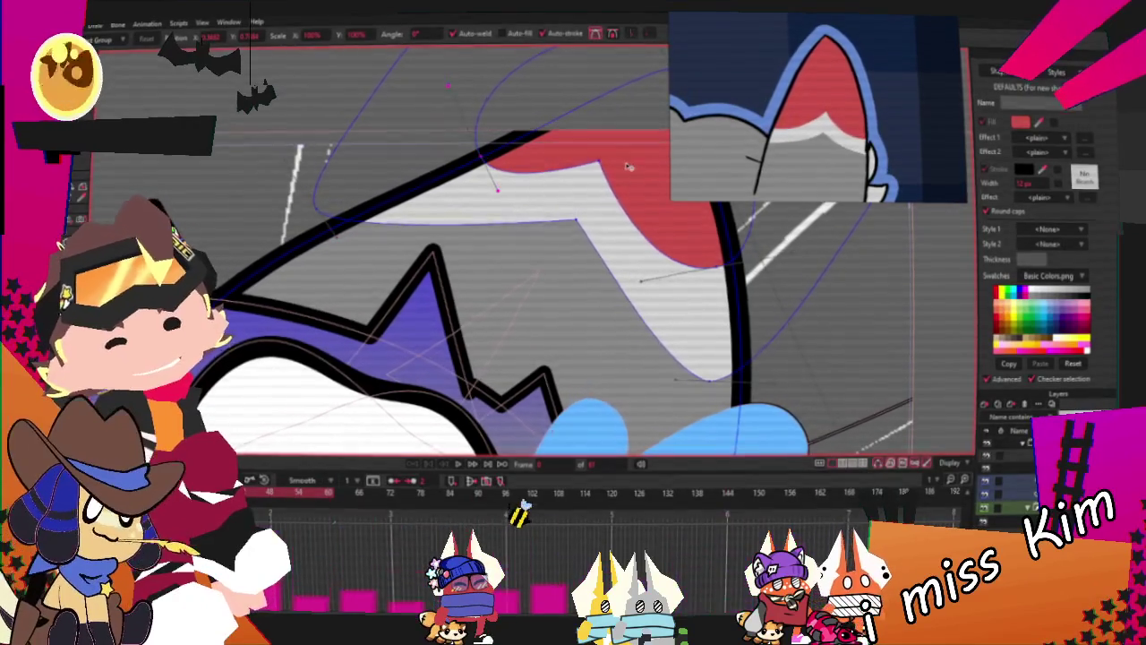
scroll(634, 176, "down", 3)
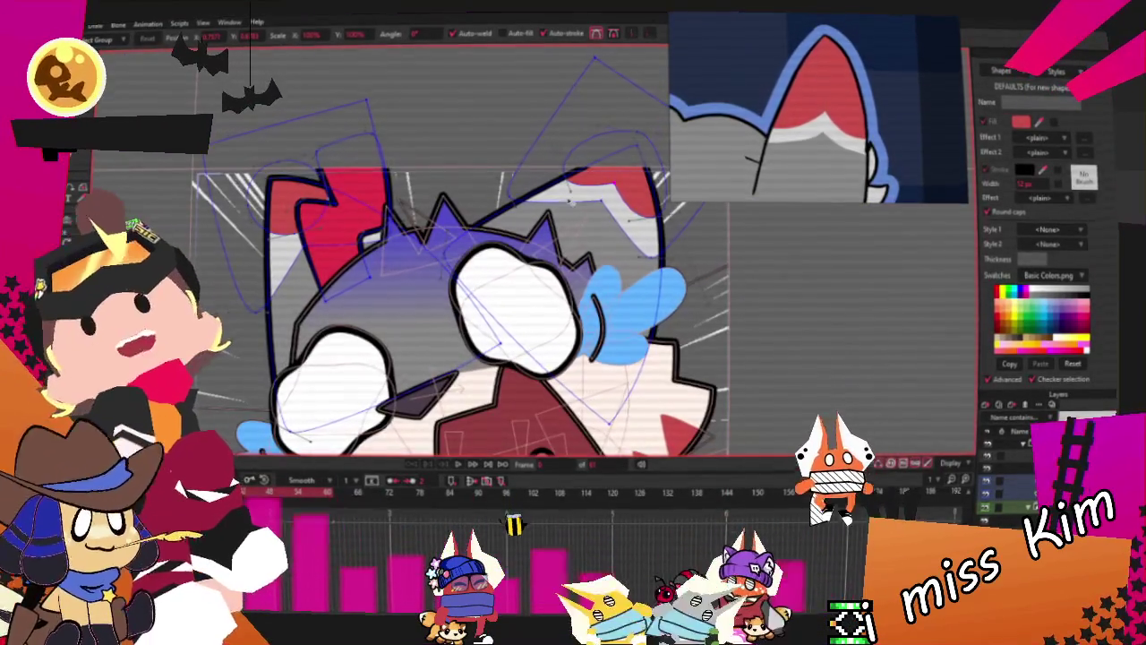
Drag a point of the left ear's red inner shape leftward to refine its outline
scroll(572, 200, "up", 2)
scroll(573, 199, "up", 3)
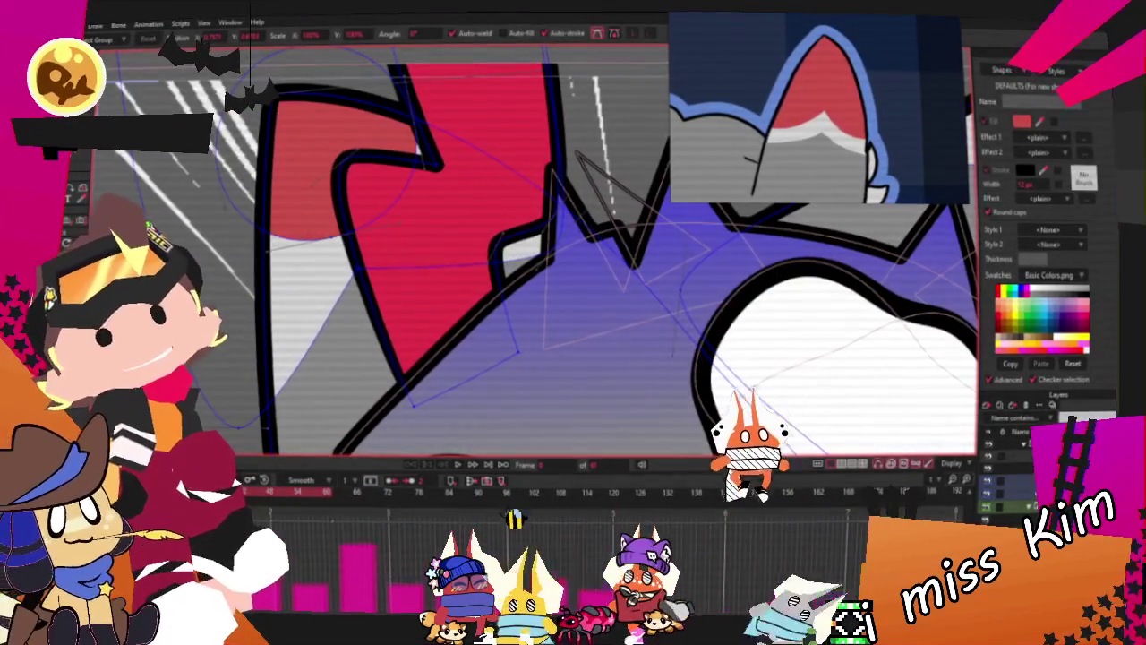
scroll(383, 215, "up", 1)
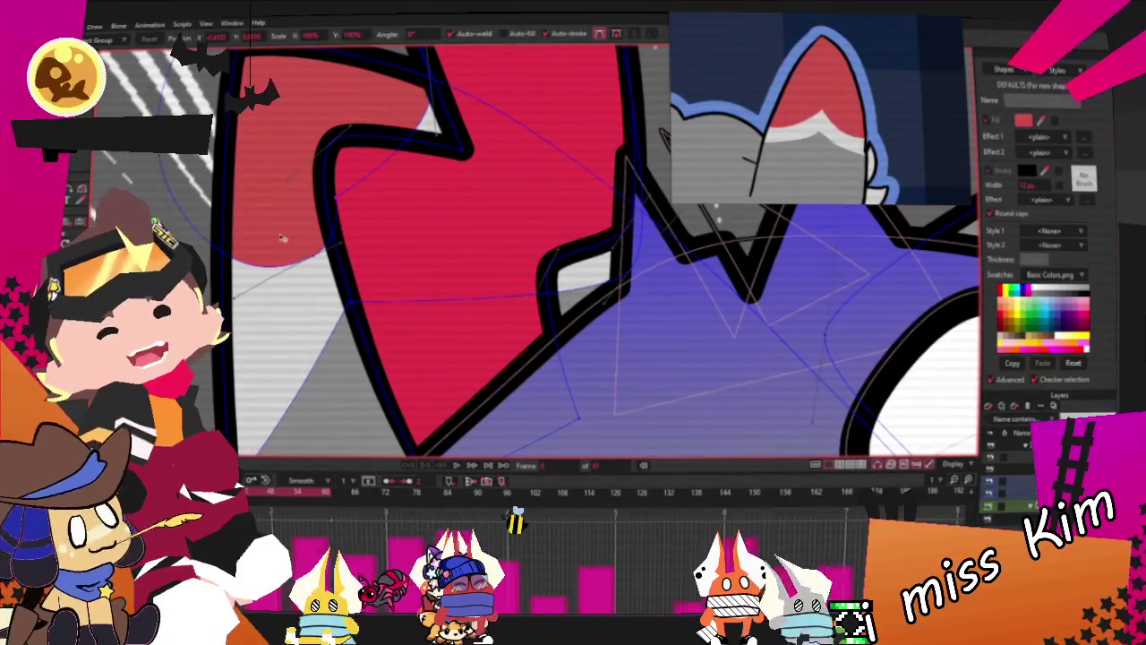
left_click_drag(302, 269, 253, 273)
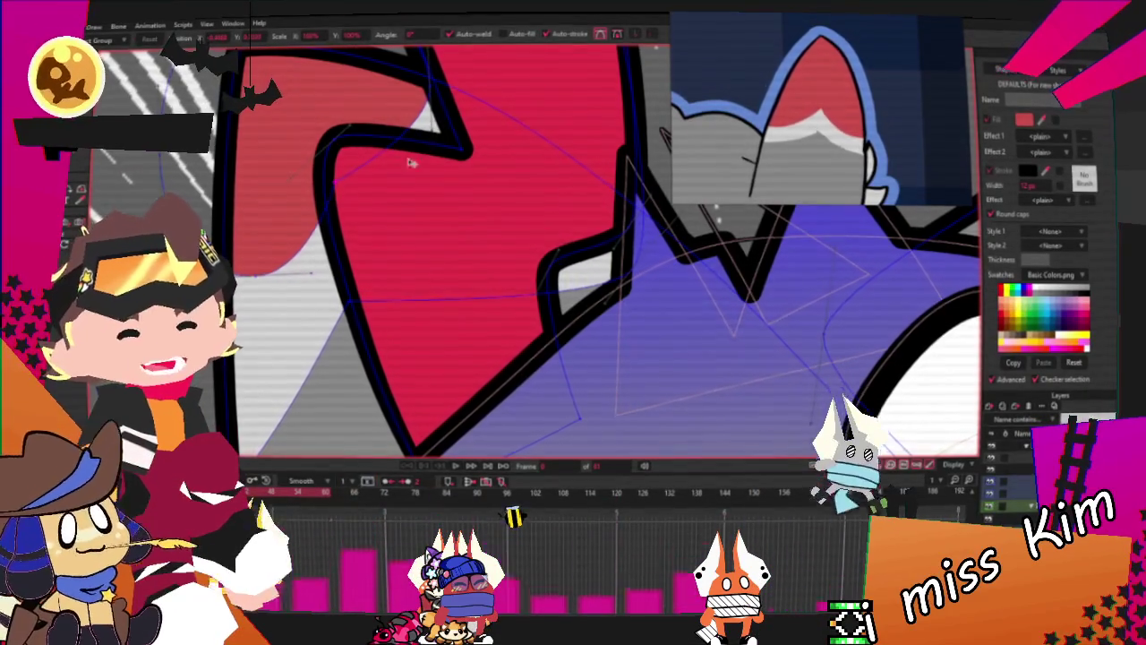
scroll(400, 227, "down", 2)
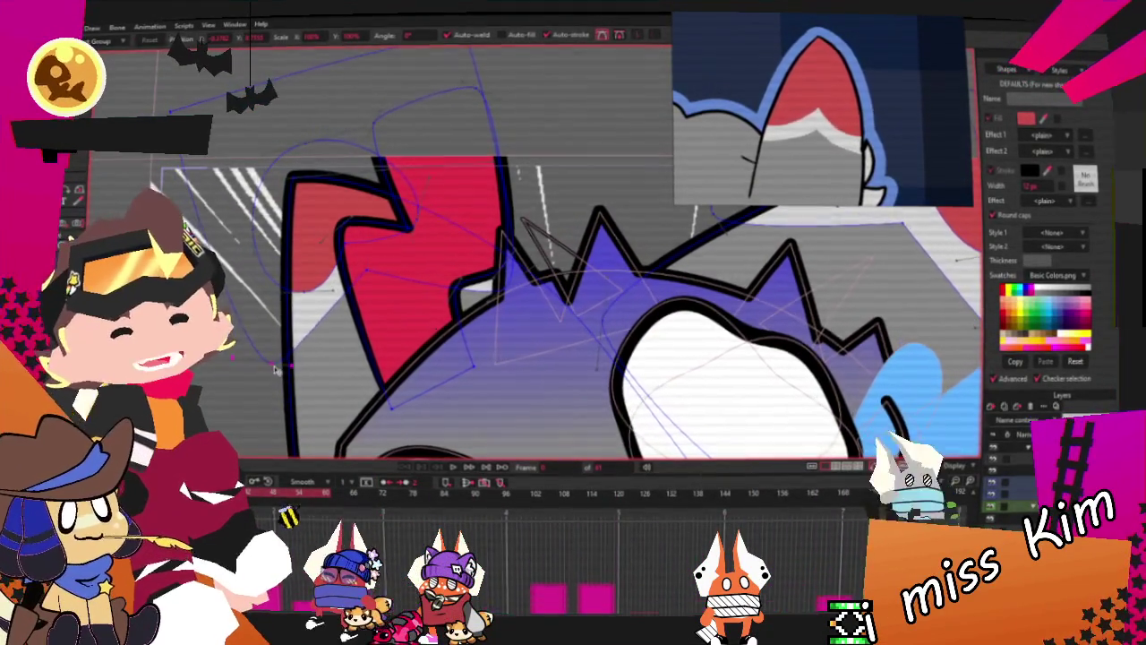
scroll(455, 315, "up", 2)
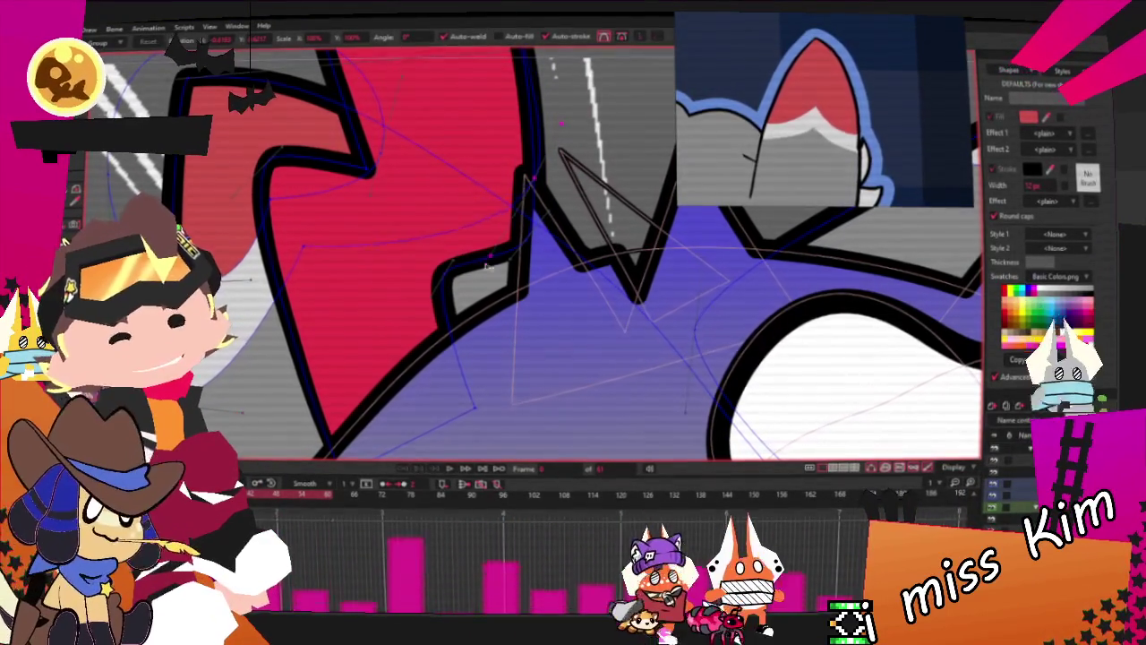
scroll(352, 228, "down", 3)
scroll(353, 228, "up", 2)
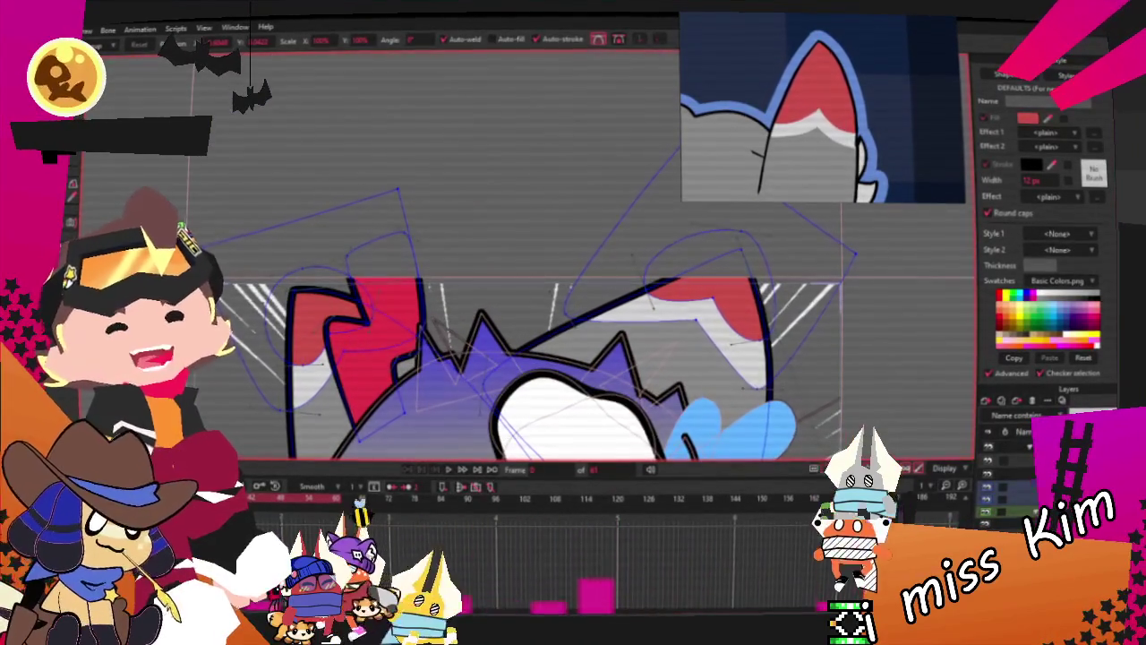
Switch to Select Points and zoom in and out to review the whole cat face
key("g")
scroll(394, 262, "up", 2)
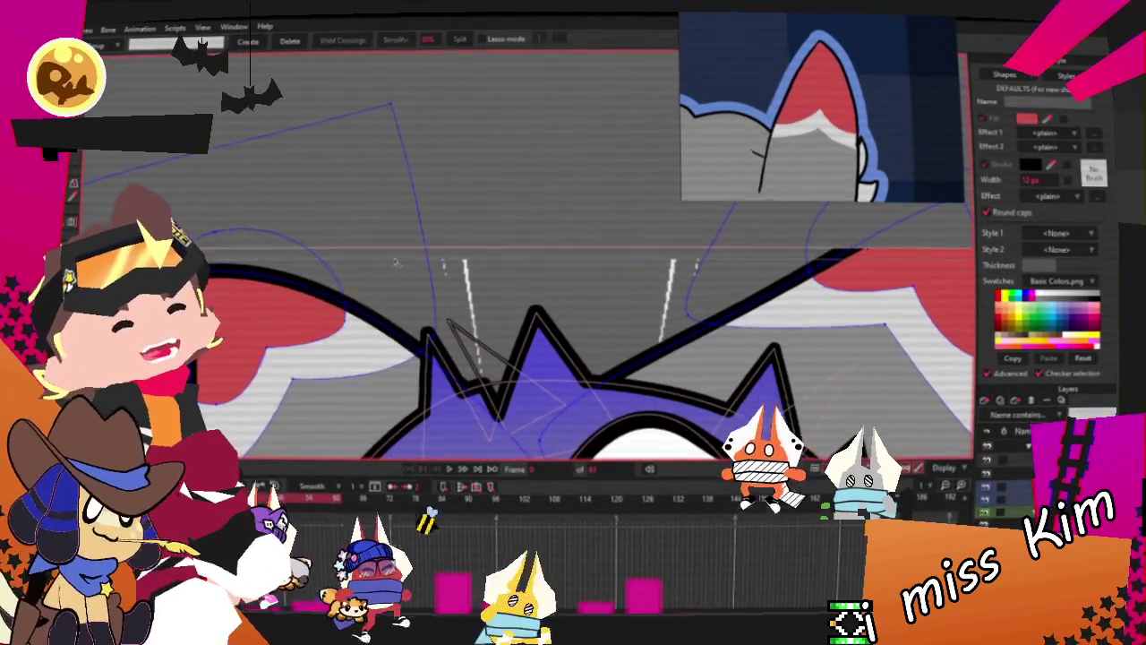
scroll(395, 261, "down", 2)
scroll(395, 261, "down", 1)
scroll(398, 277, "down", 1)
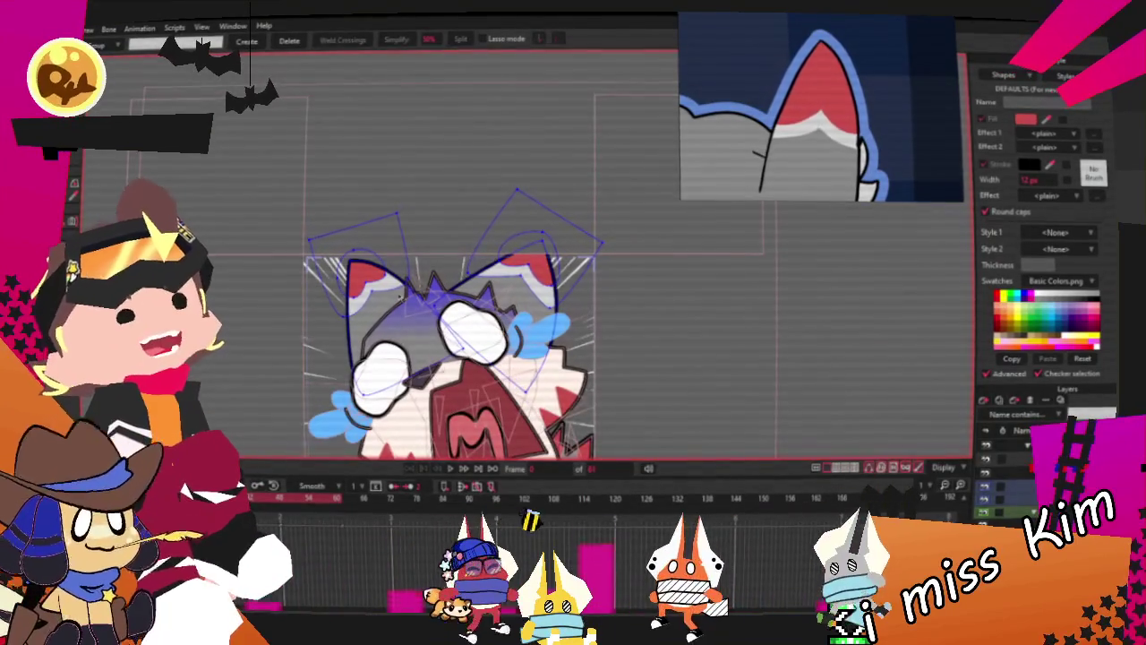
scroll(398, 278, "up", 3)
scroll(398, 278, "down", 2)
scroll(399, 277, "up", 2)
scroll(398, 278, "down", 2)
scroll(398, 277, "up", 2)
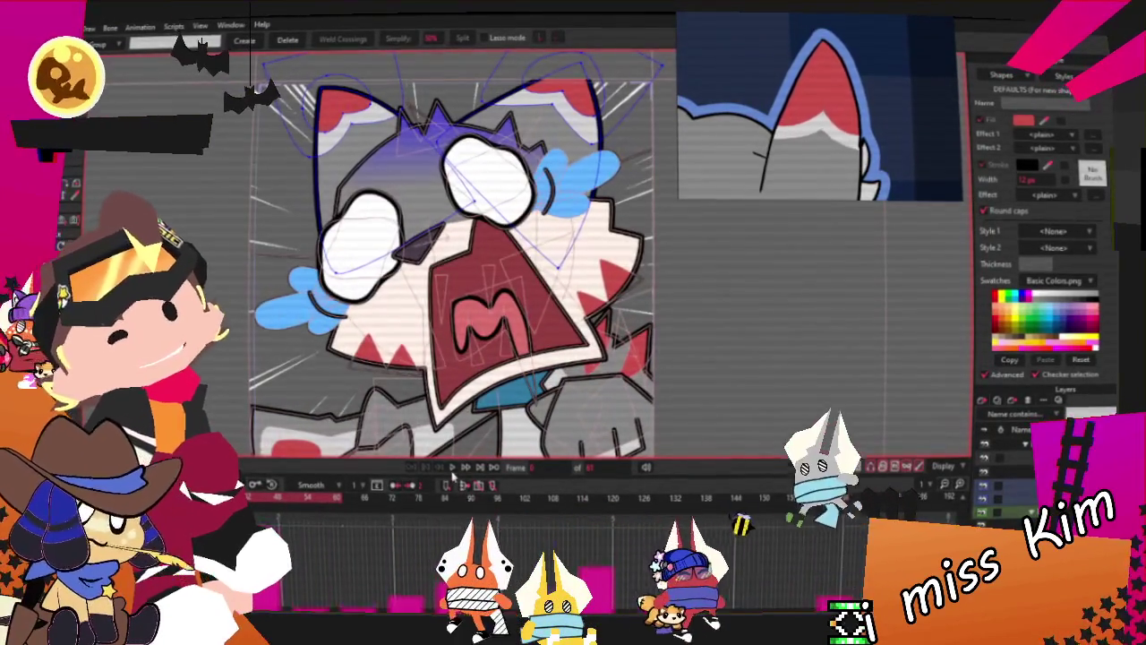
scroll(474, 241, "down", 2)
scroll(475, 242, "up", 2)
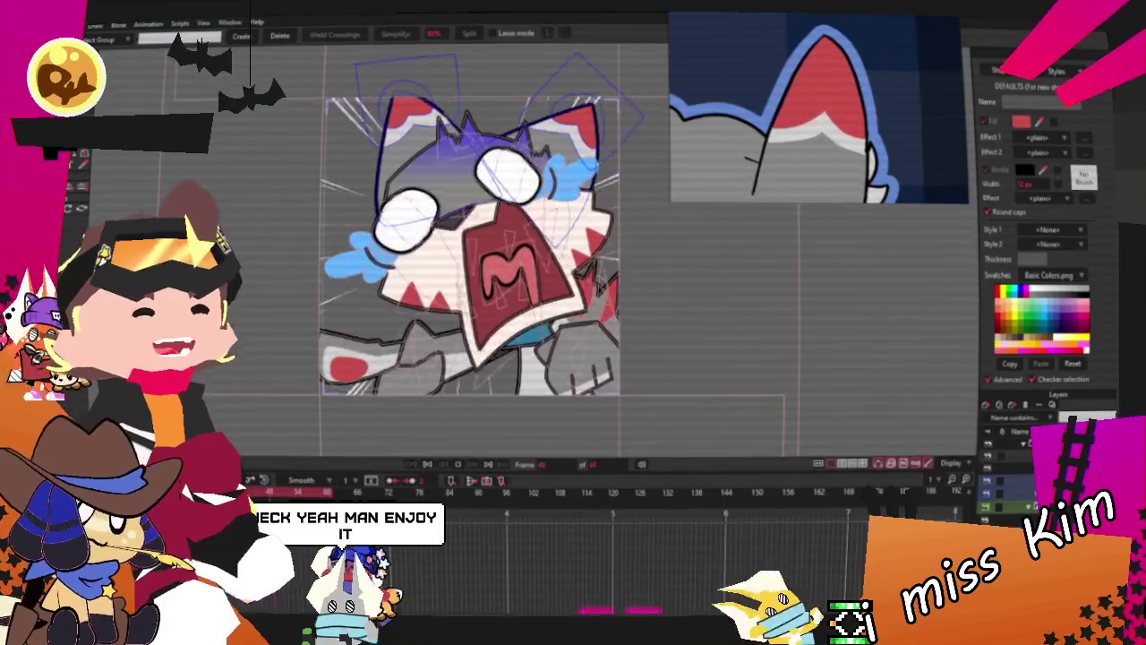
Zoom back in on the head and jump to the previous keyframe
scroll(820, 108, "down", 5)
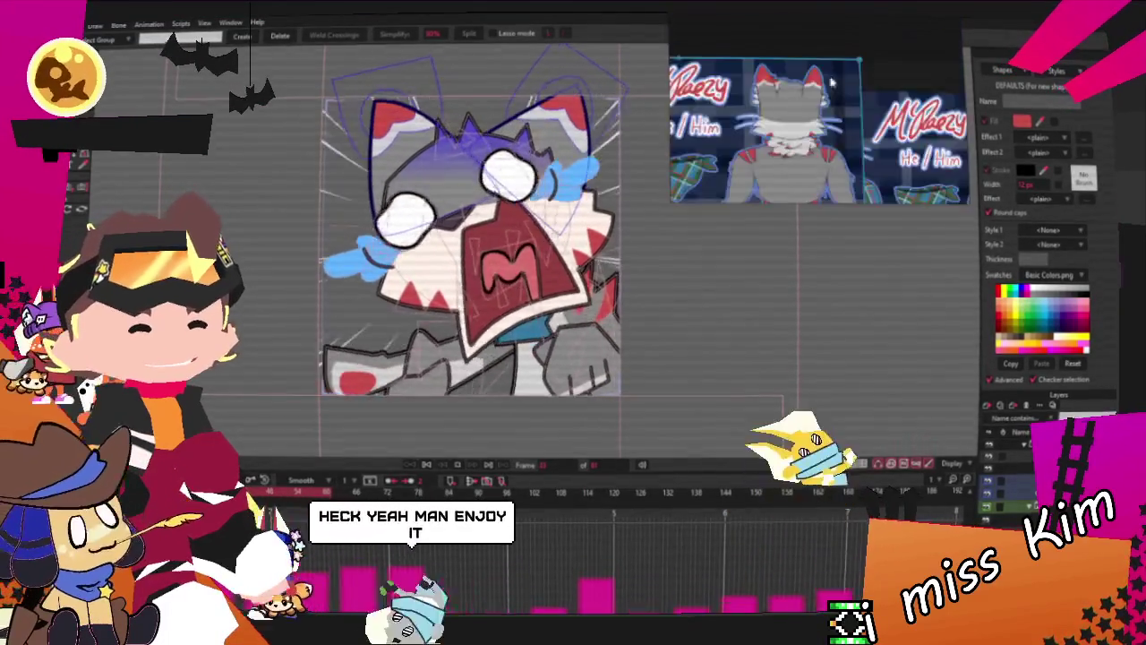
scroll(820, 125, "up", 2)
scroll(819, 126, "up", 2)
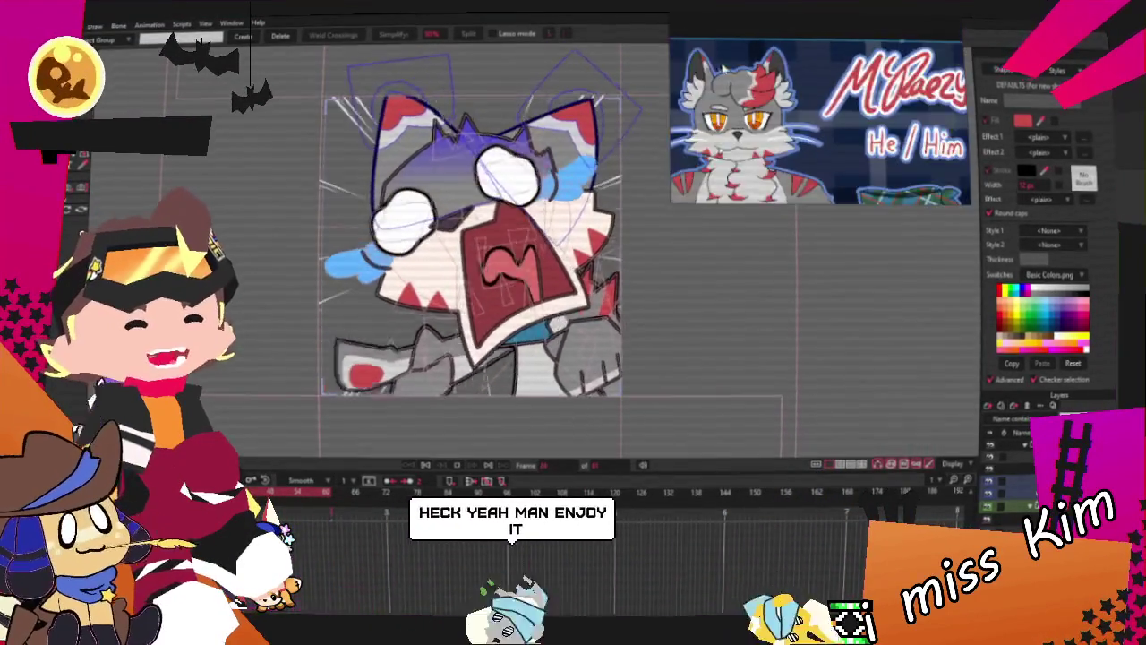
scroll(819, 125, "up", 2)
scroll(510, 251, "up", 3)
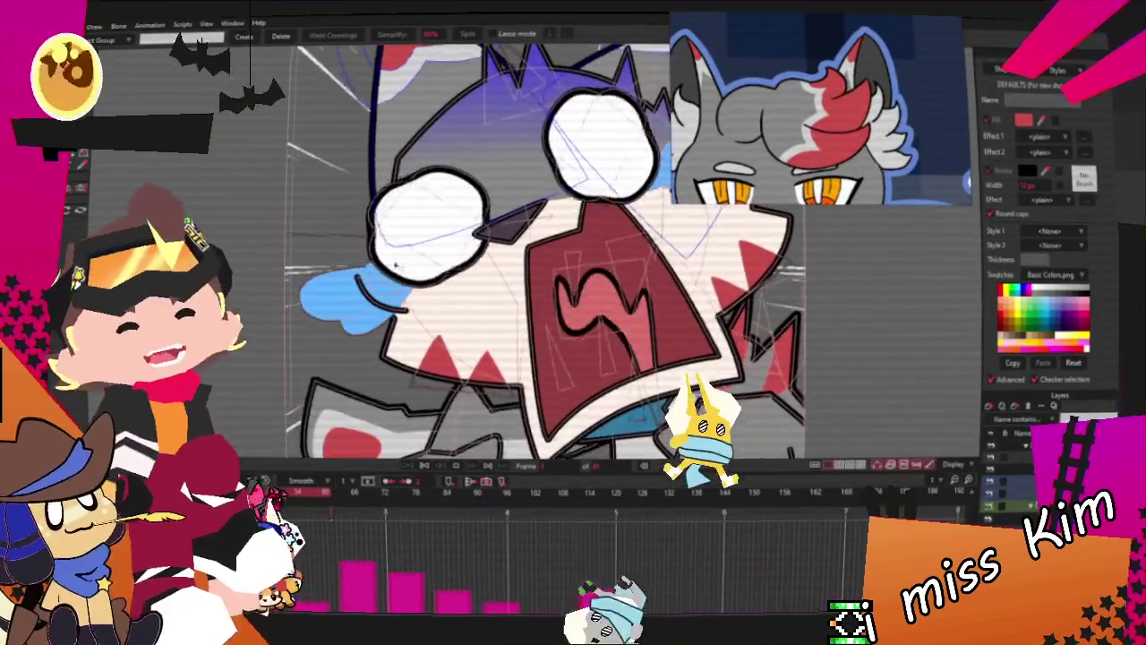
scroll(510, 251, "down", 4)
scroll(508, 140, "up", 1)
scroll(508, 140, "up", 2)
scroll(508, 140, "up", 1)
left_click(405, 490)
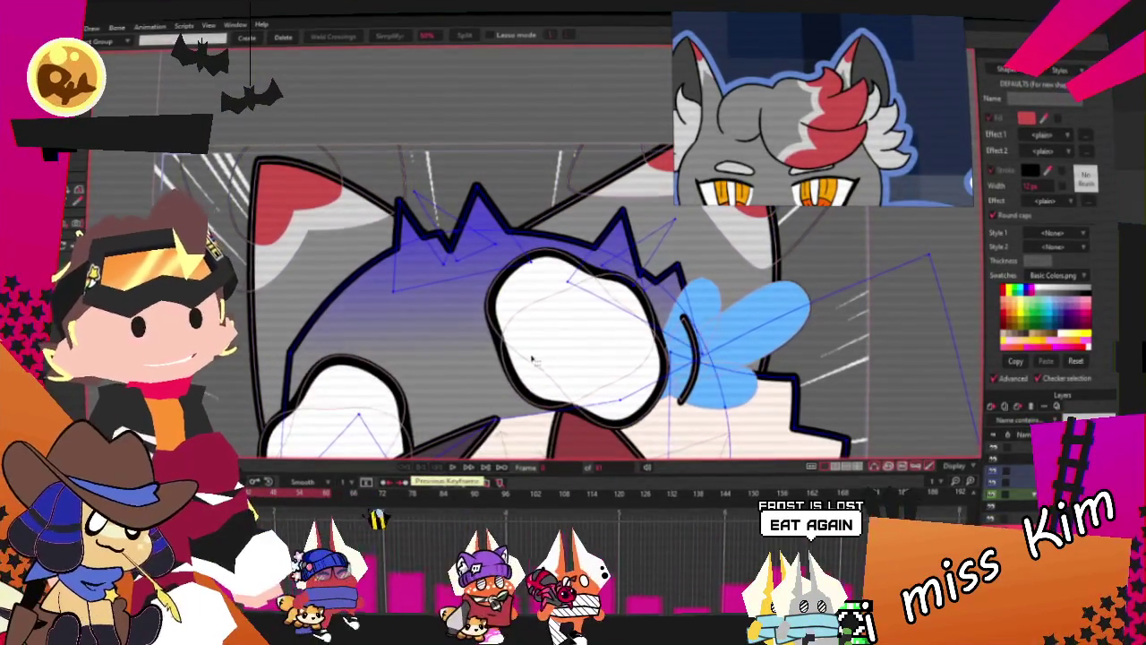
Draw a circle with the Oval tool over the purple hair tuft
key("r")
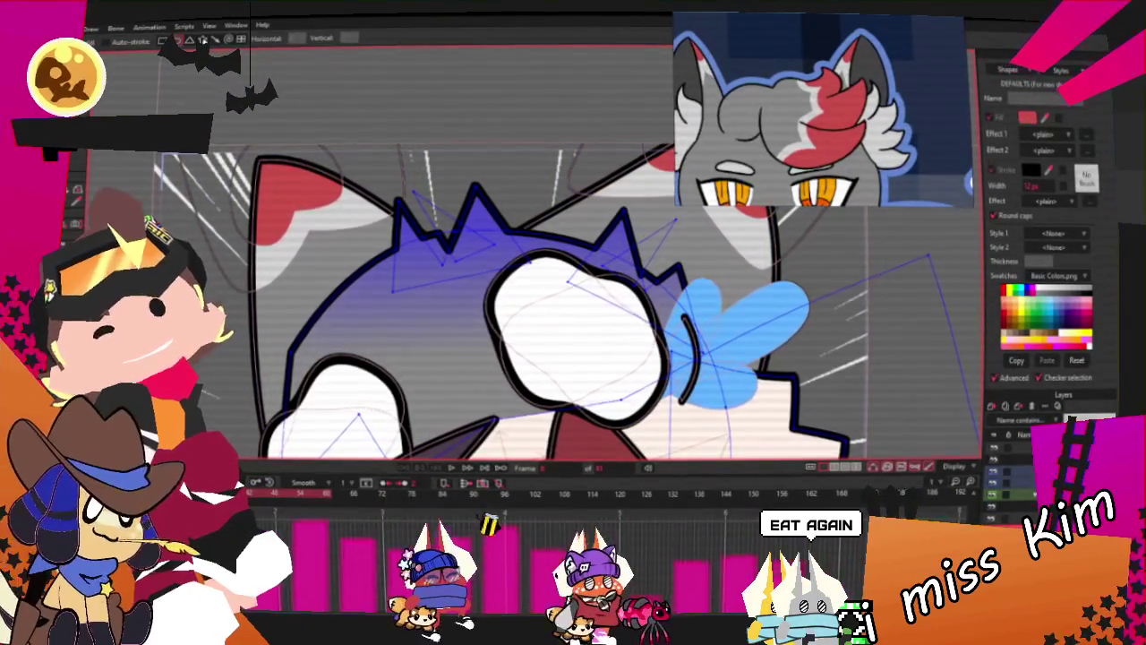
scroll(464, 225, "up", 1)
scroll(464, 225, "up", 1)
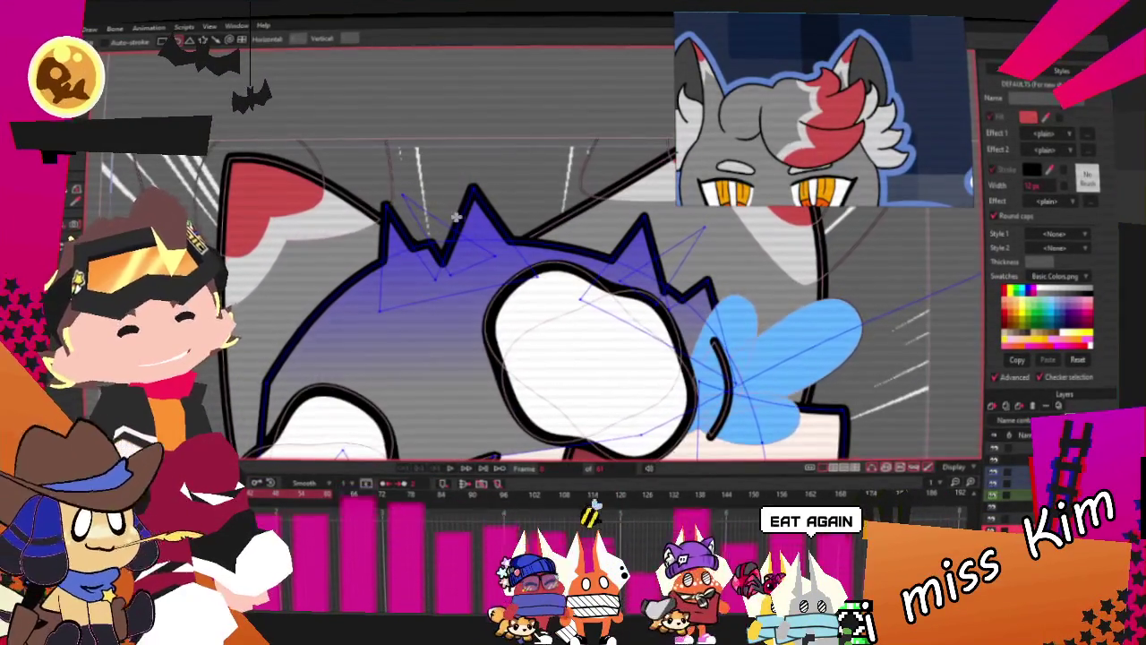
left_click_drag(359, 149, 451, 235)
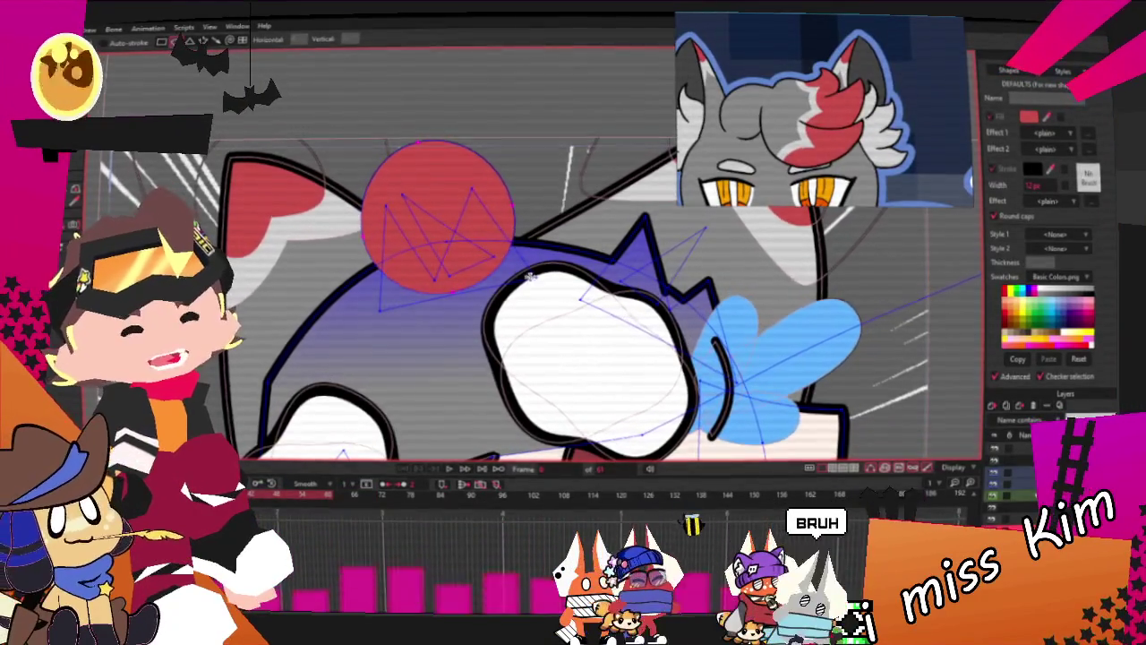
Combine the circle with the tuft so its top becomes a round bulge
key("g")
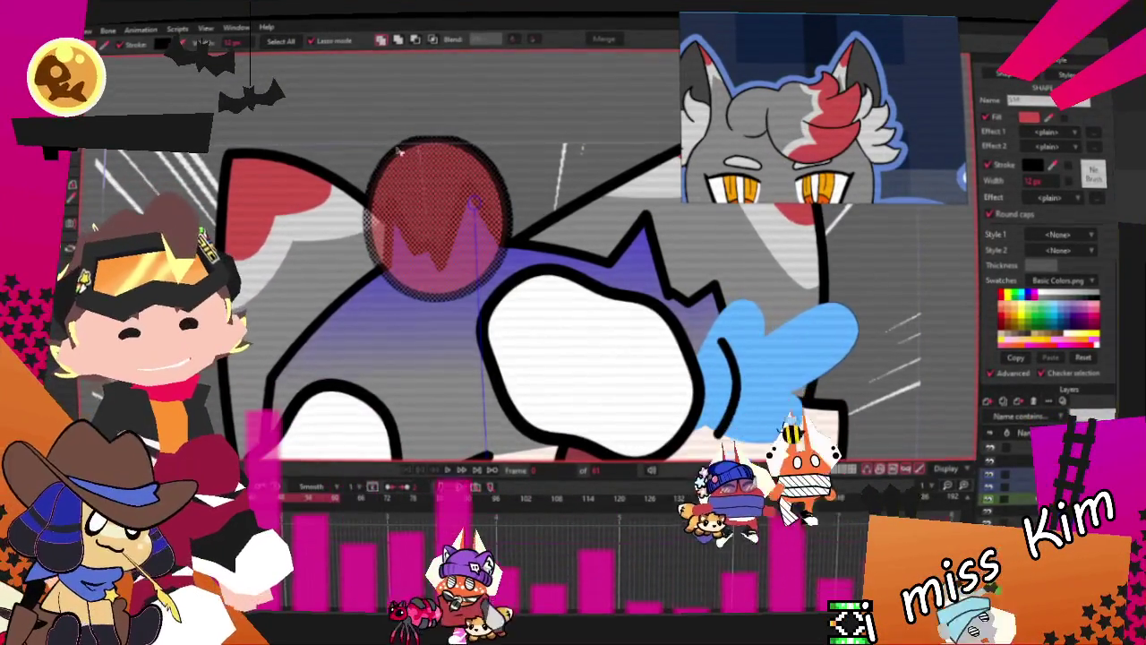
left_click(434, 40)
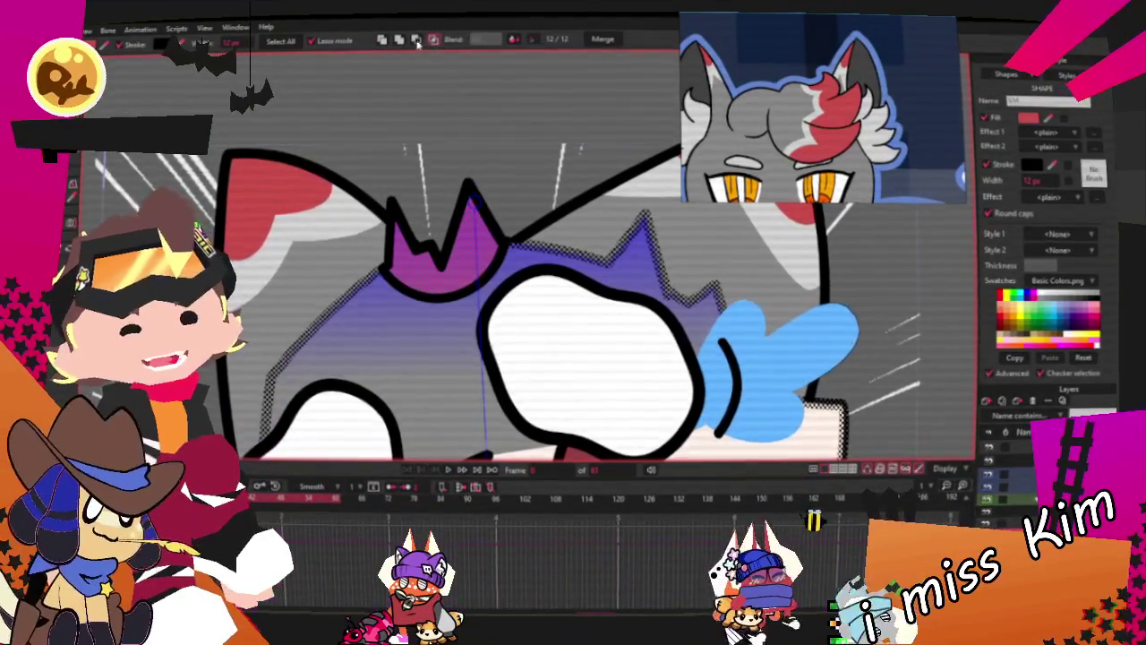
left_click(400, 41)
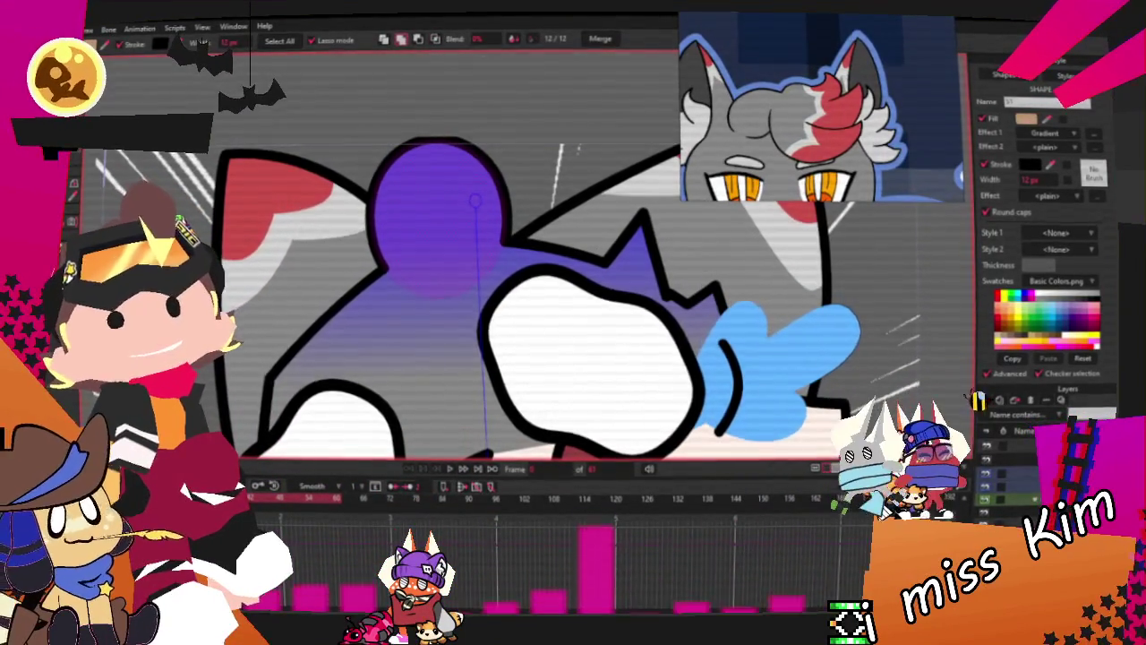
scroll(412, 179, "up", 2)
scroll(412, 179, "up", 2)
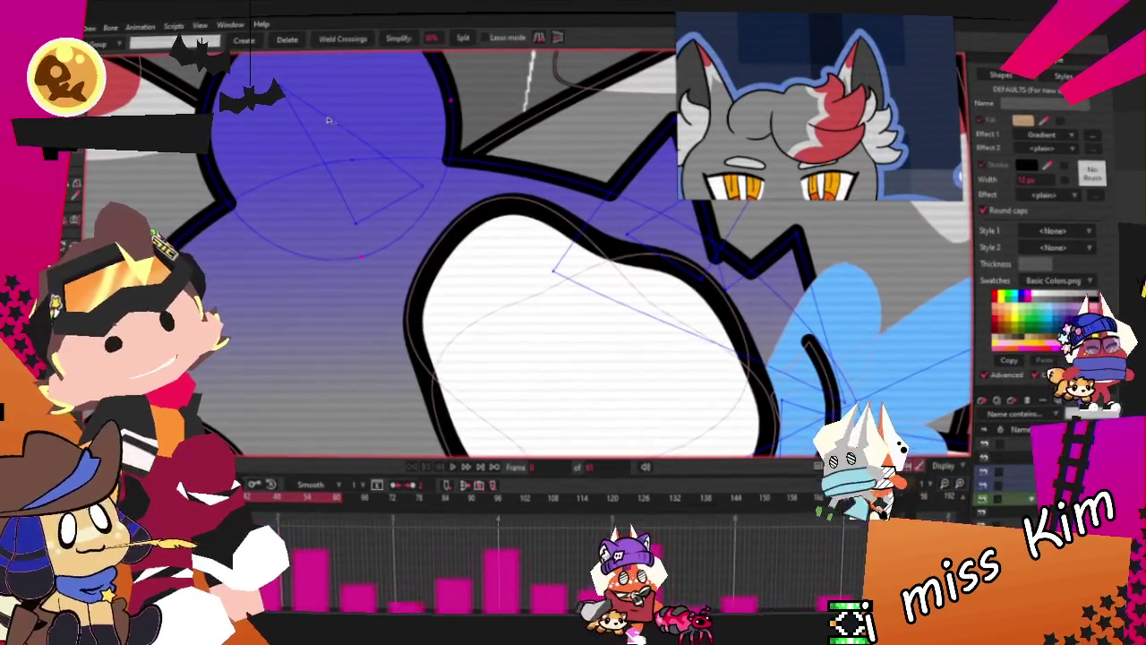
Widen and smooth the tuft's rounded top, then select the circle overlapping it
scroll(321, 127, "down", 2)
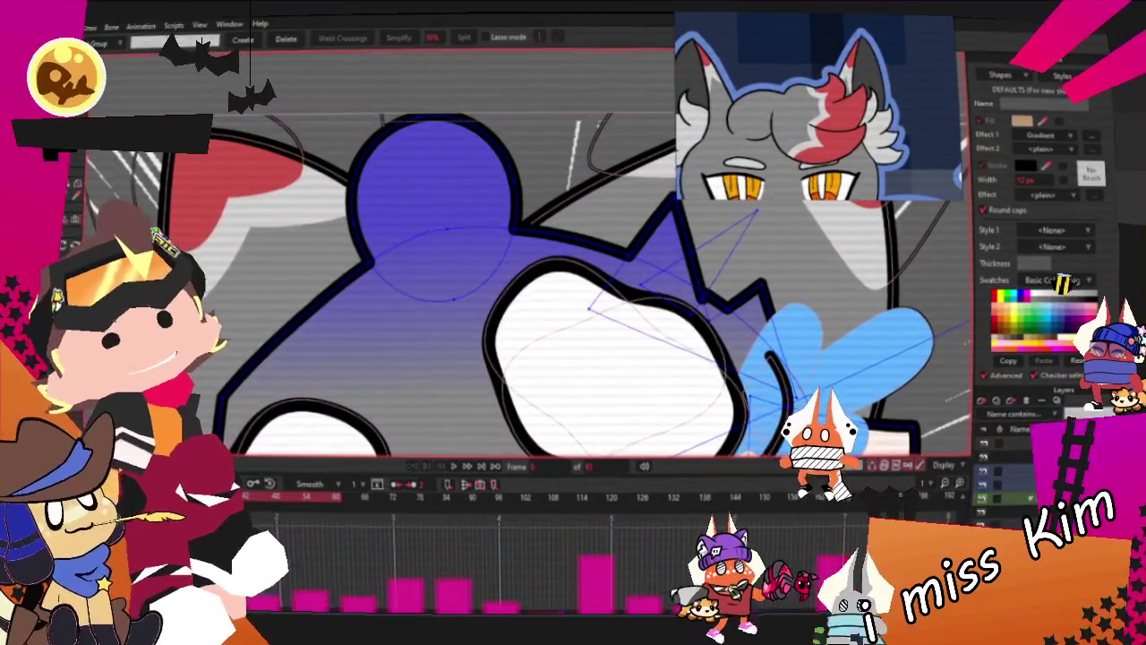
key("t")
scroll(457, 182, "up", 2)
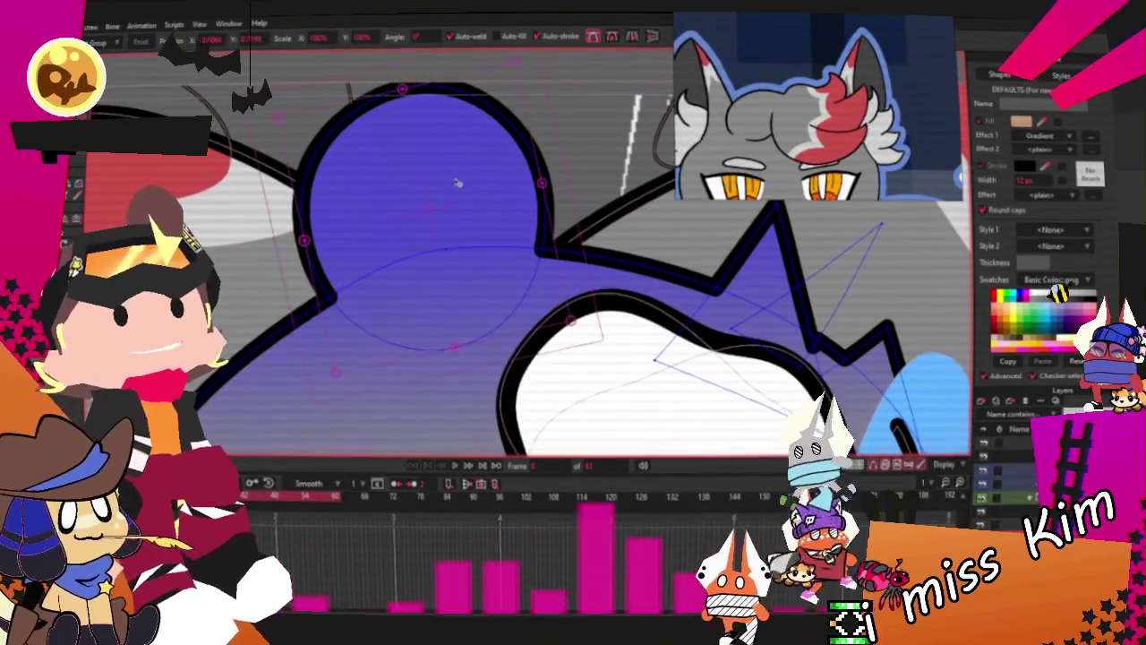
left_click_drag(457, 183, 531, 220)
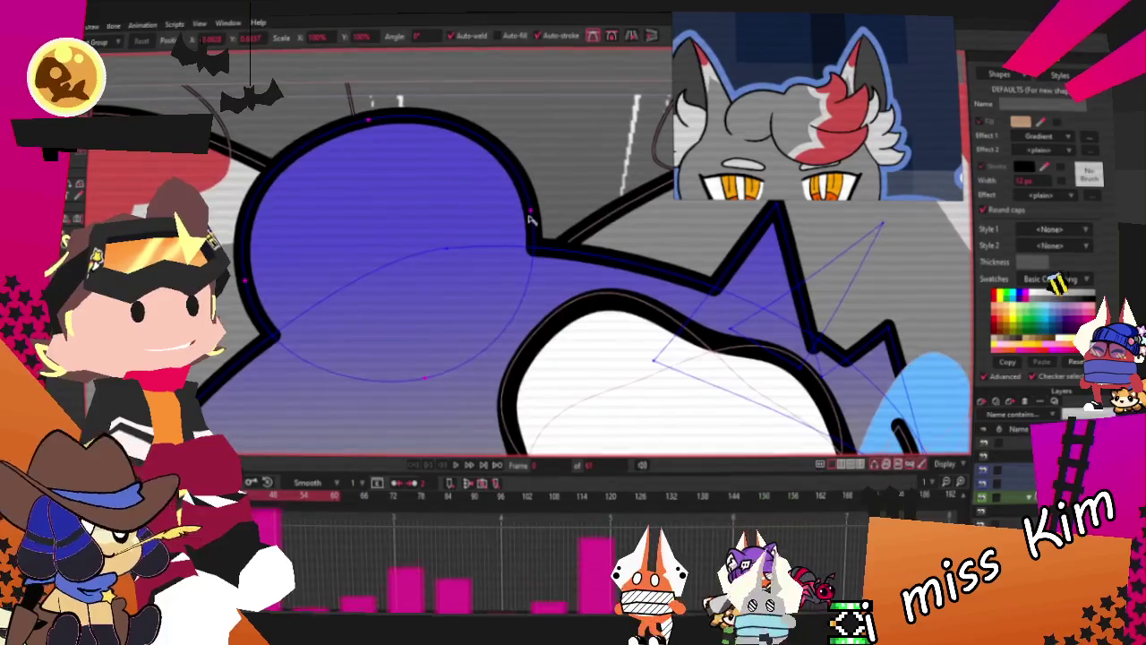
scroll(529, 218, "down", 2)
mouse_move(535, 226)
left_mouse_down()
mouse_move(456, 211)
mouse_move(515, 228)
mouse_move(464, 236)
left_mouse_up()
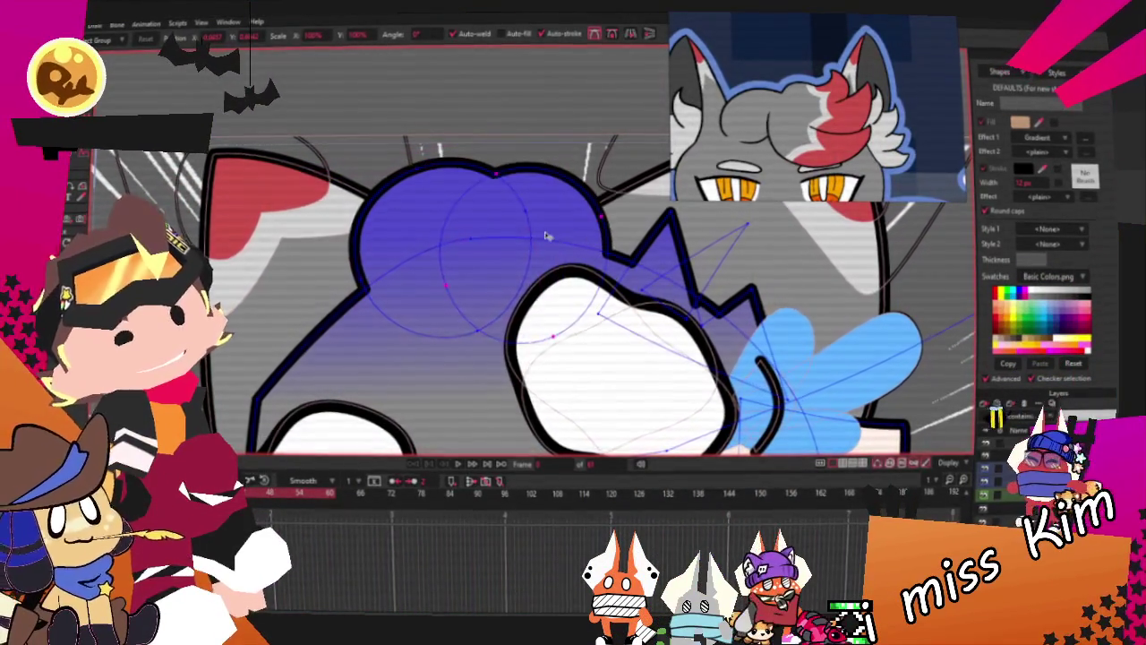
key("g")
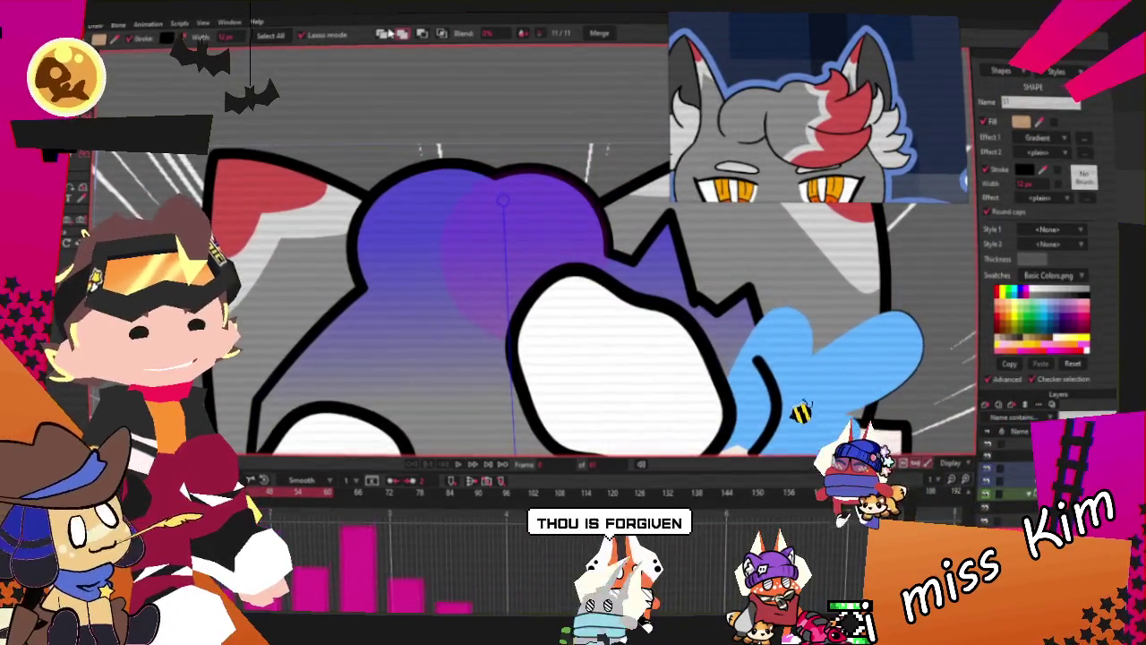
left_click(502, 244)
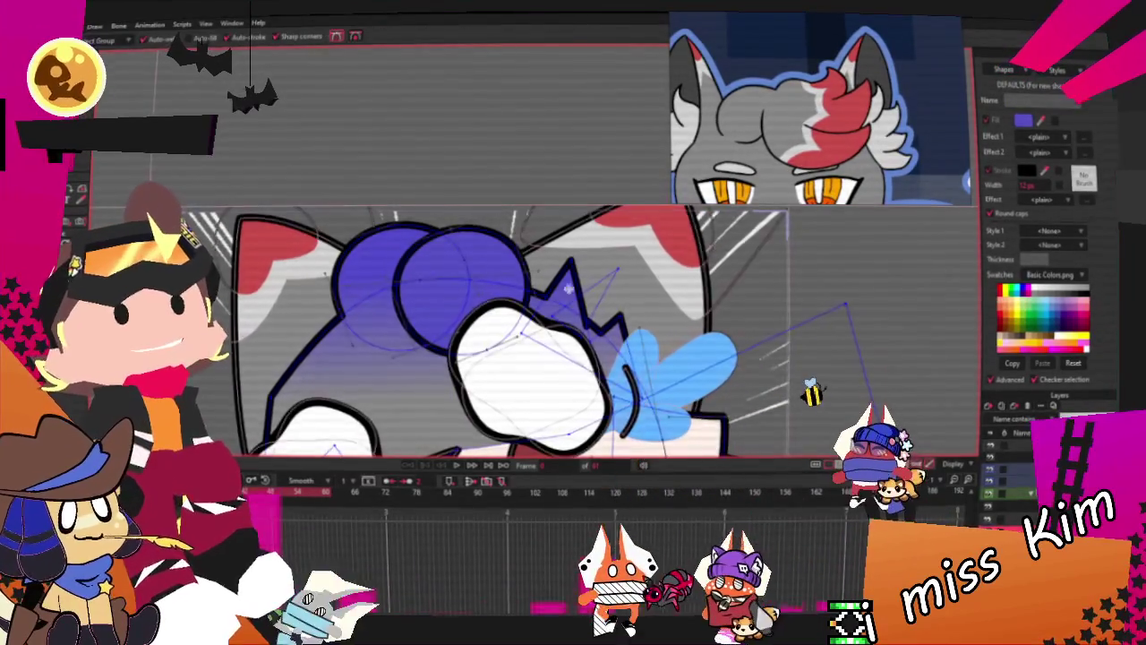
Drag the hair outline's points into jagged spikes and lower the tuft's top edge
scroll(532, 277, "up", 2)
left_click_drag(466, 214, 508, 164)
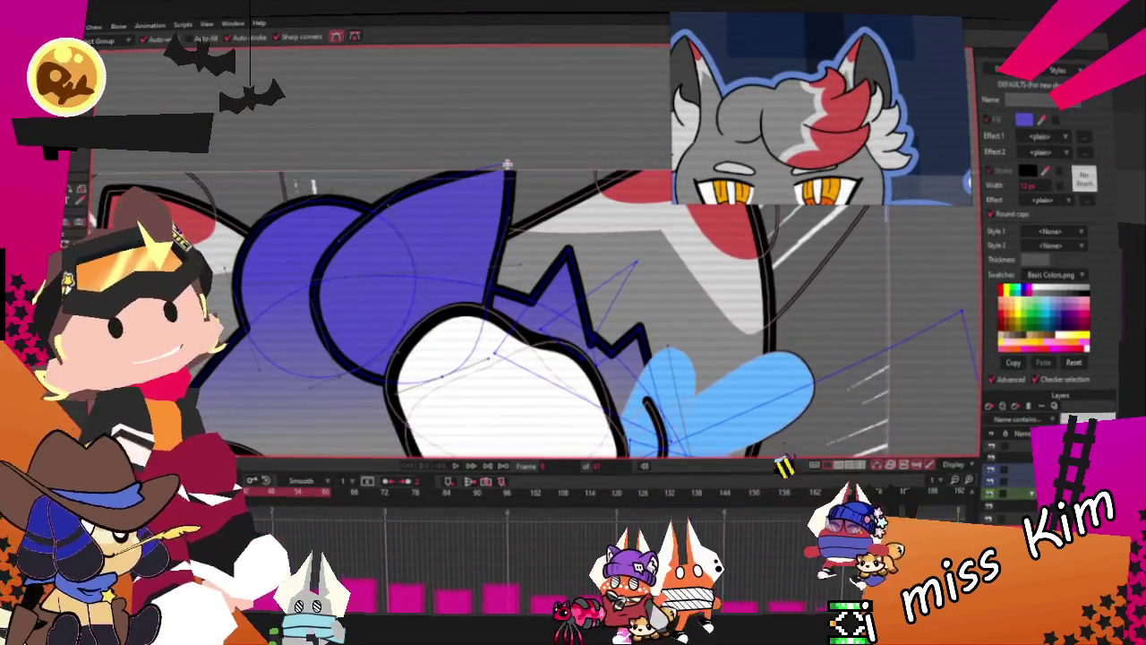
scroll(533, 257, "up", 3)
mouse_move(463, 228)
left_mouse_down()
mouse_move(441, 338)
mouse_move(438, 296)
left_mouse_up()
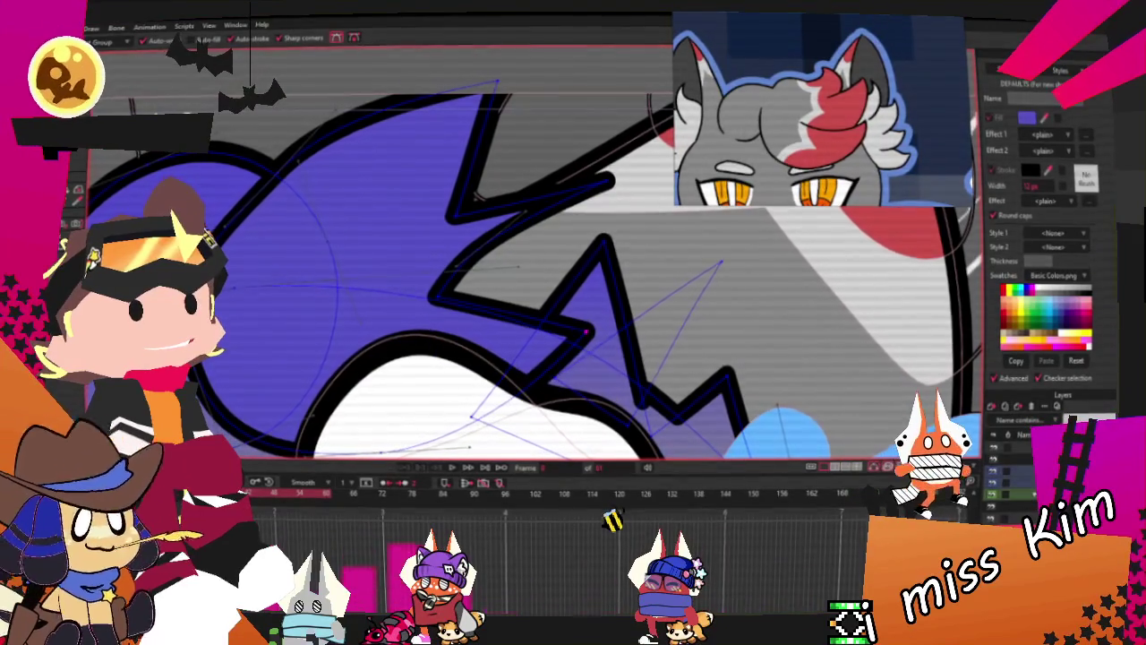
left_click_drag(499, 260, 567, 329)
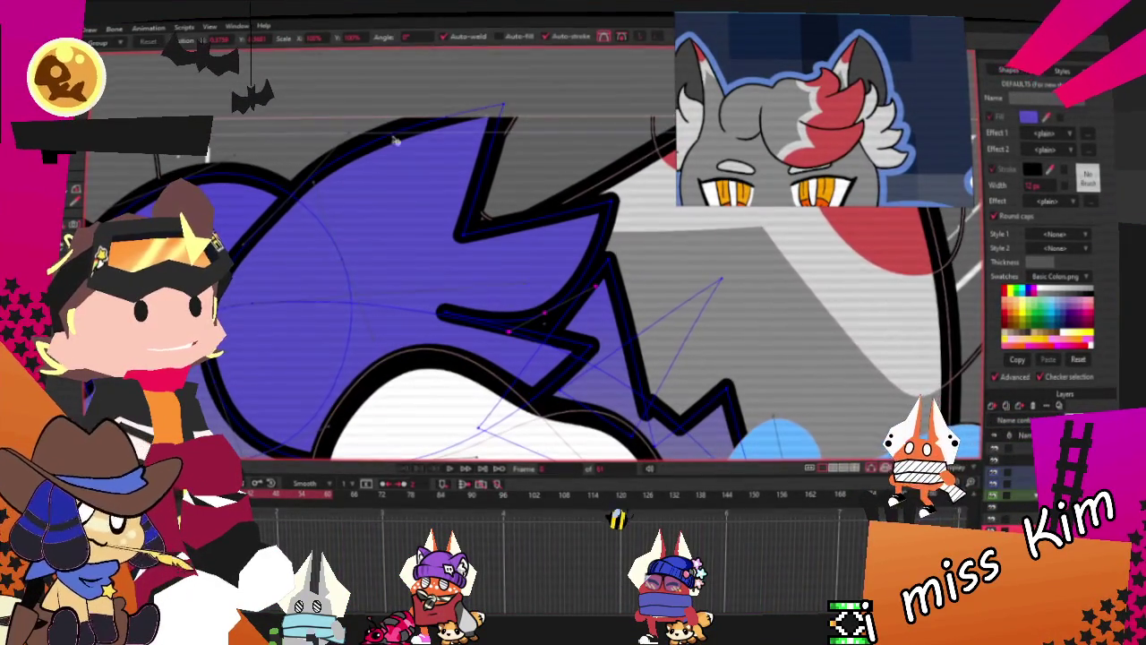
left_click_drag(356, 145, 442, 240)
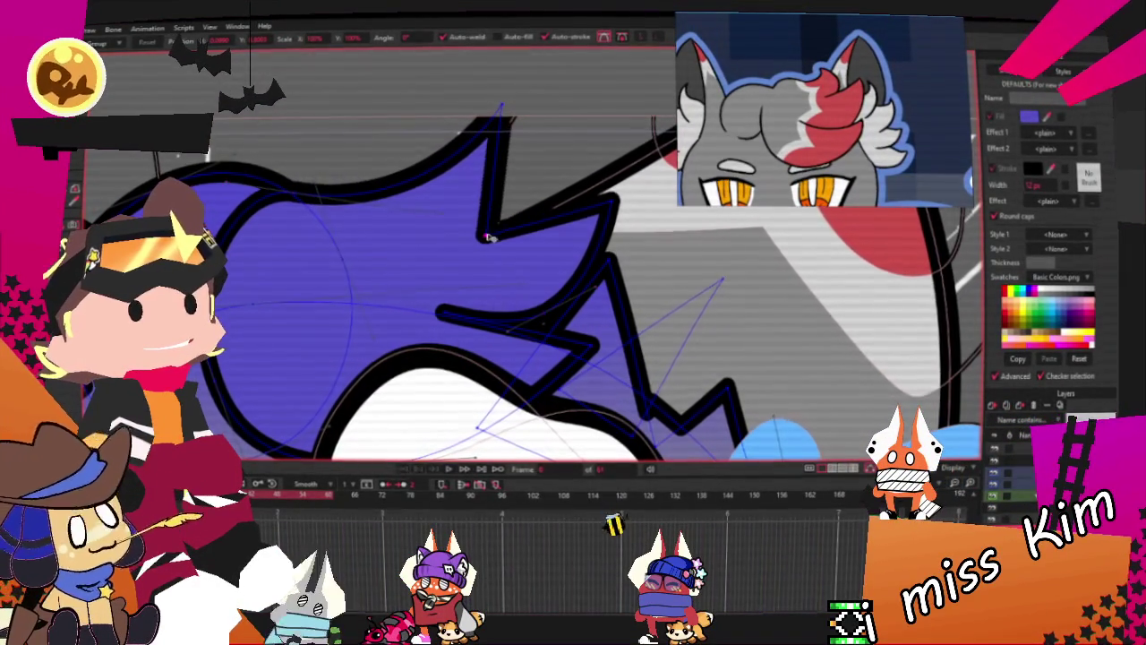
left_click_drag(691, 344, 550, 171)
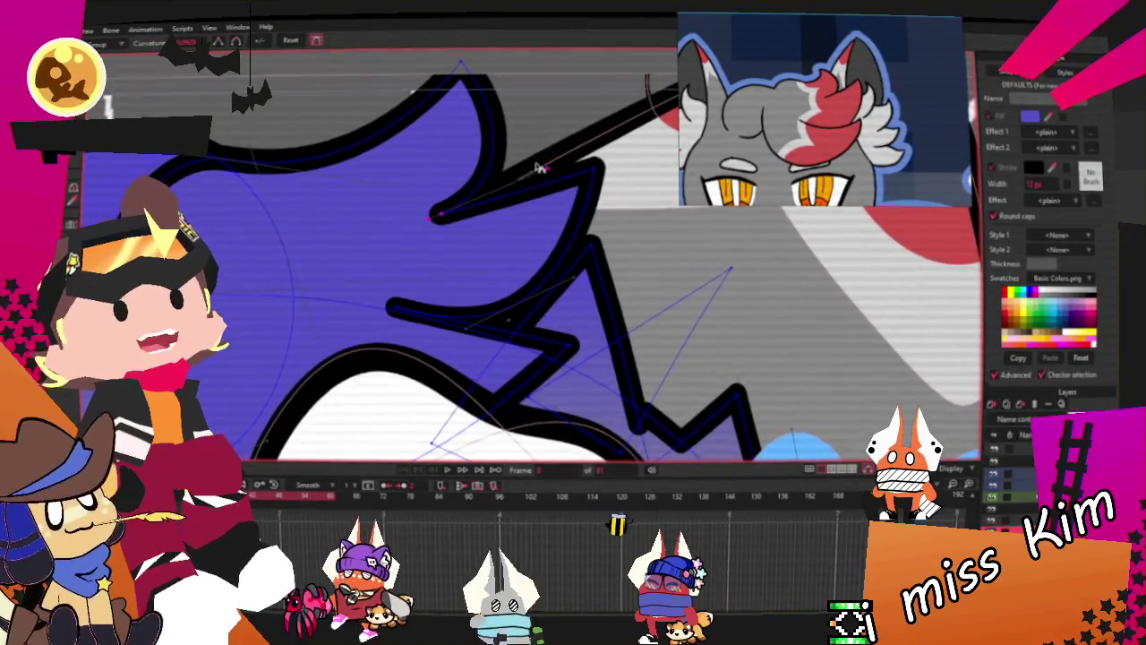
scroll(550, 170, "down", 2)
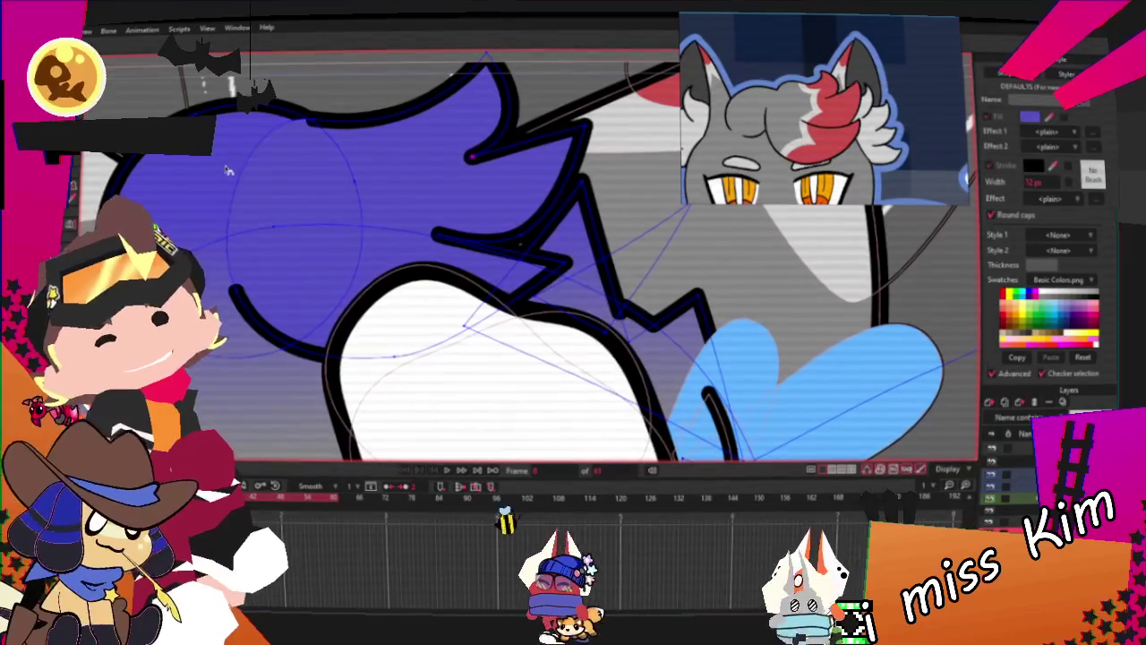
scroll(472, 155, "up", 1)
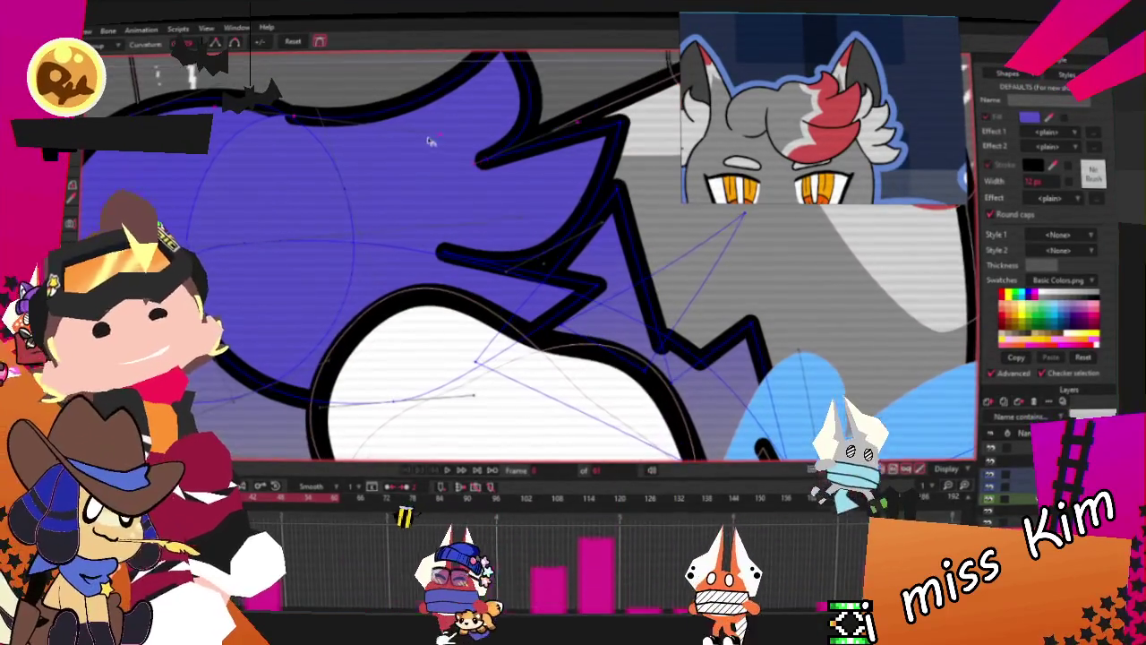
With Add Point, pick a point on the hair's top outline
key("a")
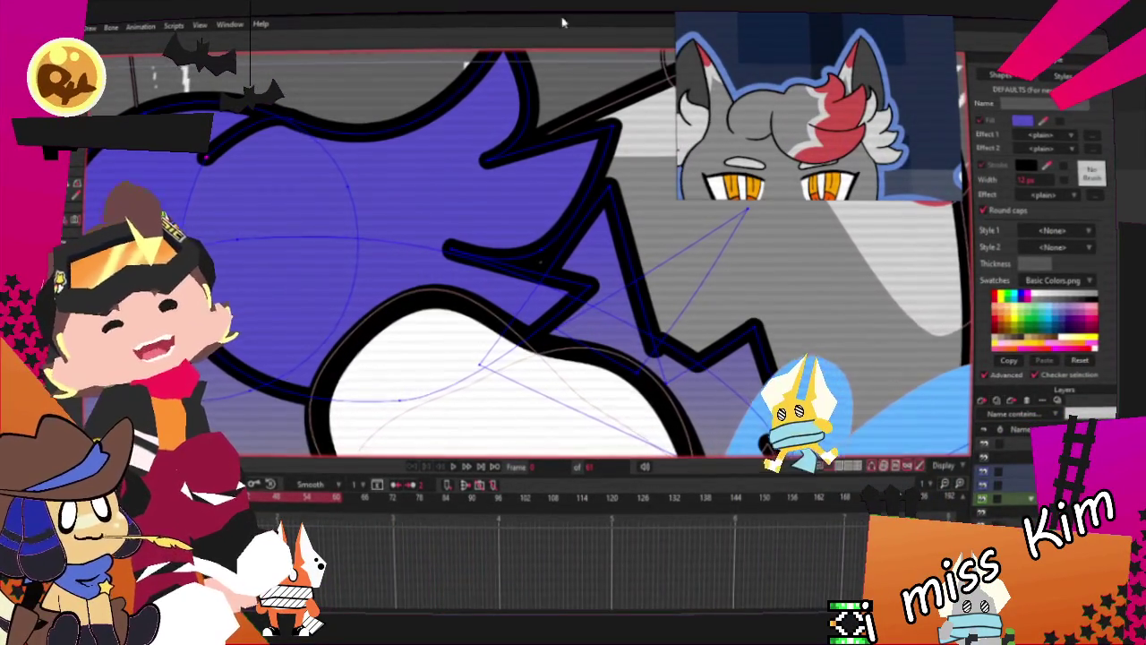
scroll(355, 81, "up", 1)
scroll(355, 81, "up", 1)
scroll(354, 81, "up", 1)
scroll(355, 81, "down", 1)
scroll(354, 81, "down", 1)
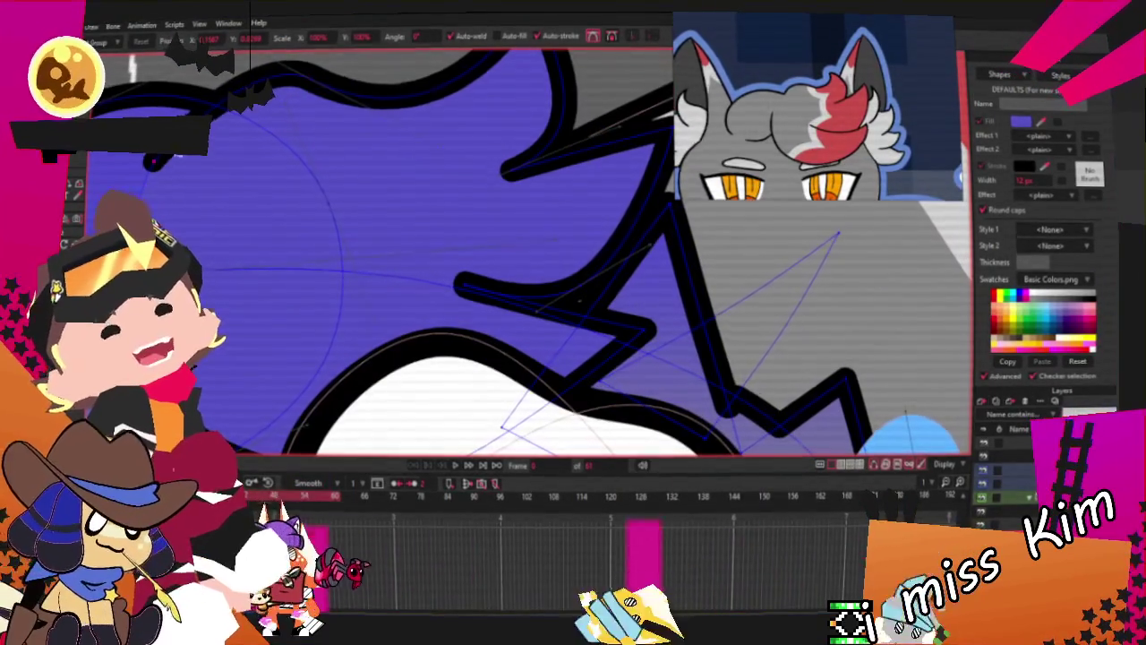
scroll(234, 128, "down", 1)
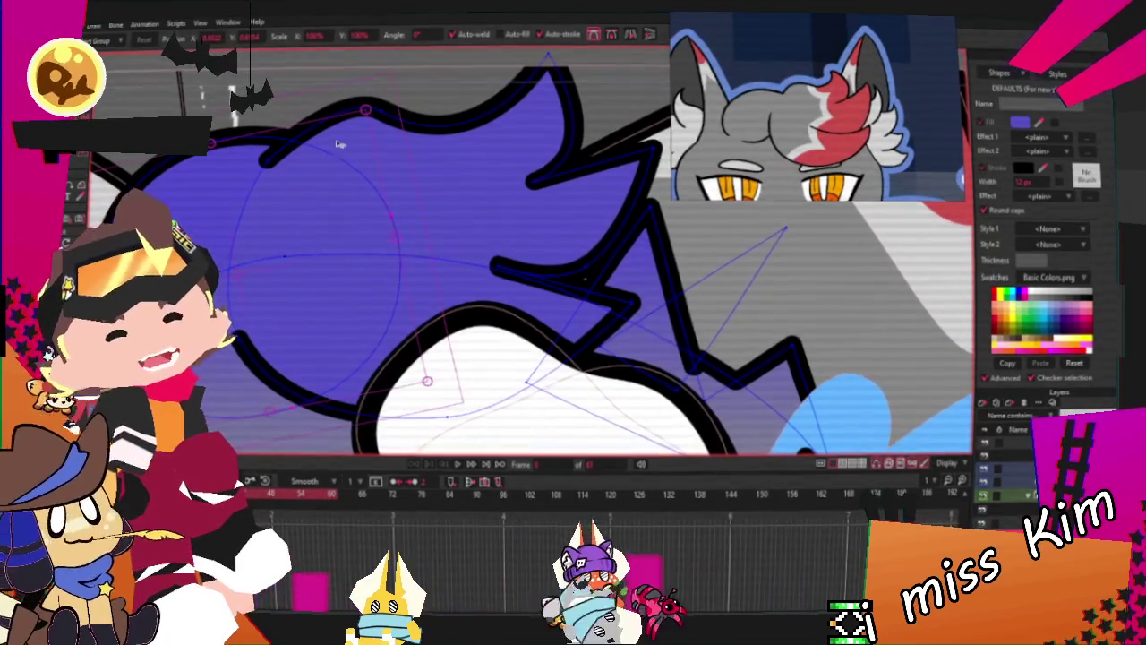
left_click(358, 119)
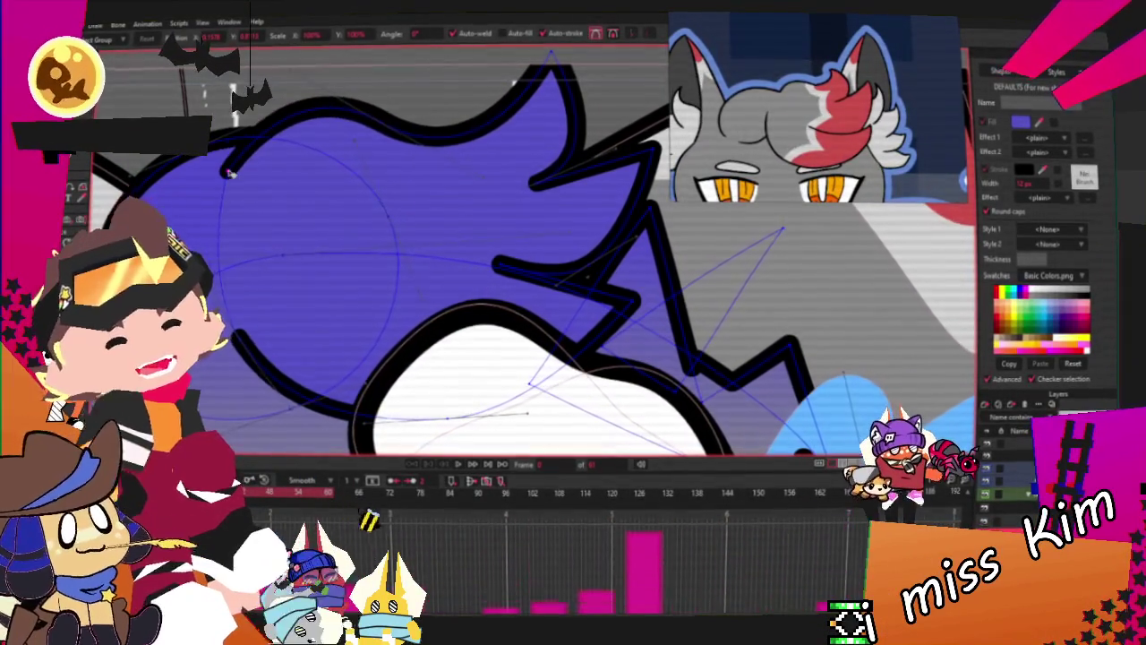
Move the inner strand line's ends and draw a longer U-shaped strand inside the hair
scroll(328, 154, "up", 2)
scroll(279, 271, "down", 2)
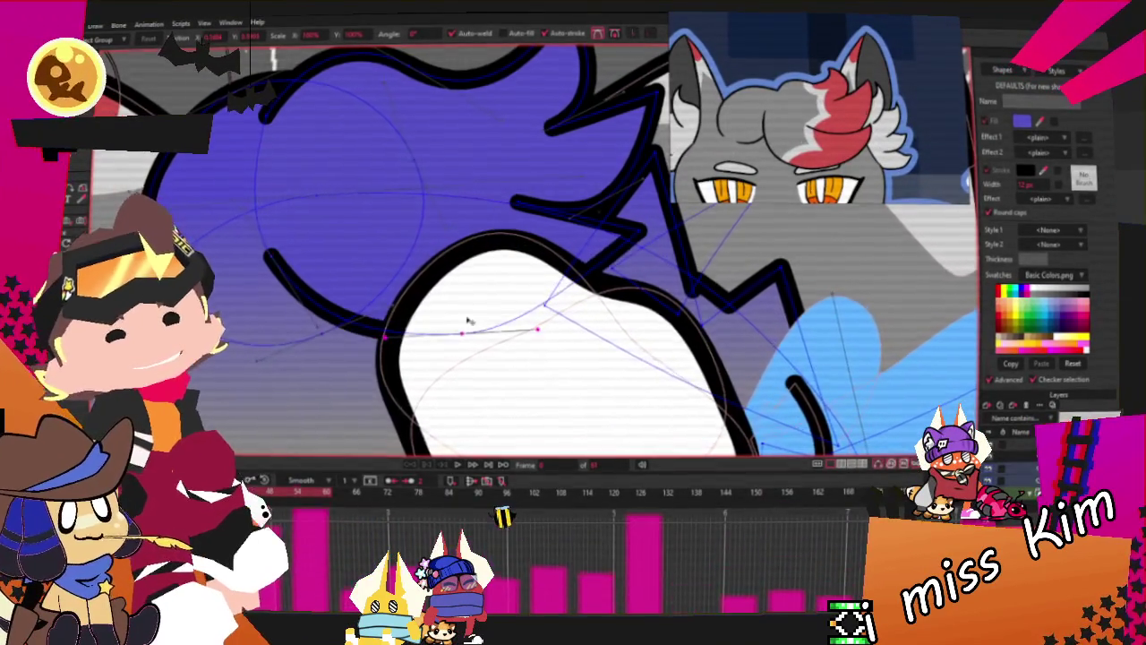
scroll(456, 324, "down", 1)
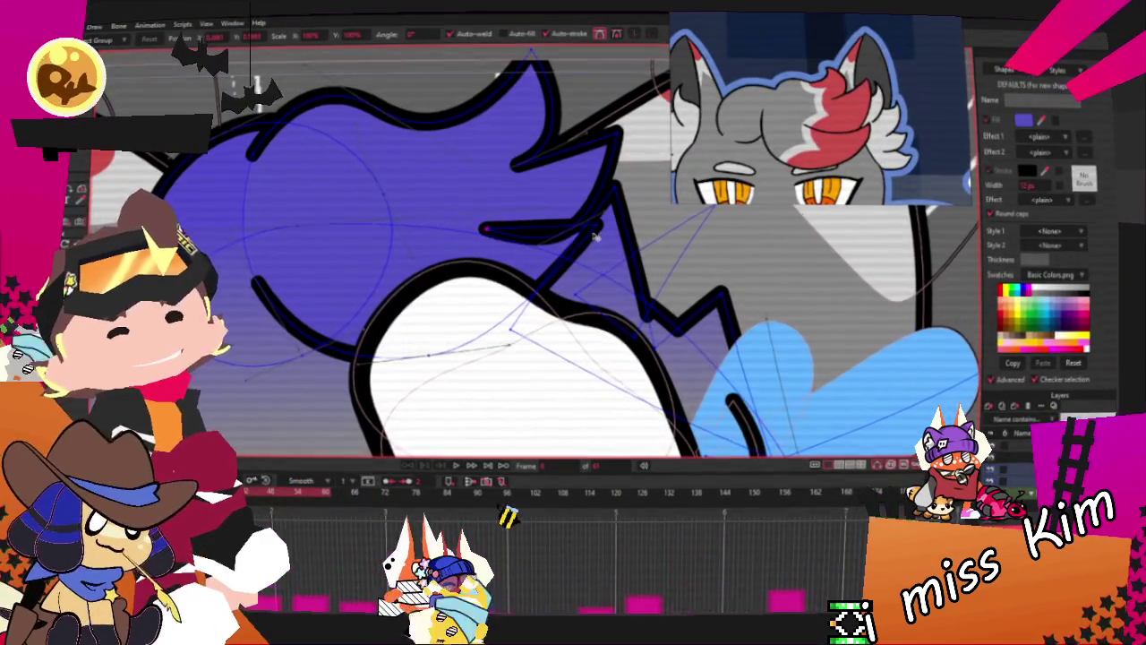
left_click_drag(591, 235, 593, 256)
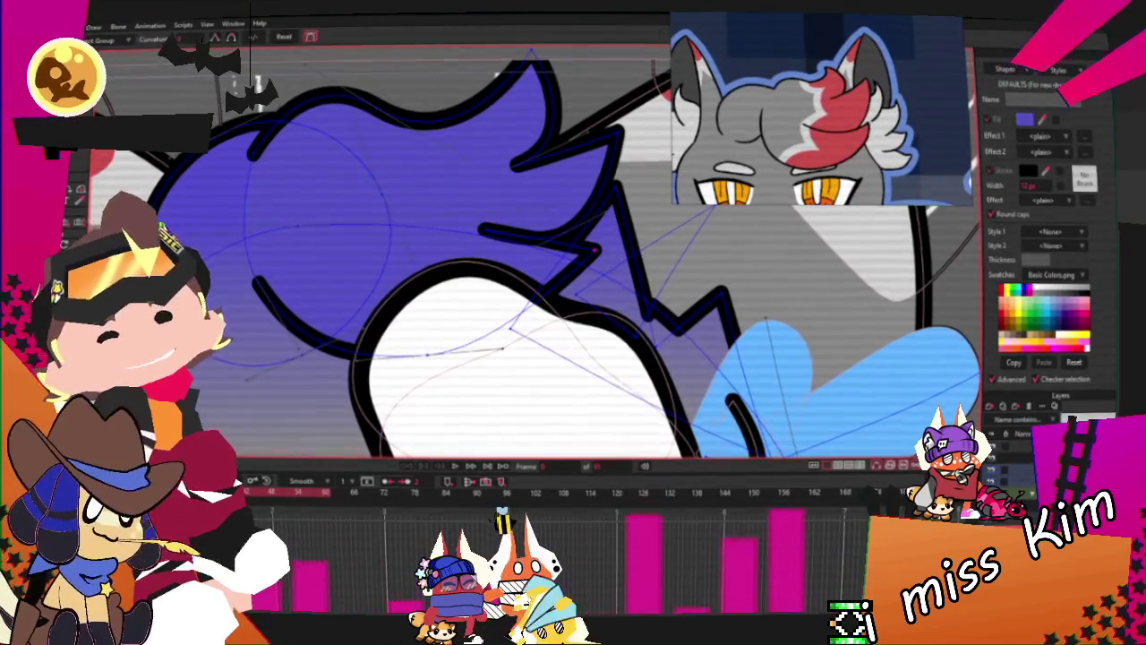
scroll(595, 251, "up", 1)
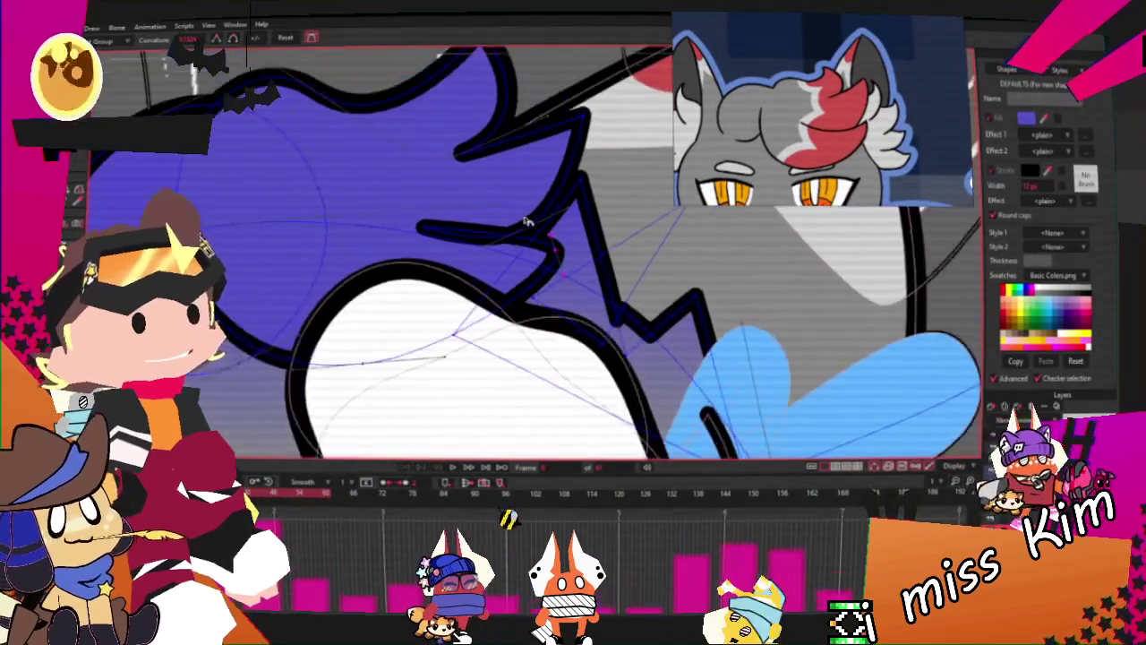
scroll(499, 231, "down", 1)
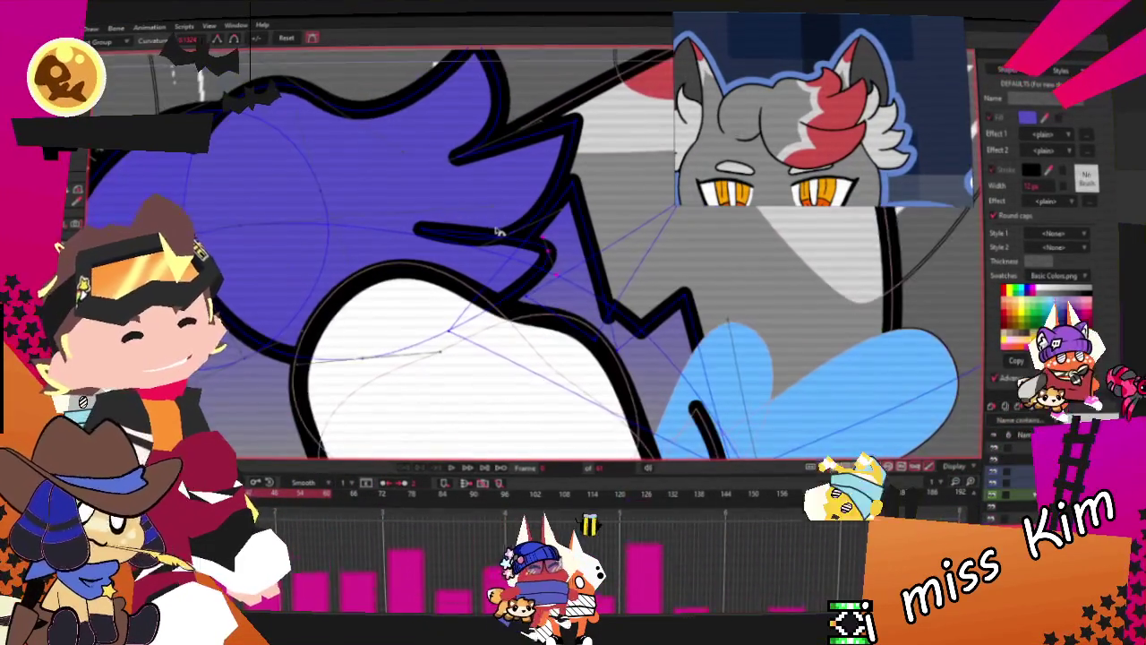
scroll(432, 235, "up", 1)
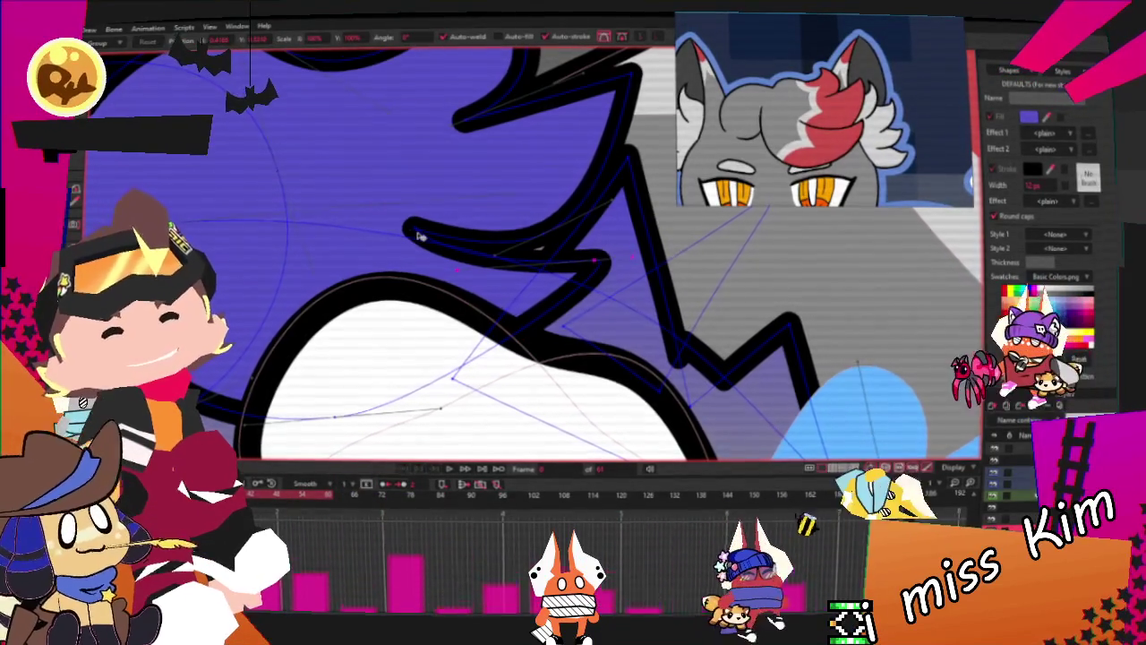
left_click_drag(413, 232, 362, 243)
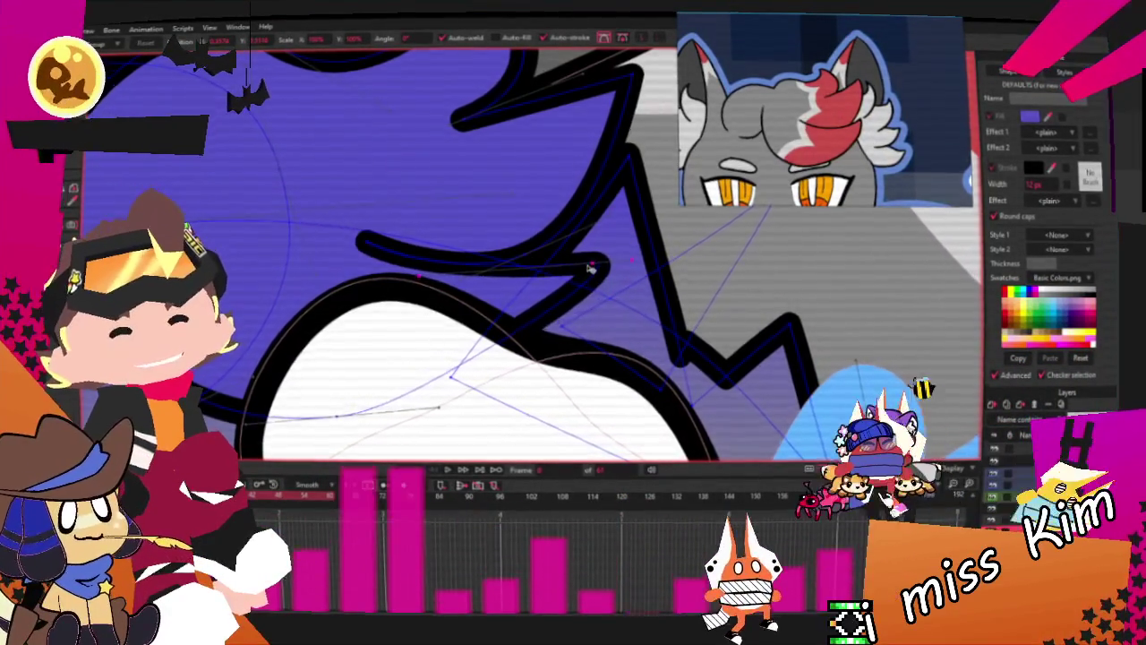
scroll(405, 365, "down", 1)
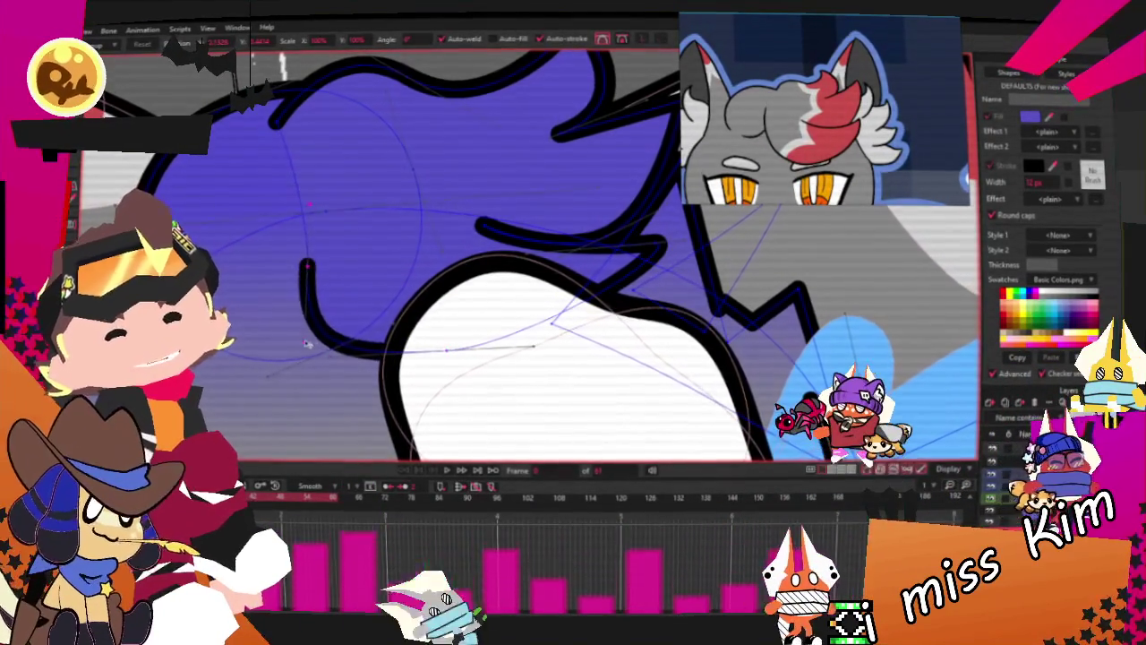
left_click_drag(268, 237, 385, 351)
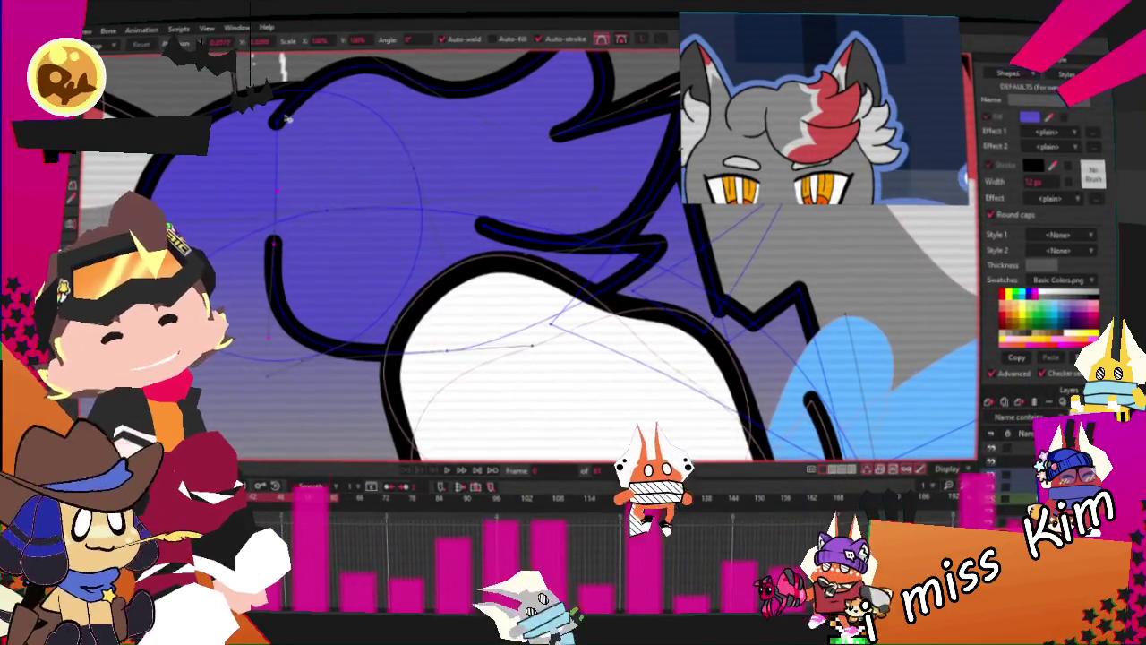
scroll(307, 128, "down", 2)
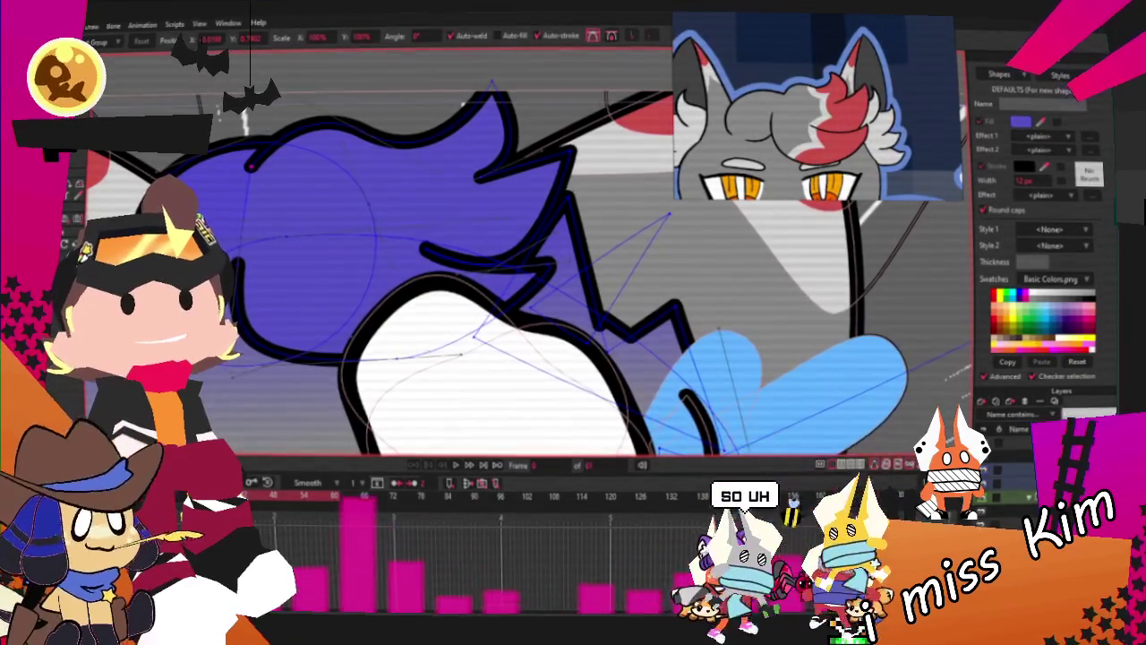
key("alt+Tab")
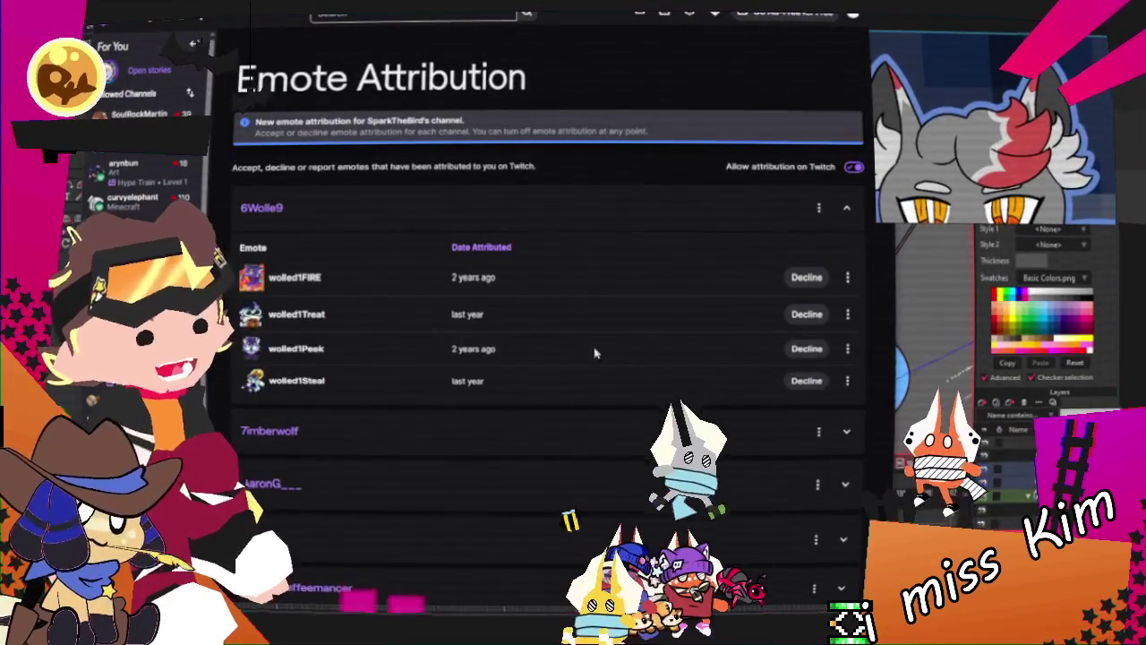
Scroll through the Twitch channel emote attribution list
scroll(559, 391, "down", 2)
scroll(559, 390, "down", 2)
scroll(559, 390, "down", 3)
scroll(568, 397, "down", 5)
scroll(568, 396, "down", 2)
scroll(568, 397, "down", 3)
scroll(573, 400, "up", 1)
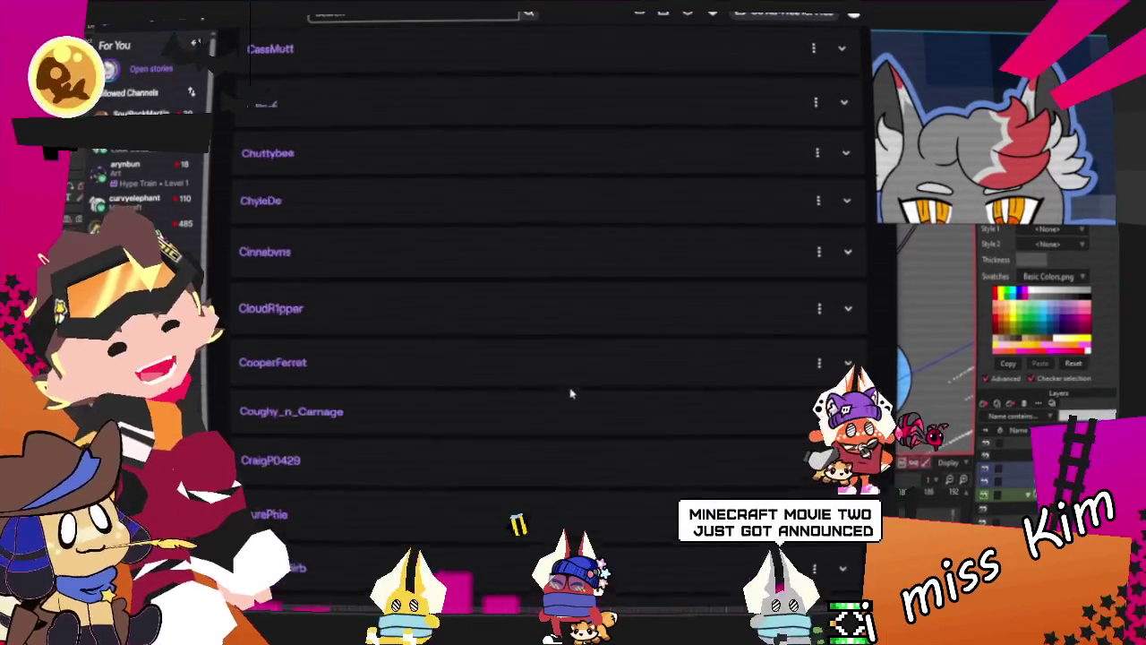
scroll(573, 400, "down", 2)
scroll(582, 409, "down", 10)
scroll(582, 409, "down", 10)
scroll(575, 410, "down", 3)
scroll(576, 409, "up", 3)
scroll(617, 389, "up", 8)
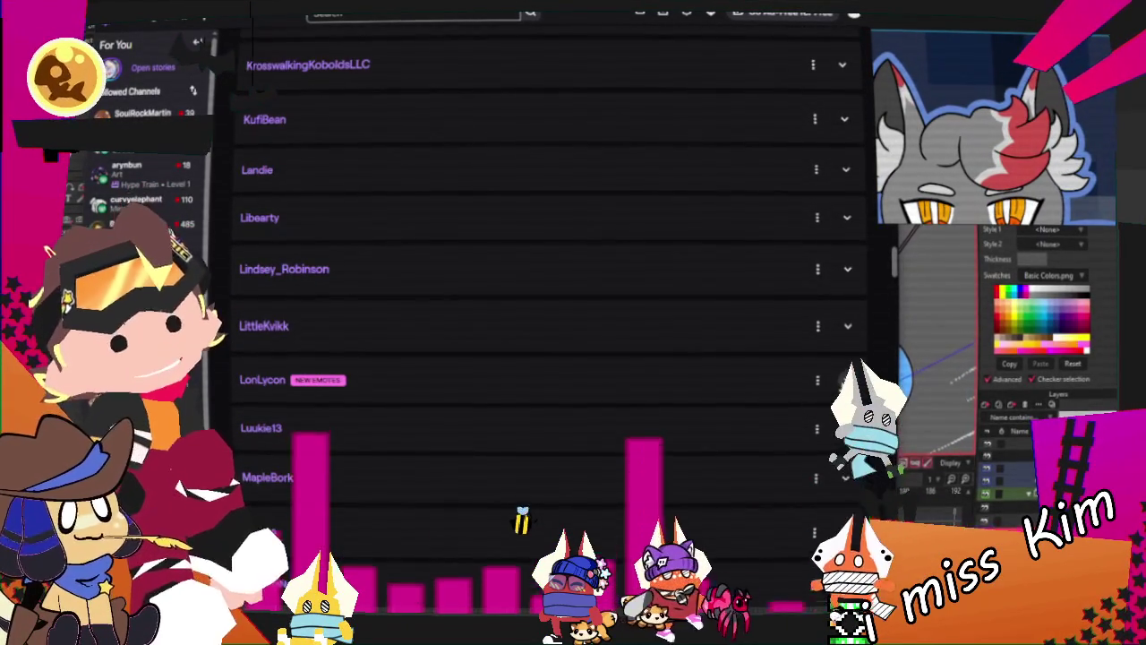
scroll(683, 414, "down", 5)
scroll(671, 415, "up", 5)
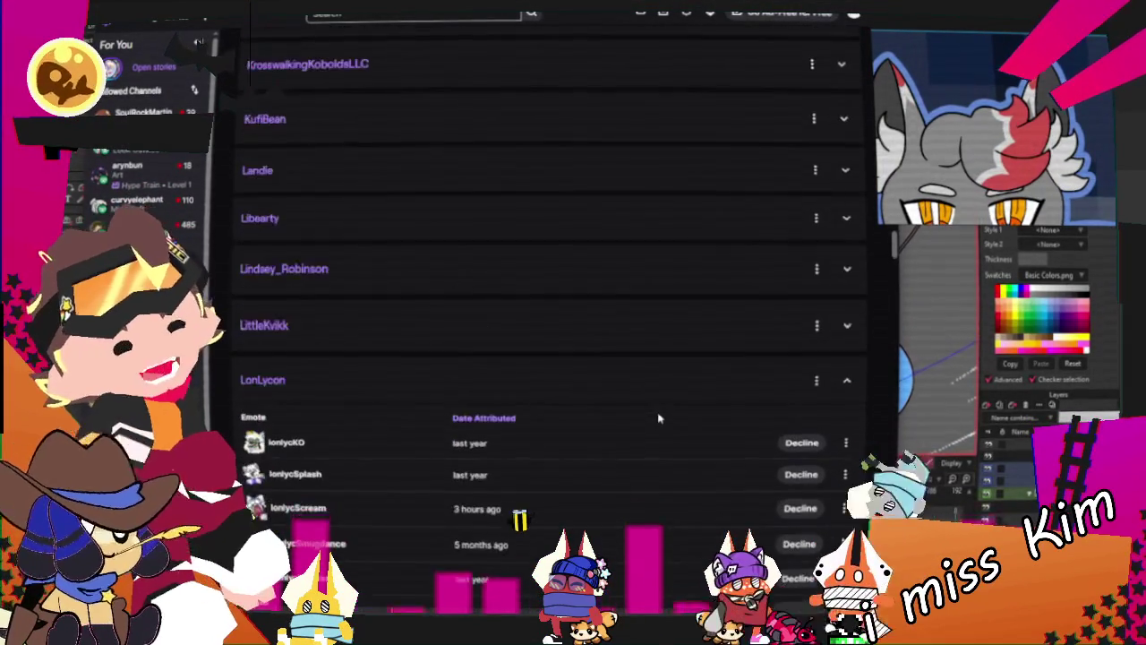
scroll(663, 417, "down", 7)
scroll(658, 415, "down", 6)
scroll(649, 412, "down", 5)
scroll(644, 410, "down", 4)
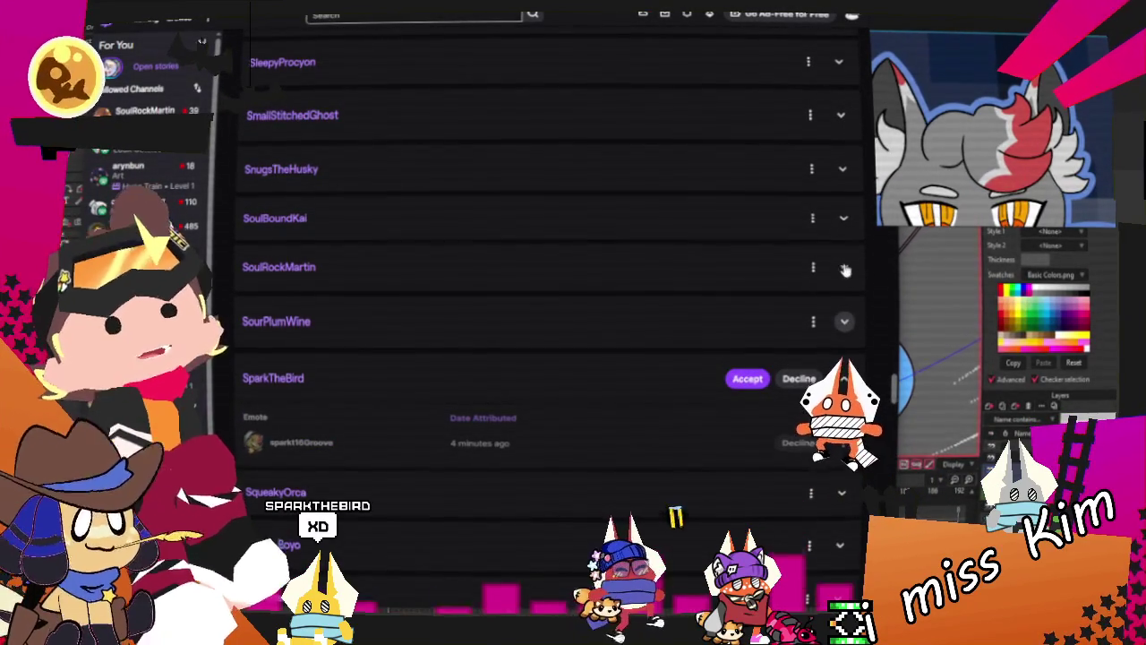
Expand one channel's attributed emotes, review them, and return to Moho
left_click(843, 267)
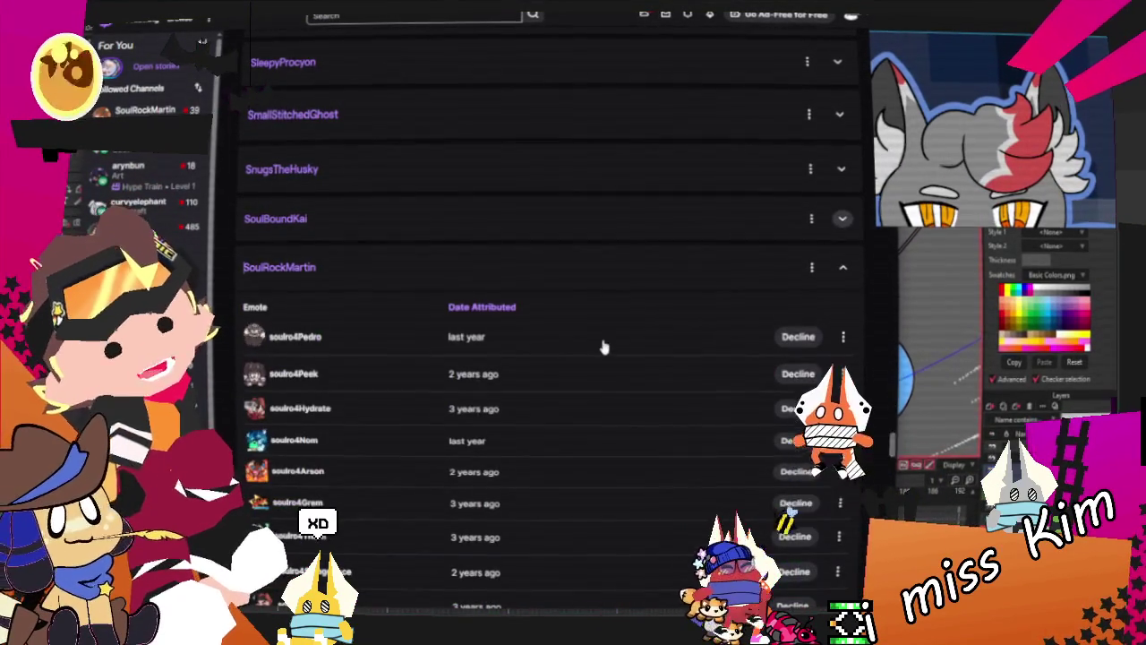
scroll(608, 354, "down", 10)
scroll(645, 344, "down", 5)
scroll(667, 333, "down", 5)
scroll(761, 367, "up", 3)
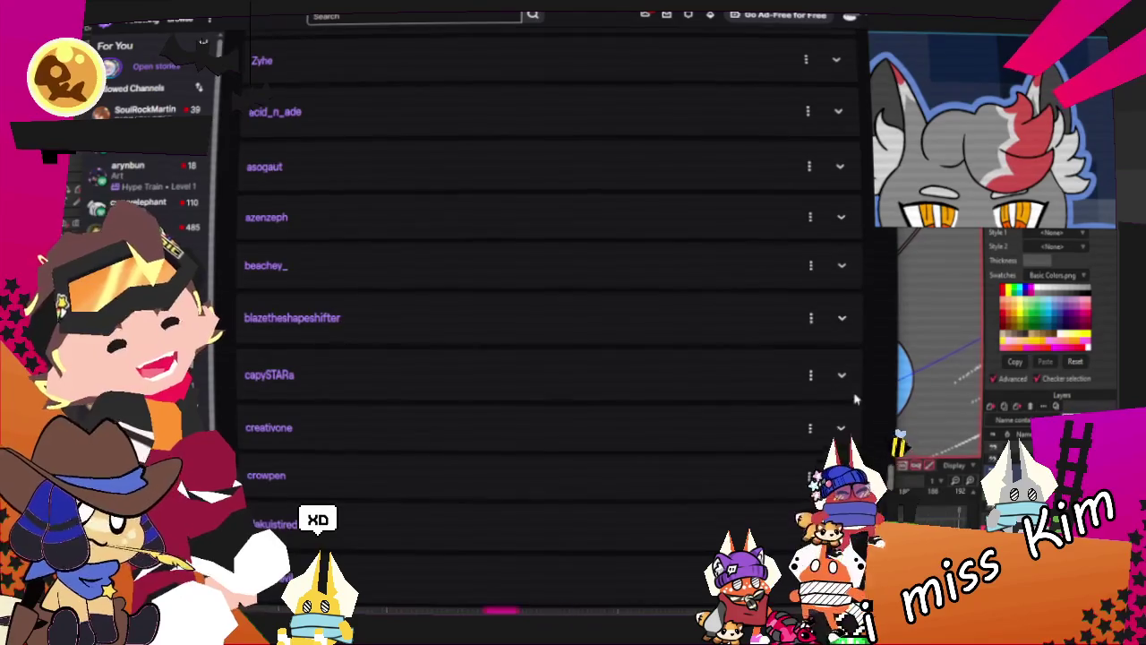
scroll(729, 397, "up", 5)
scroll(832, 401, "up", 3)
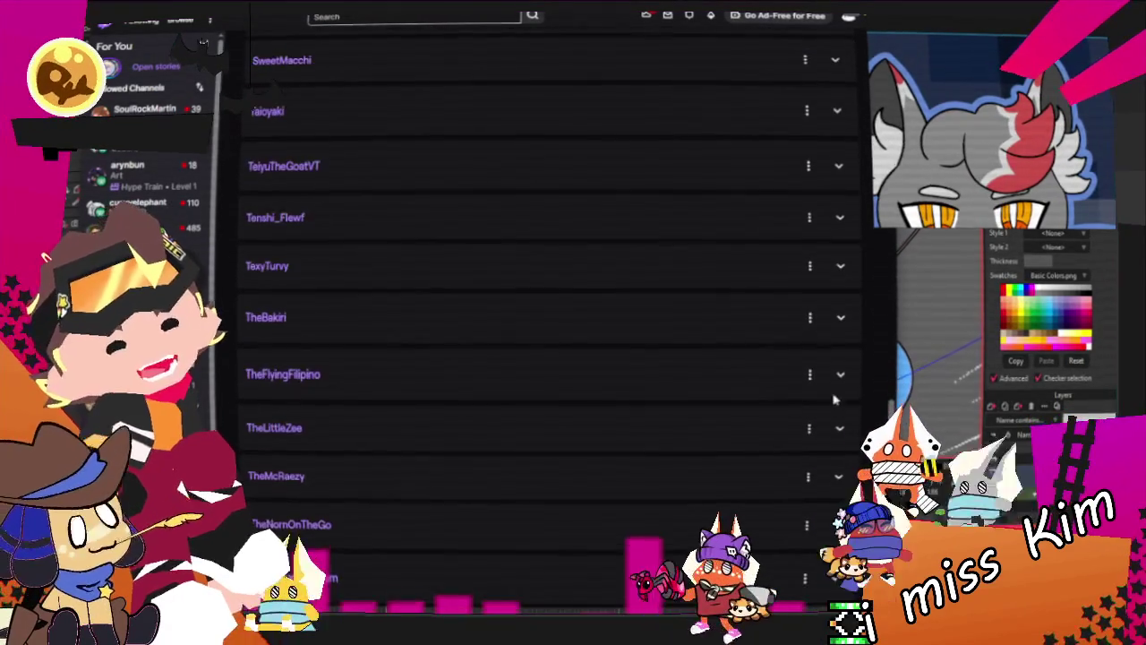
scroll(701, 420, "down", 10)
scroll(639, 440, "down", 5)
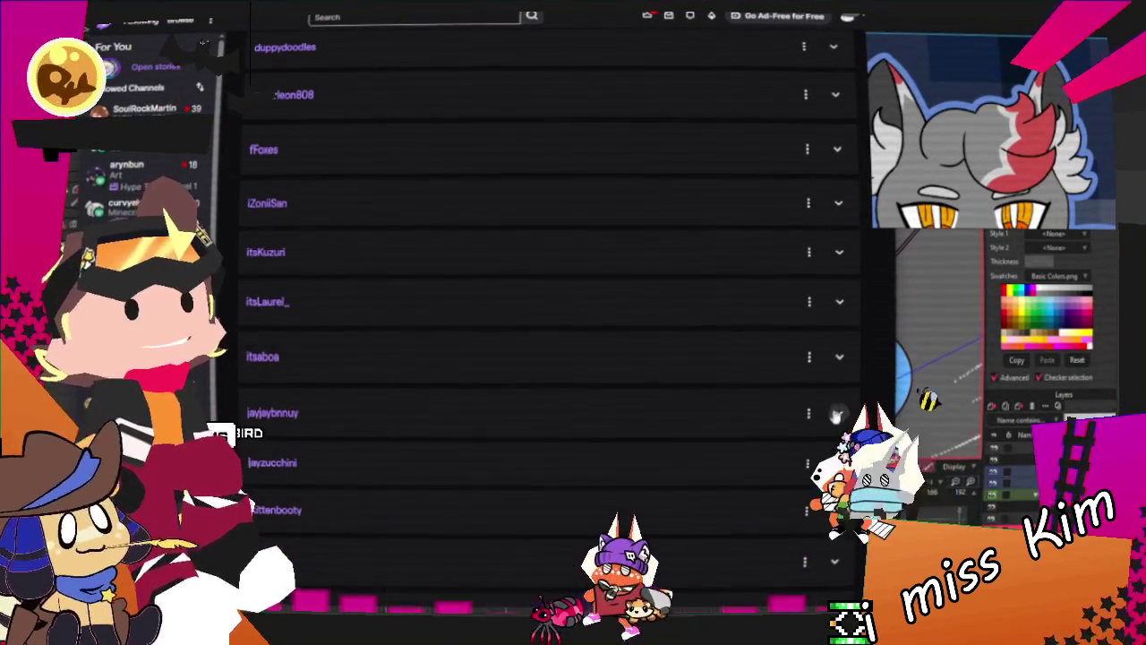
scroll(632, 418, "down", 5)
scroll(629, 419, "down", 5)
scroll(628, 421, "down", 3)
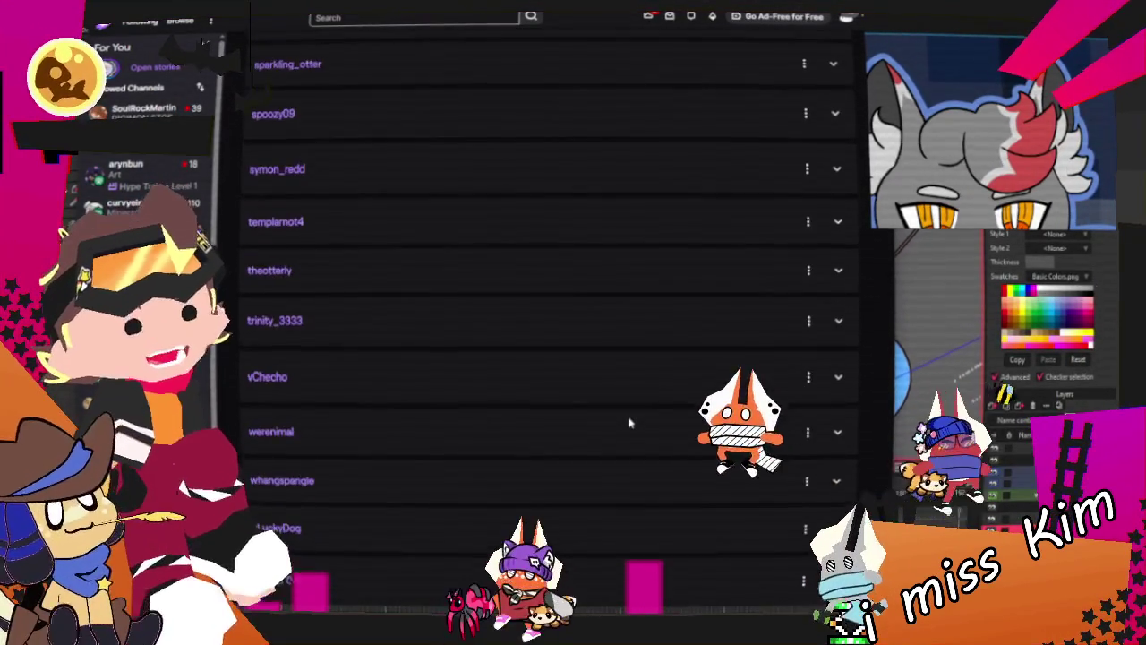
scroll(628, 424, "up", 1)
scroll(628, 424, "up", 4)
scroll(628, 426, "up", 4)
scroll(629, 429, "up", 3)
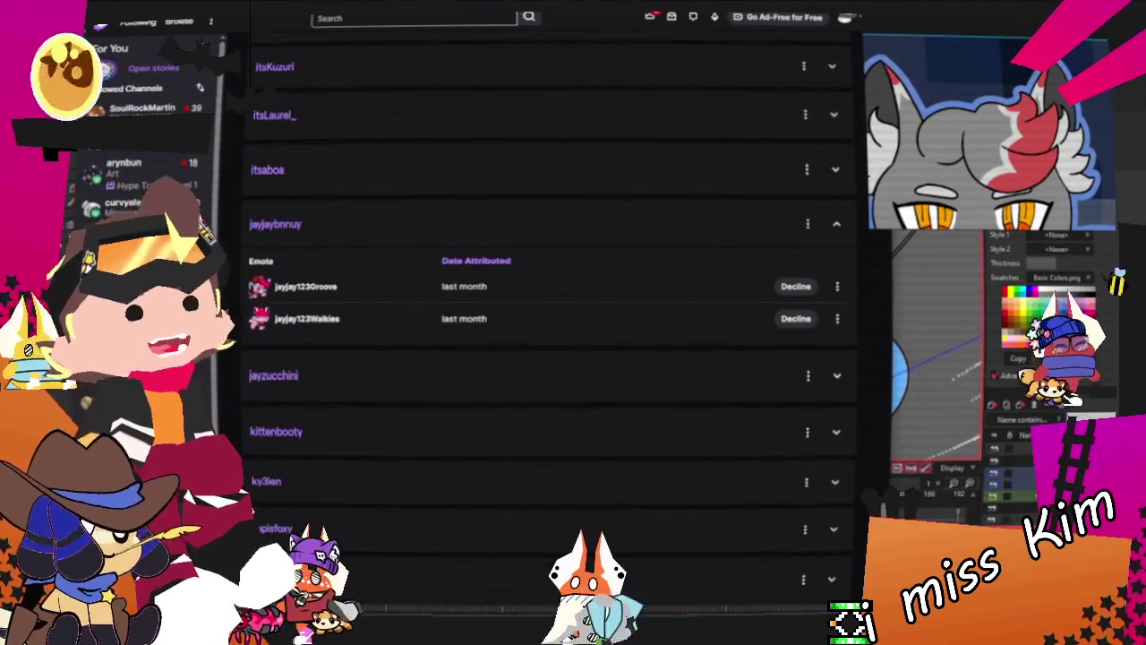
key("alt+Tab")
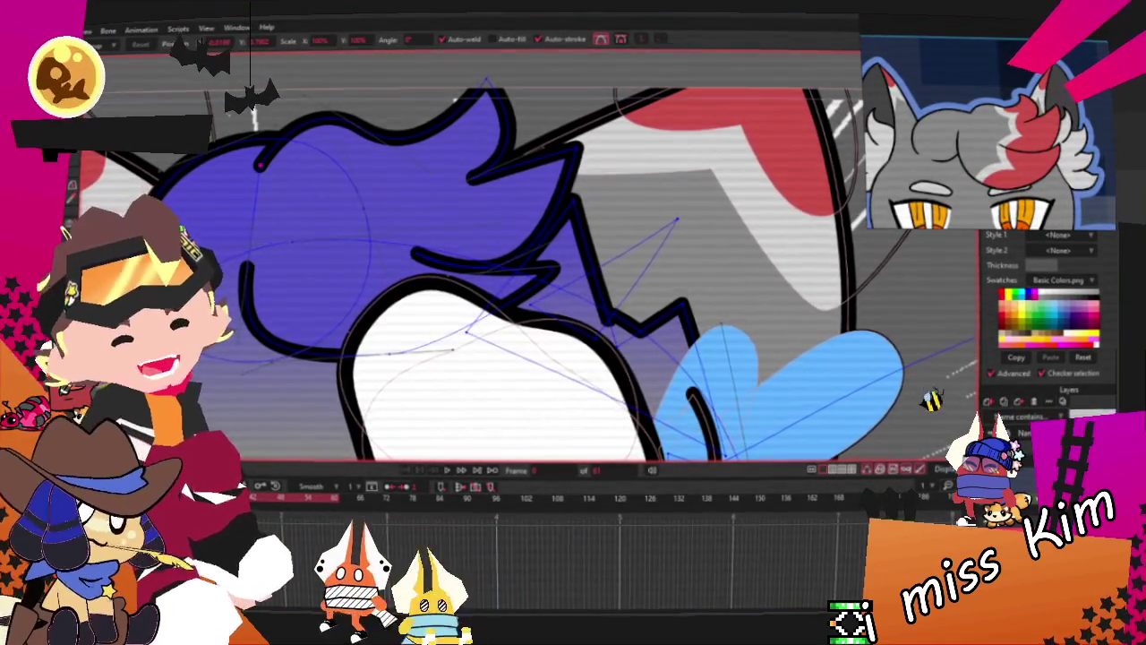
Adjust a point on the hair outline curve and pan to the tuft's top
scroll(349, 312, "up", 2)
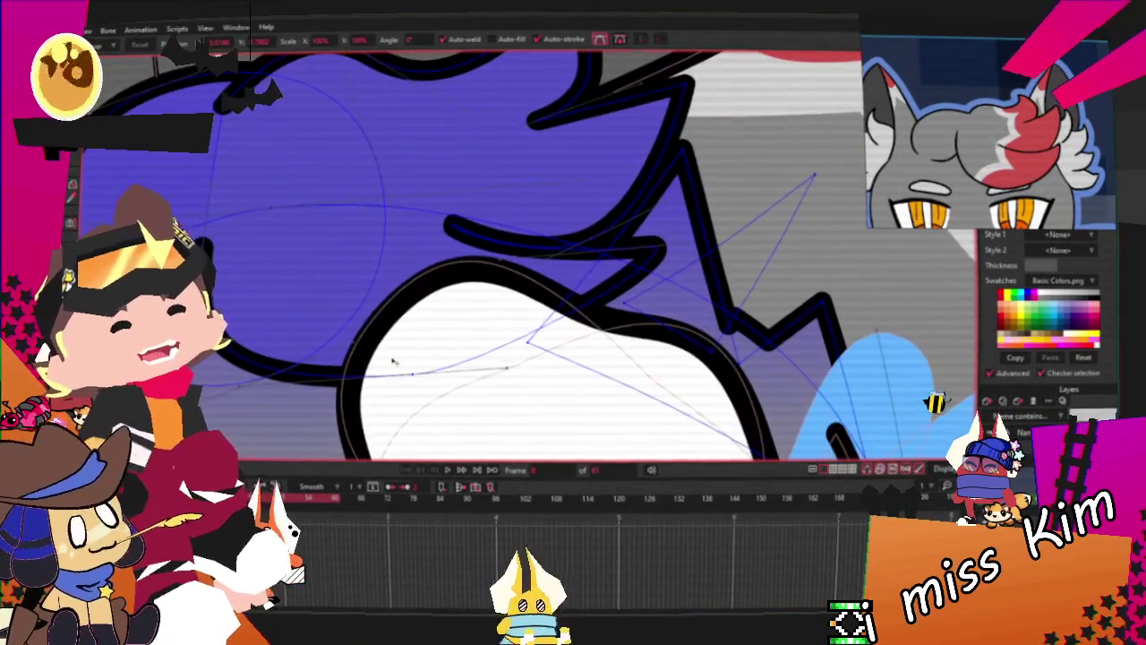
left_click_drag(412, 376, 441, 382)
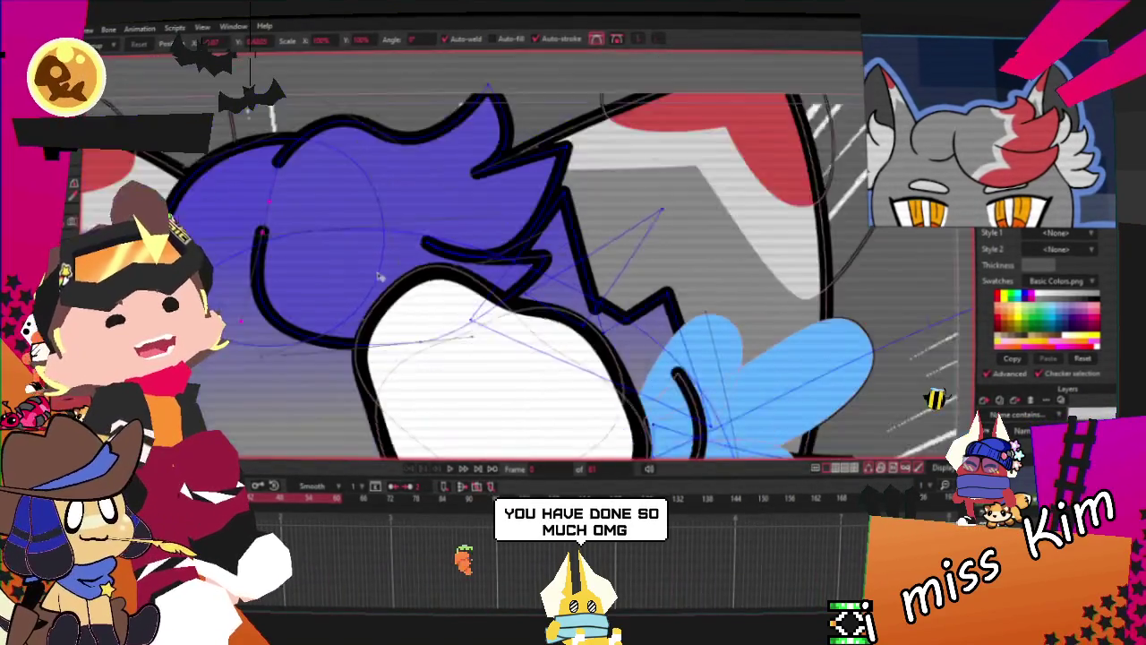
left_click_drag(195, 213, 291, 206)
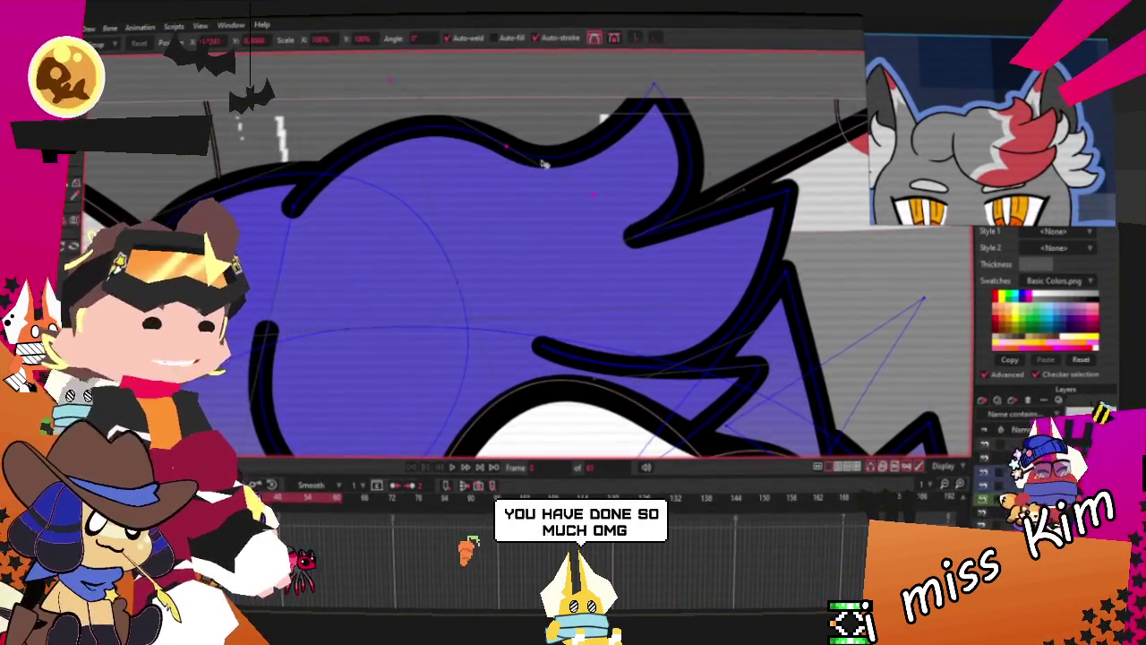
scroll(580, 307, "down", 2)
scroll(580, 307, "up", 2)
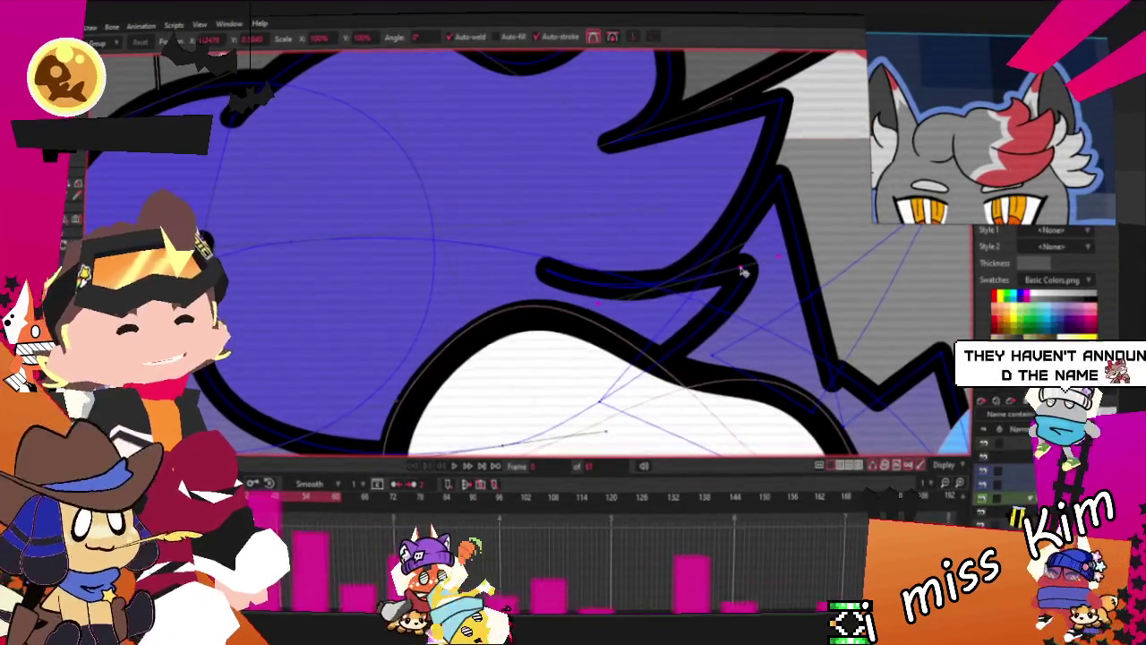
scroll(721, 274, "down", 2)
scroll(564, 144, "up", 3)
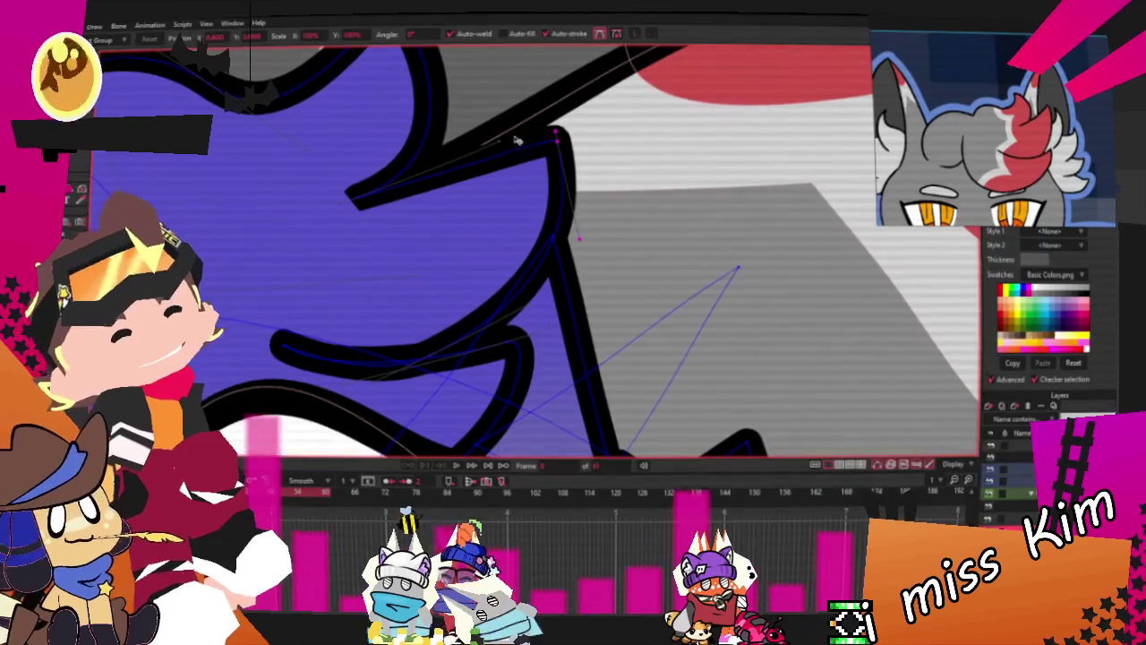
Pull the hair spike corner up-left and refine the spiky stroke's tip
left_click_drag(565, 143, 518, 90)
mouse_move(402, 166)
left_mouse_down()
mouse_move(376, 172)
mouse_move(358, 206)
left_mouse_up()
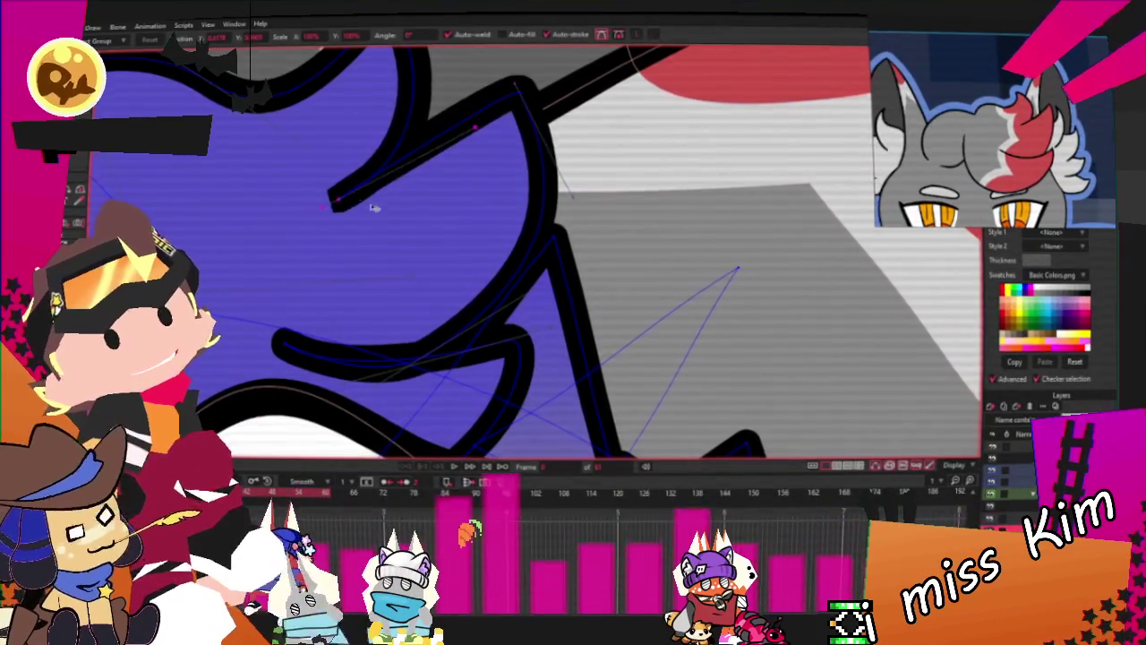
scroll(335, 271, "down", 2)
scroll(335, 270, "up", 2)
mouse_move(359, 271)
left_mouse_down()
mouse_move(384, 277)
mouse_move(326, 271)
left_mouse_up()
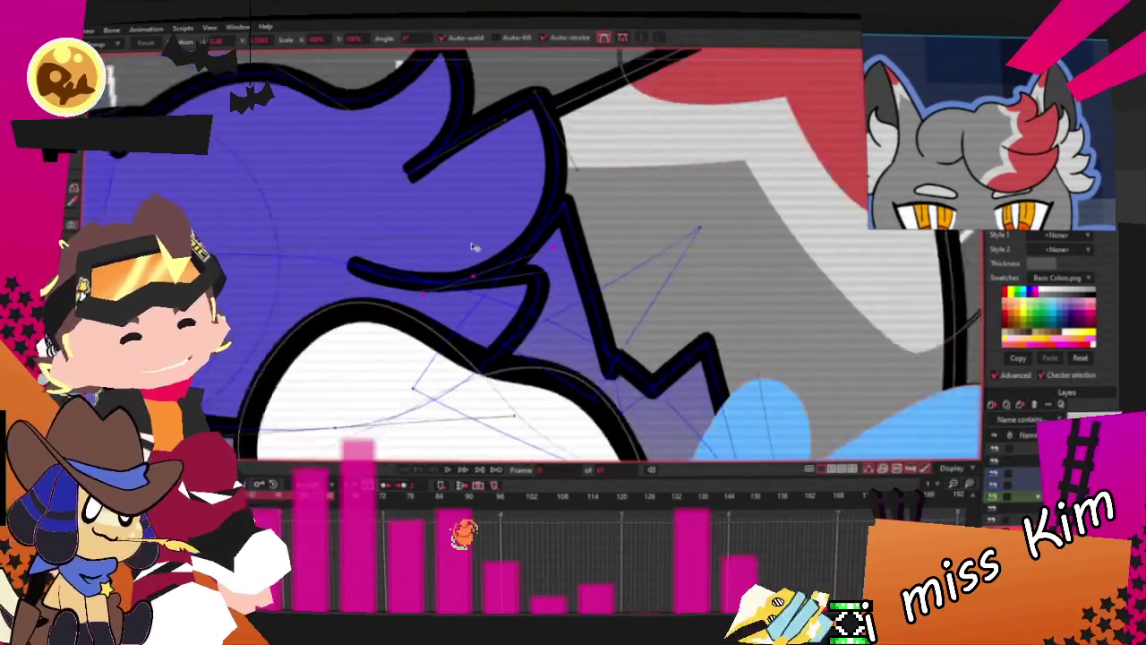
key("x")
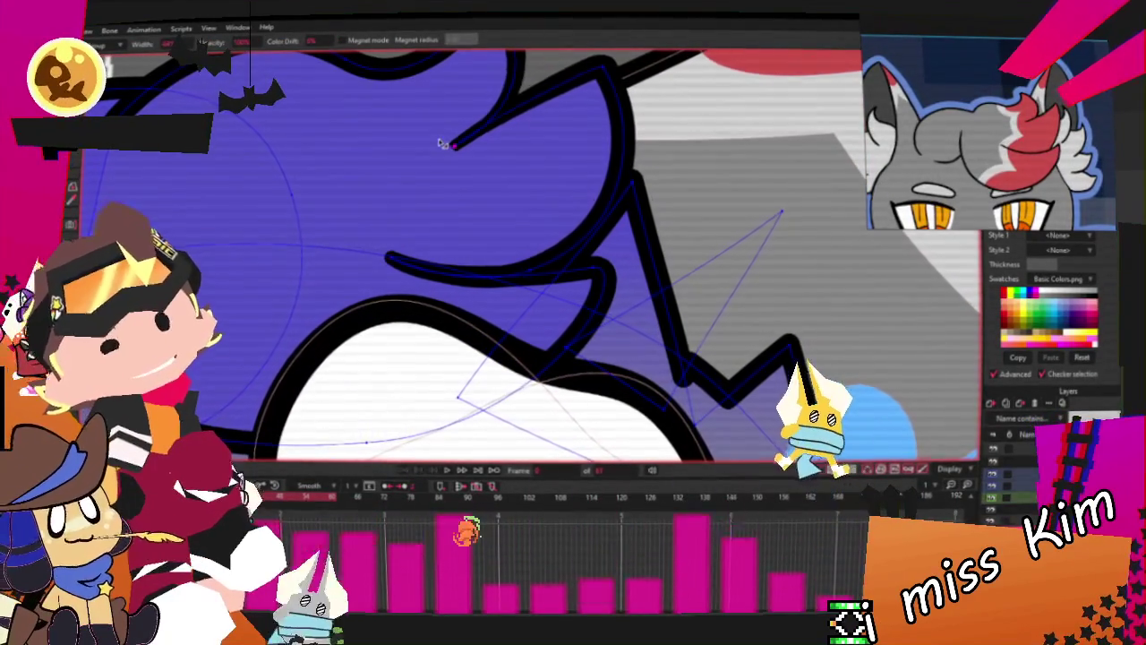
Select all hair points with Ctrl+A and drag them together to reshape the tuft
scroll(398, 268, "down", 2)
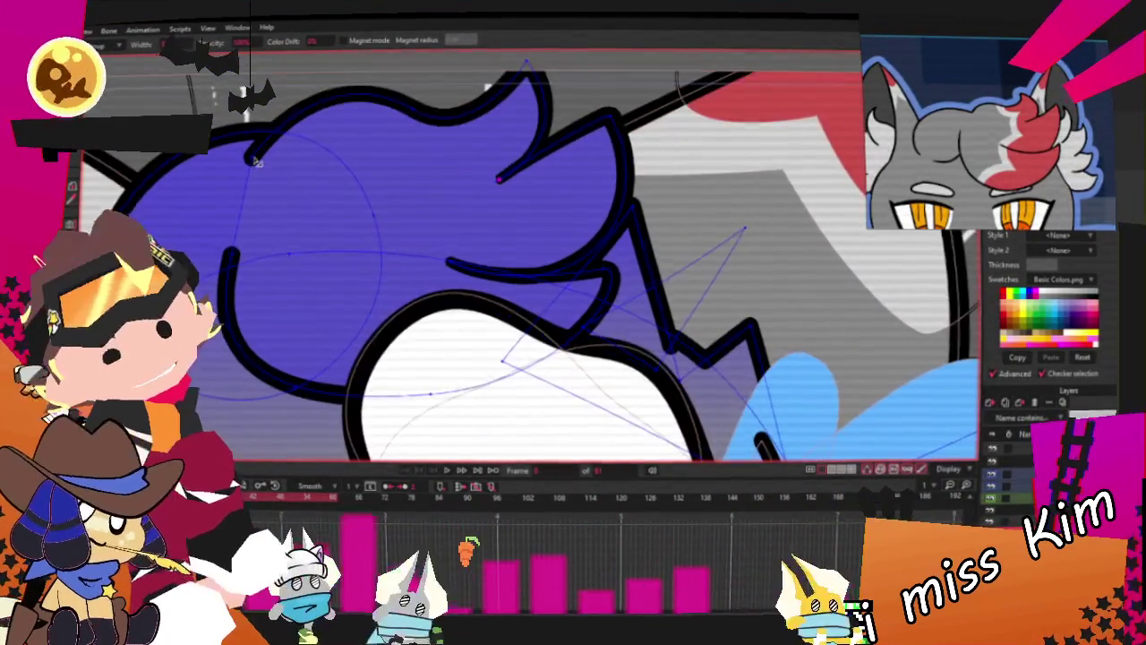
scroll(256, 161, "down", 1)
scroll(264, 179, "down", 1)
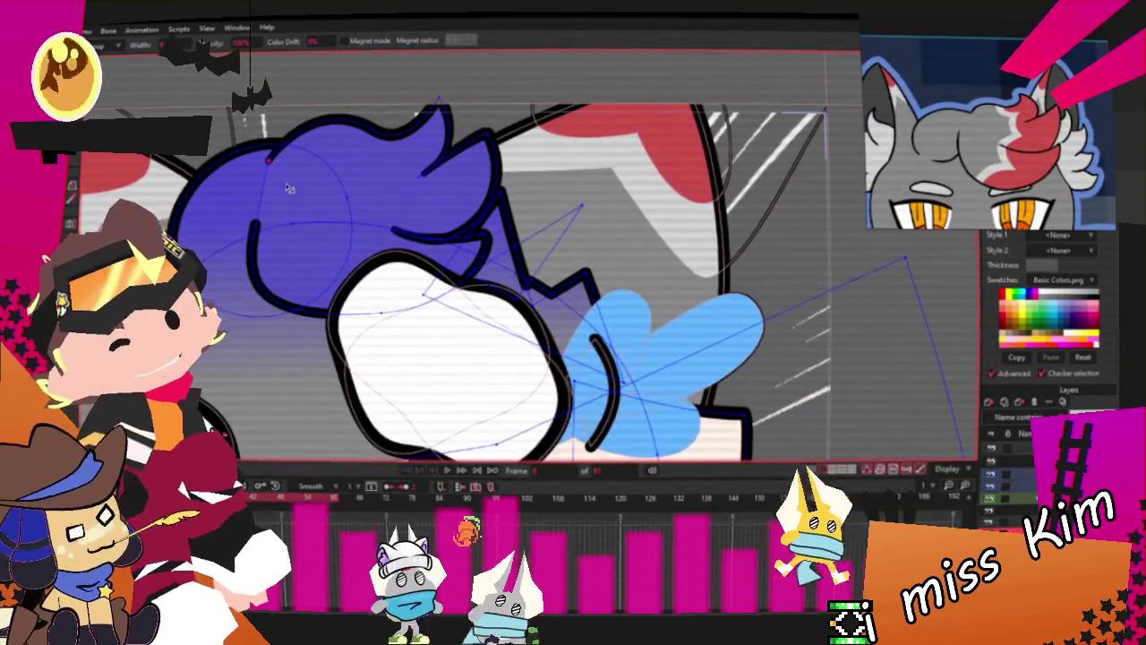
scroll(273, 206, "down", 1)
scroll(287, 235, "down", 1)
scroll(286, 235, "up", 1)
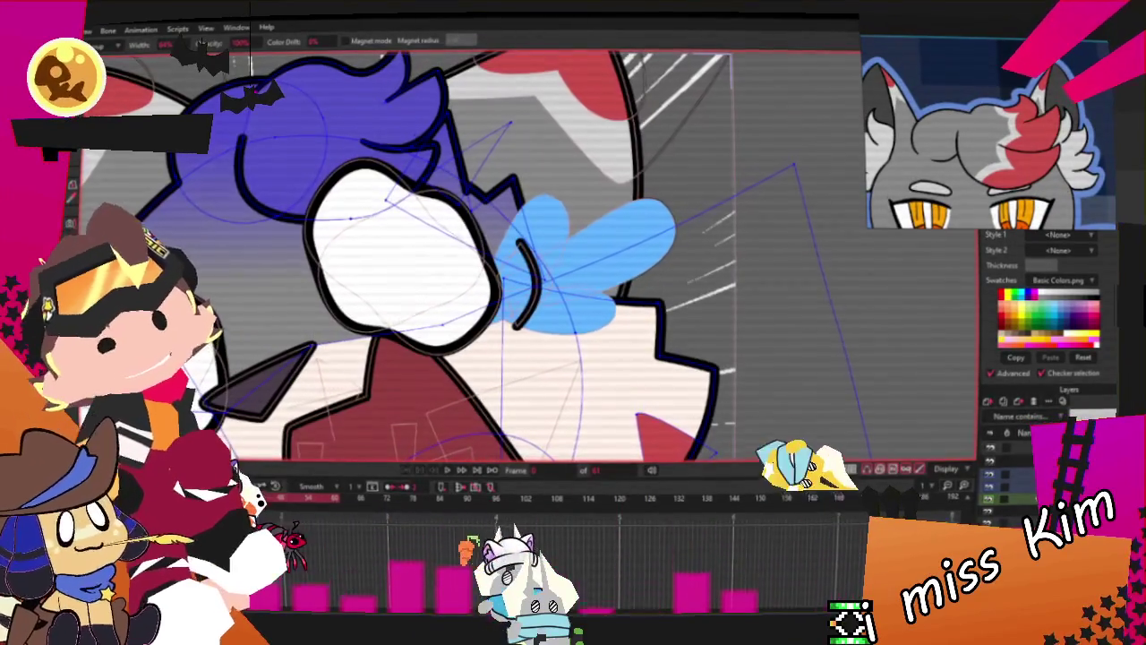
key("t")
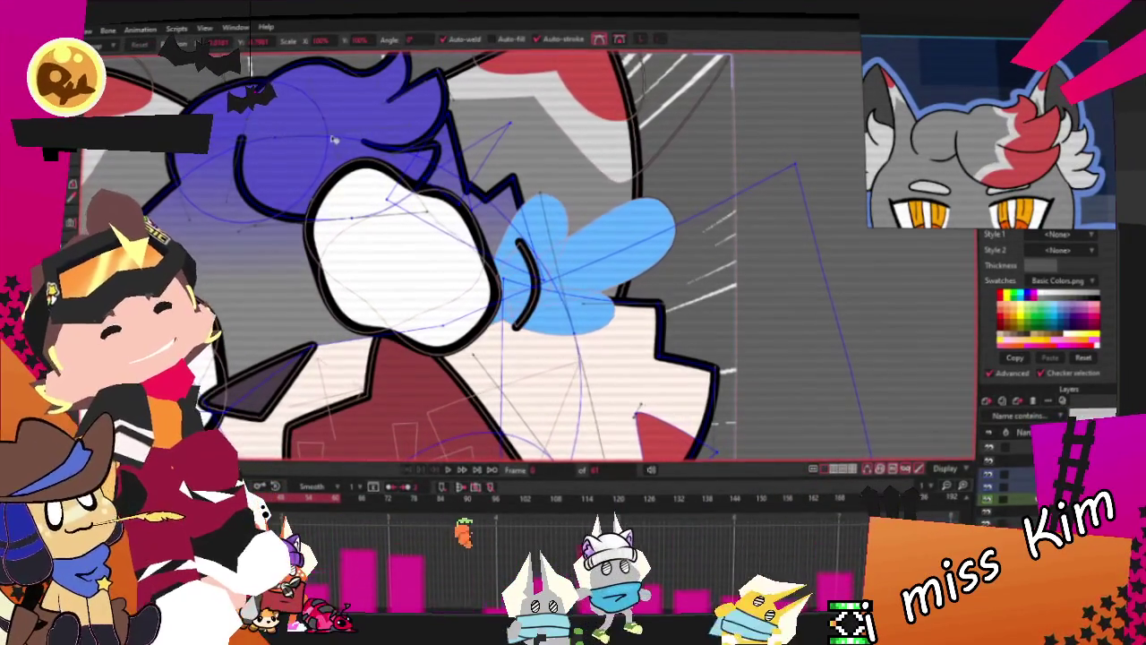
key("ctrl+a")
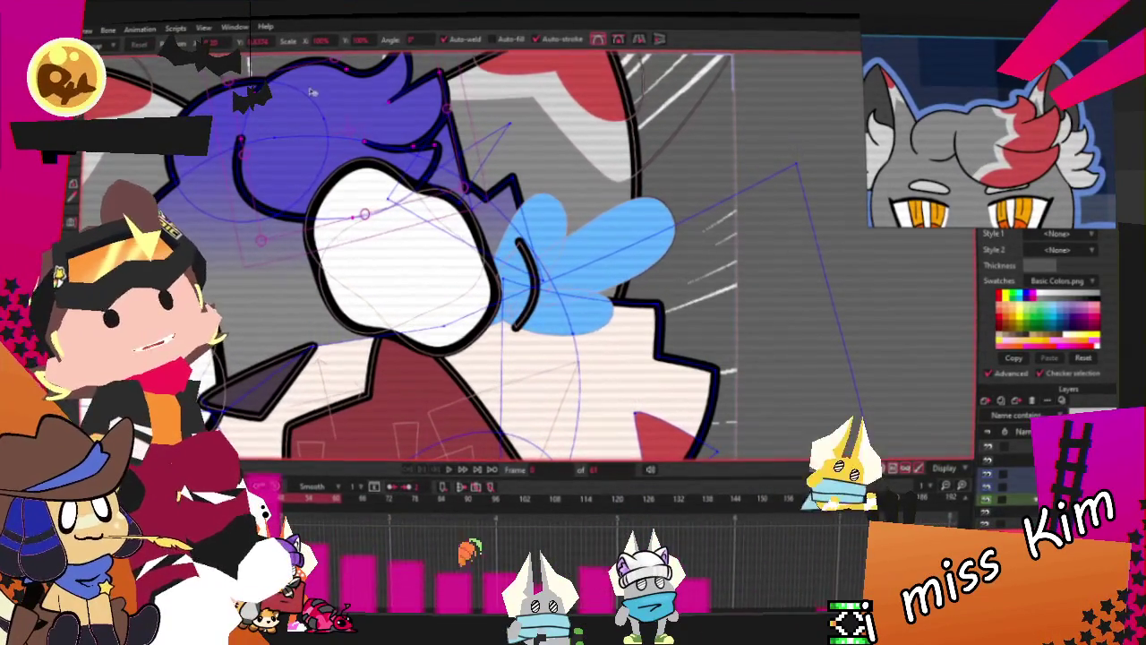
scroll(362, 60, "down", 2)
scroll(362, 132, "up", 1)
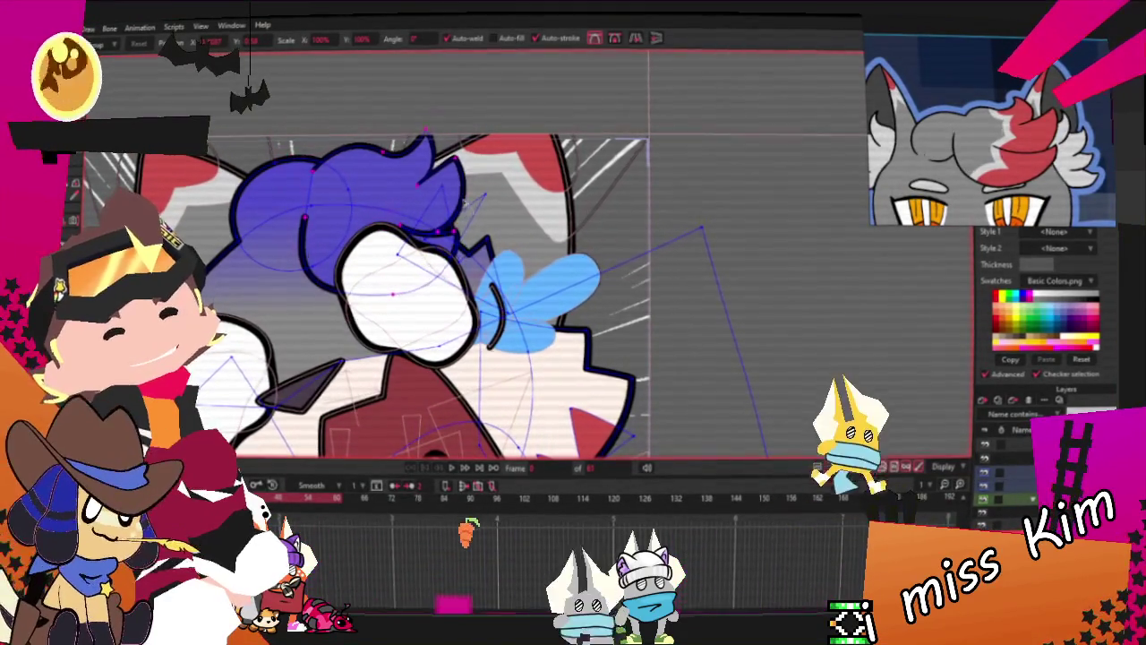
left_click_drag(454, 162, 408, 224)
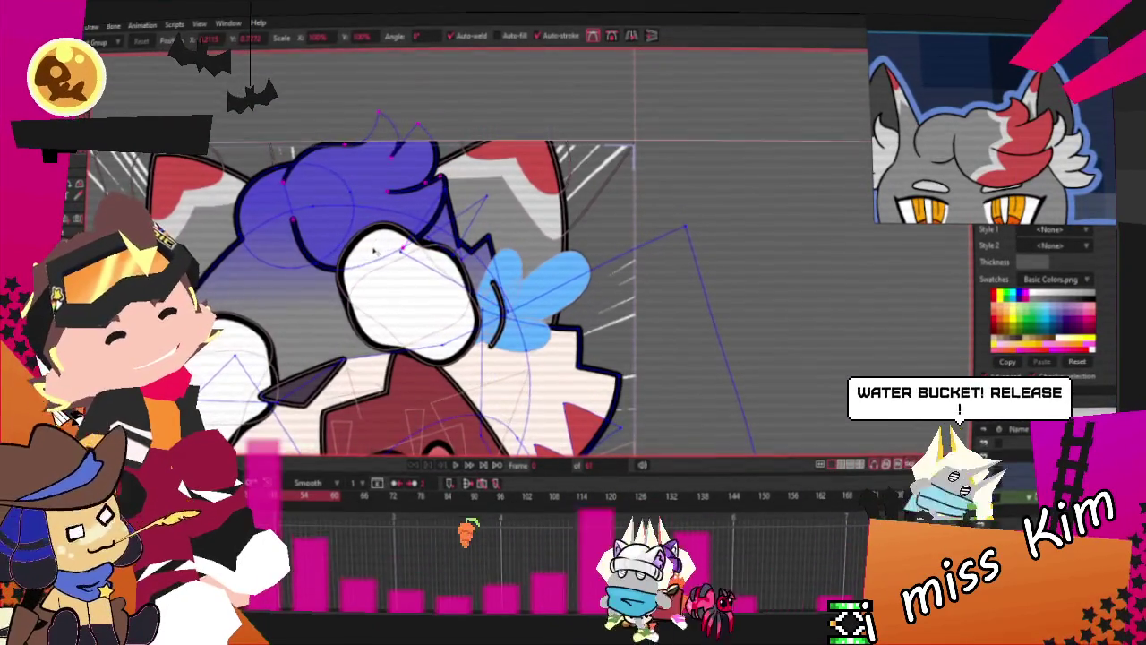
scroll(329, 246, "up", 2)
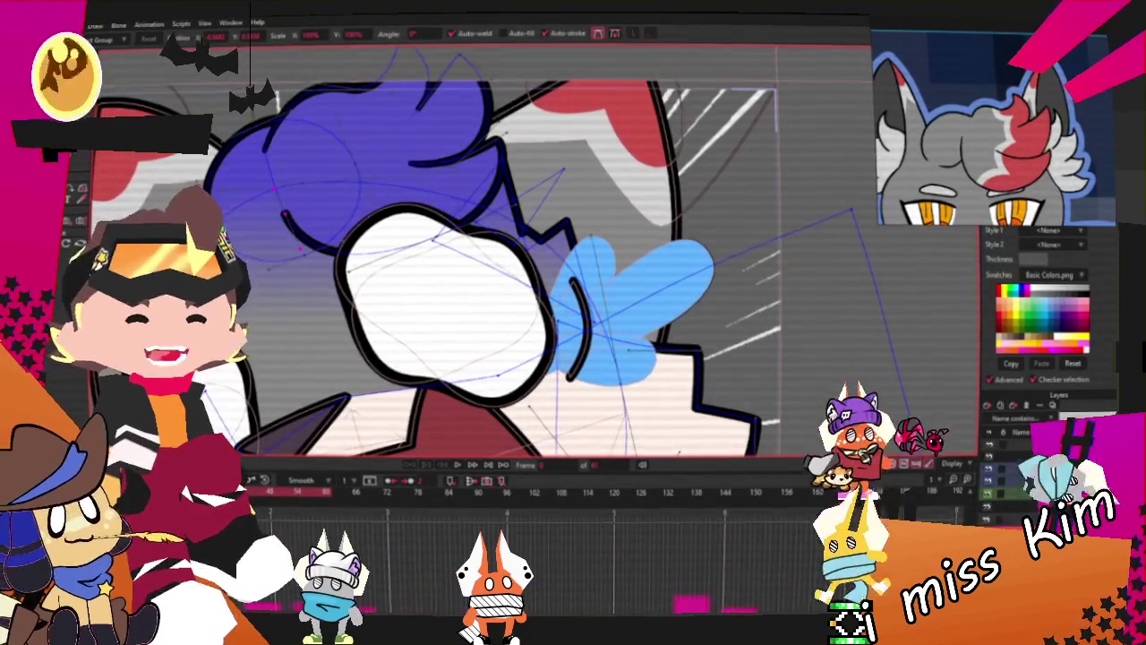
scroll(448, 268, "down", 1)
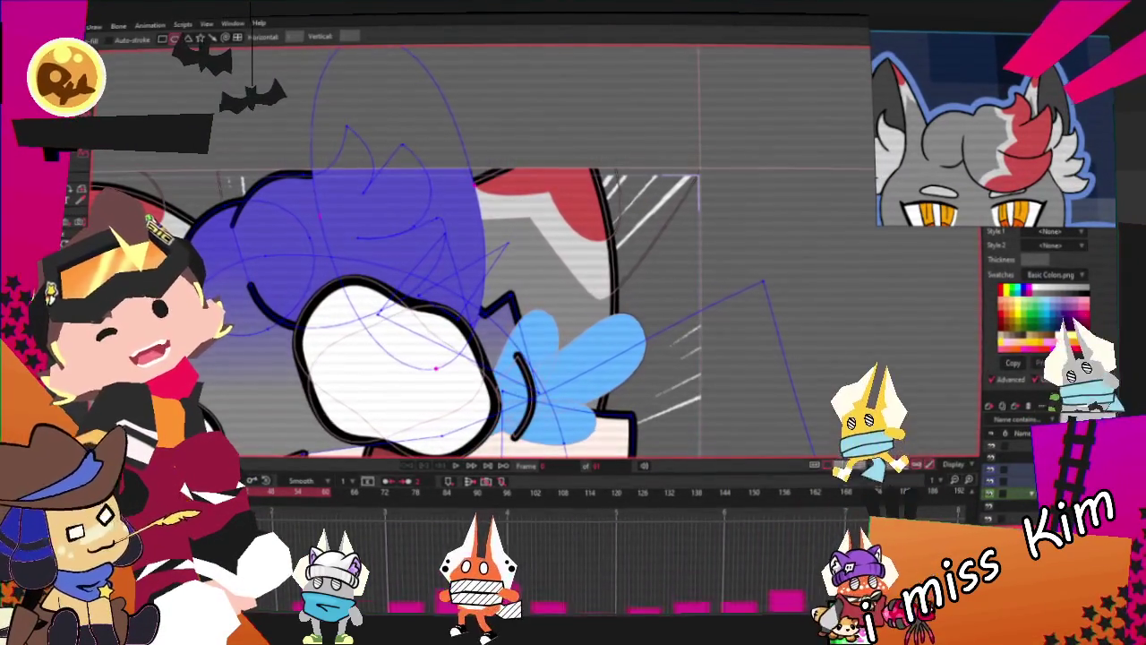
key("g")
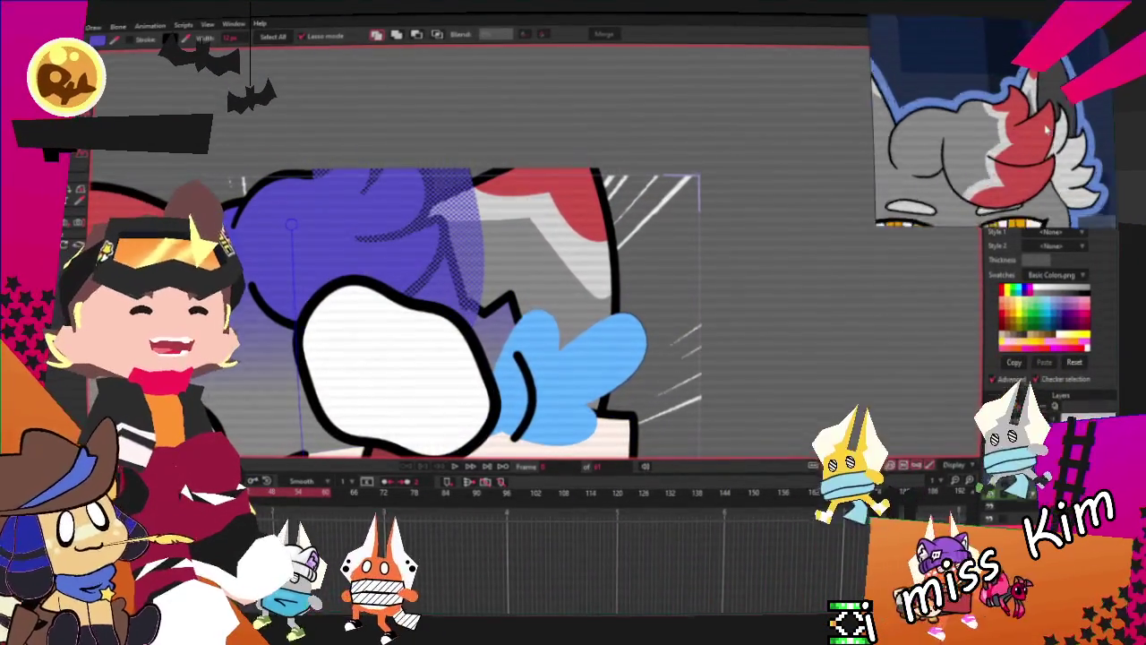
Fill the selected hair shape red, cycle to the overlapping shape, then deselect
left_click(1005, 305)
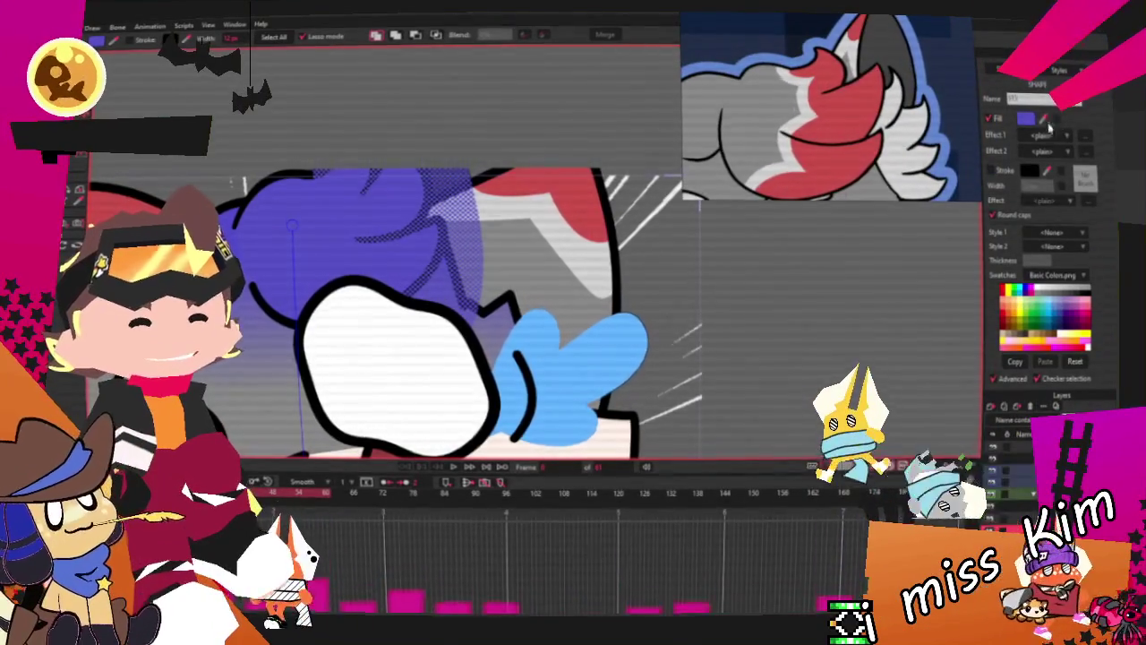
left_click(435, 35)
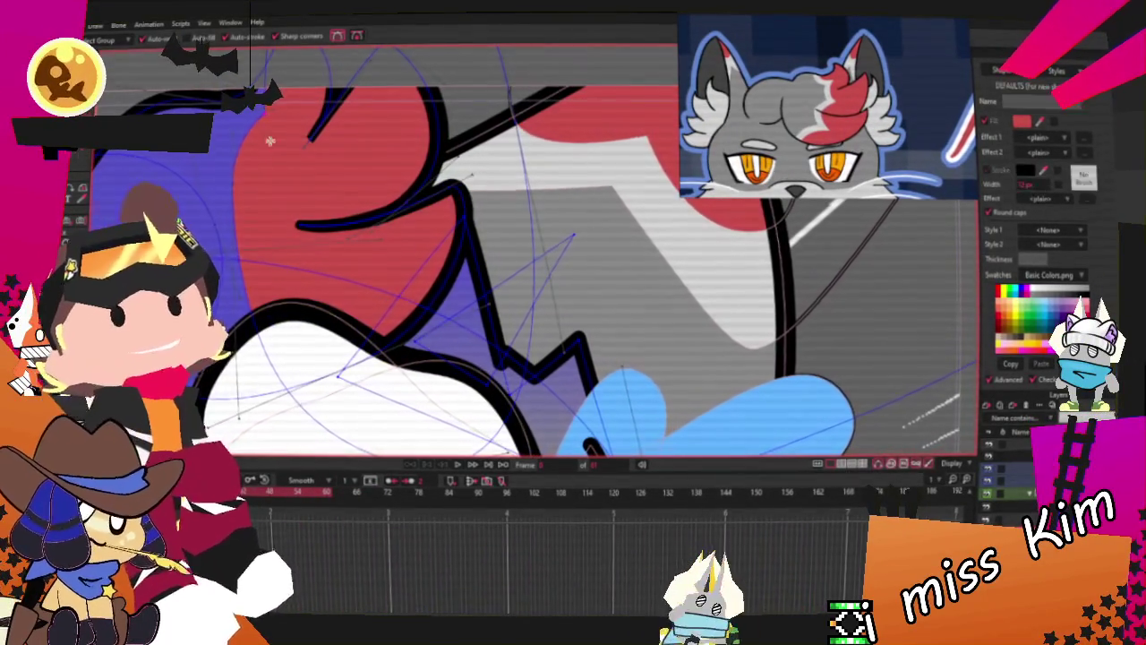
left_click(236, 239)
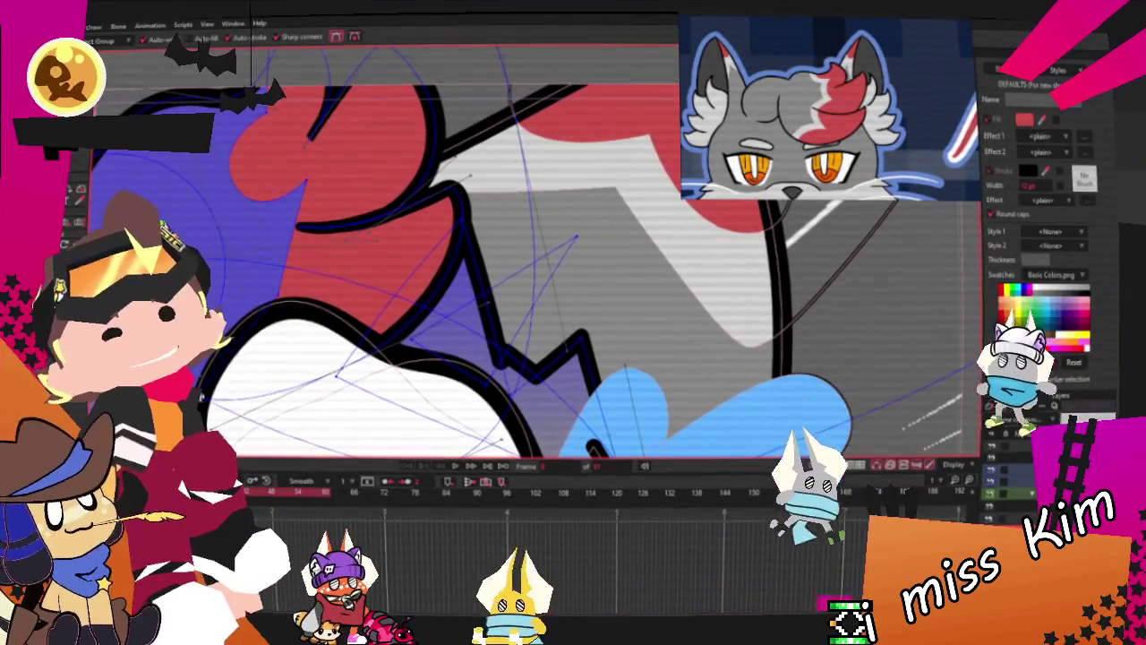
Inspect the hair tuft up close, trying the Curvature and Transform Points tools
key("c")
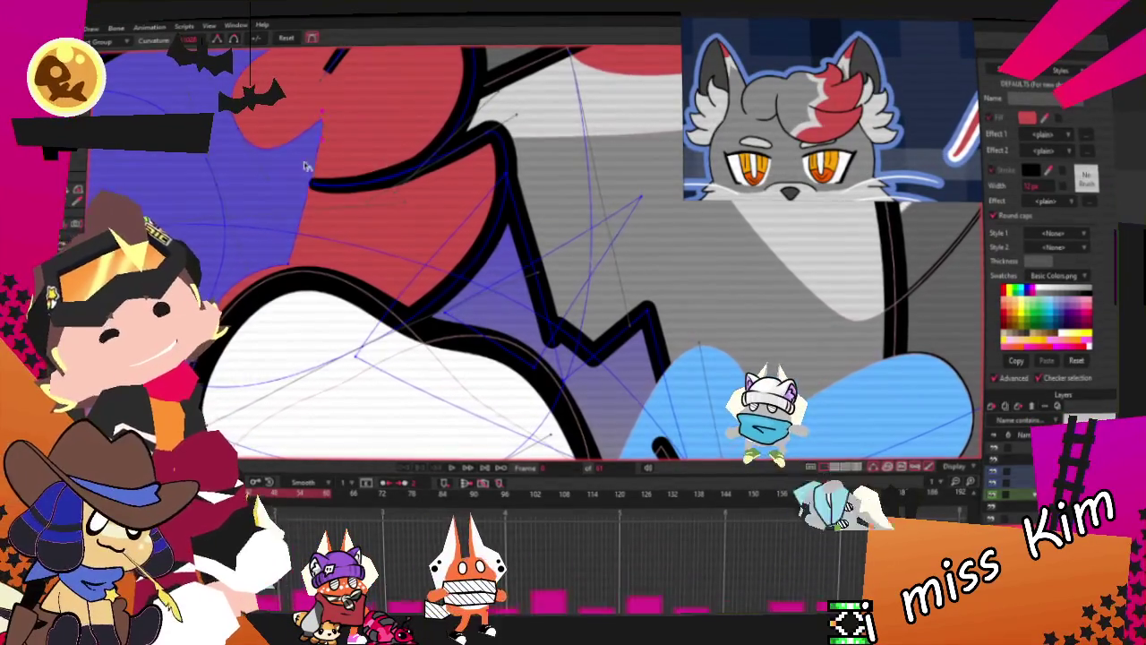
scroll(242, 224, "down", 2)
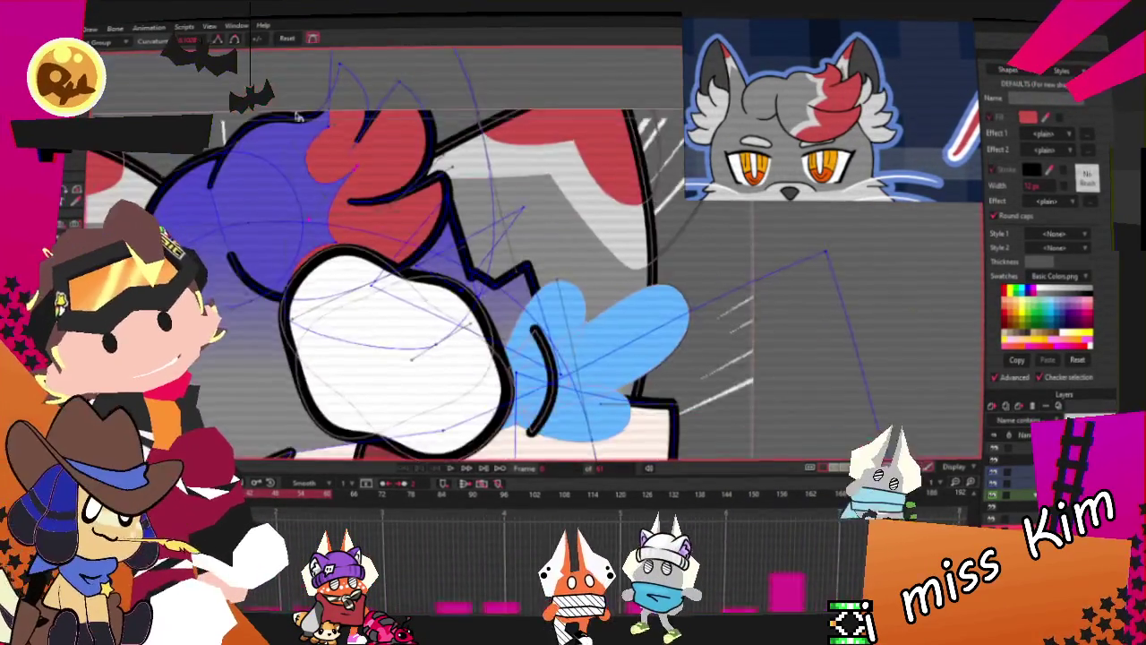
scroll(289, 152, "up", 3)
scroll(289, 153, "up", 1)
key("t")
scroll(336, 112, "down", 2)
scroll(336, 111, "down", 2)
scroll(336, 111, "up", 2)
scroll(296, 224, "up", 2)
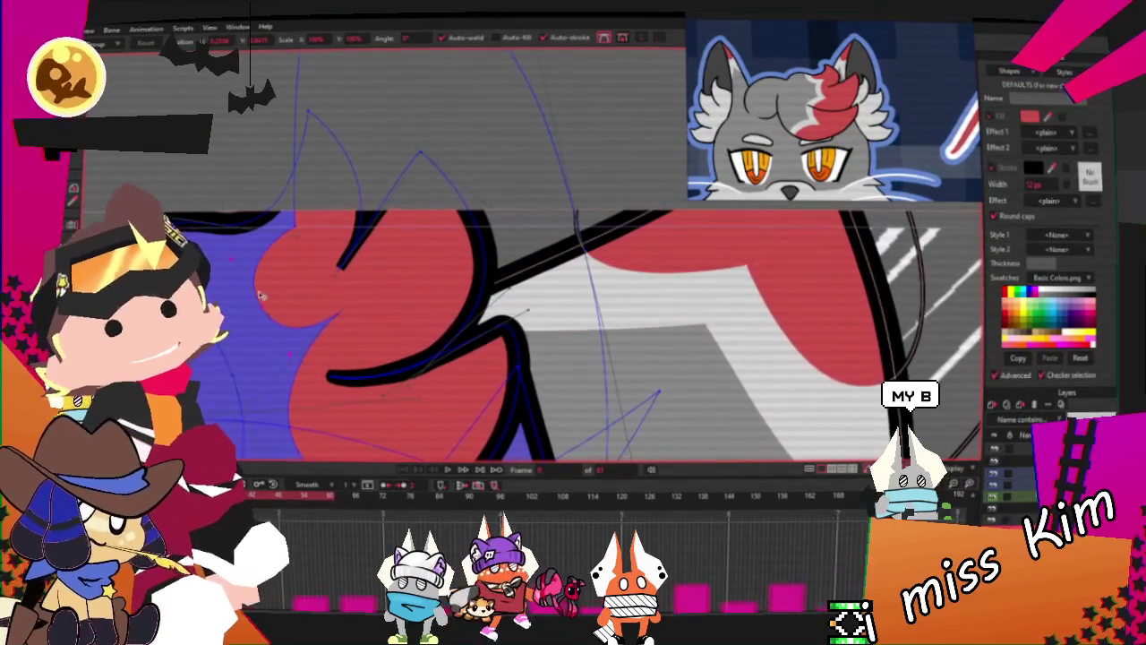
Select all points on the head layer and zoom in on the red hair tuft
scroll(317, 301, "down", 1)
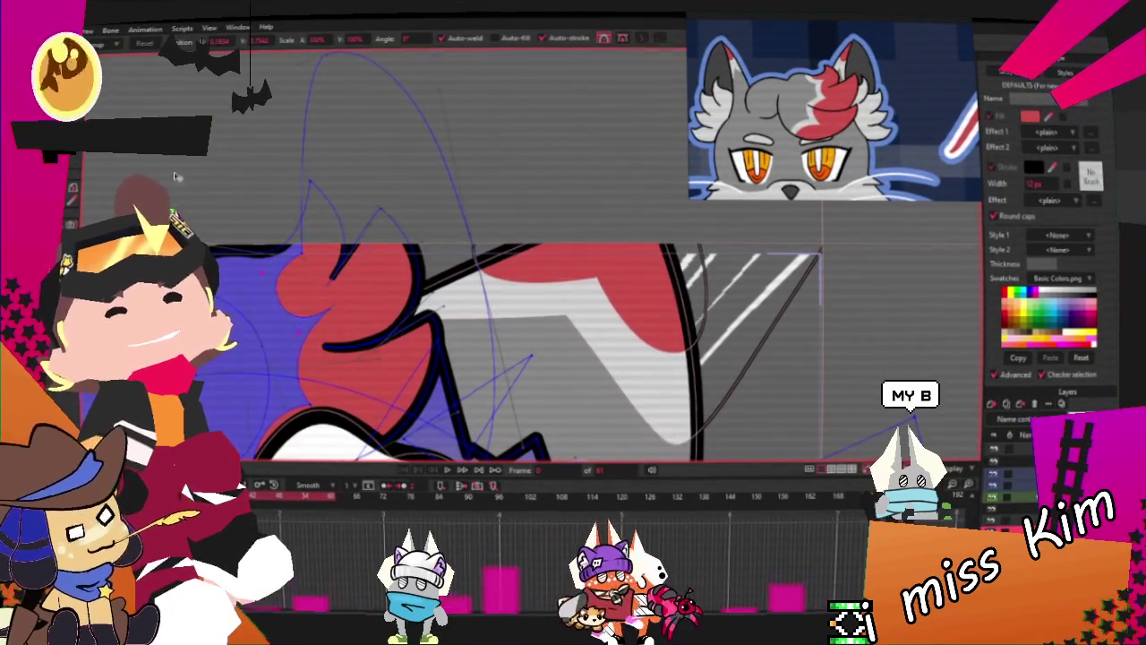
scroll(292, 208, "up", 2)
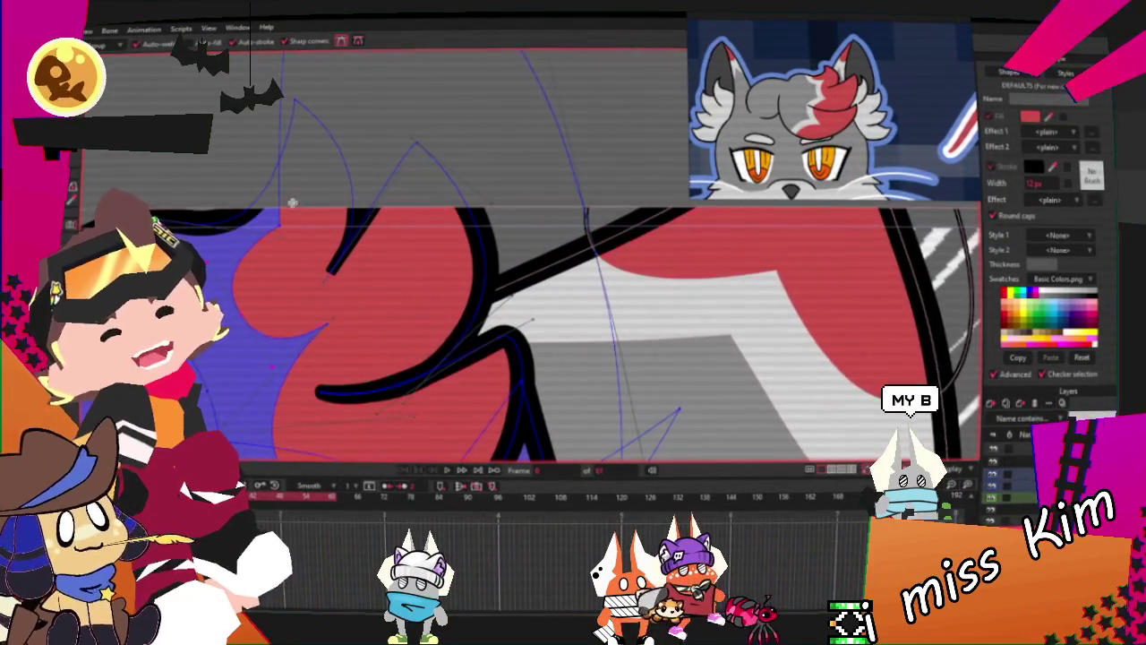
scroll(163, 197, "down", 1)
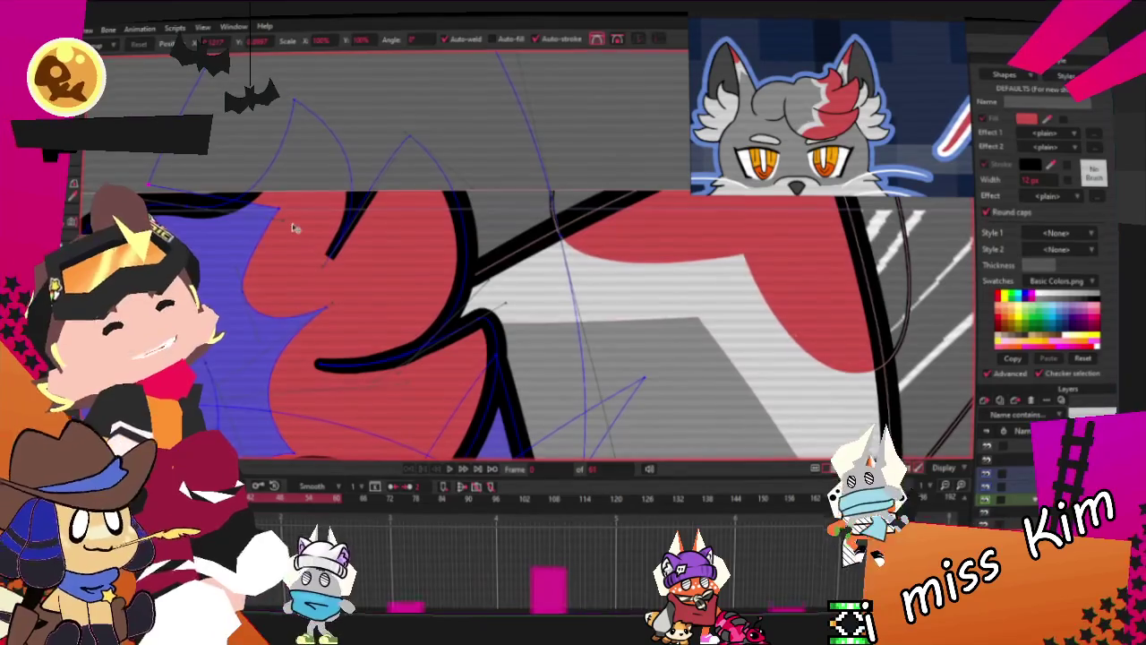
scroll(294, 227, "down", 2)
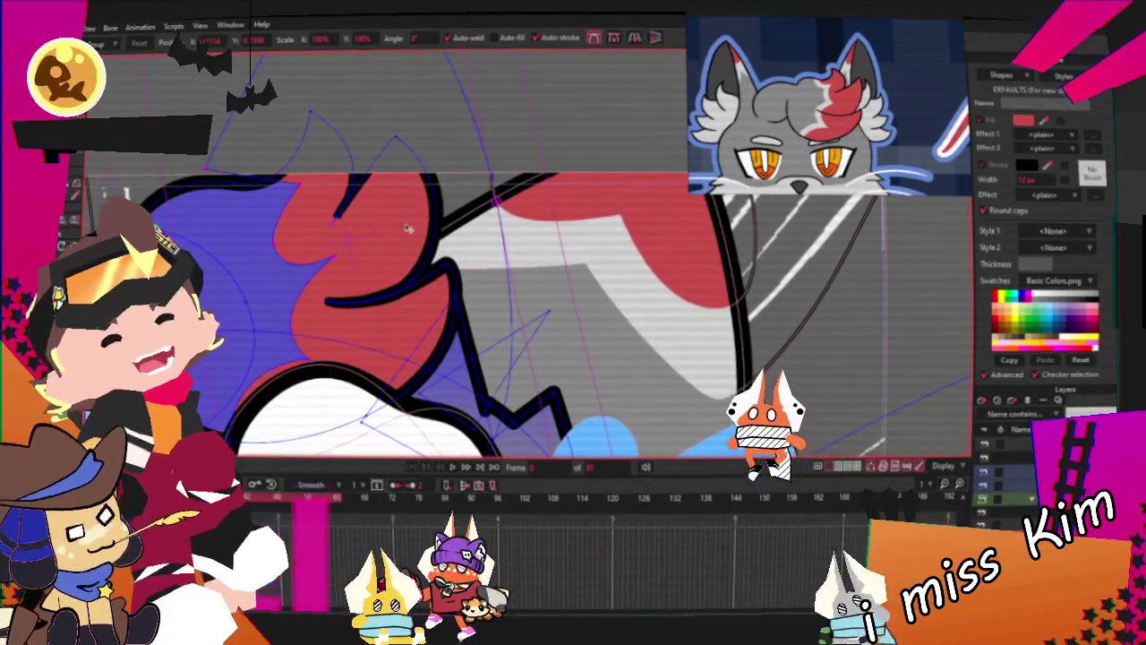
scroll(458, 237, "down", 1)
scroll(459, 236, "down", 1)
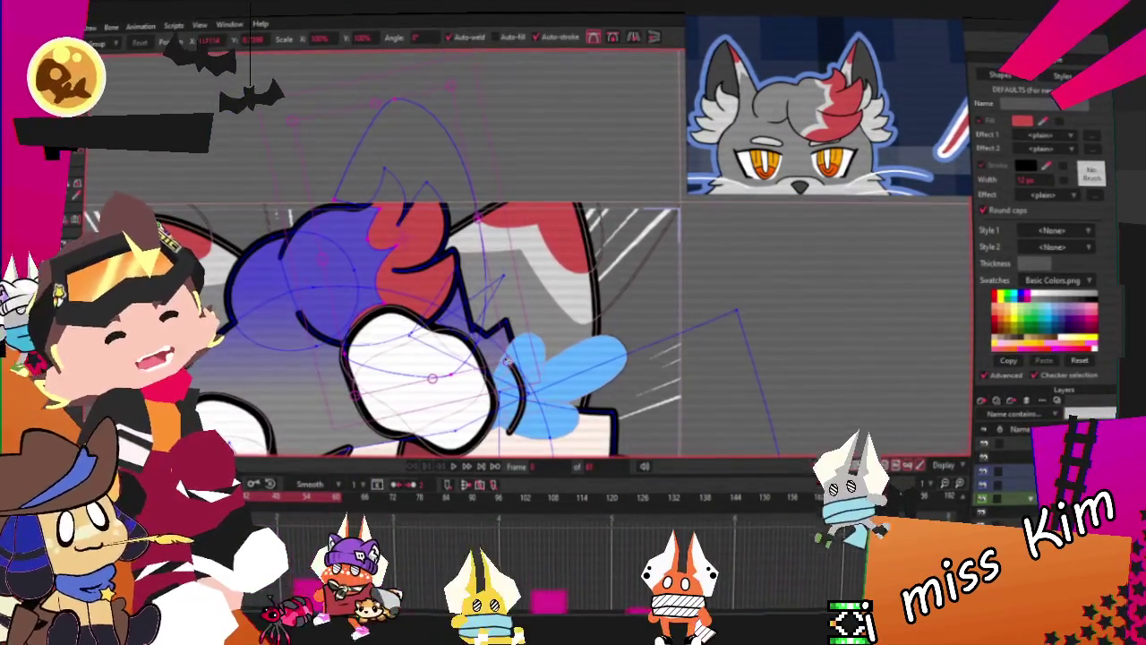
key("ctrl+a")
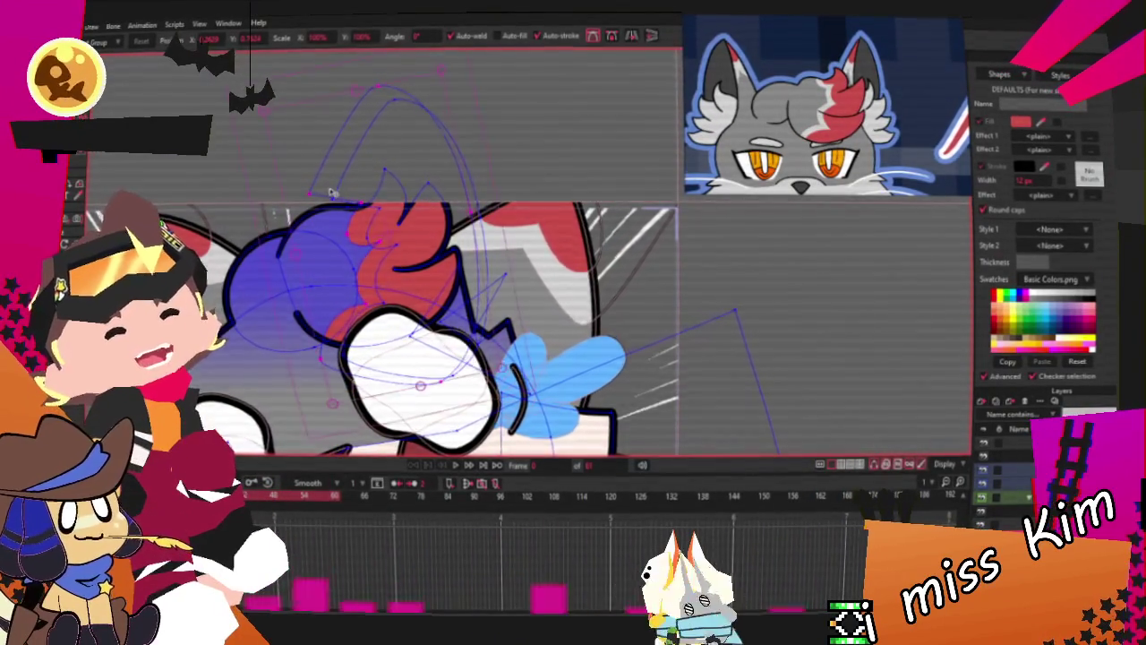
scroll(401, 310, "up", 3)
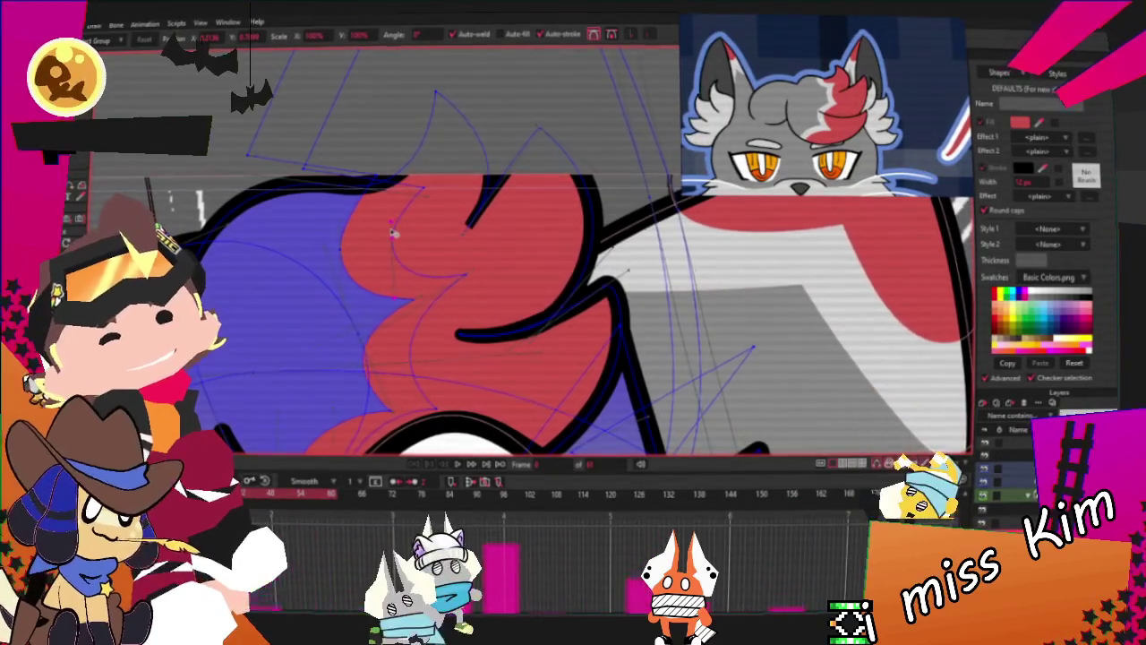
scroll(399, 373, "down", 2)
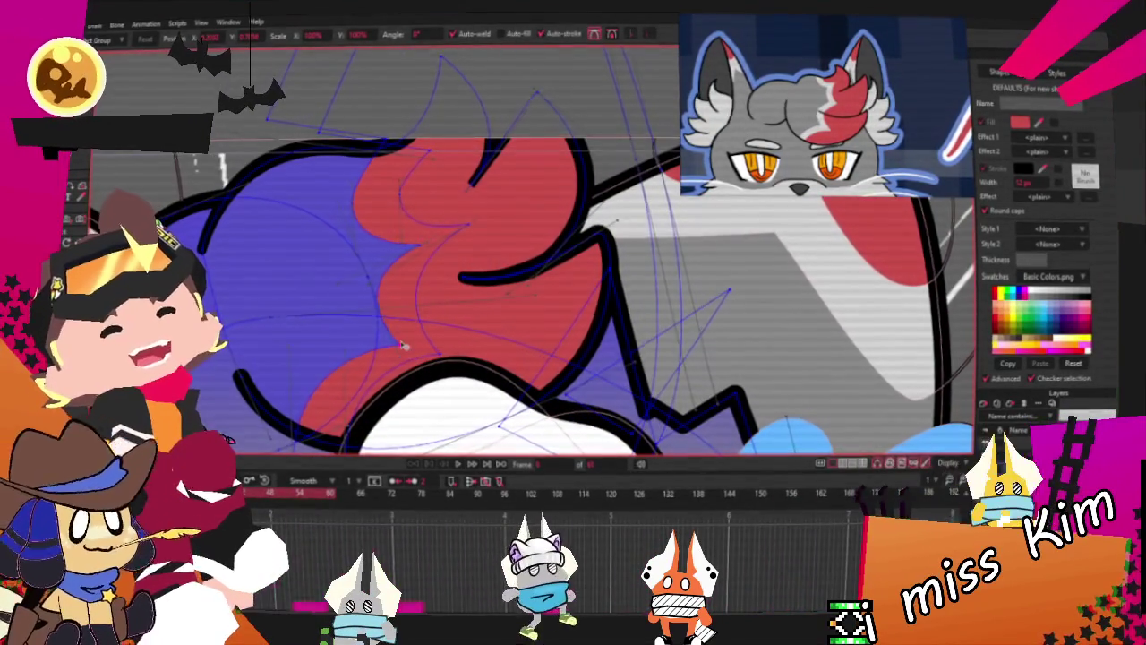
key("b")
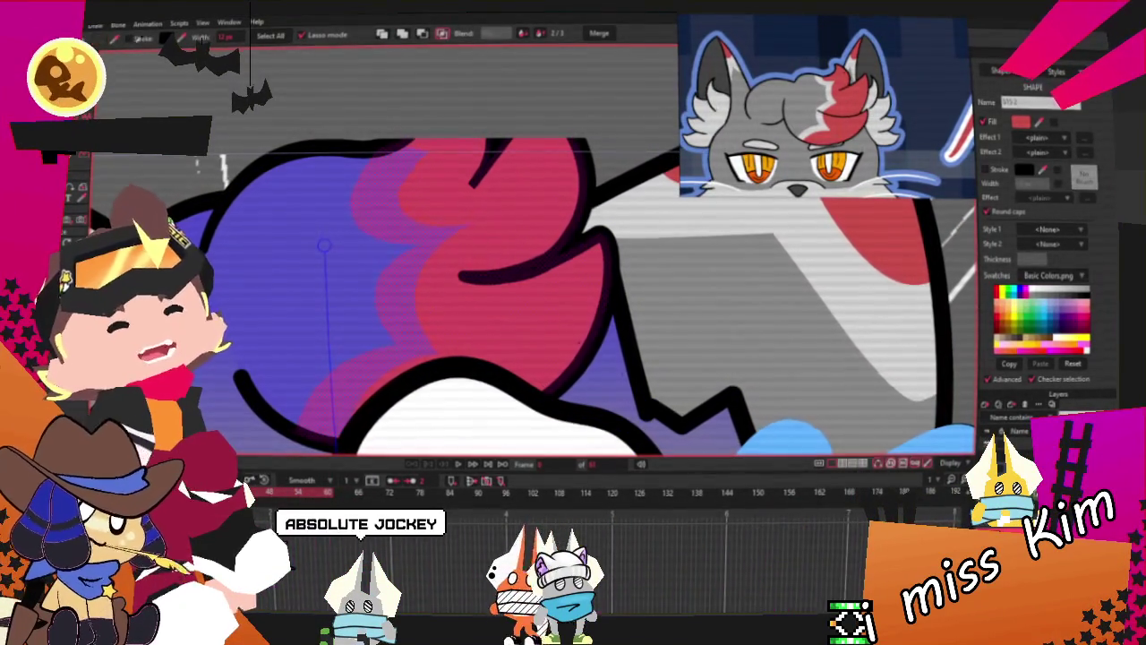
Step to the next keyframe and zoom in on the hair tuft
key("ctrl+Right")
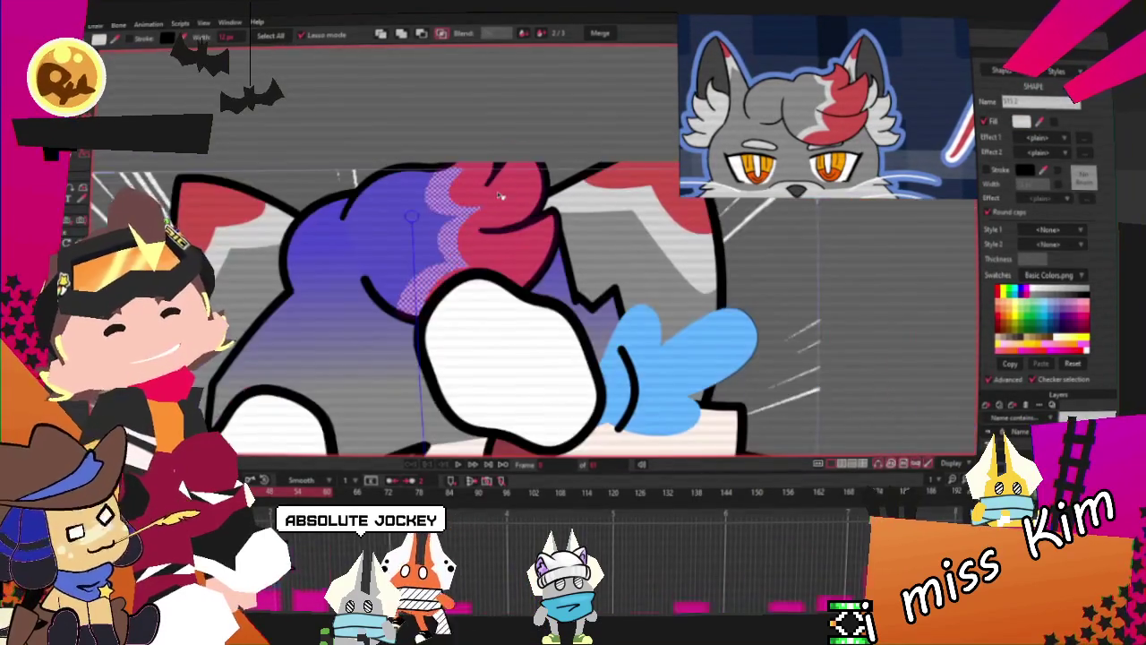
scroll(667, 298, "down", 3)
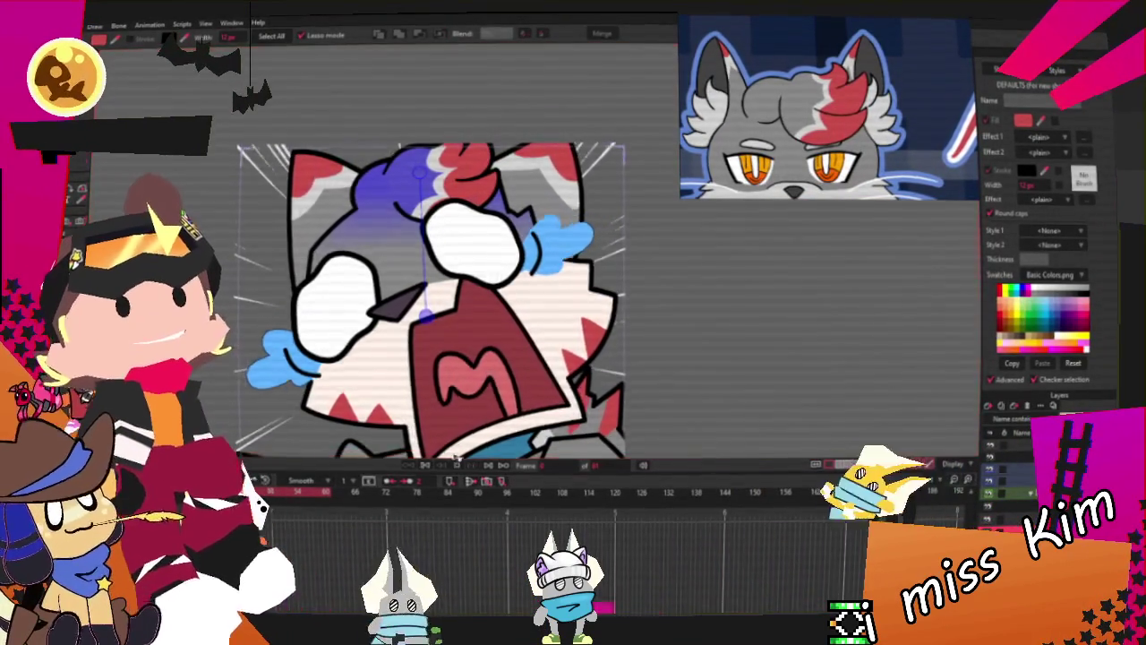
scroll(435, 332, "down", 2)
scroll(435, 332, "down", 2)
scroll(435, 332, "up", 2)
scroll(432, 333, "up", 1)
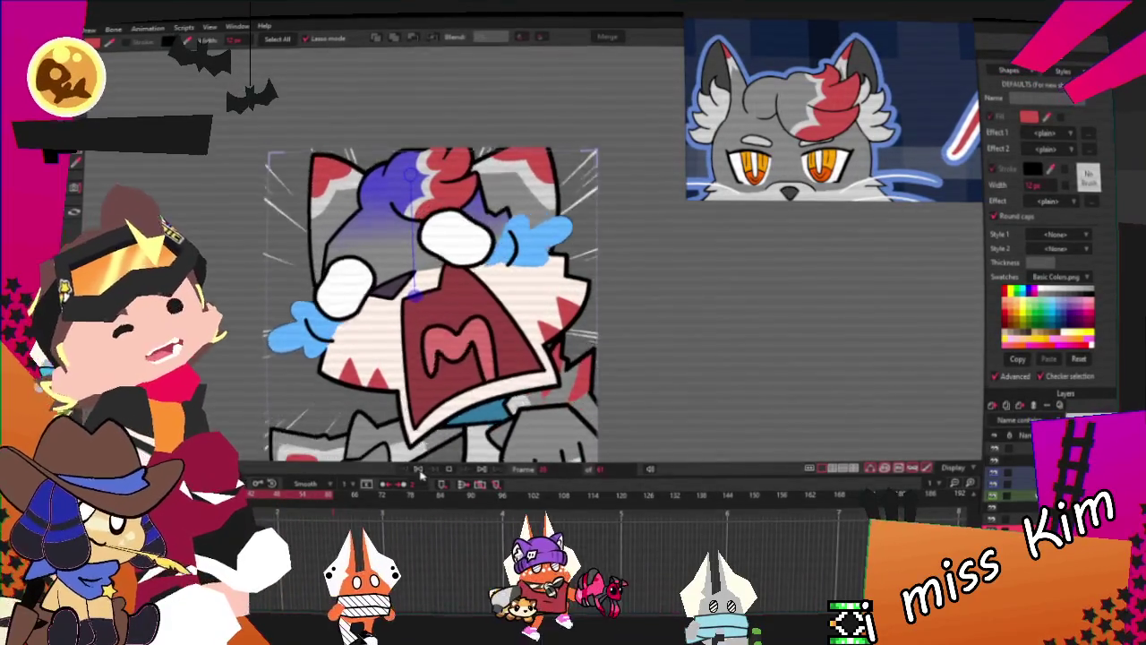
scroll(421, 76, "up", 2)
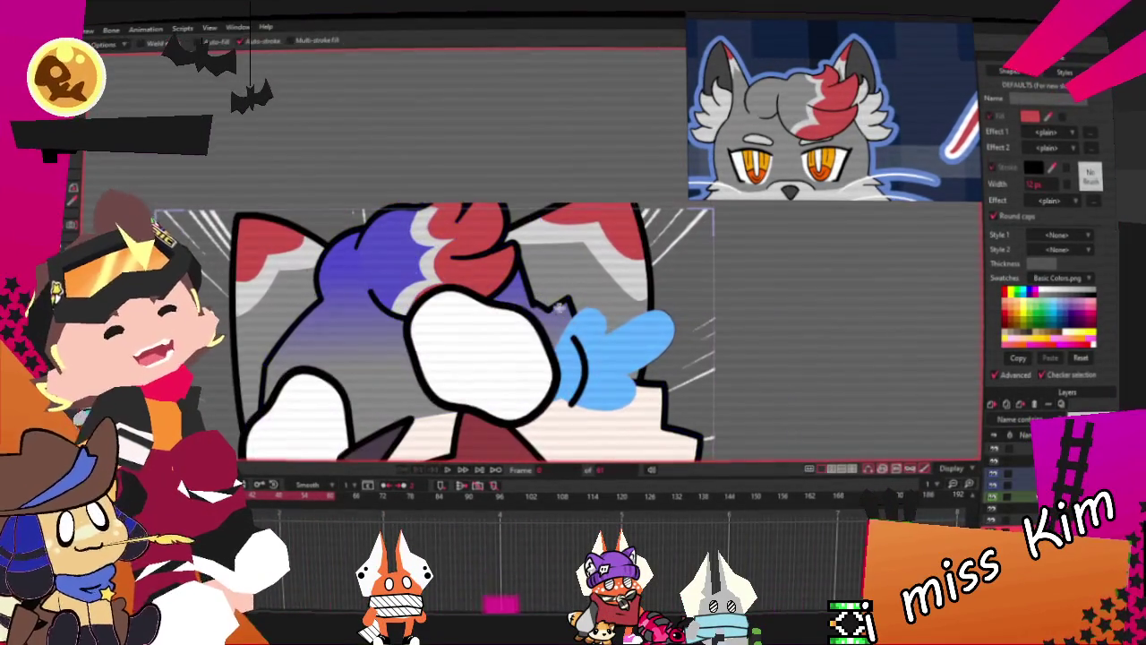
scroll(408, 278, "up", 2)
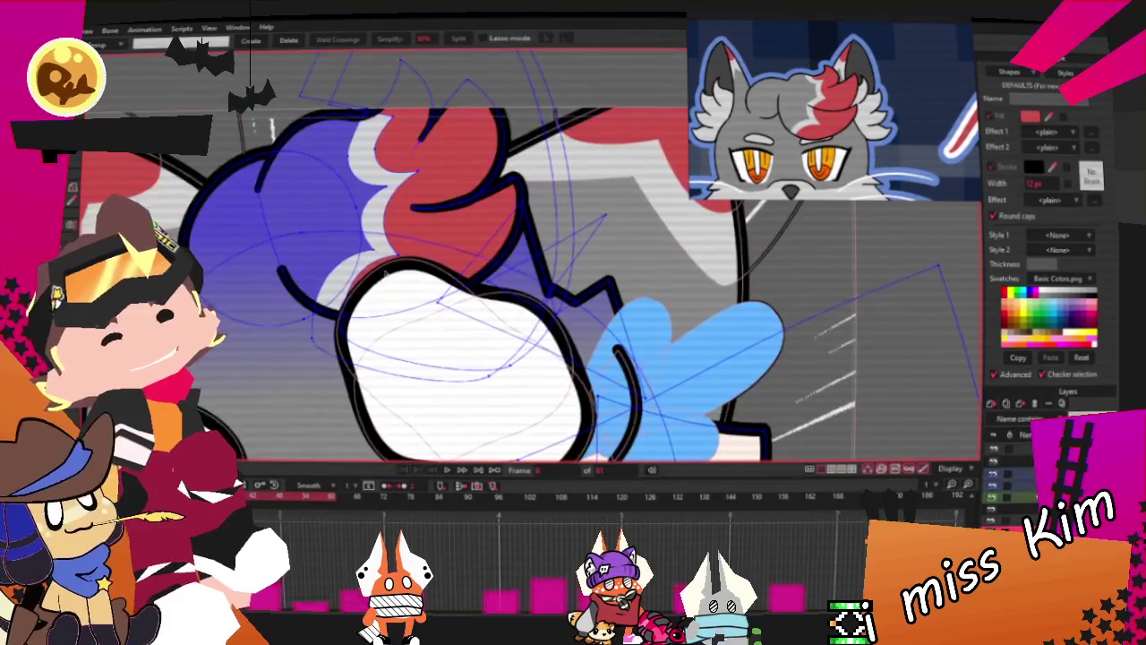
scroll(327, 138, "up", 1)
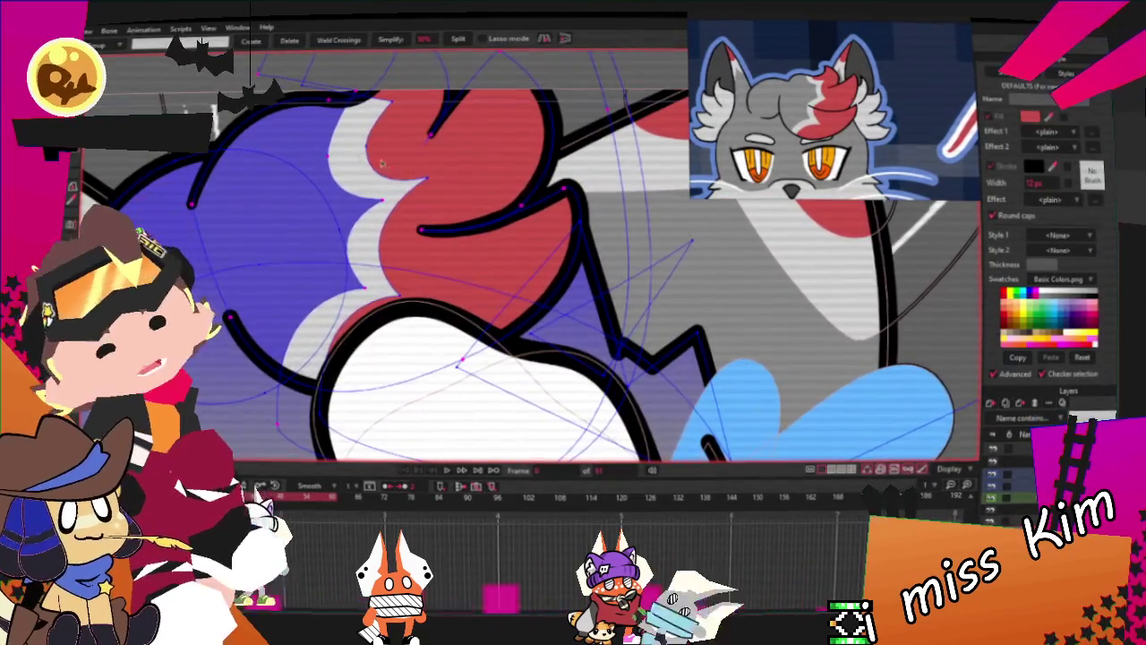
scroll(313, 147, "down", 3)
Rotate the red hair tuft to the right and shift its shapes leftward into a new pose
key("t")
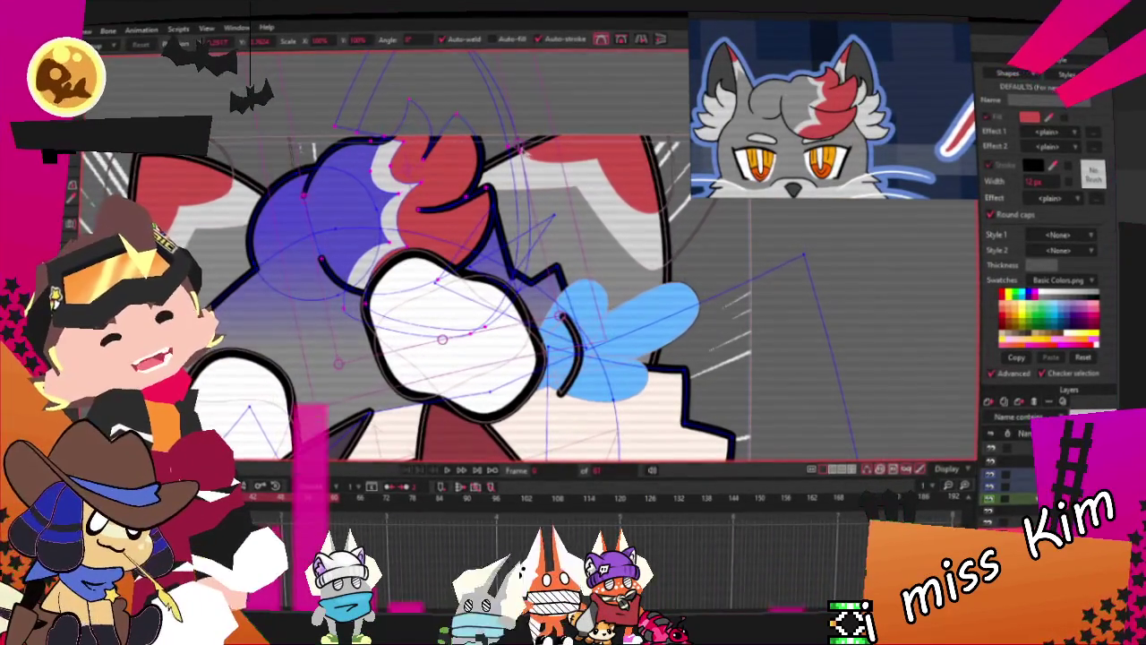
left_click_drag(391, 130, 622, 116)
scroll(442, 312, "up", 2)
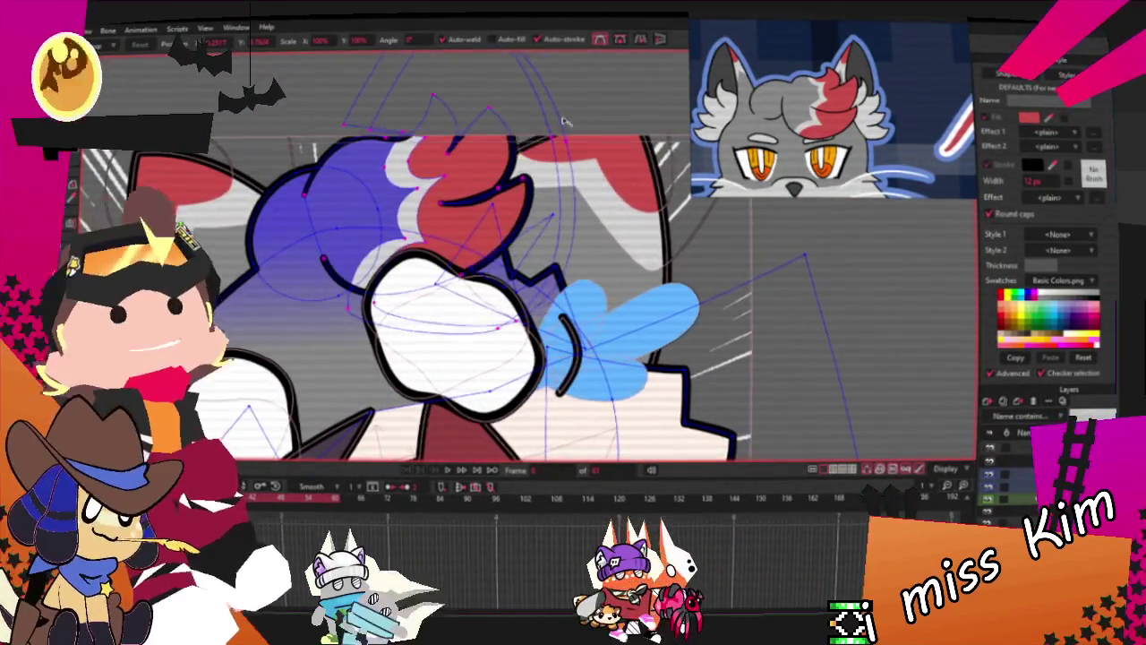
scroll(442, 312, "down", 2)
scroll(443, 311, "up", 2)
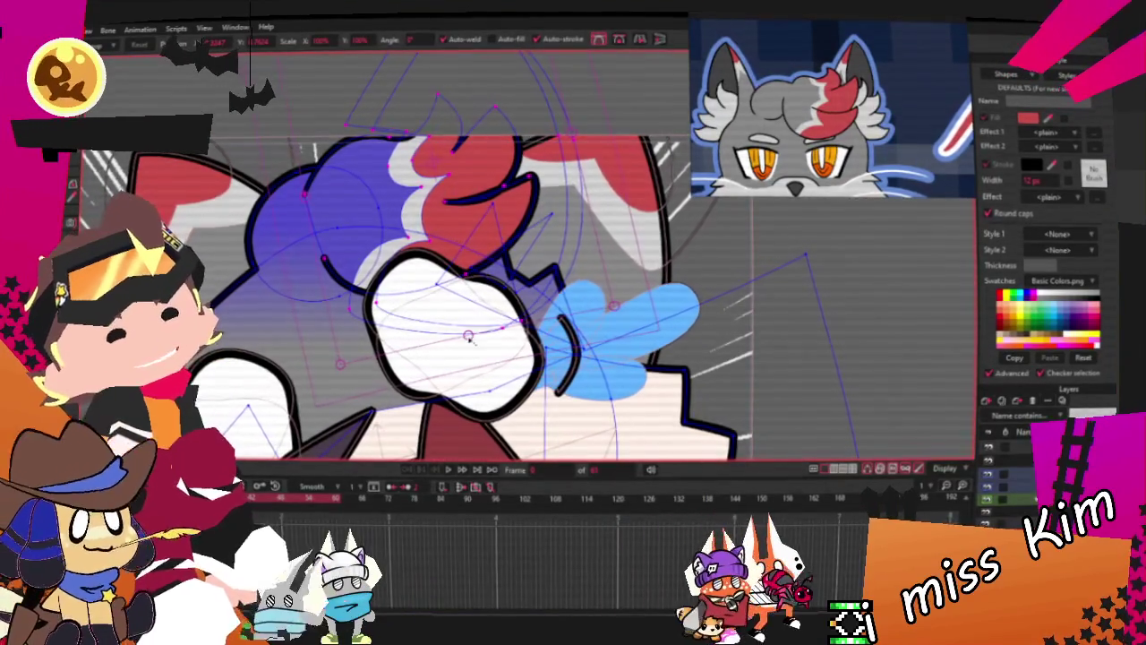
scroll(472, 336, "down", 2)
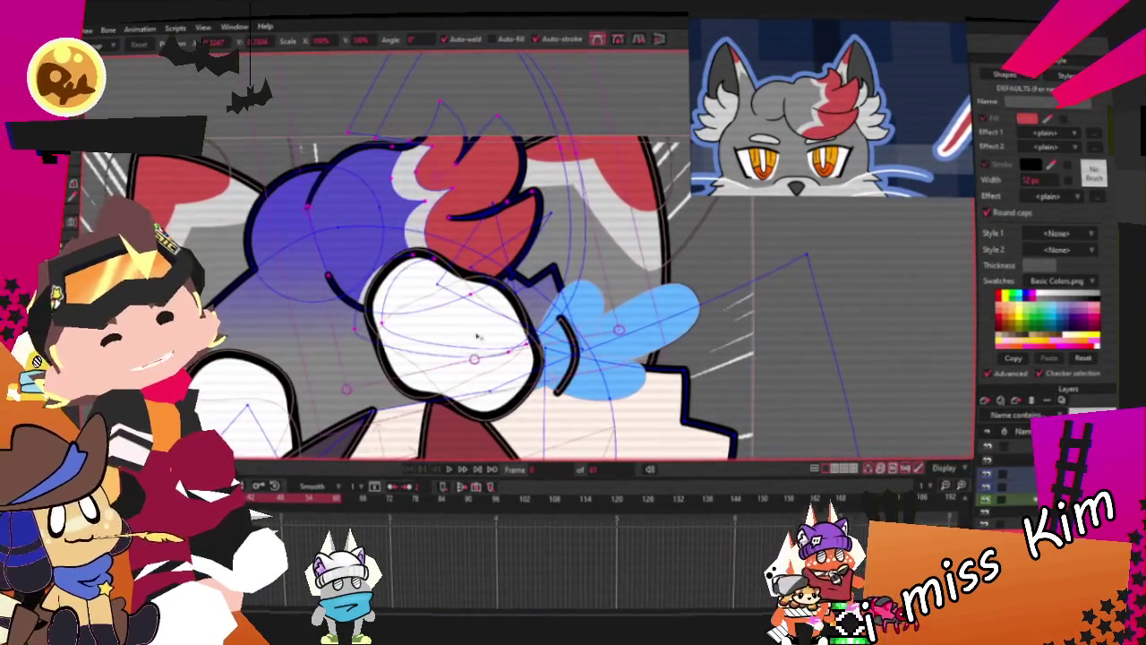
left_click_drag(477, 351, 464, 307)
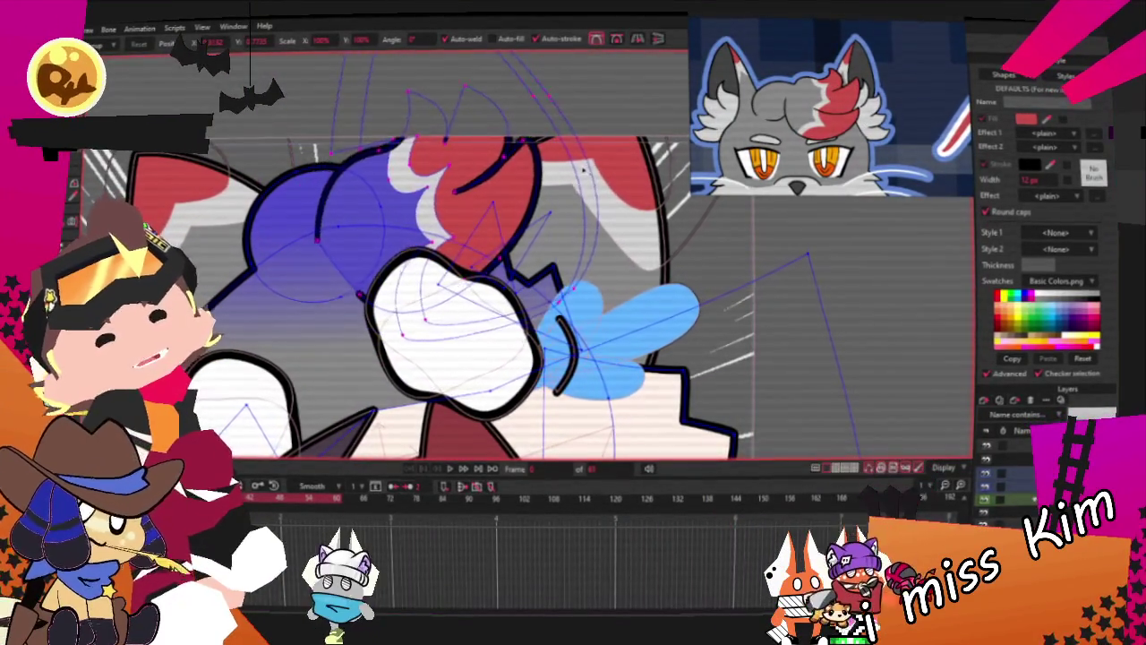
left_click_drag(591, 237, 465, 222)
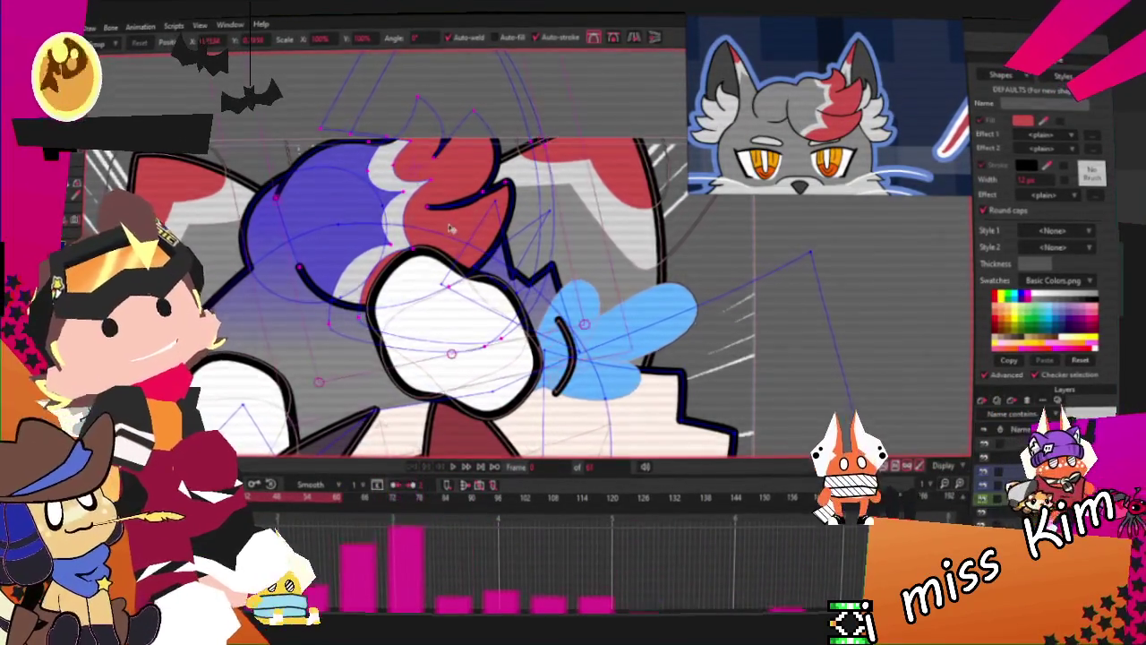
scroll(450, 228, "down", 2)
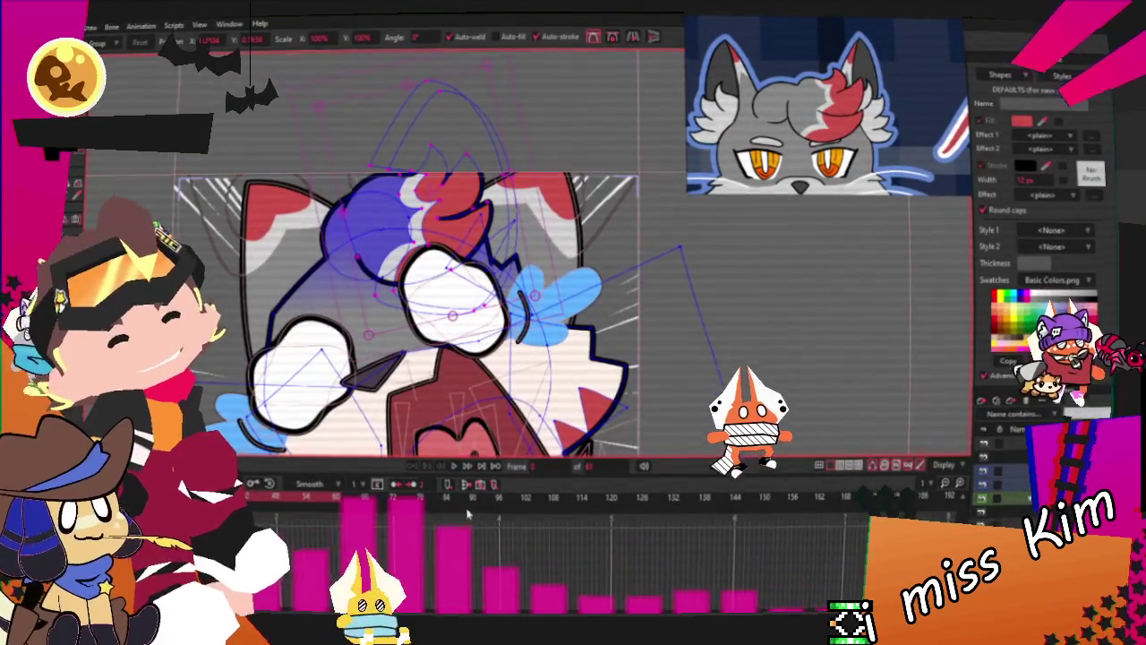
left_click(448, 484)
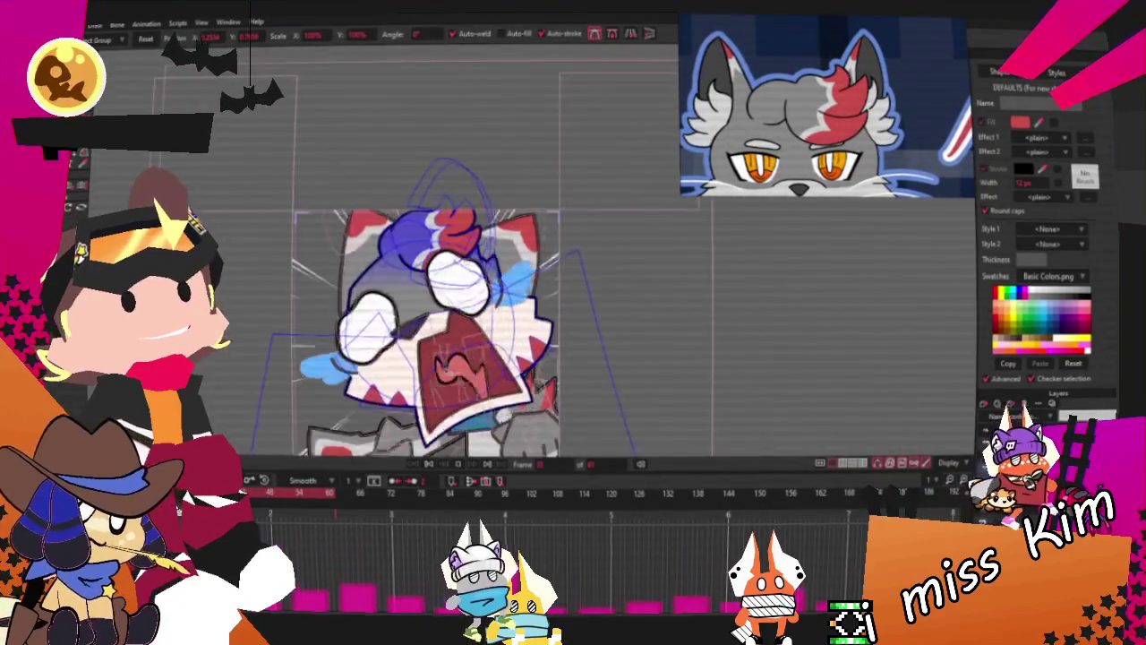
Shift and tilt the cat's head control points into a new pose
scroll(437, 349, "up", 3)
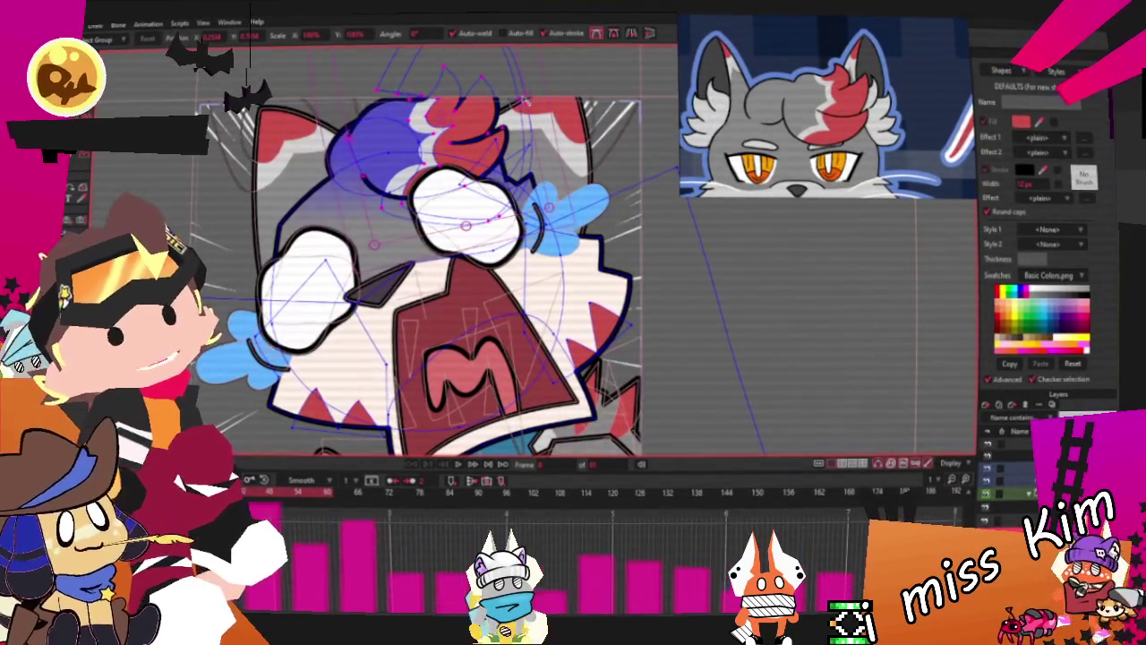
left_click_drag(524, 101, 506, 98)
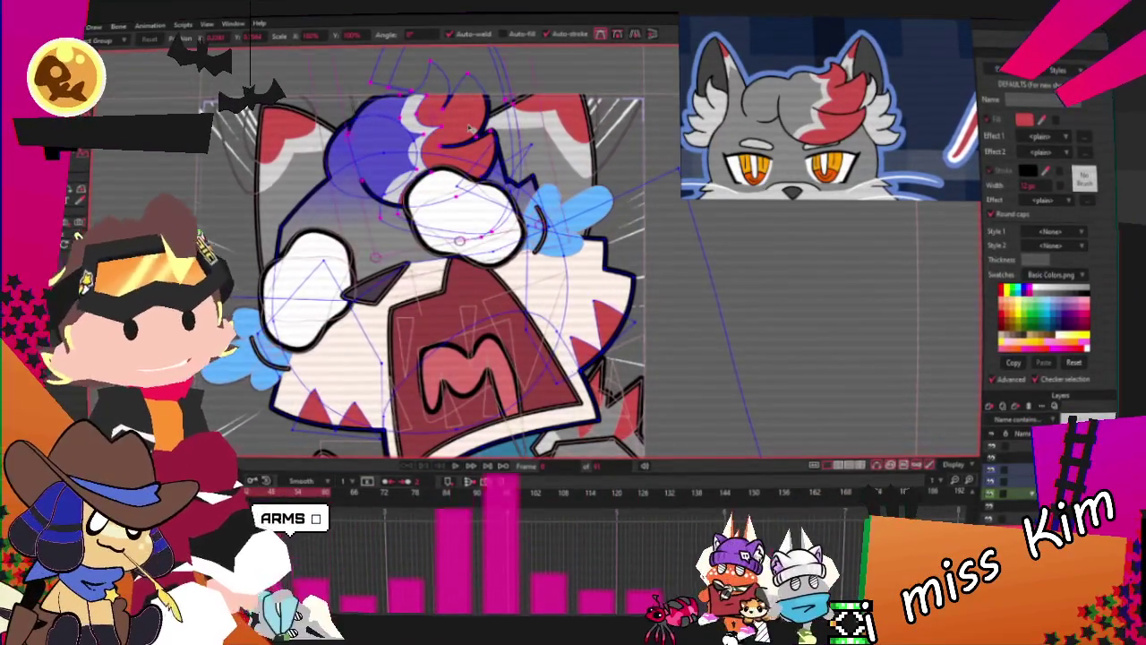
left_click_drag(470, 129, 530, 122)
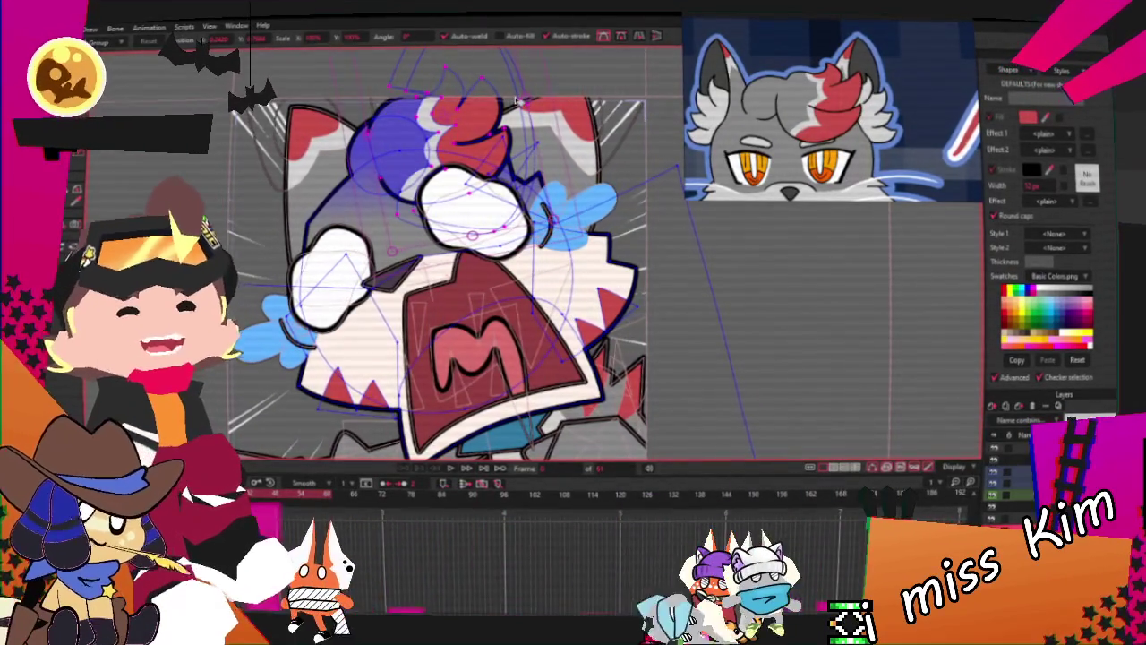
scroll(390, 188, "up", 3)
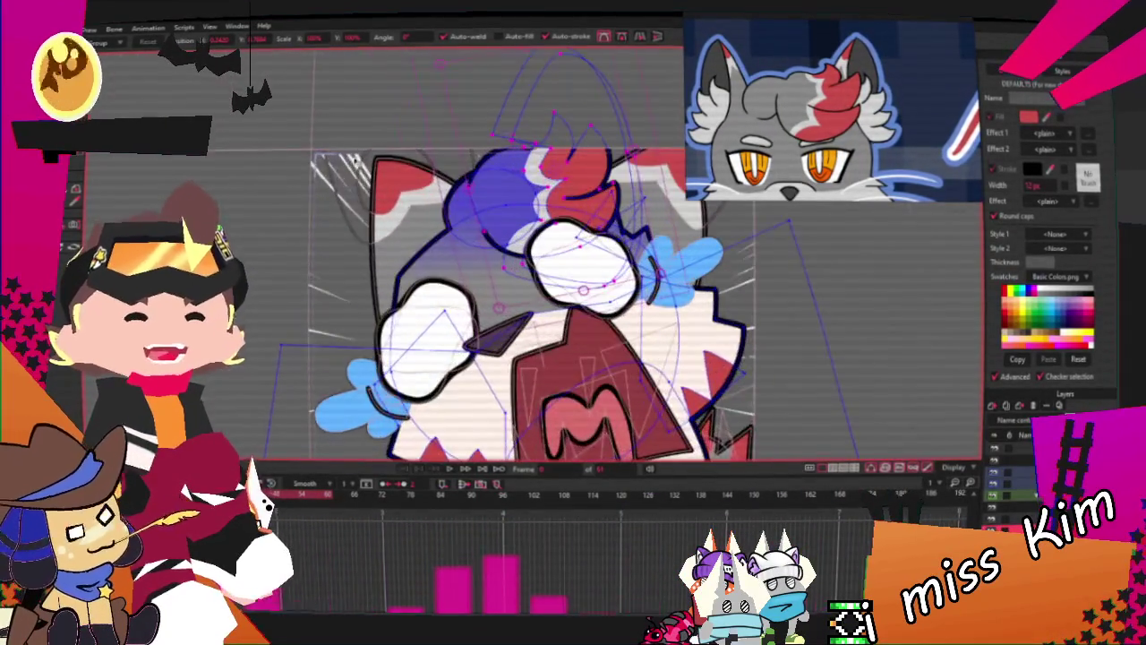
scroll(385, 202, "up", 3)
scroll(376, 219, "up", 2)
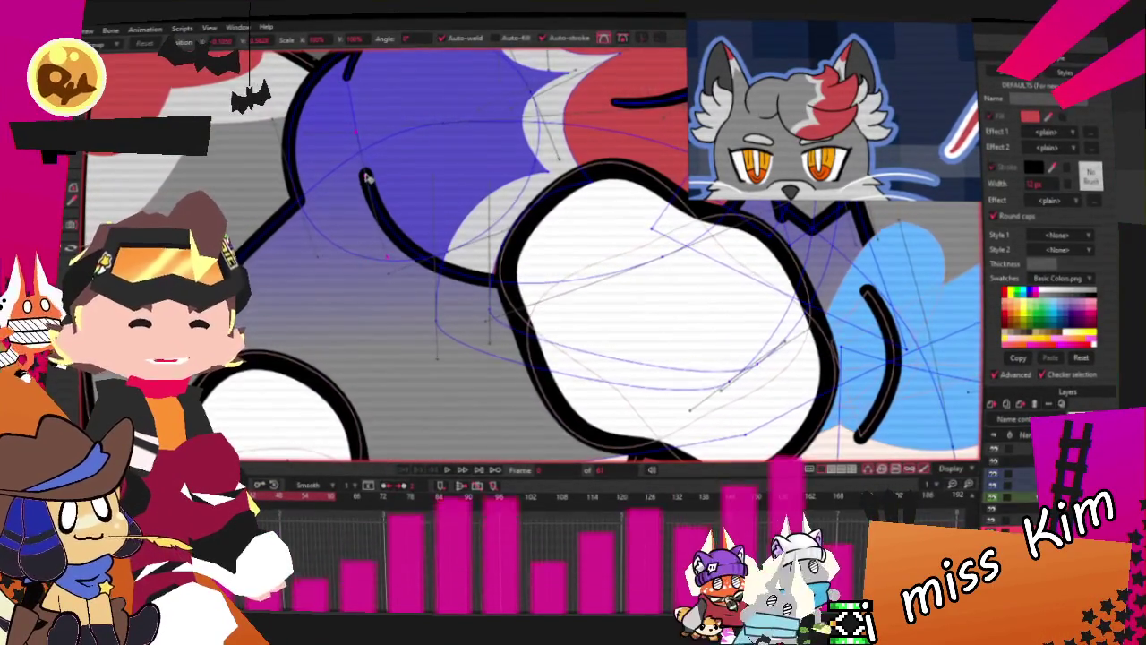
scroll(385, 186, "down", 2)
scroll(421, 195, "down", 3)
scroll(456, 204, "down", 2)
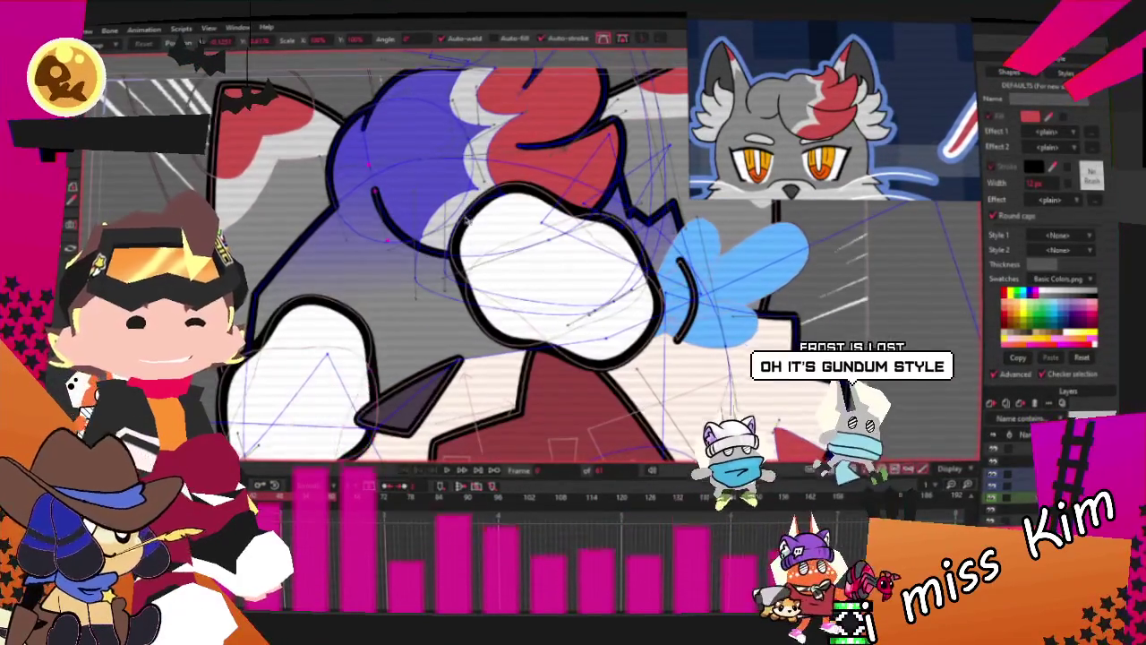
scroll(465, 217, "down", 2)
scroll(470, 188, "down", 1)
Zoom around the drawing and play the animation to preview the scream
scroll(466, 181, "up", 2)
scroll(459, 133, "up", 2)
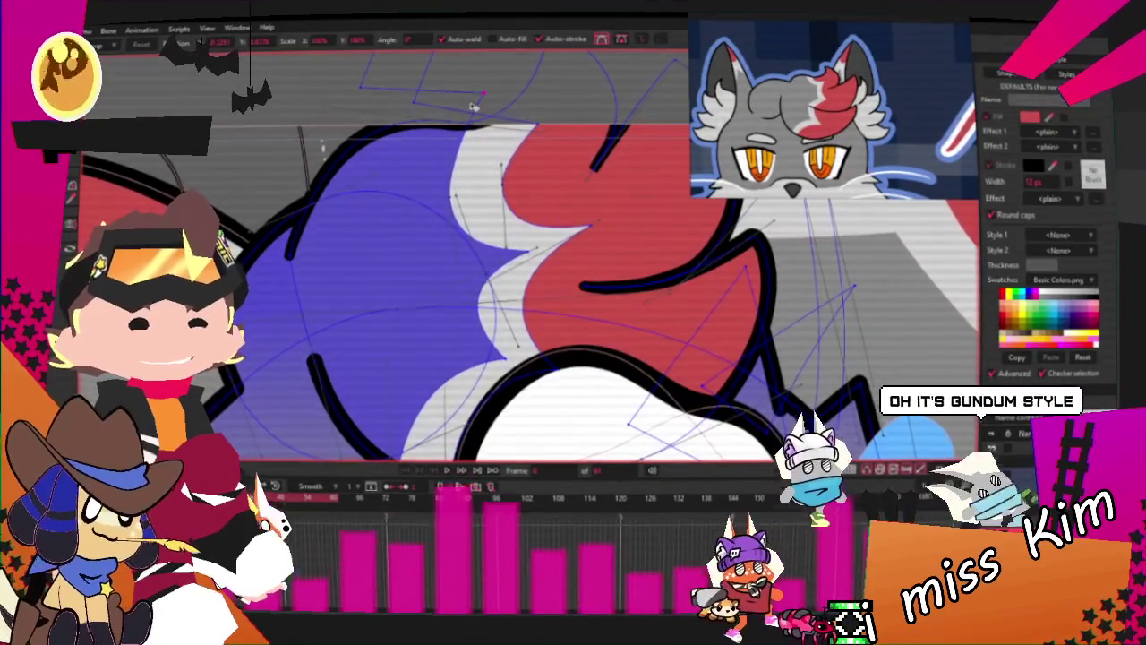
scroll(475, 106, "up", 2)
scroll(465, 143, "down", 2)
scroll(439, 173, "up", 2)
scroll(476, 261, "down", 2)
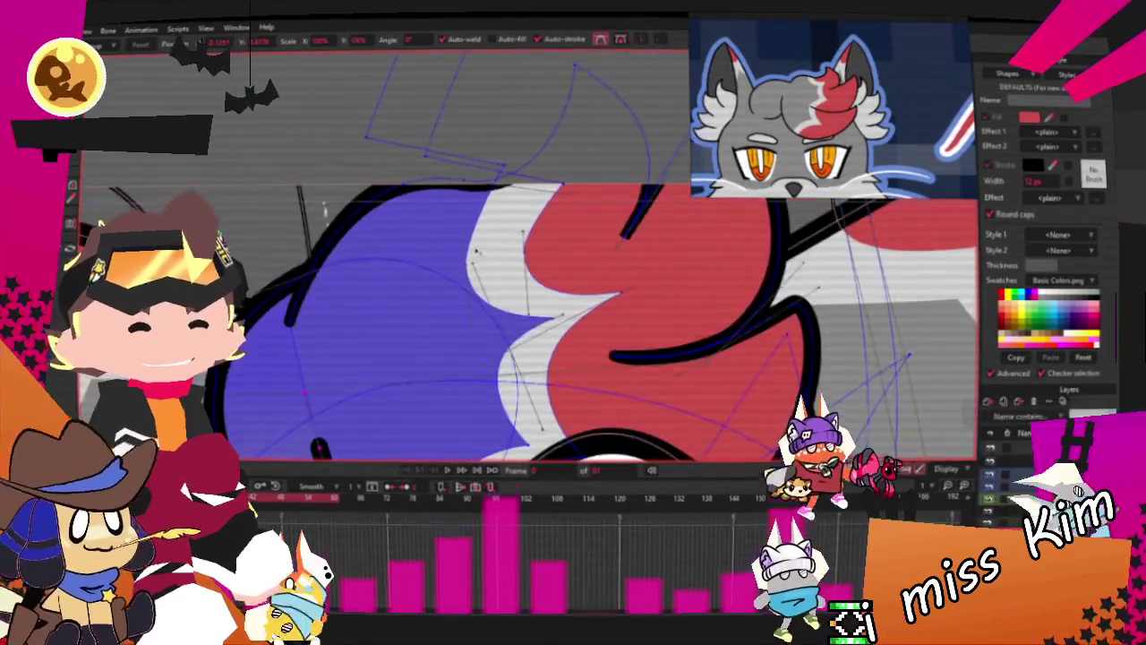
scroll(477, 263, "up", 2)
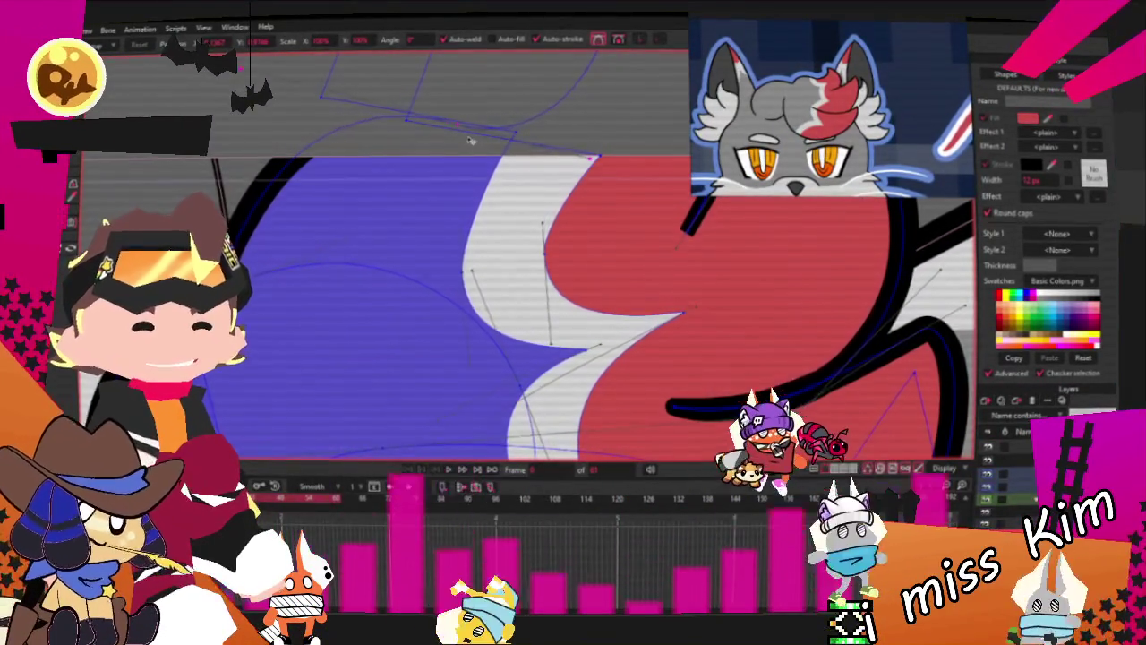
scroll(469, 156, "down", 2)
scroll(483, 184, "down", 2)
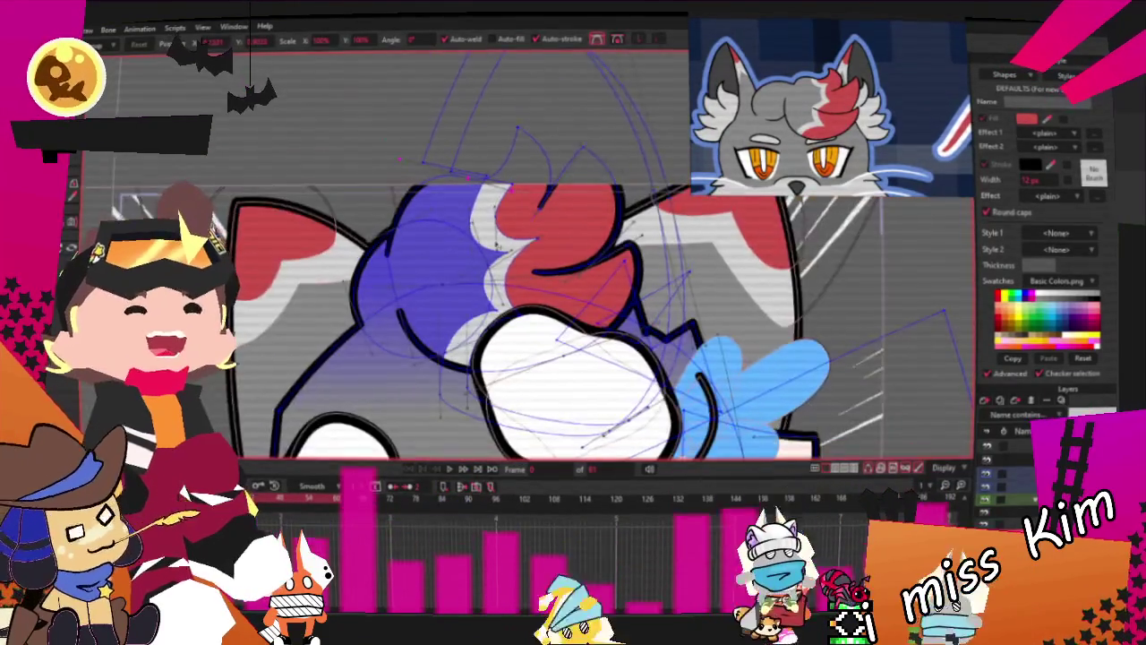
scroll(497, 209, "down", 2)
scroll(500, 199, "down", 2)
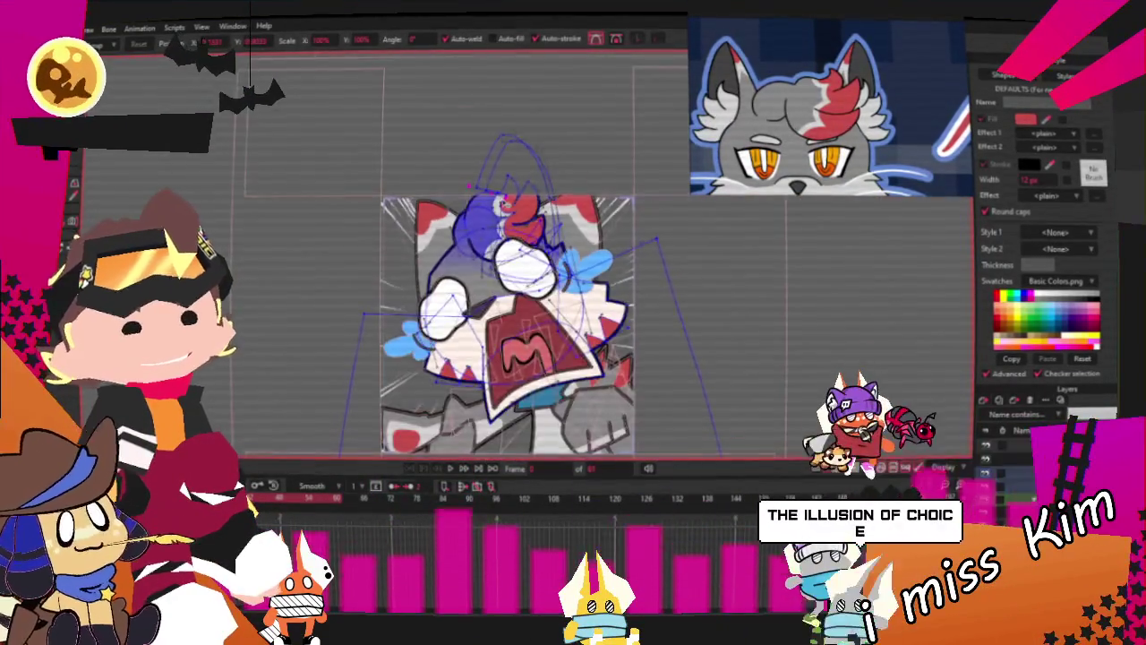
scroll(502, 188, "up", 3)
scroll(528, 242, "up", 2)
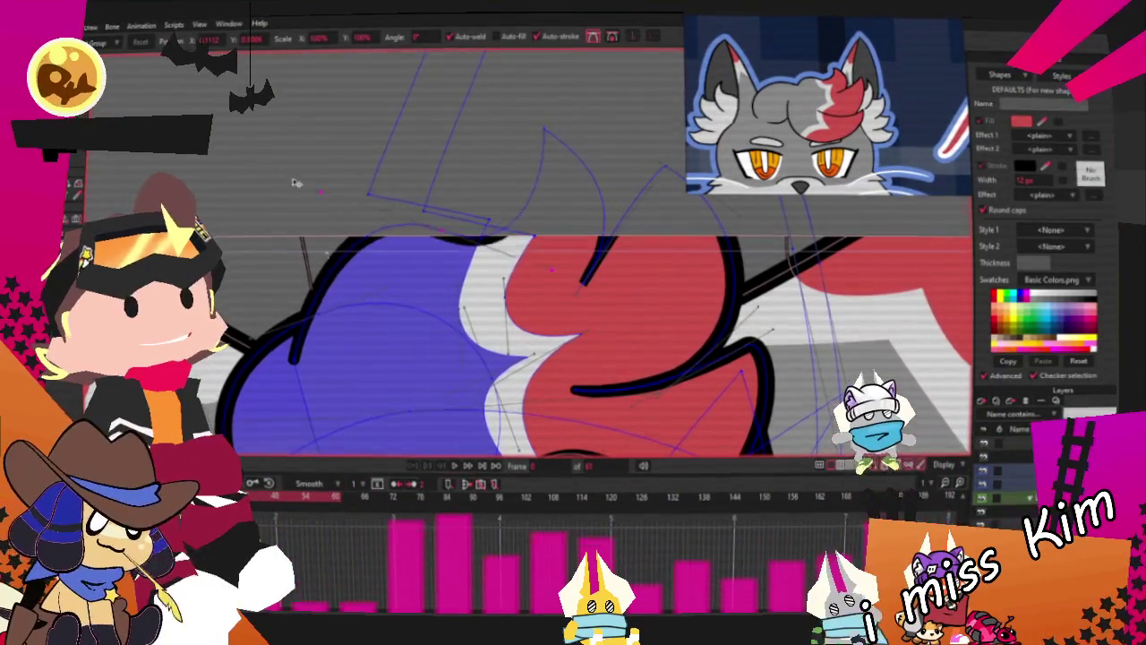
scroll(279, 187, "down", 2)
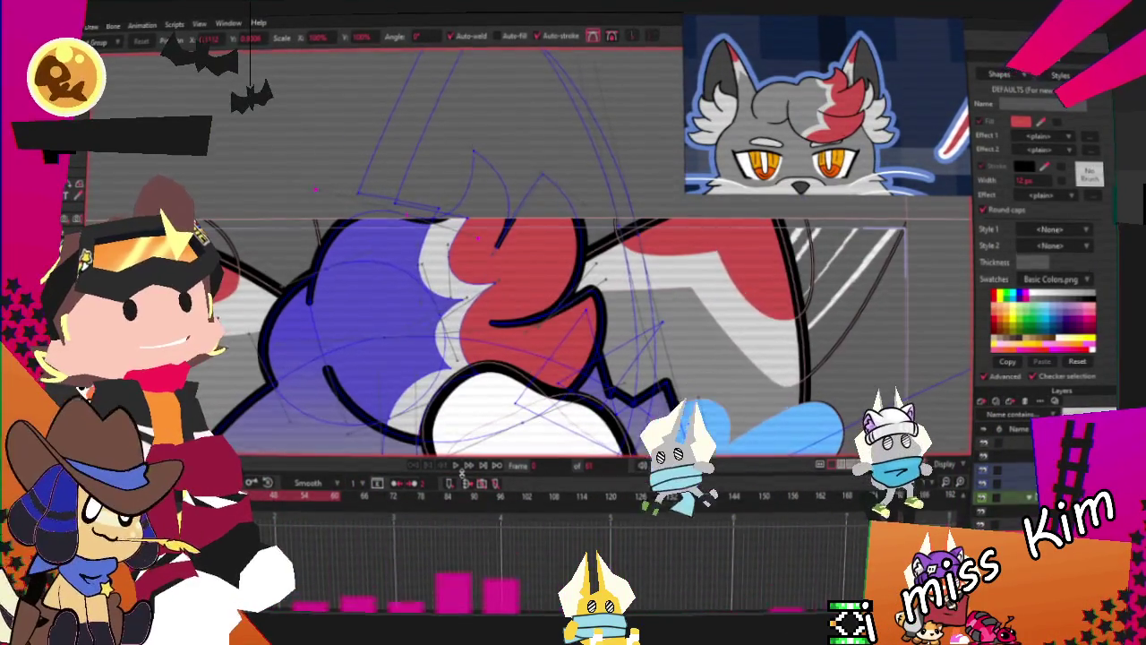
left_click(456, 464)
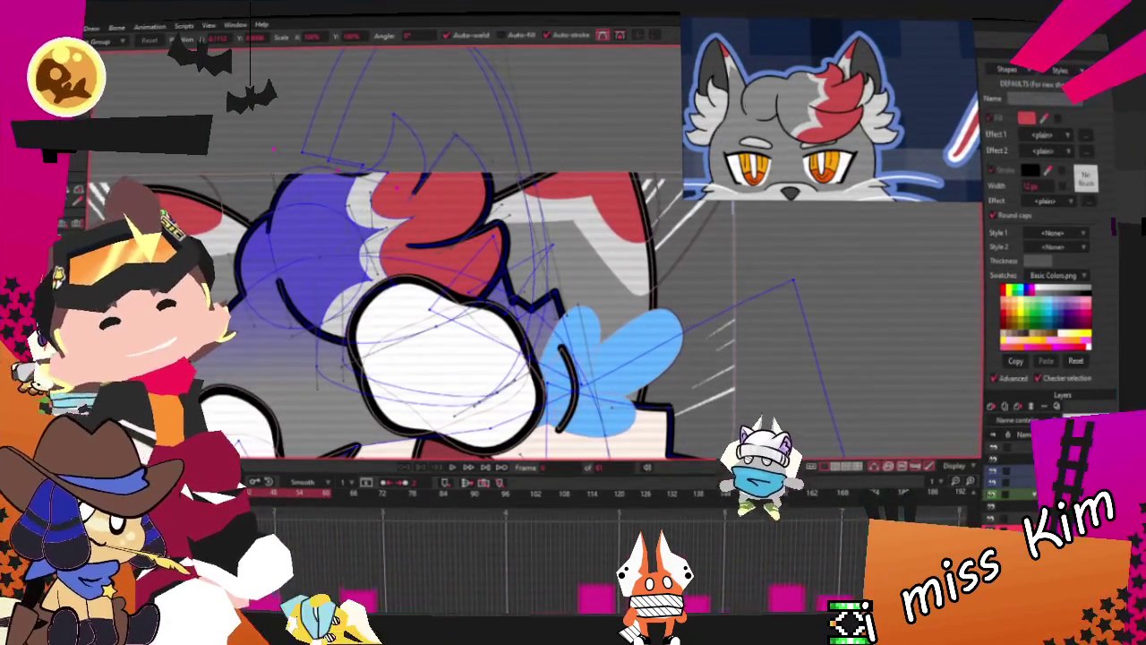
Stop the animation playback and zoom toward the cat's mouth and neck
scroll(403, 234, "down", 5)
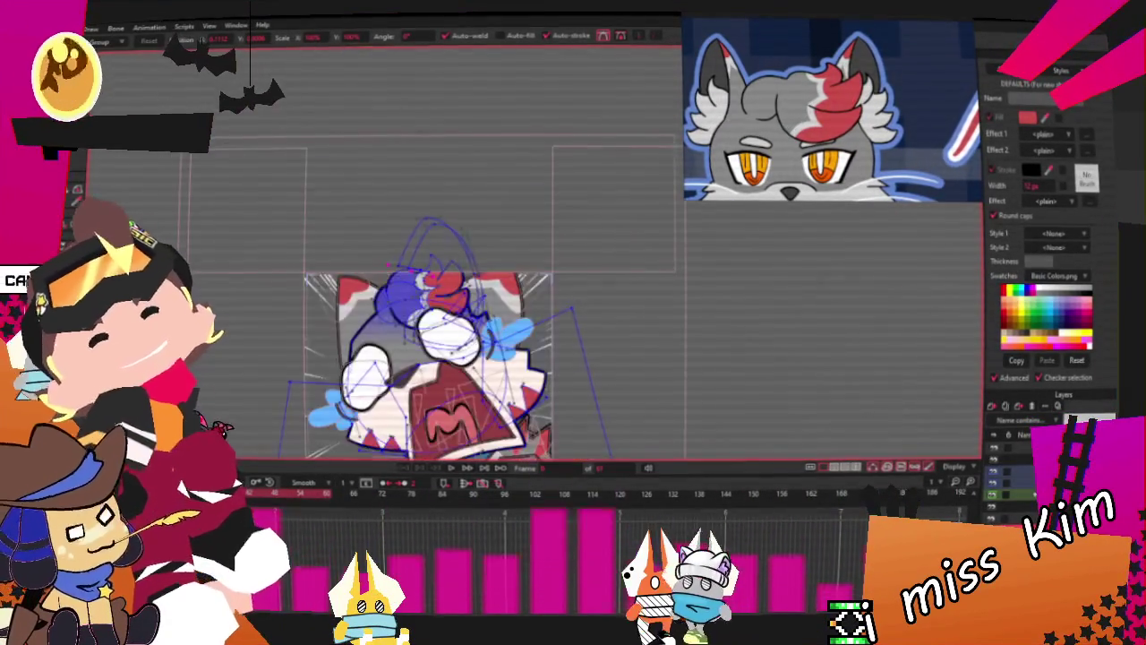
scroll(417, 301, "up", 2)
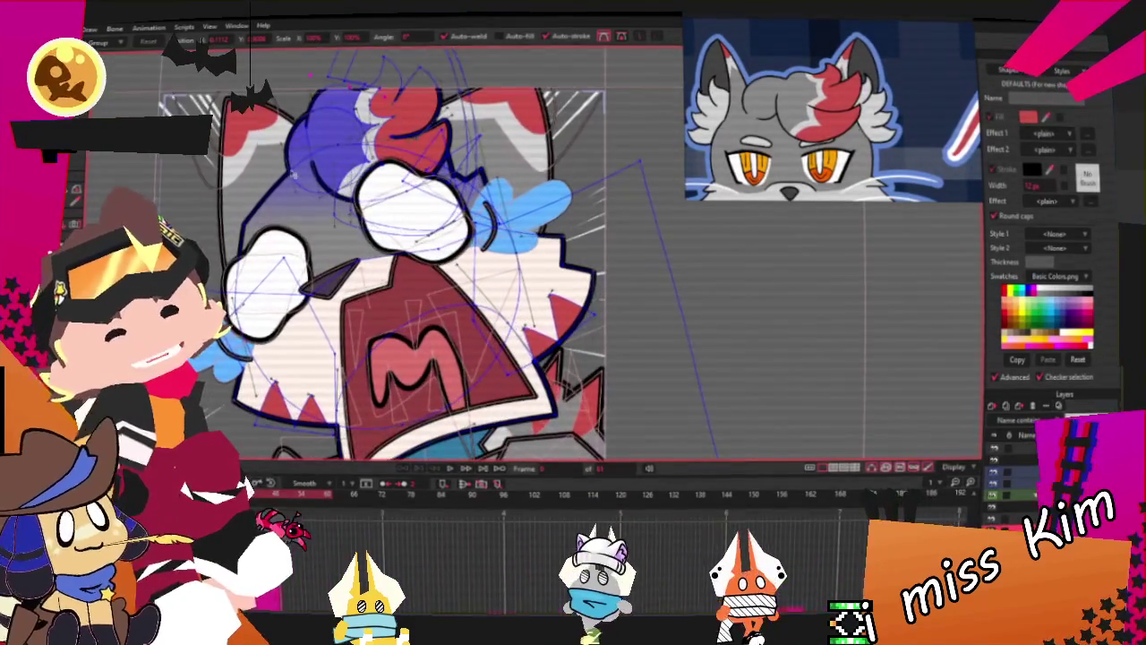
key("alt+f")
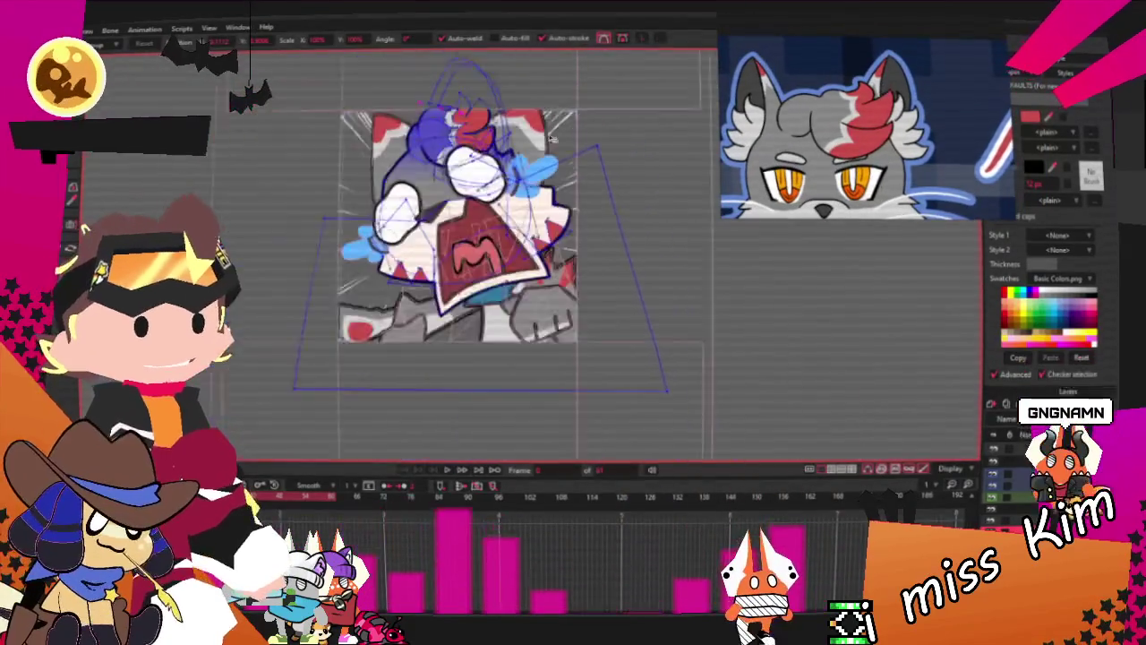
scroll(543, 140, "up", 3)
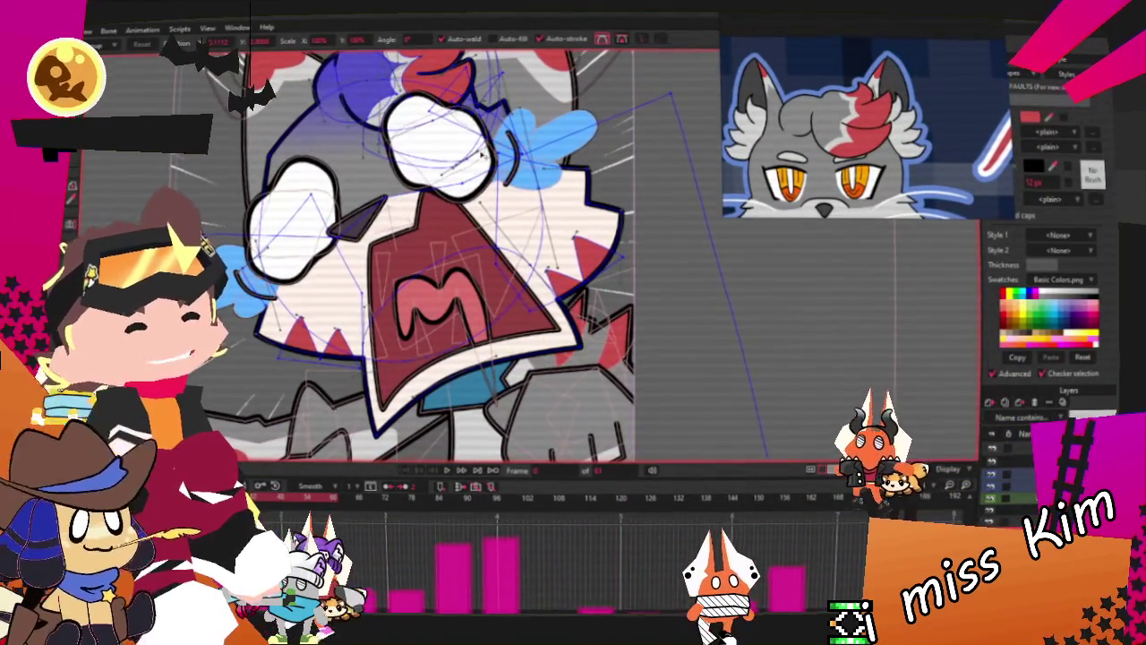
scroll(468, 313, "down", 2)
scroll(468, 314, "down", 2)
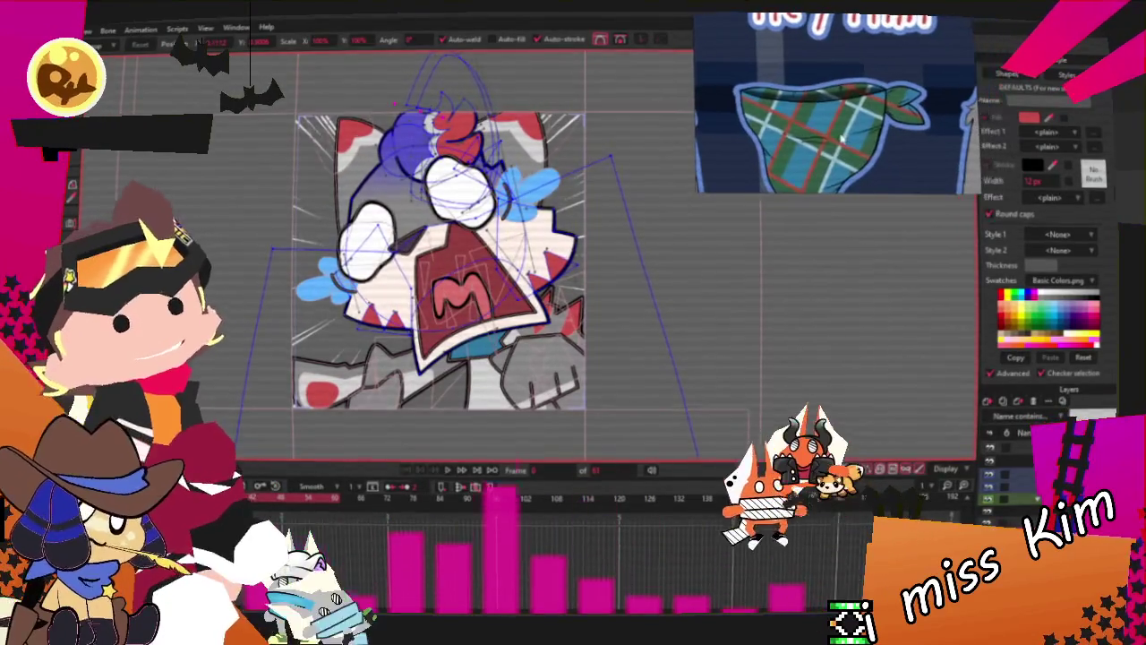
scroll(501, 269, "up", 3)
scroll(448, 359, "up", 2)
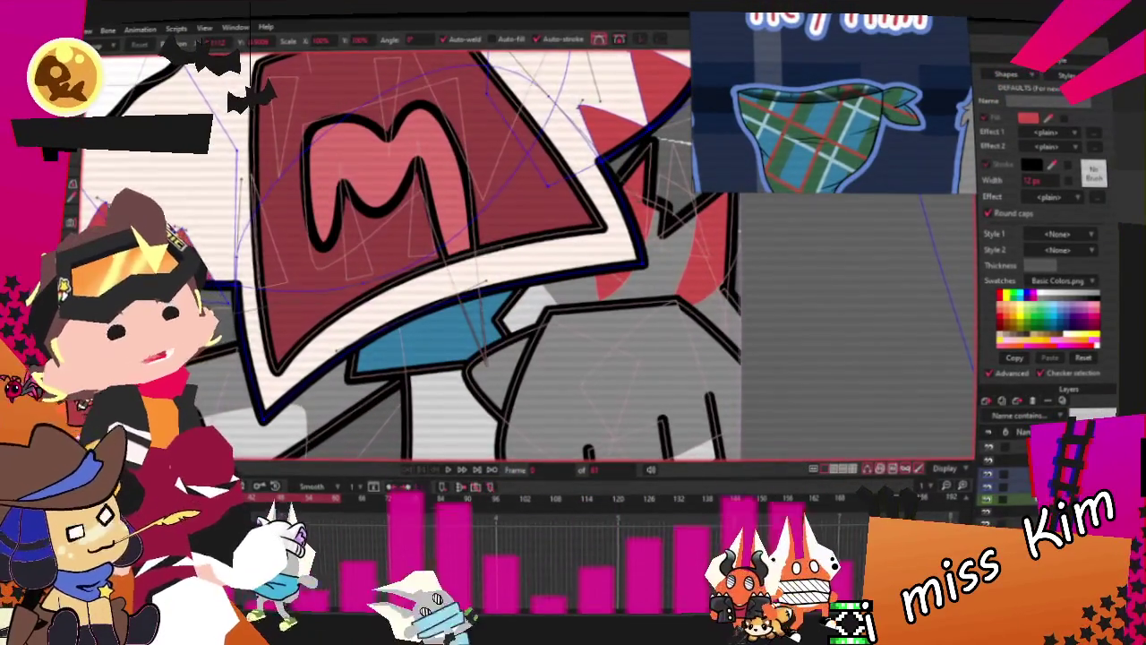
Draw a green rectangle stripe under the cat's red mouth, beside the blue shape
left_click(269, 114)
key("r")
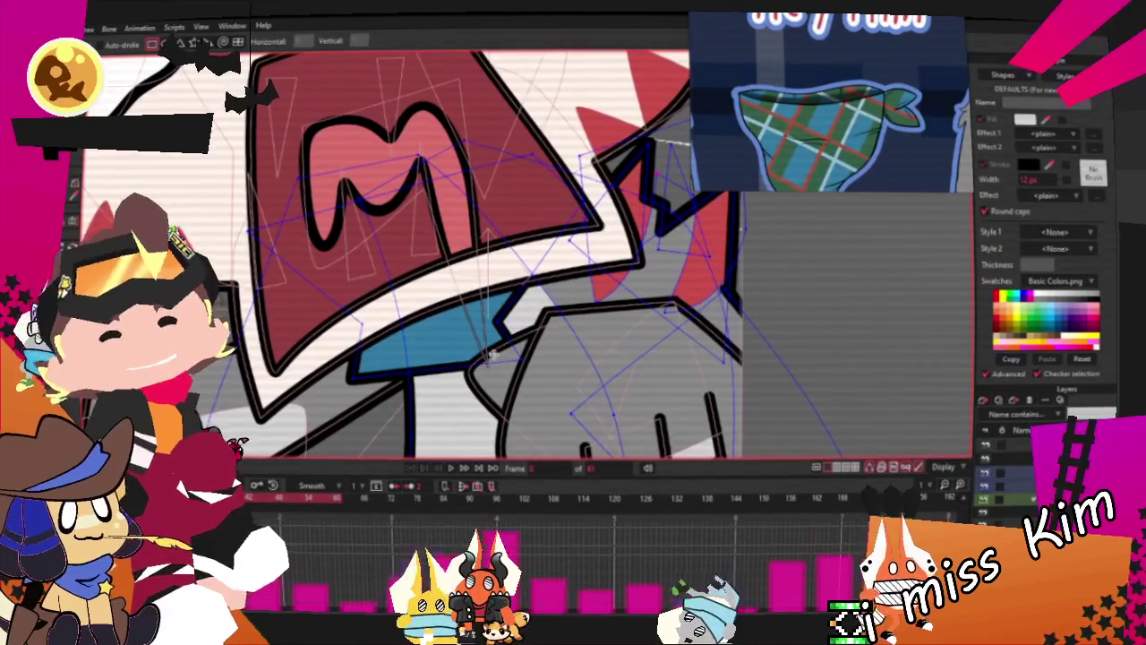
left_click_drag(342, 158, 448, 434)
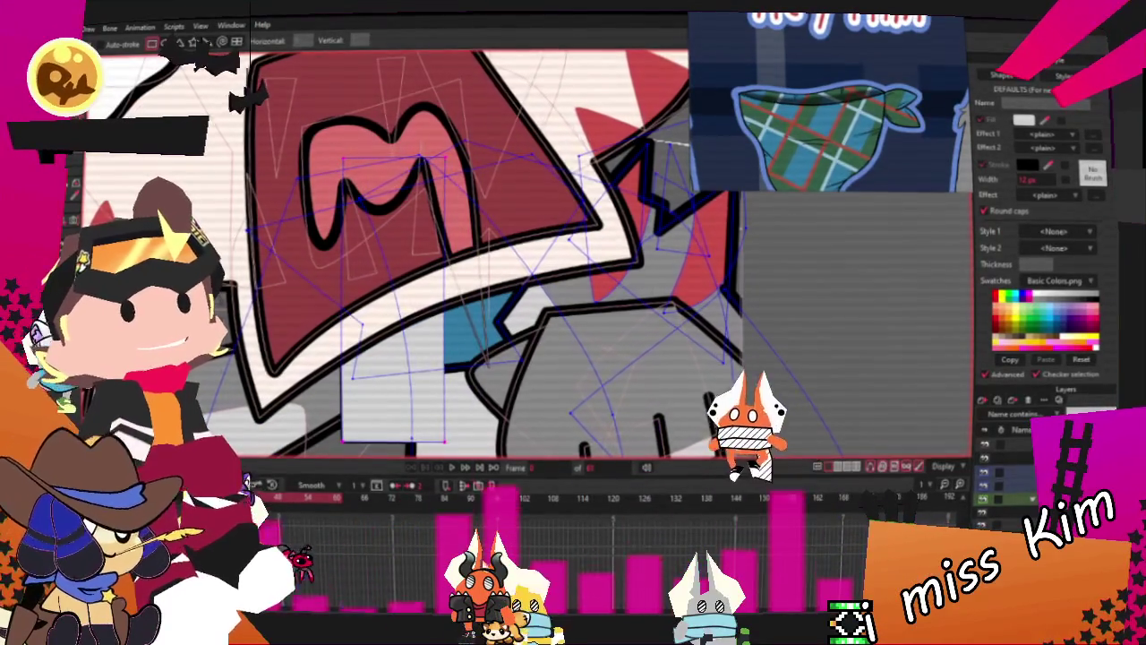
key("alt+s")
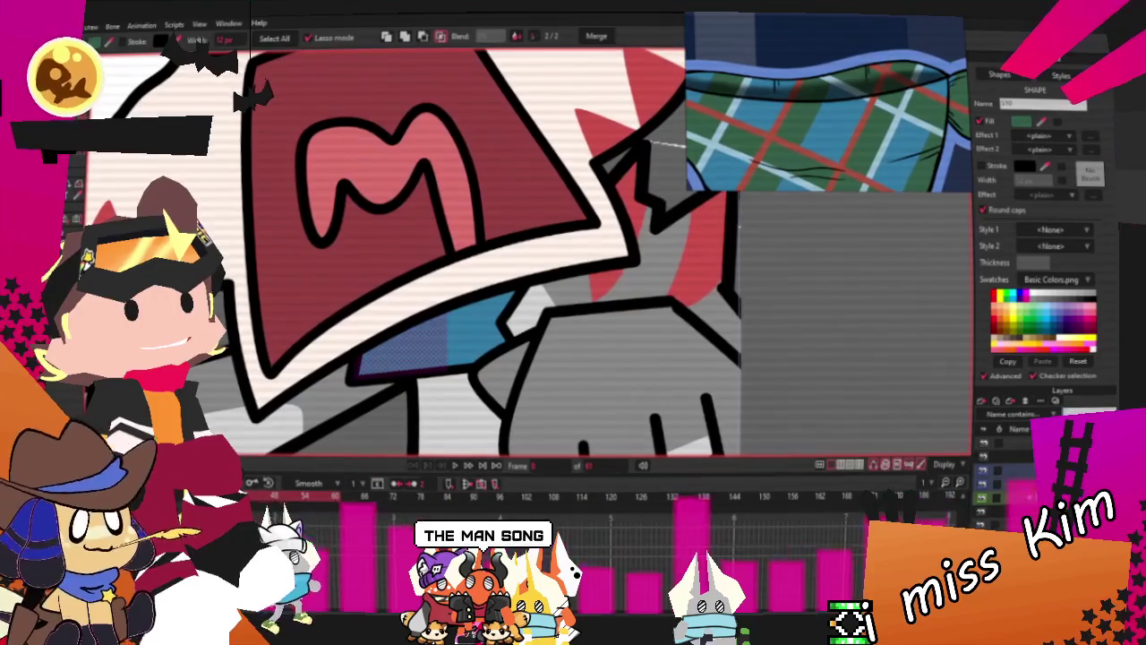
key("t")
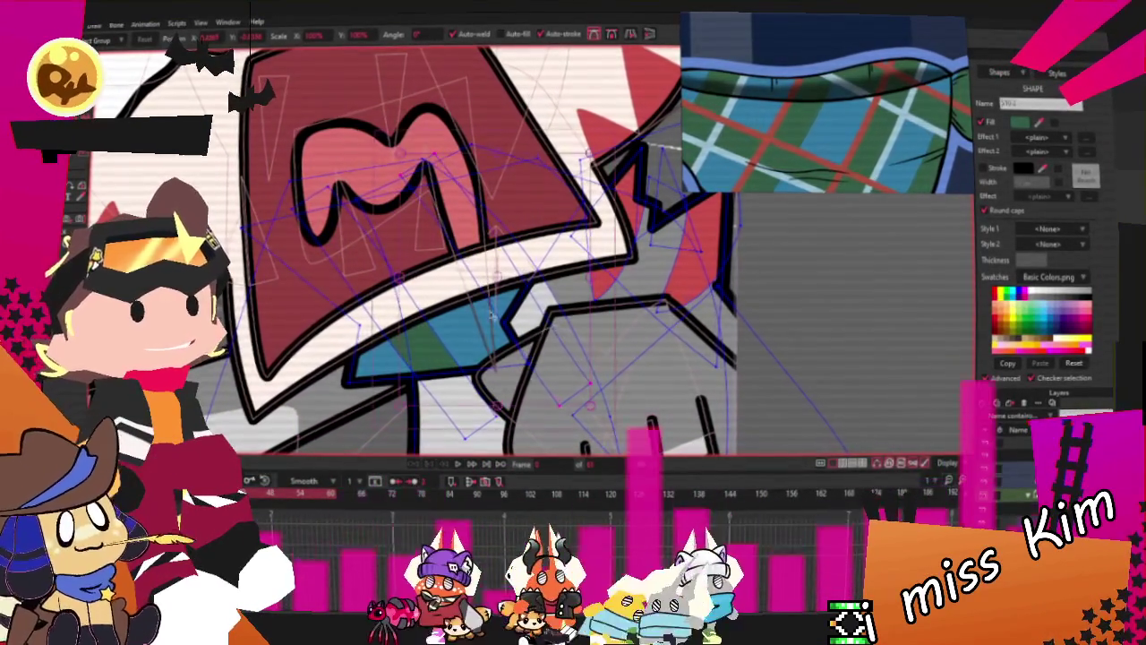
key("g")
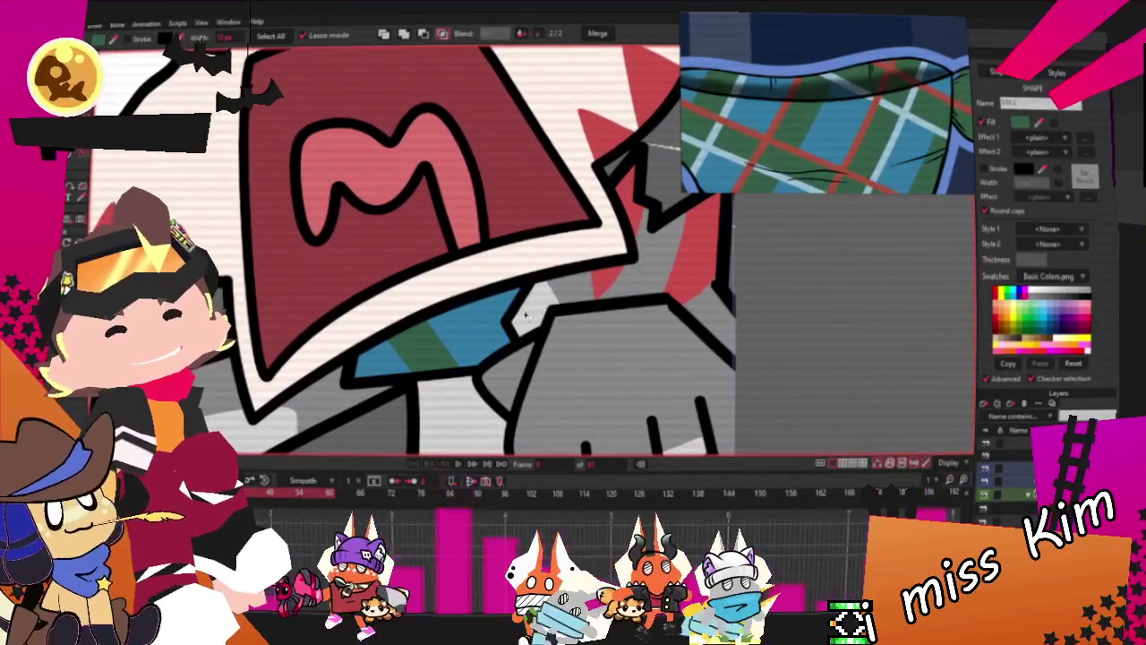
key("t")
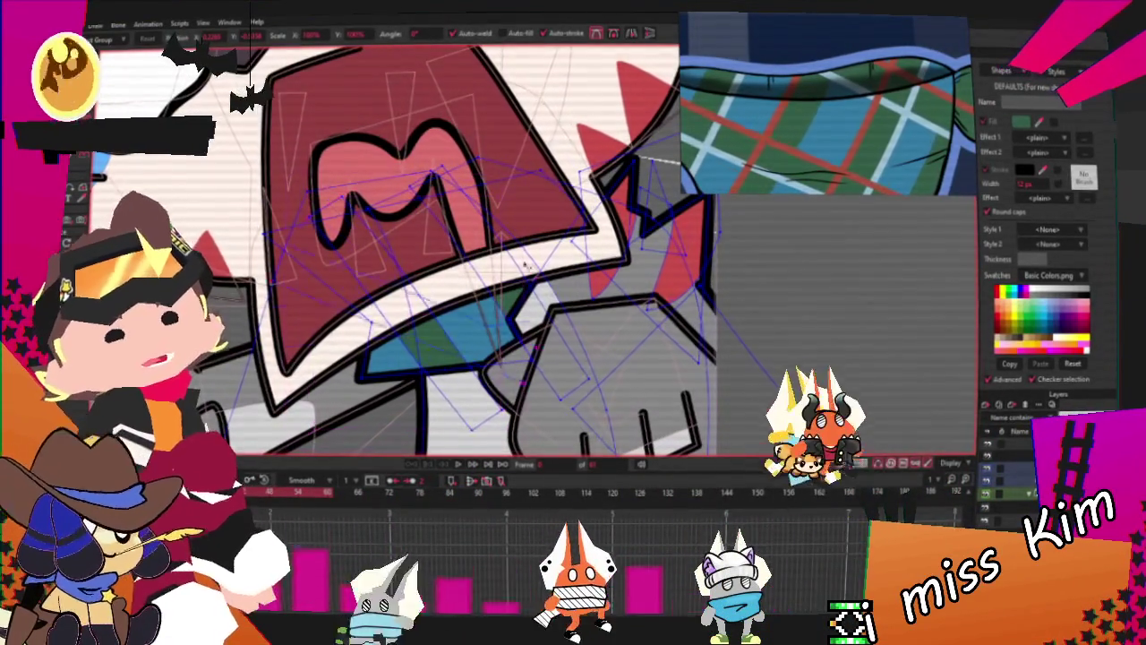
Lower the green stripe's fill alpha so the blue shows through
left_click(436, 284)
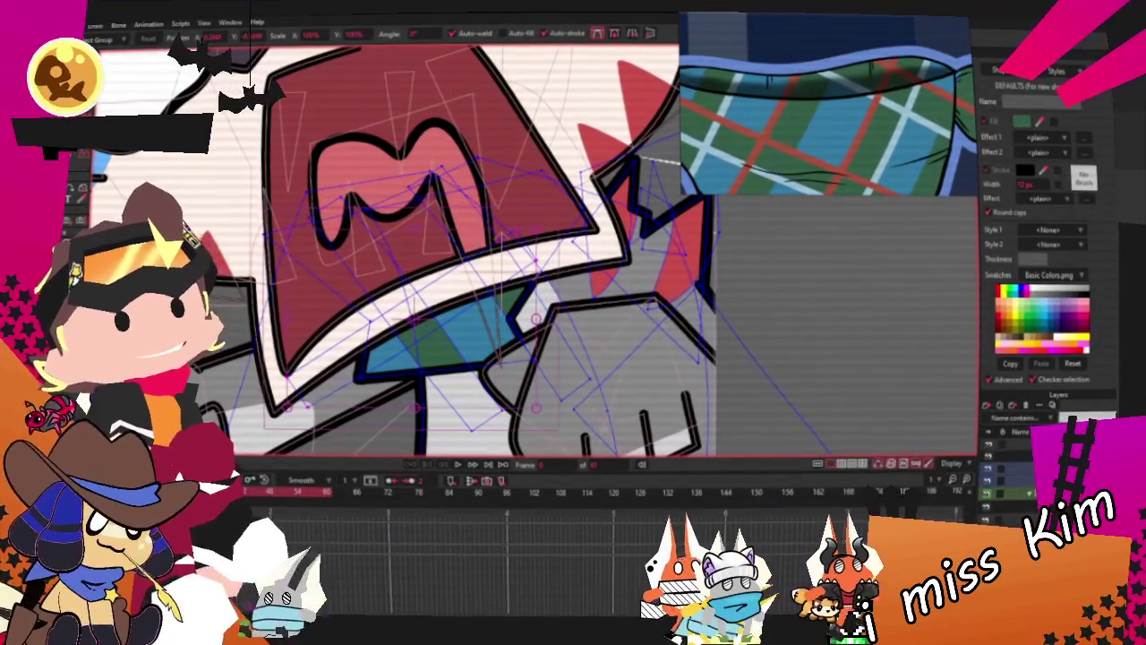
key("a")
scroll(378, 365, "up", 3)
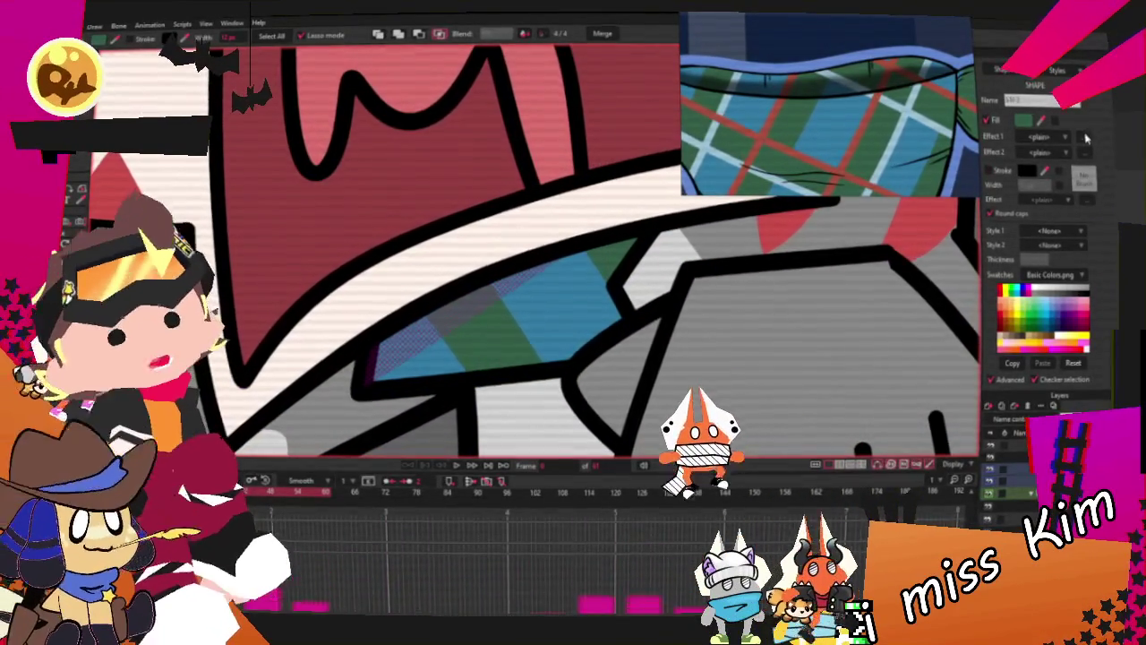
left_click(1023, 119)
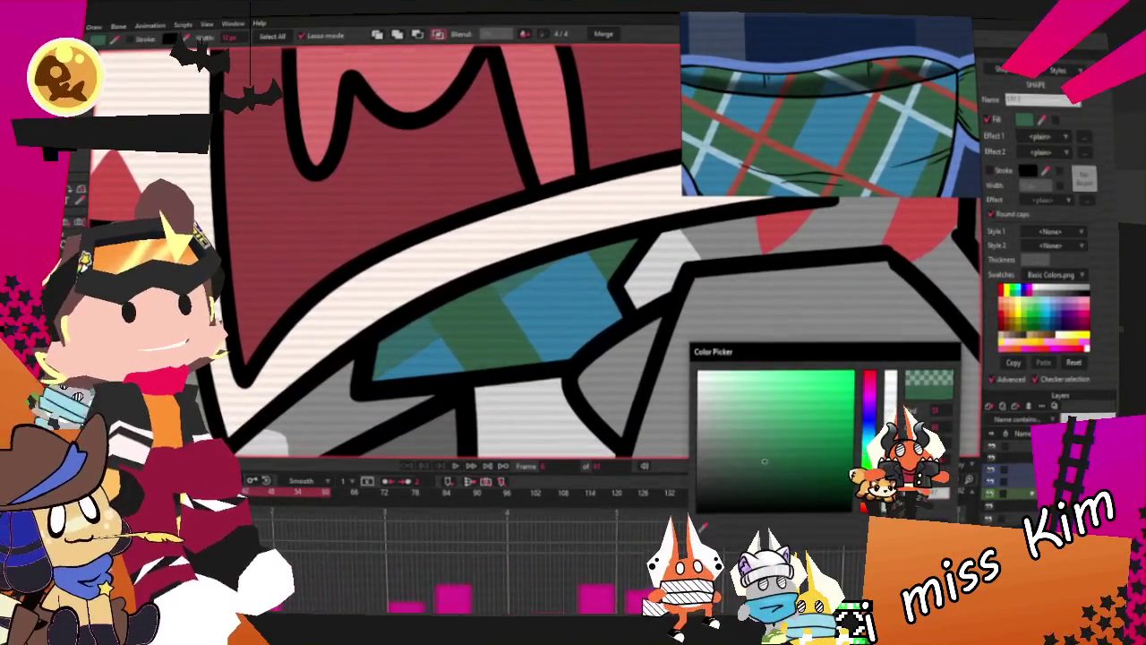
left_click(556, 319)
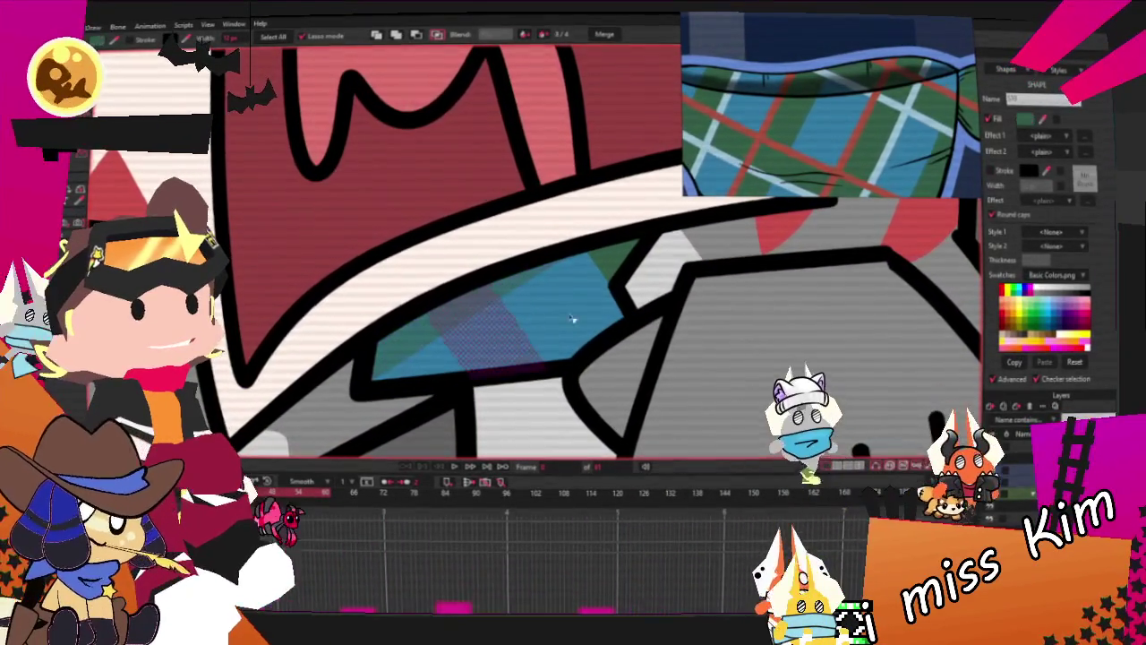
left_click(1027, 120)
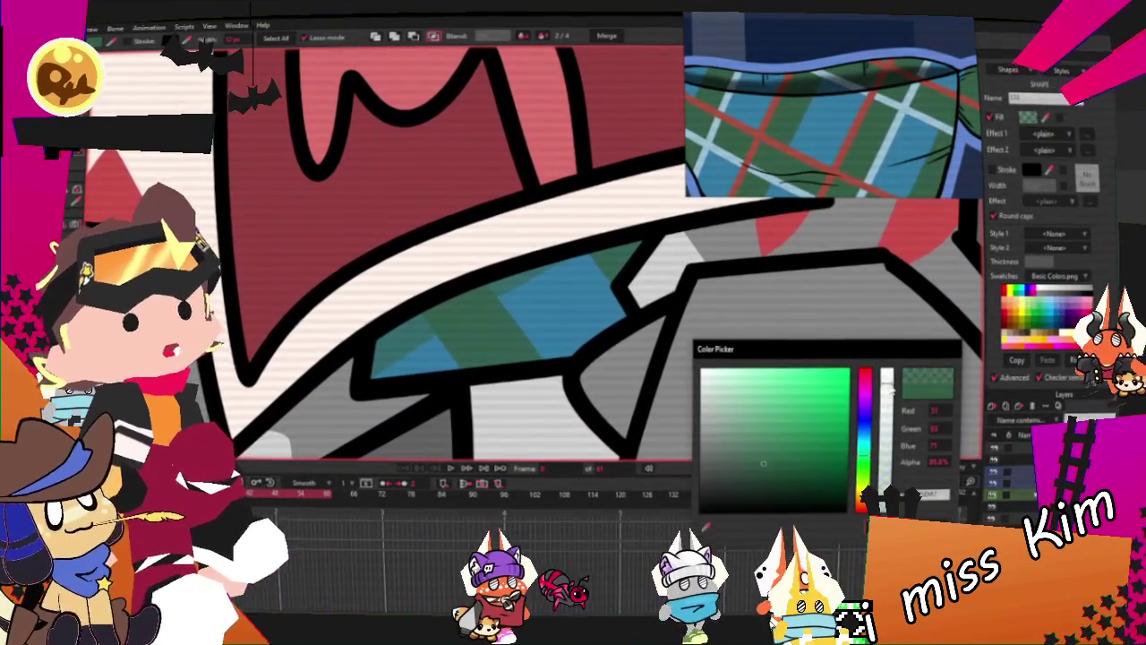
left_click(550, 305)
scroll(551, 305, "down", 2)
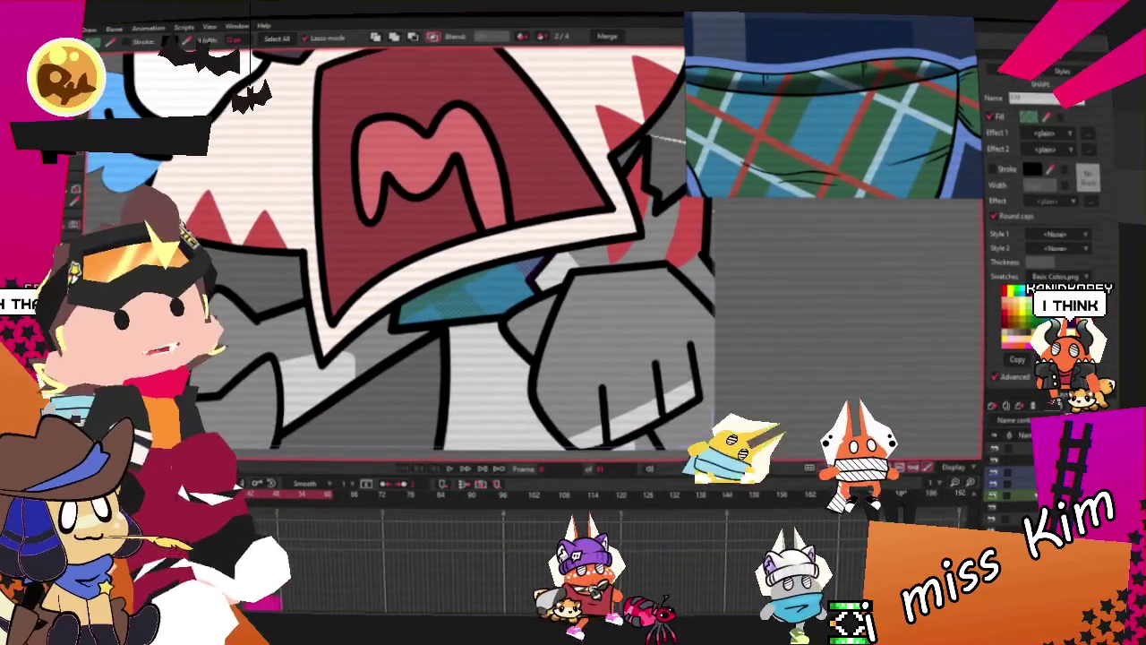
key("a")
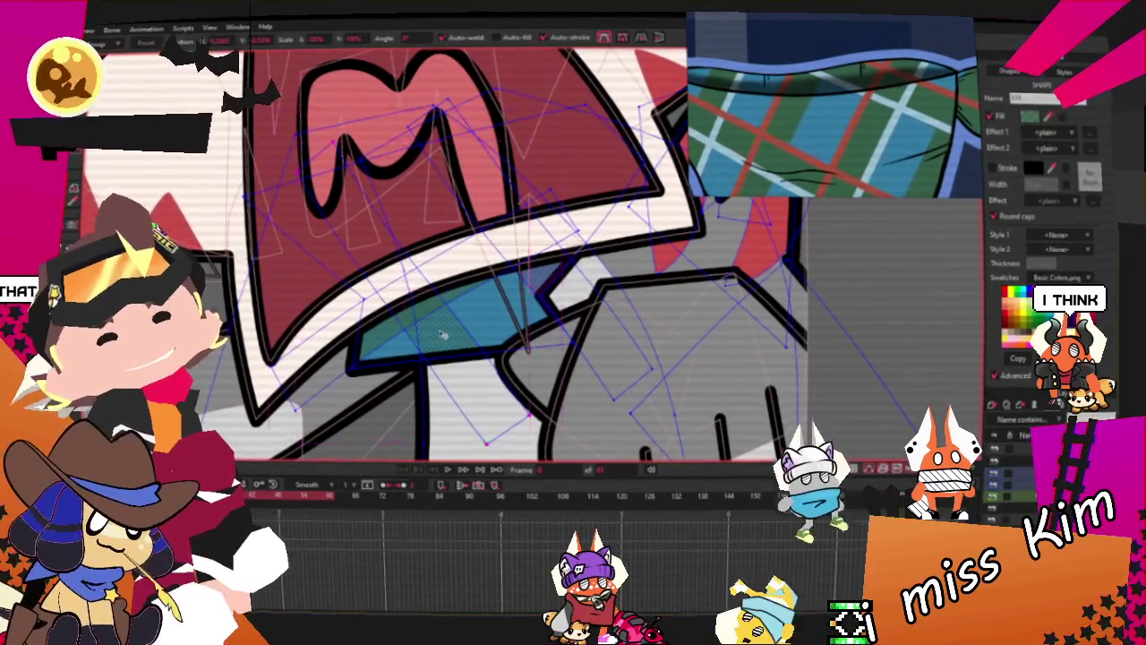
Select the stripe's lower points, then pick another neckerchief stripe to recolour
scroll(494, 322, "up", 2)
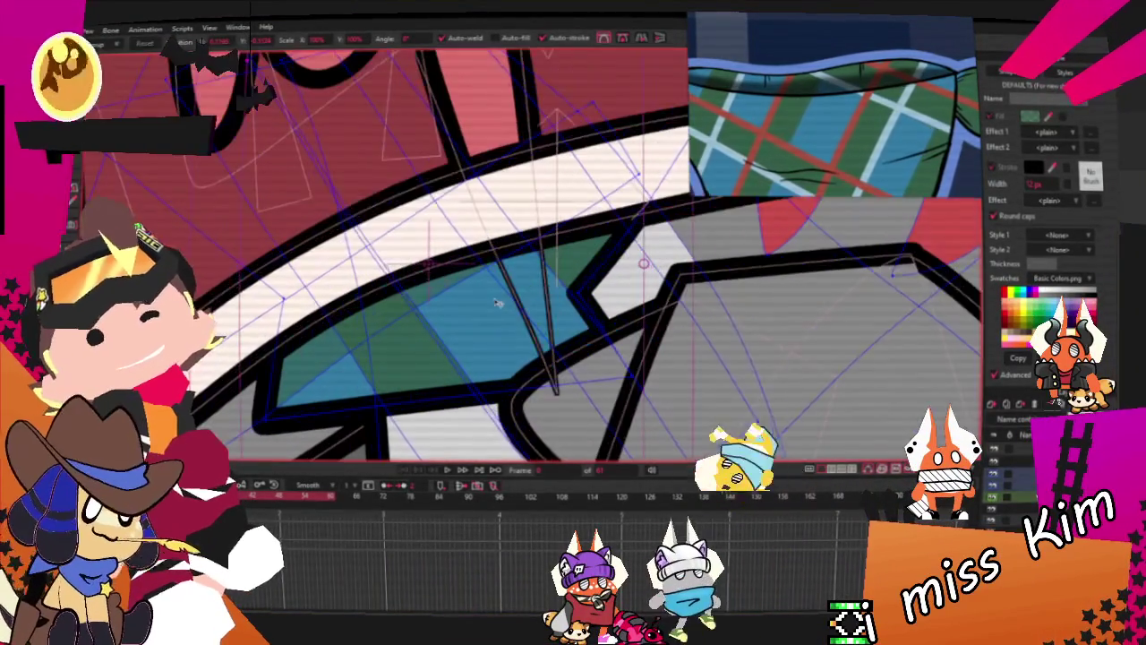
scroll(652, 286, "down", 2)
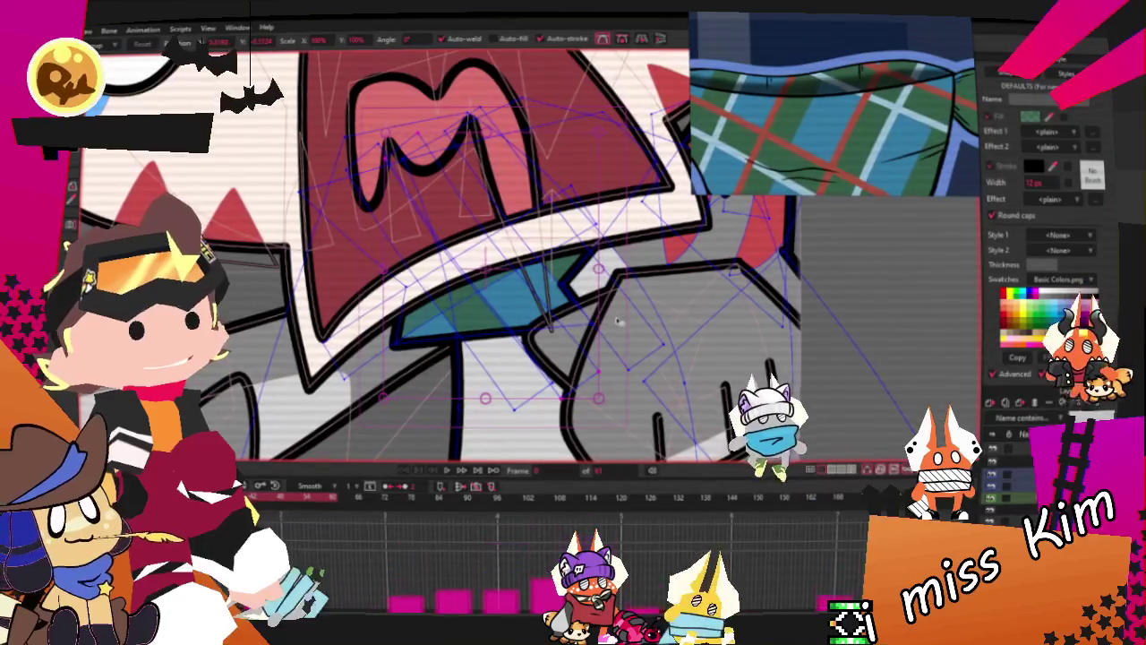
scroll(618, 349, "up", 2)
scroll(636, 351, "down", 2)
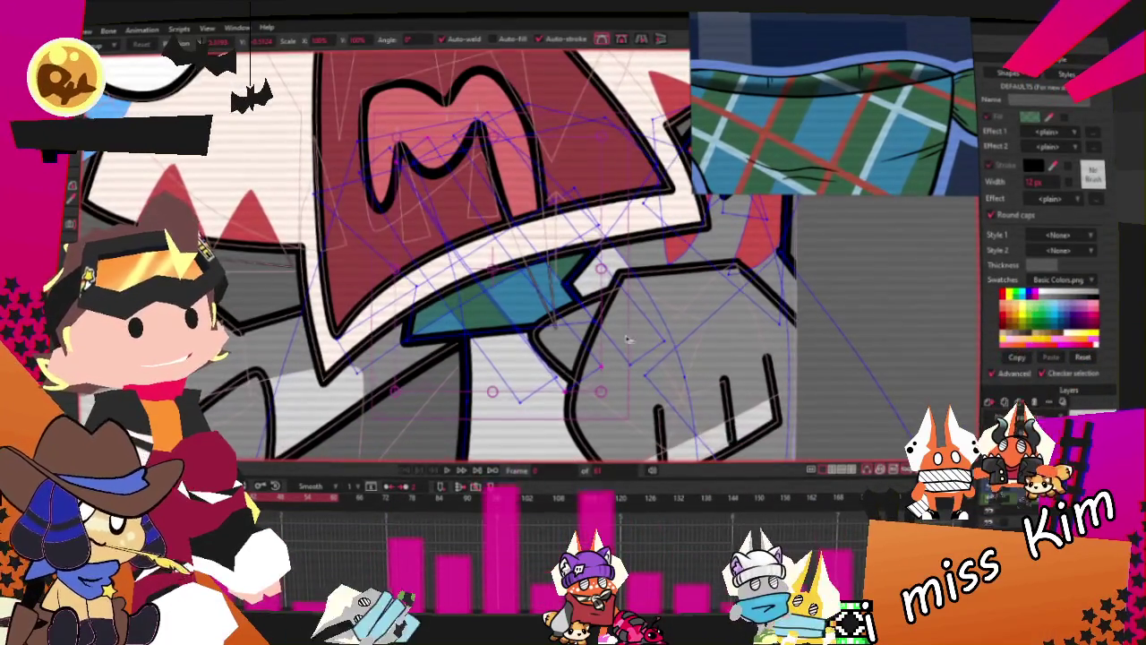
scroll(655, 356, "up", 1)
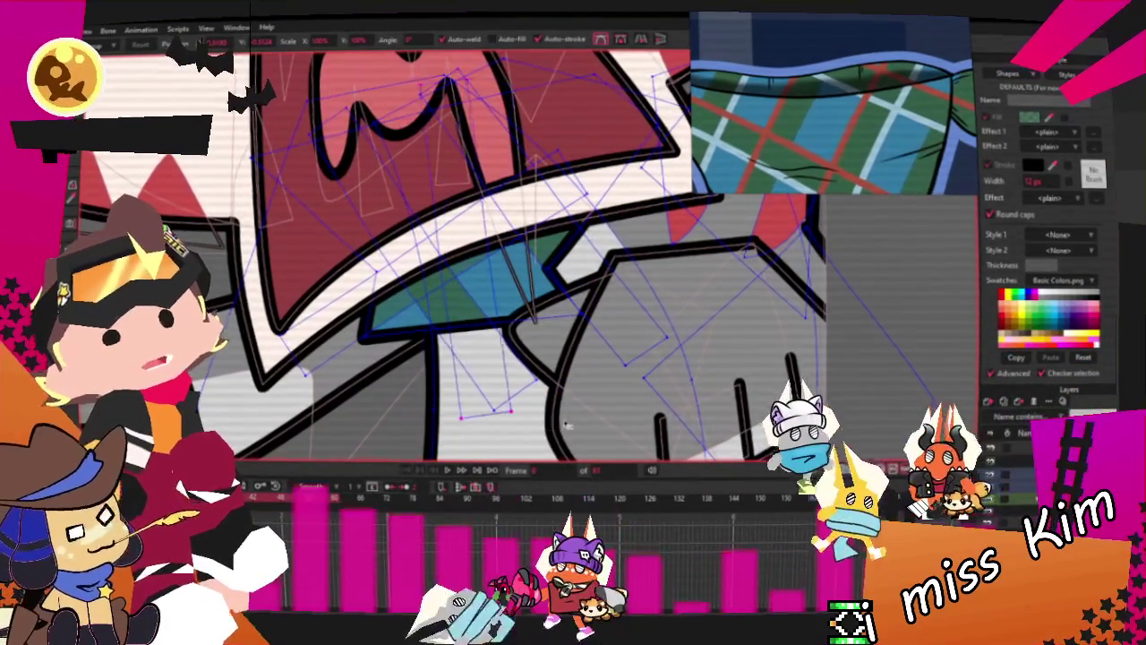
left_click(566, 435)
left_click(462, 417)
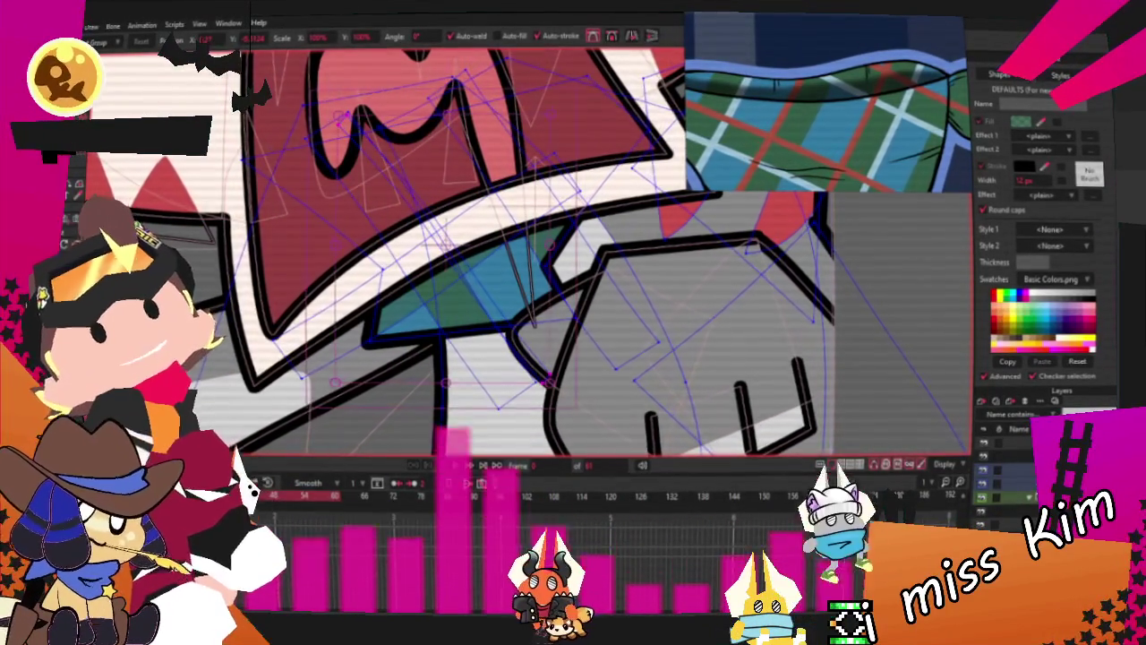
key("q")
scroll(441, 250, "up", 2)
left_click(869, 268)
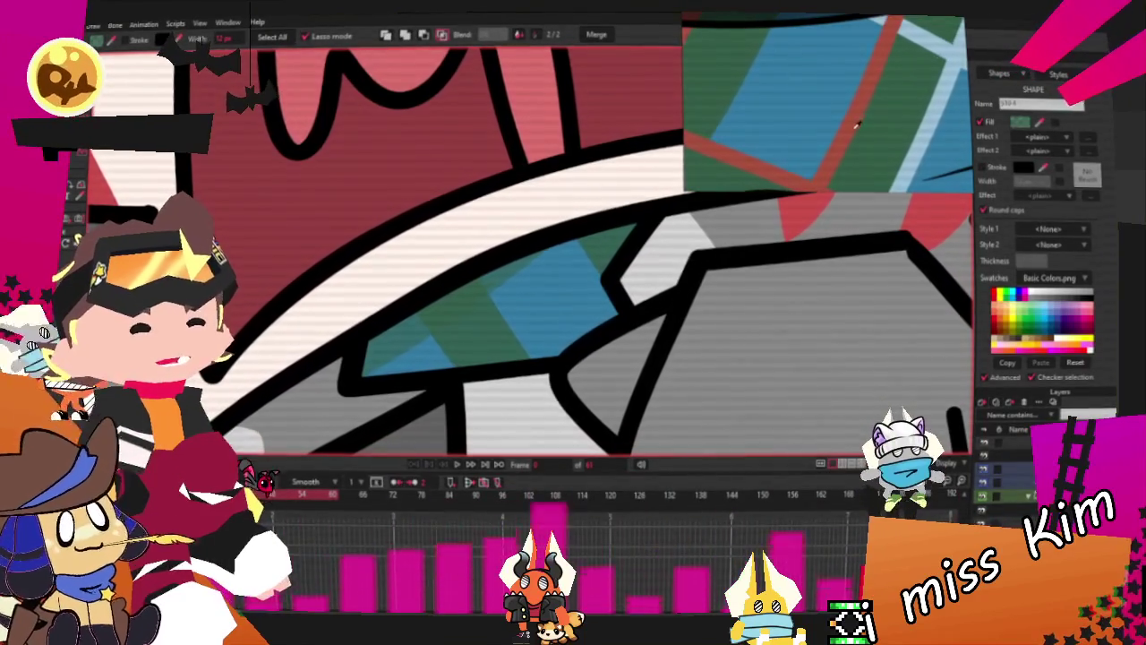
Fill the stripe red and shift it right across the neckerchief
left_click(1020, 122)
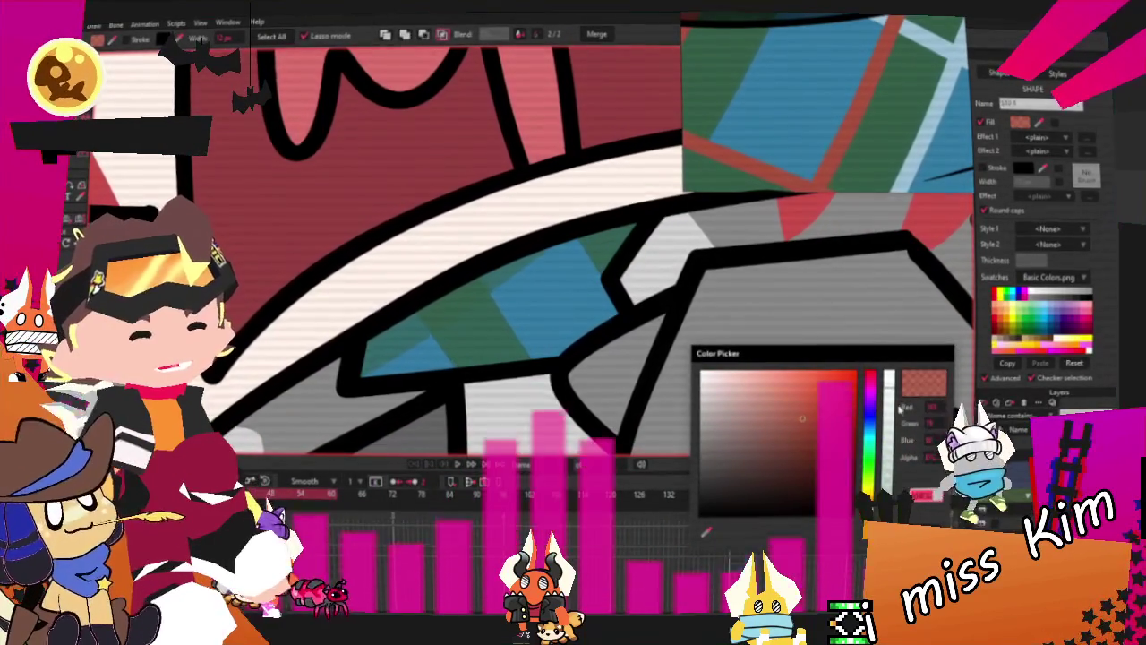
left_click(704, 531)
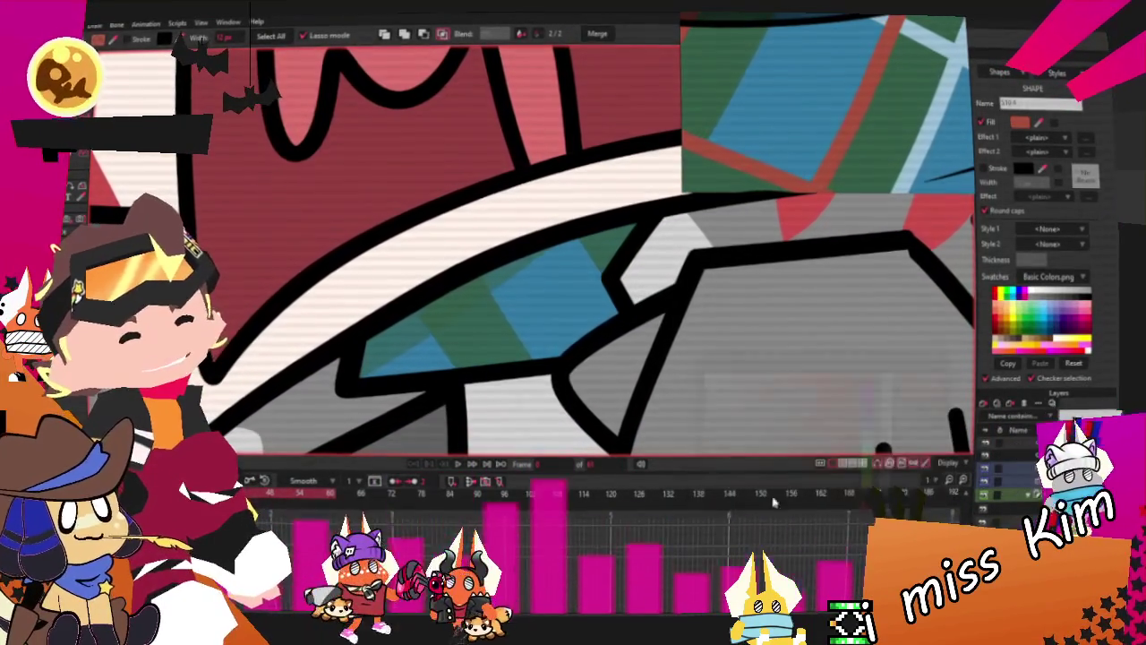
scroll(472, 329, "down", 2)
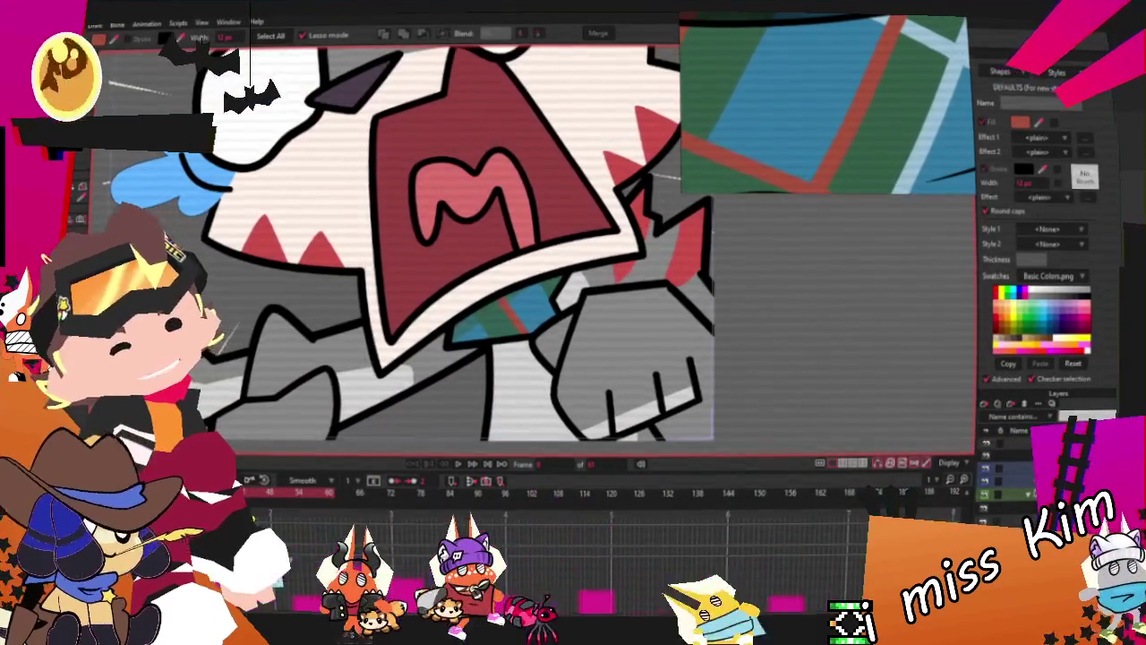
key("t")
scroll(523, 343, "up", 2)
scroll(523, 343, "up", 2)
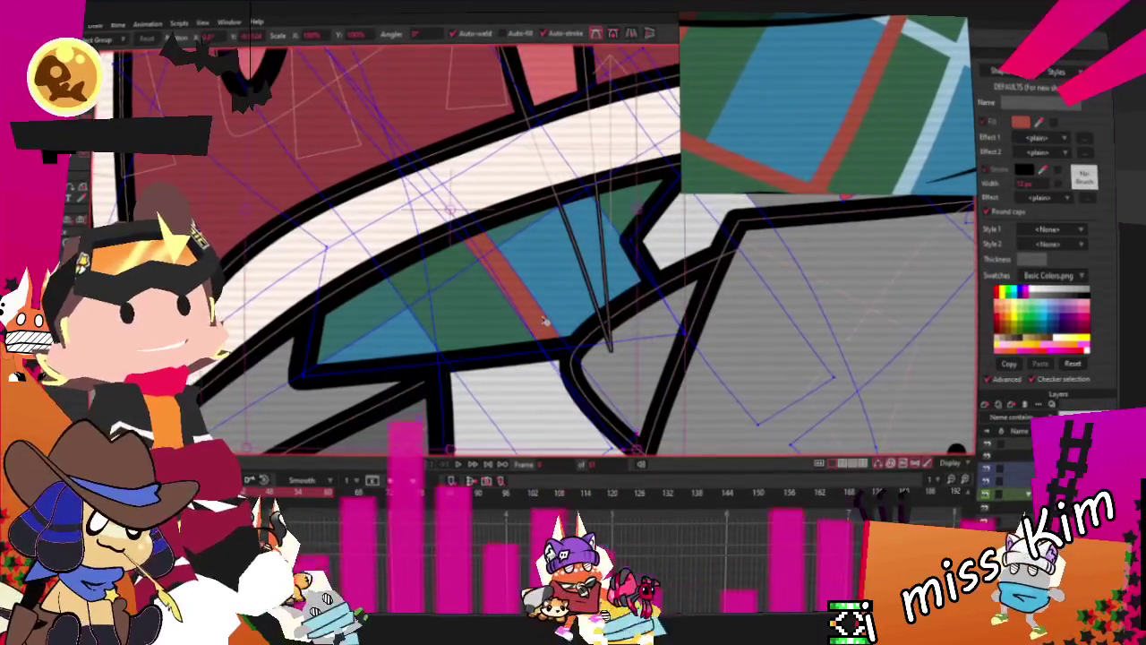
mouse_move(507, 334)
left_mouse_down()
mouse_move(652, 331)
mouse_move(586, 326)
left_mouse_up()
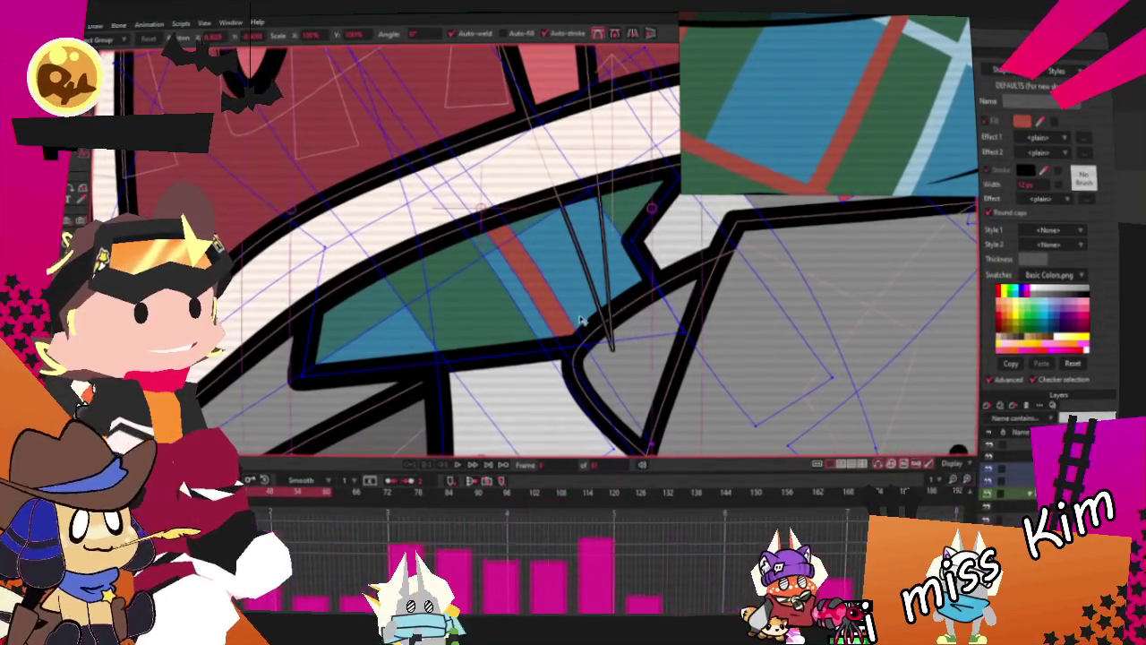
scroll(405, 309, "down", 2)
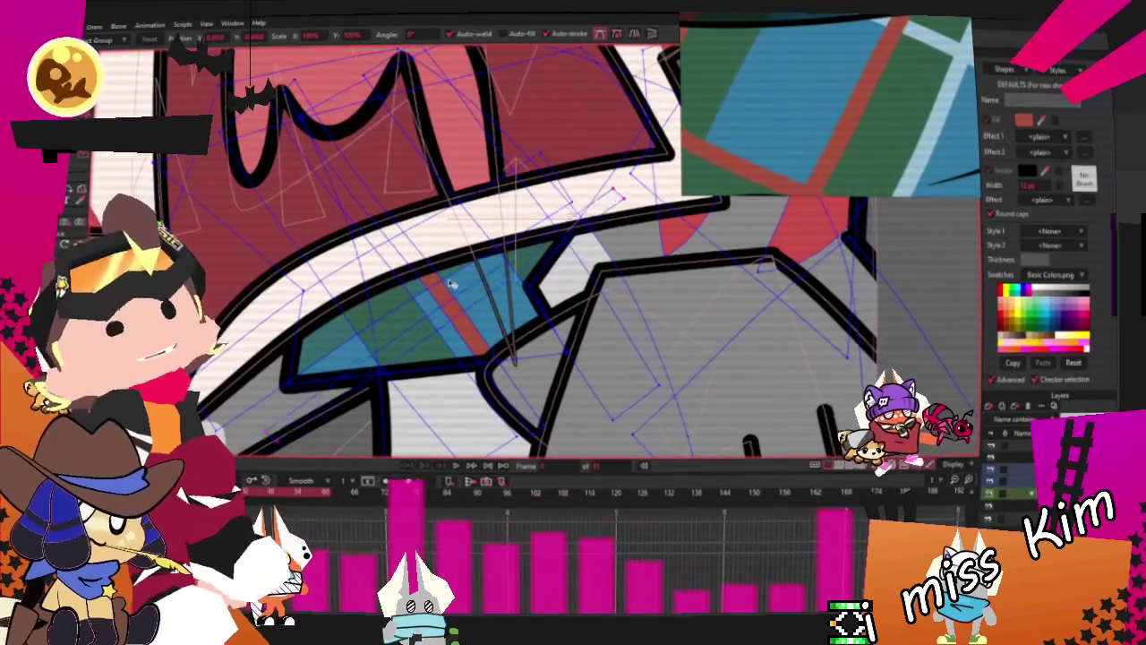
Check the crossing red plaid stripes on a different animation frame
key("q")
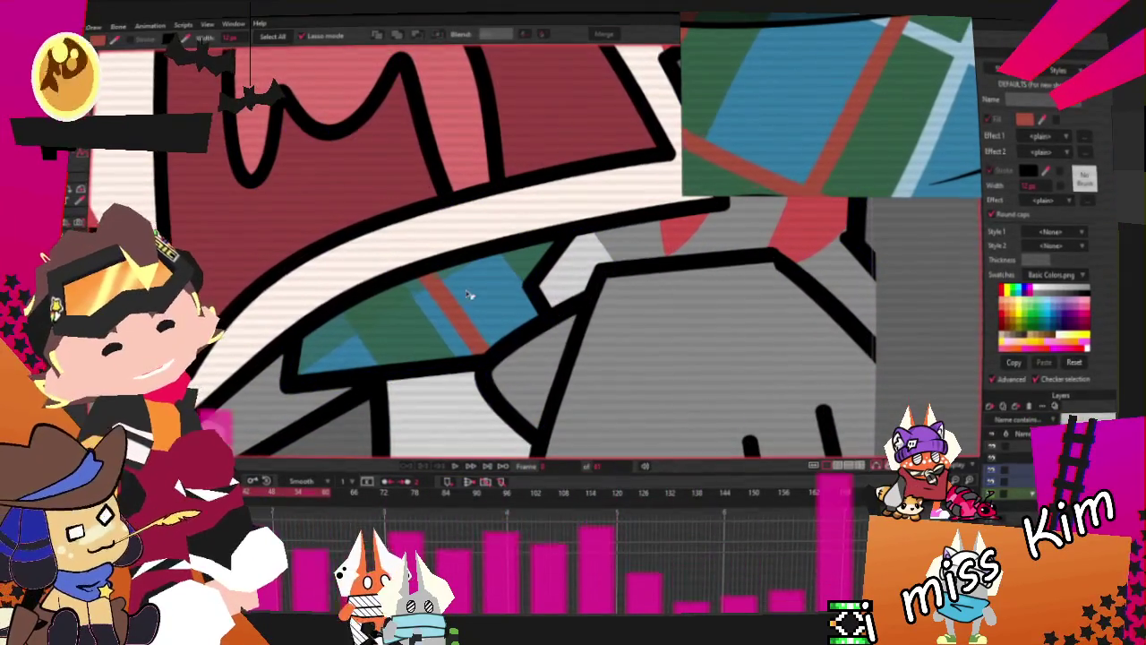
scroll(428, 304, "down", 4)
scroll(538, 345, "up", 3)
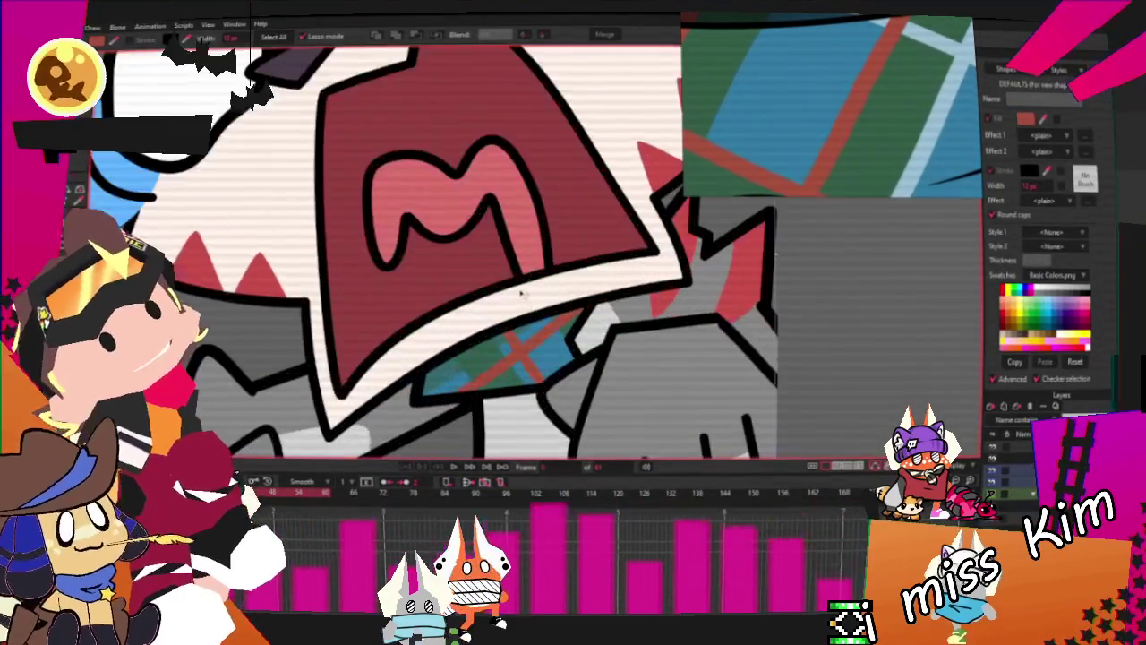
scroll(538, 345, "down", 3)
scroll(538, 345, "up", 2)
scroll(538, 345, "up", 2)
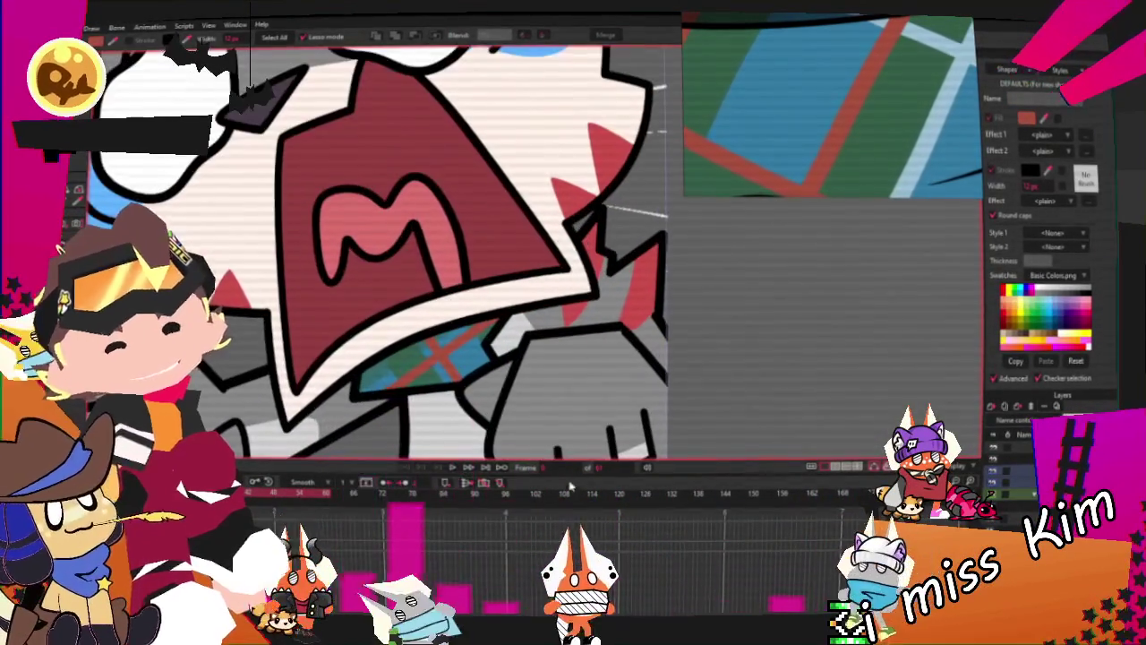
left_click(482, 470)
scroll(461, 289, "down", 3)
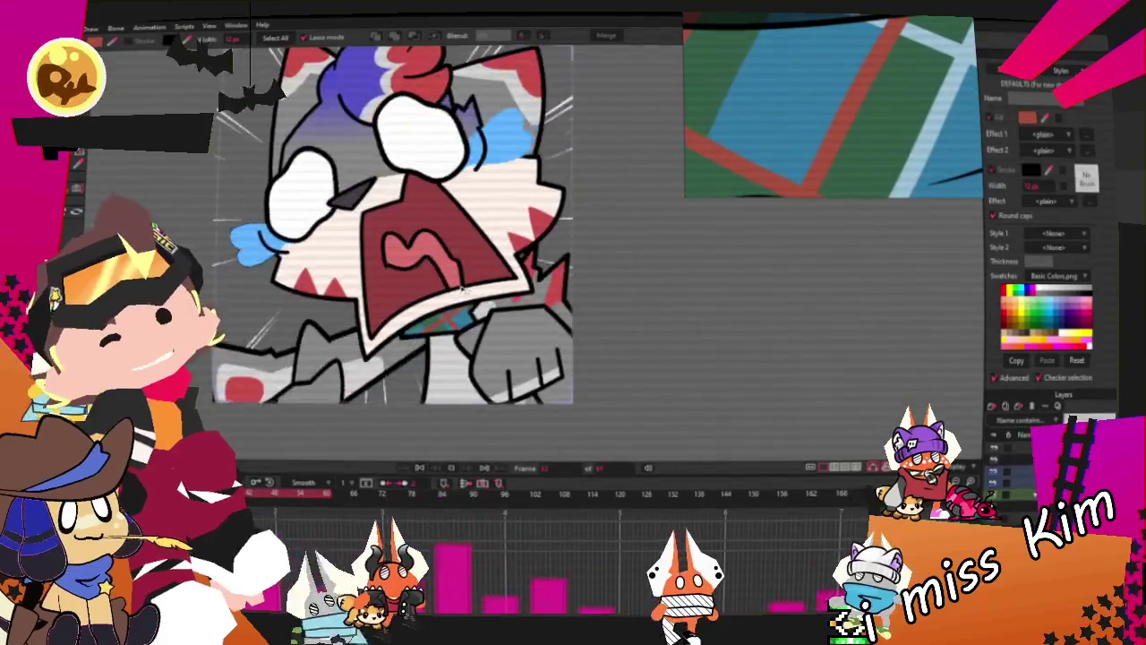
scroll(461, 288, "up", 3)
scroll(461, 289, "down", 1)
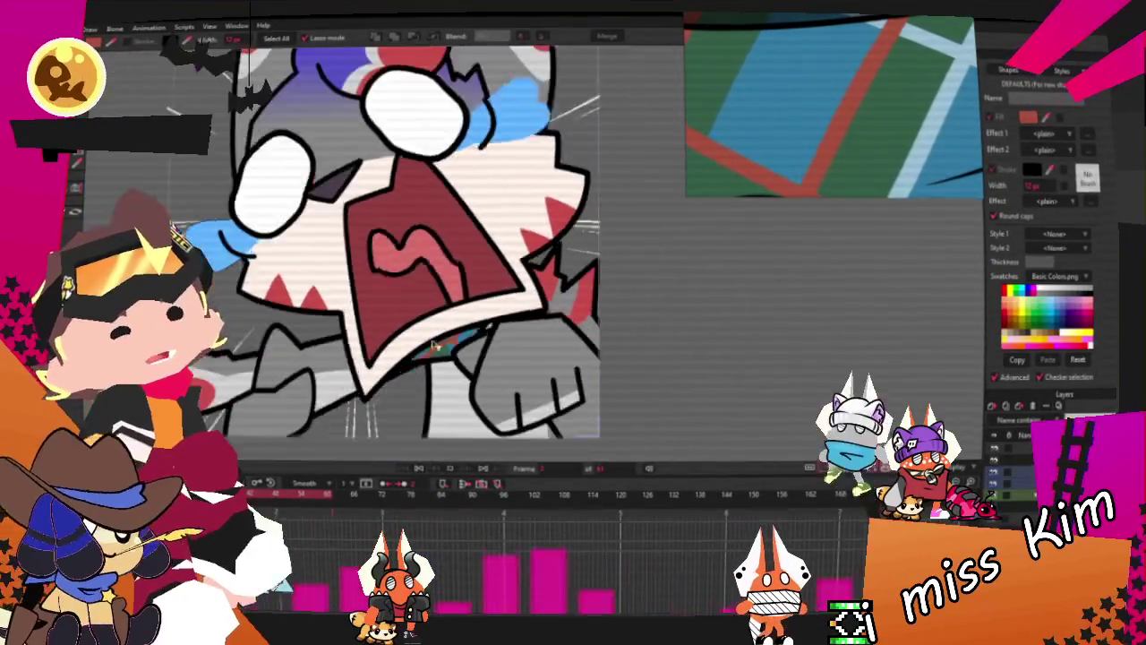
scroll(461, 288, "up", 2)
scroll(480, 304, "up", 2)
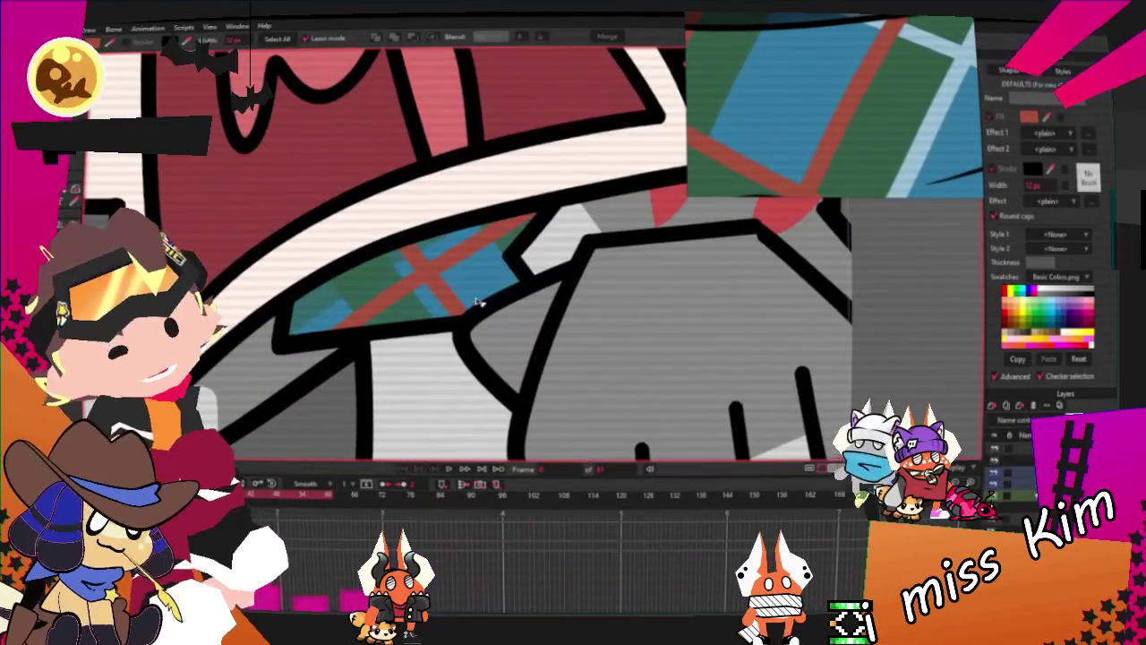
scroll(405, 295, "down", 2)
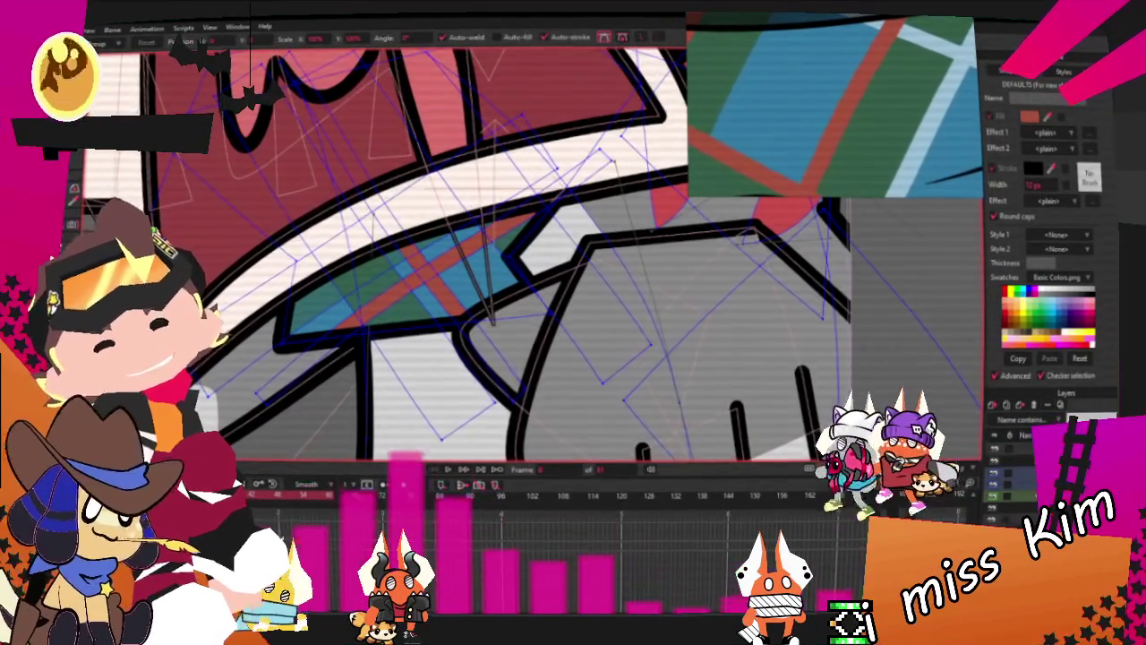
scroll(405, 295, "up", 2)
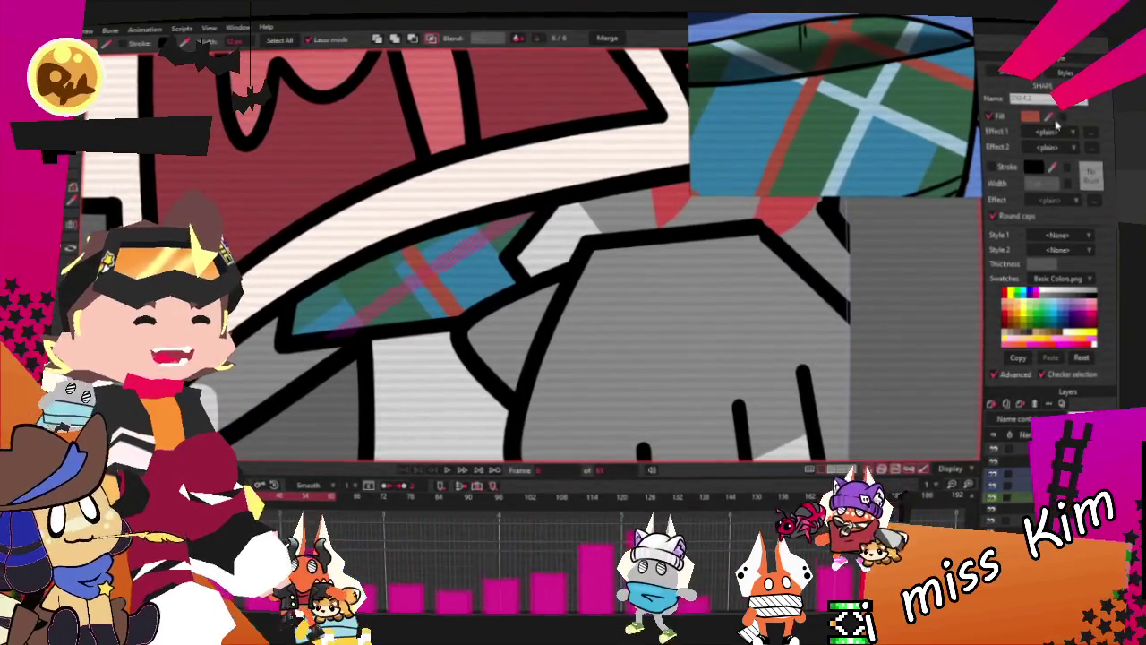
Zoom in on the neckerchief and preview the scream animation
scroll(644, 352, "down", 2)
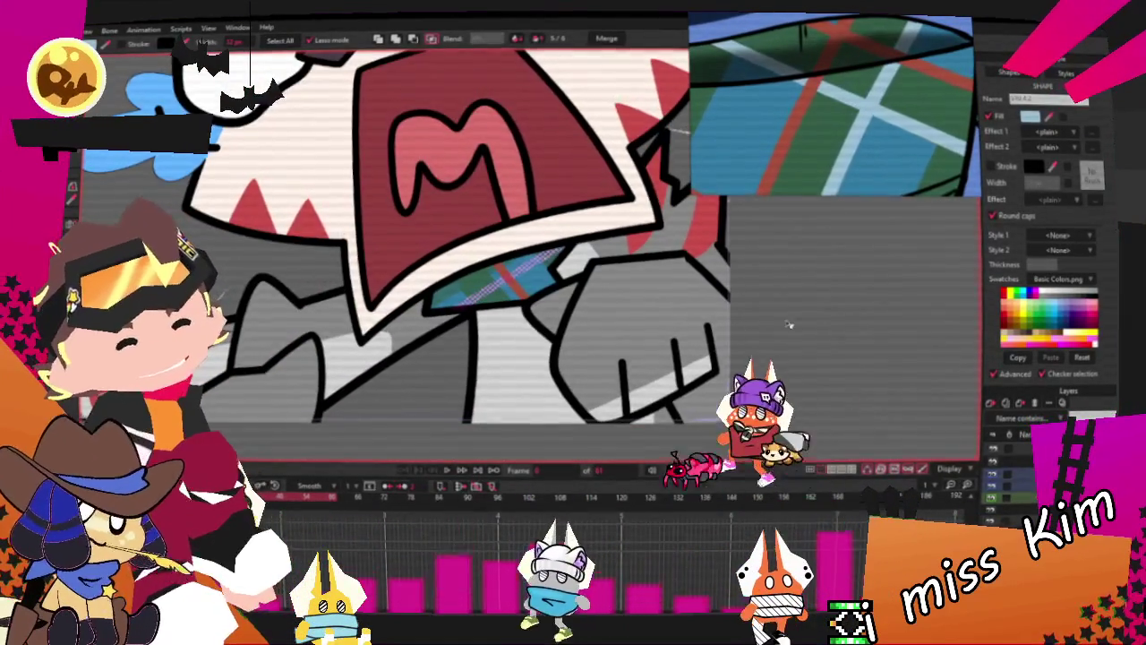
scroll(644, 352, "up", 2)
key("t")
scroll(427, 287, "up", 1)
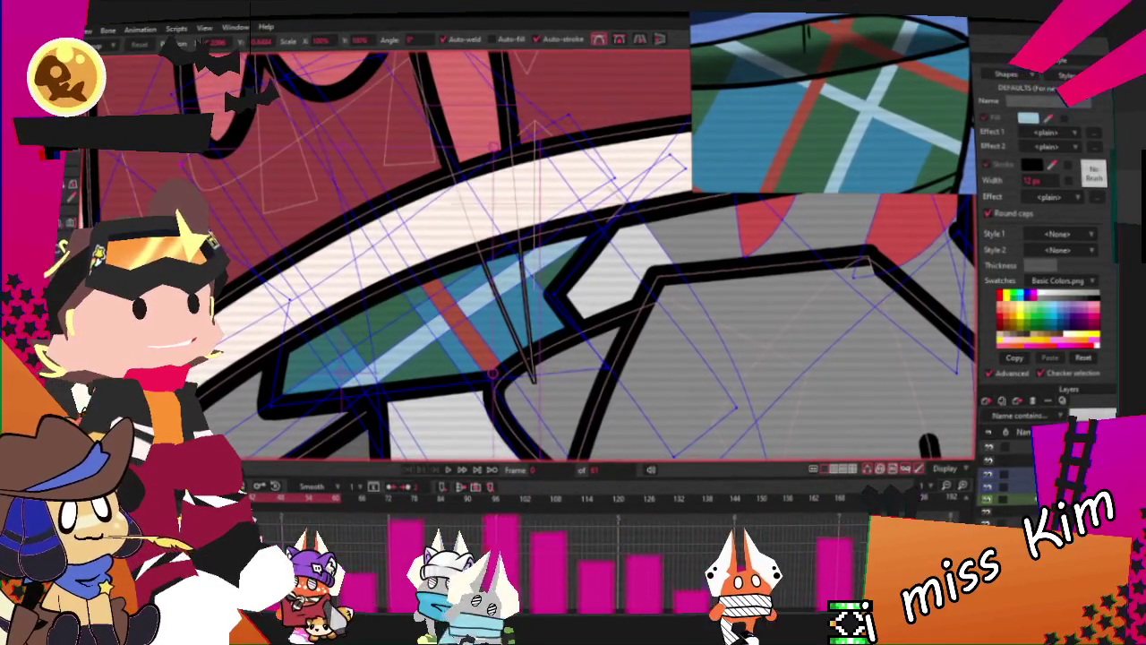
key("g")
scroll(346, 366, "down", 2)
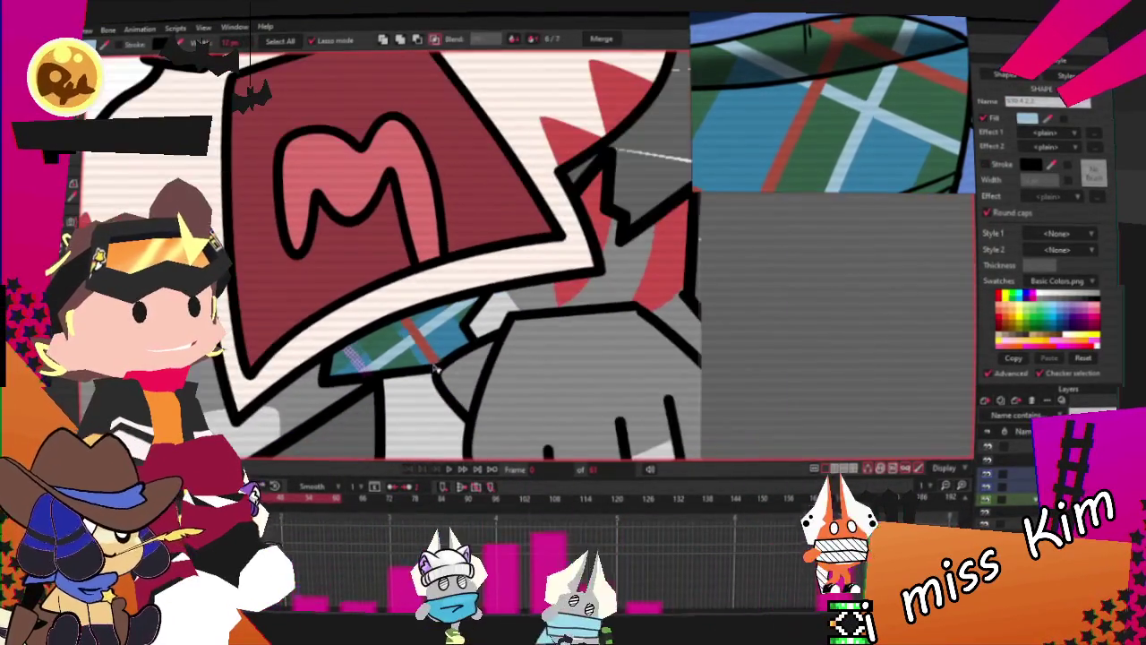
scroll(833, 341, "down", 2)
scroll(405, 310, "up", 2)
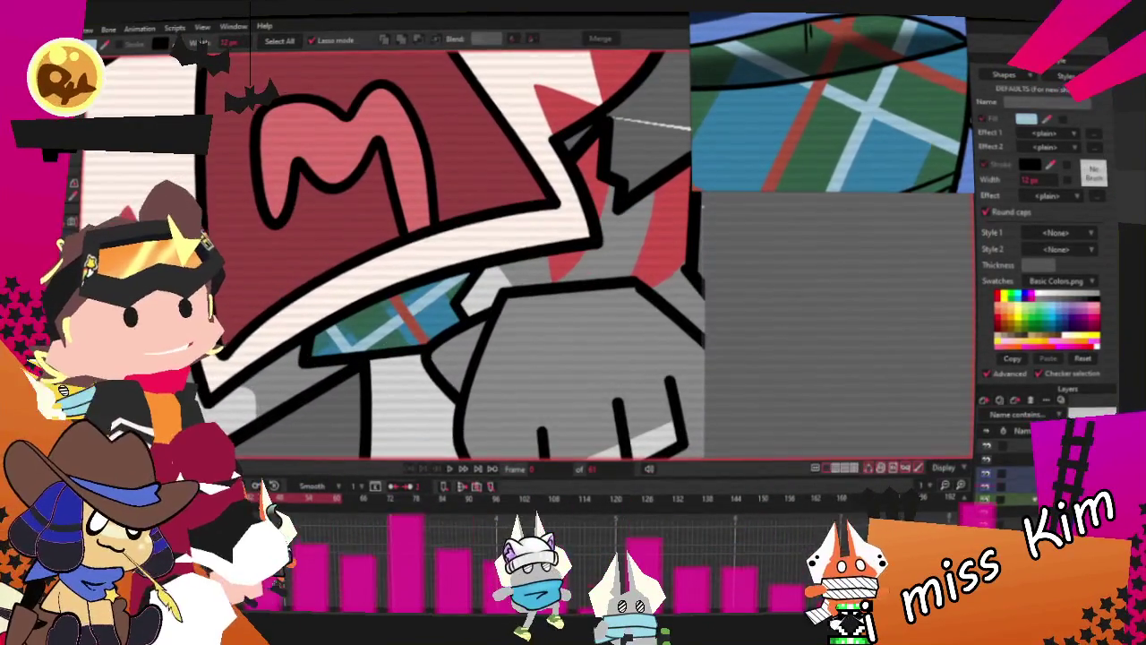
left_click(453, 469)
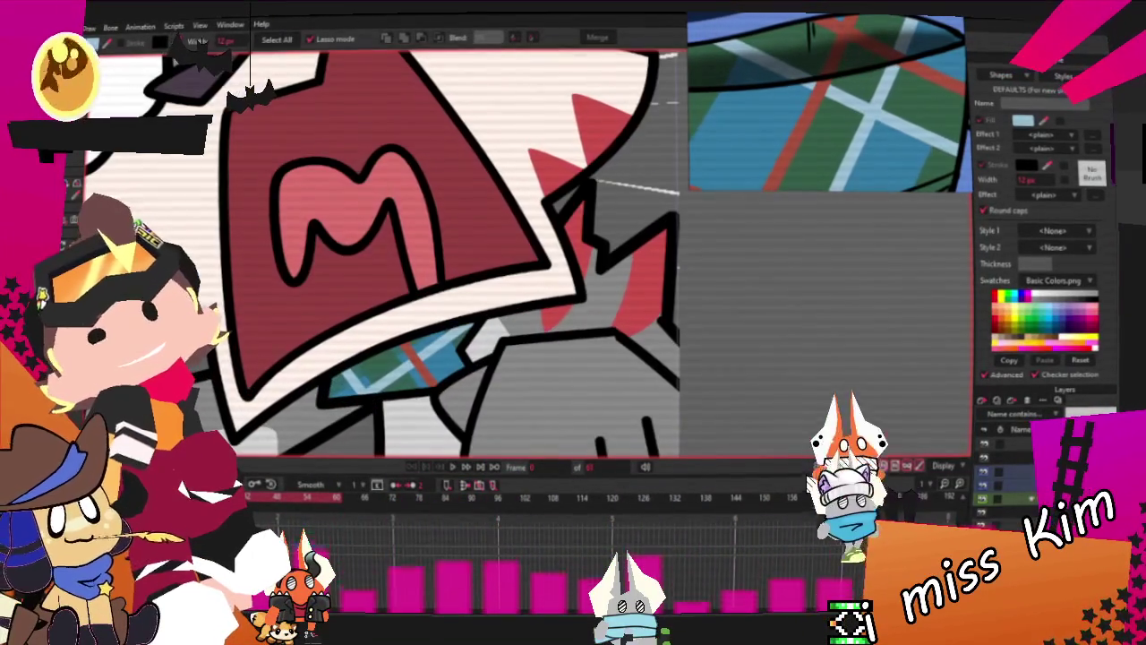
Select all layer points to scale and position the light-blue stripes
key("ctrl+a")
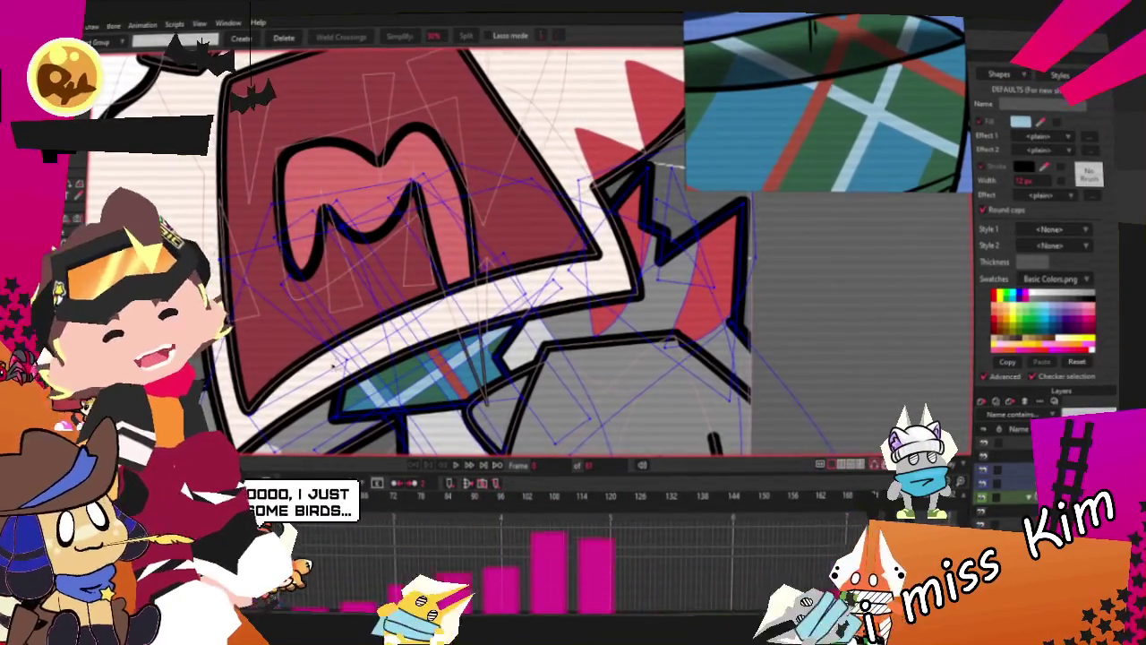
scroll(370, 402, "up", 2)
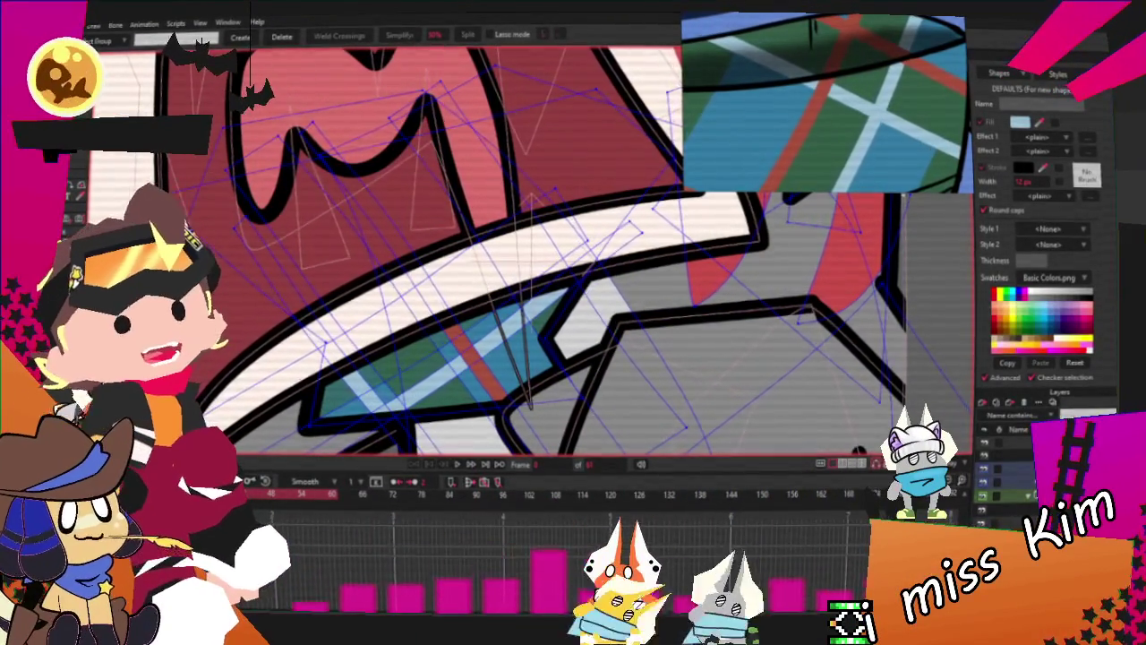
key("t")
scroll(384, 396, "up", 2)
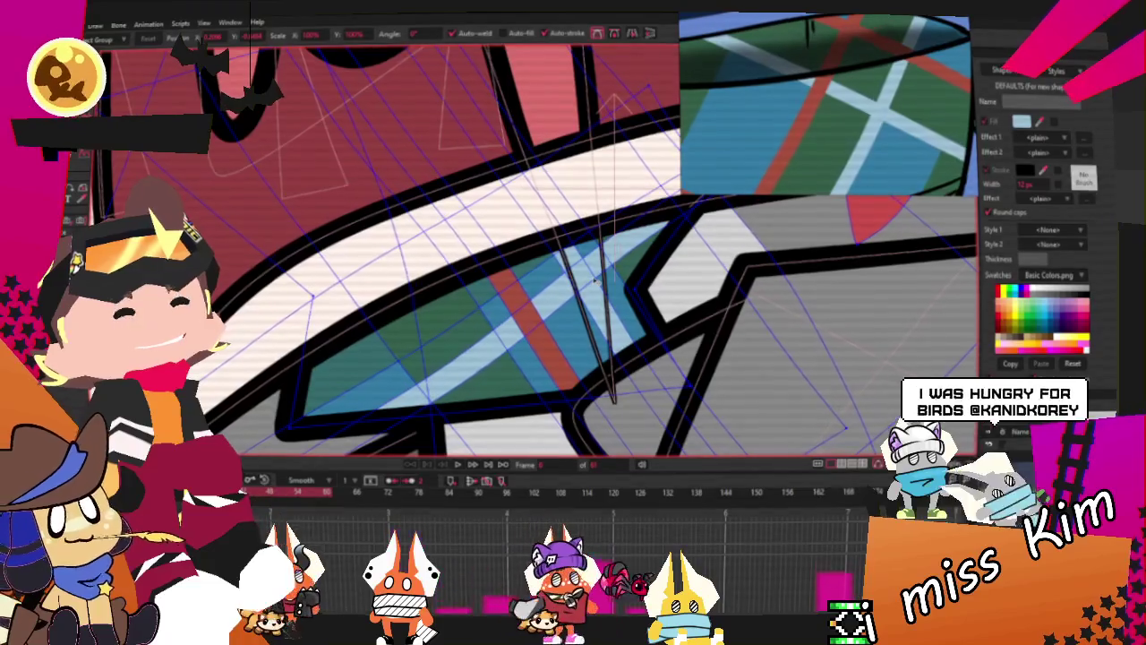
left_click(534, 477)
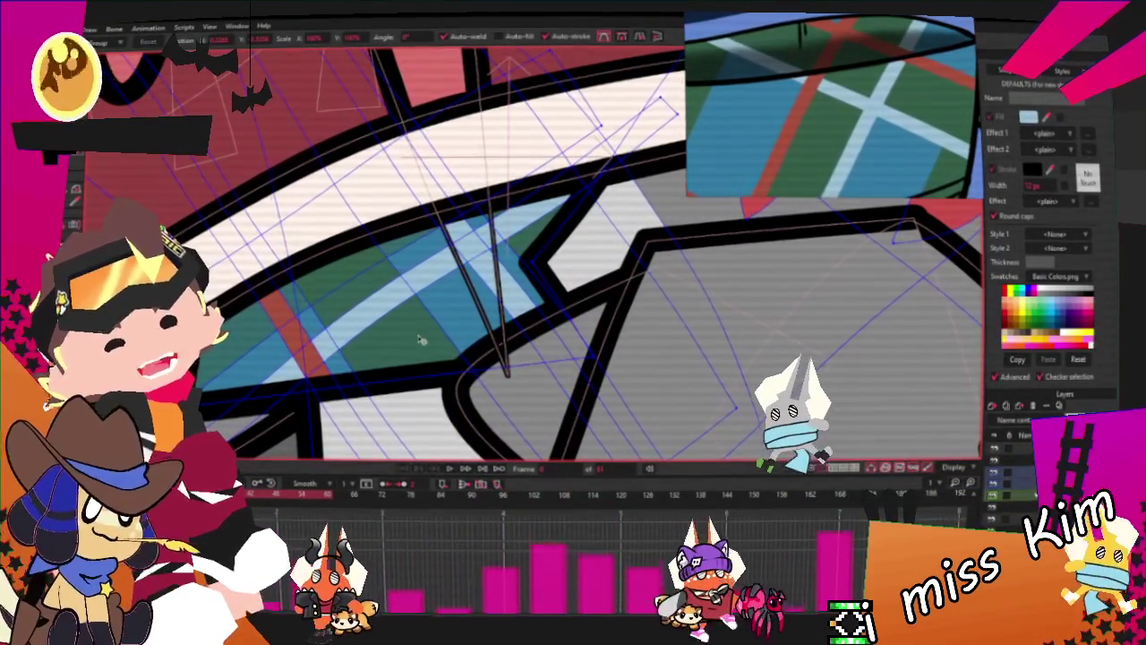
Move the plaid stripe shapes up and to the right within the neckerchief outline
scroll(489, 287, "down", 2)
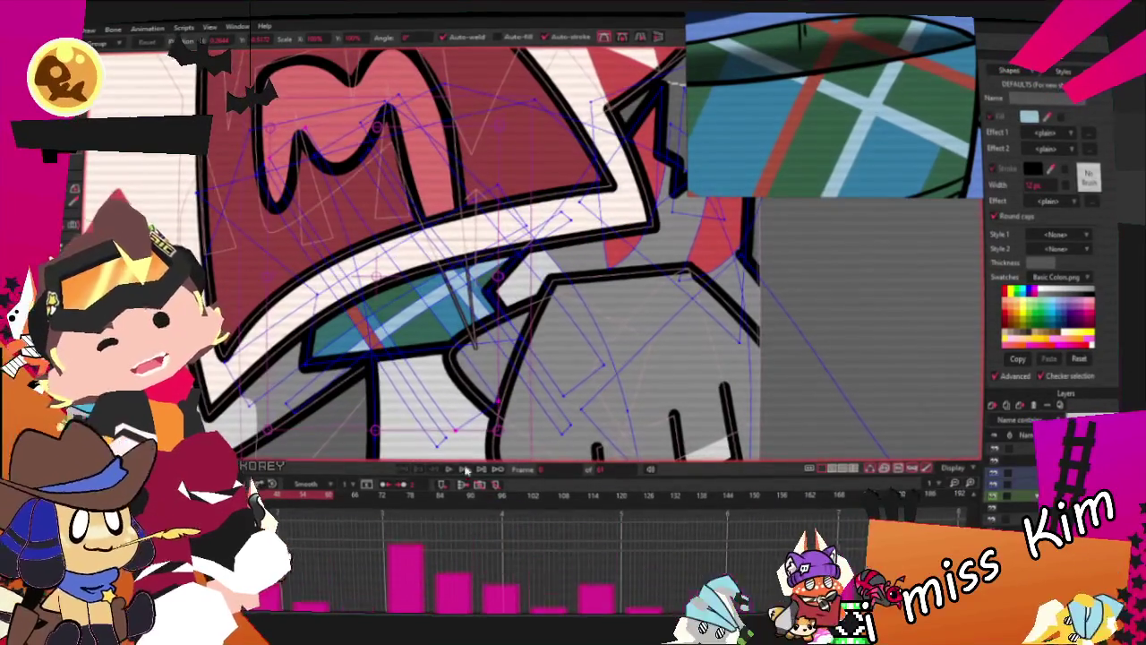
scroll(426, 297, "up", 3)
scroll(420, 449, "down", 2)
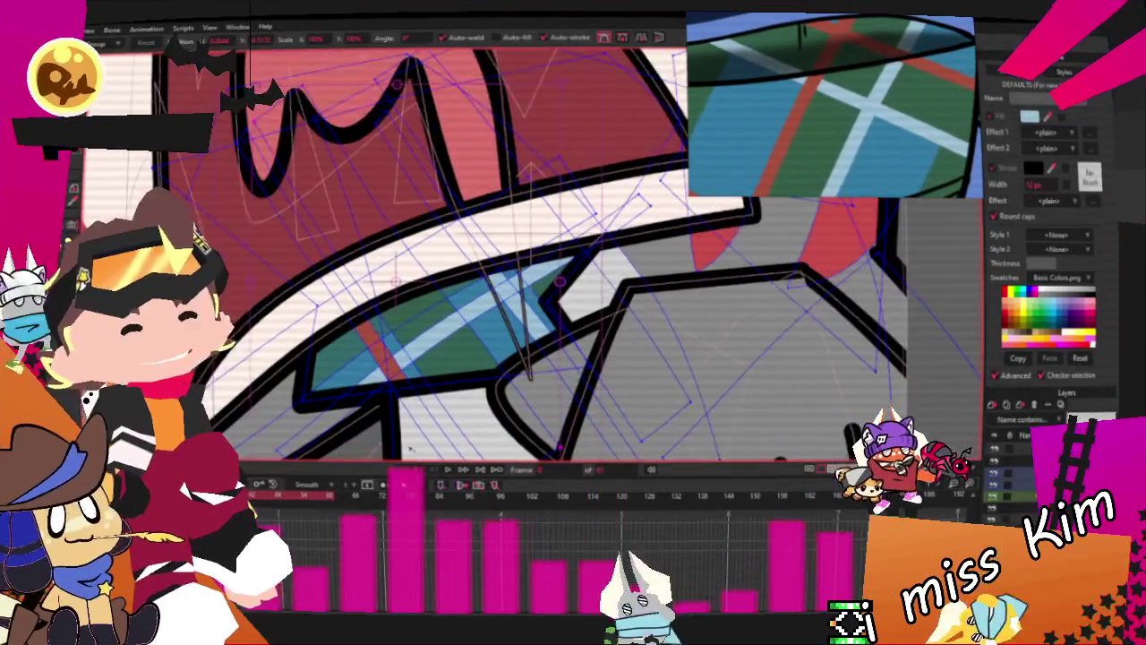
scroll(428, 331, "up", 2)
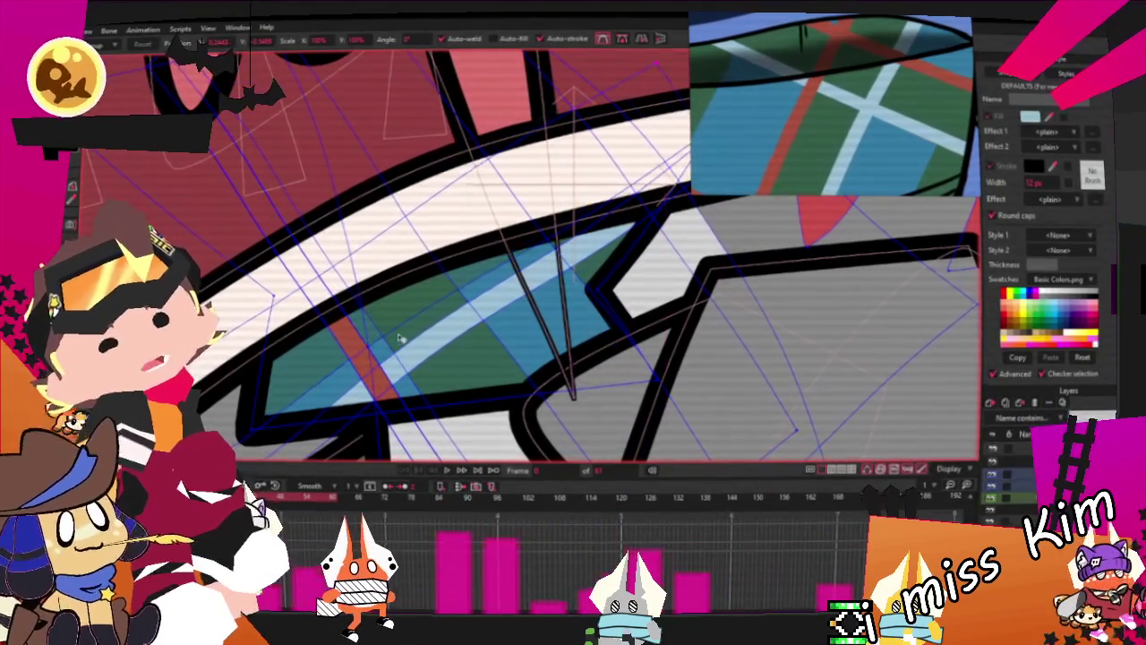
scroll(400, 339, "up", 2)
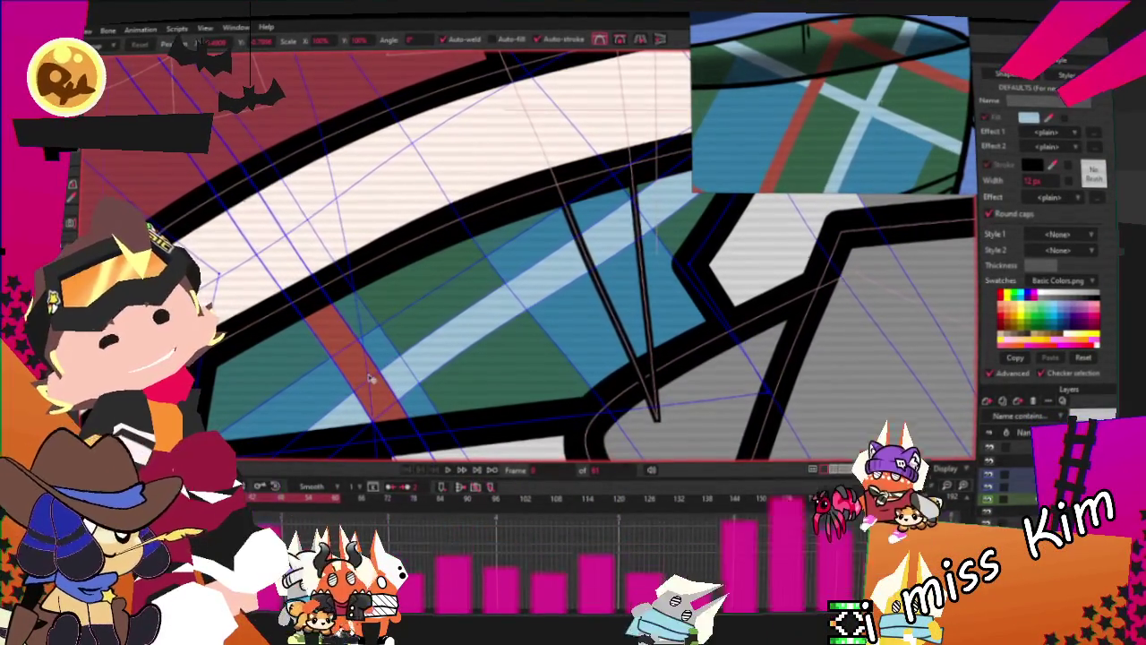
left_click_drag(361, 370, 554, 269)
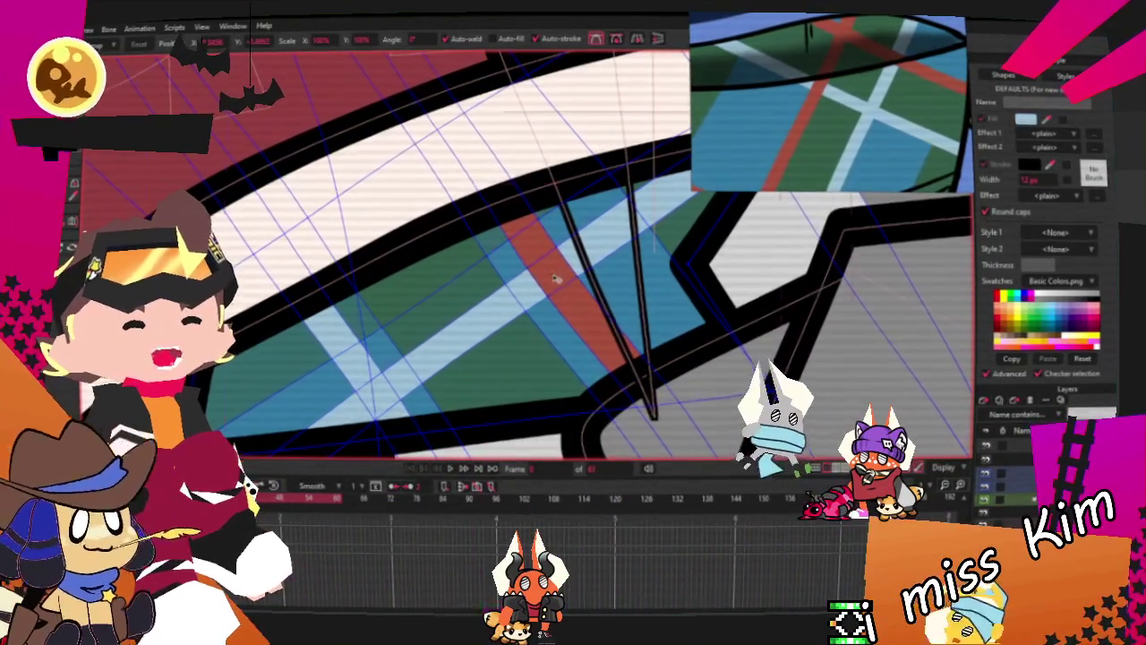
Bring up the File menu and reposition the floating reference preview further left
scroll(554, 276, "down", 2)
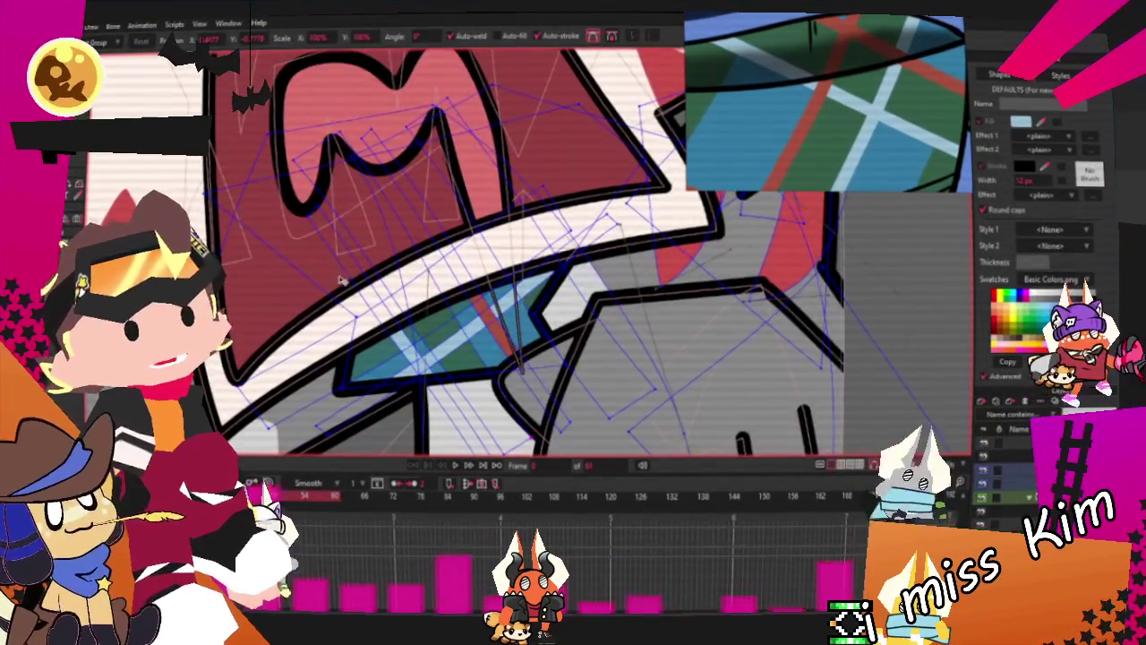
key("alt+f")
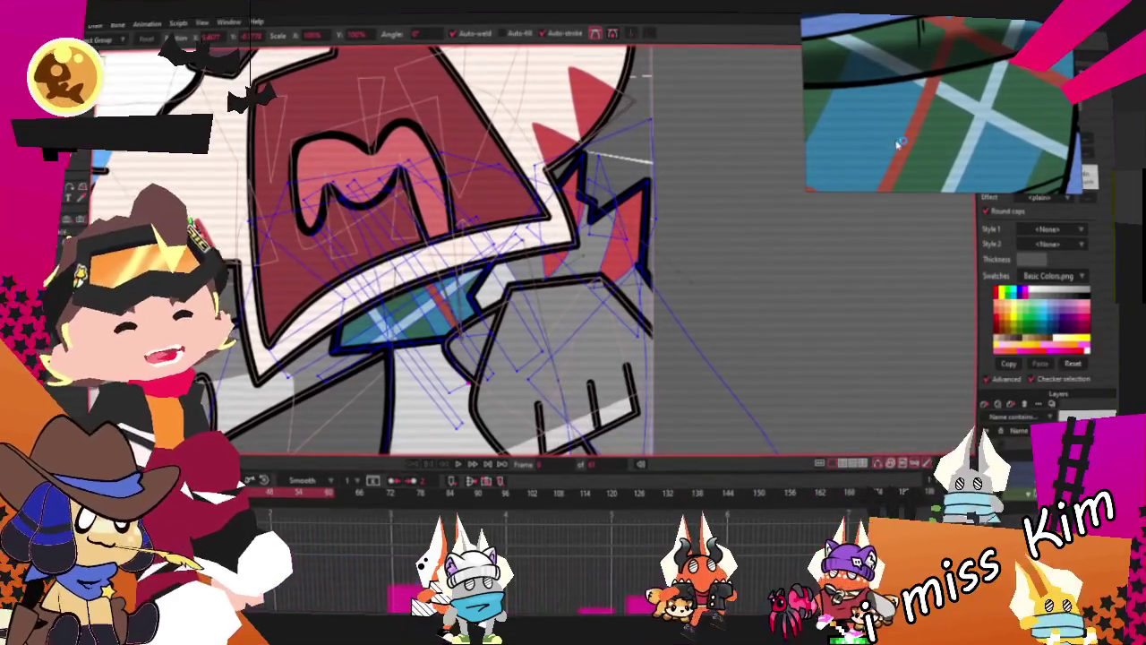
left_click_drag(898, 143, 743, 83)
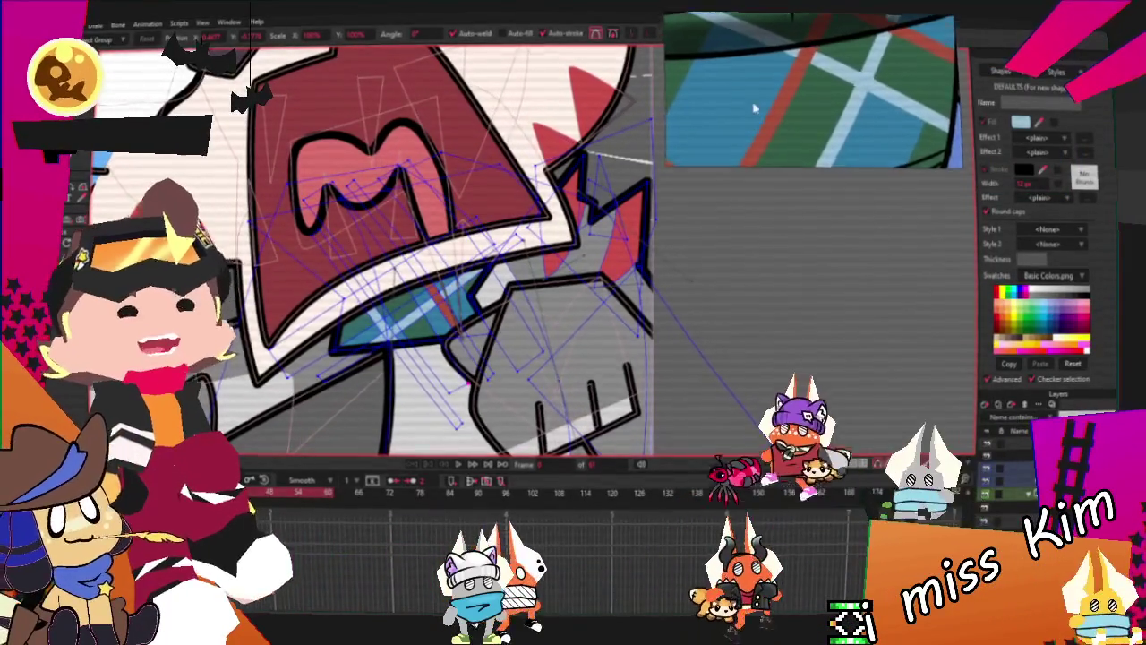
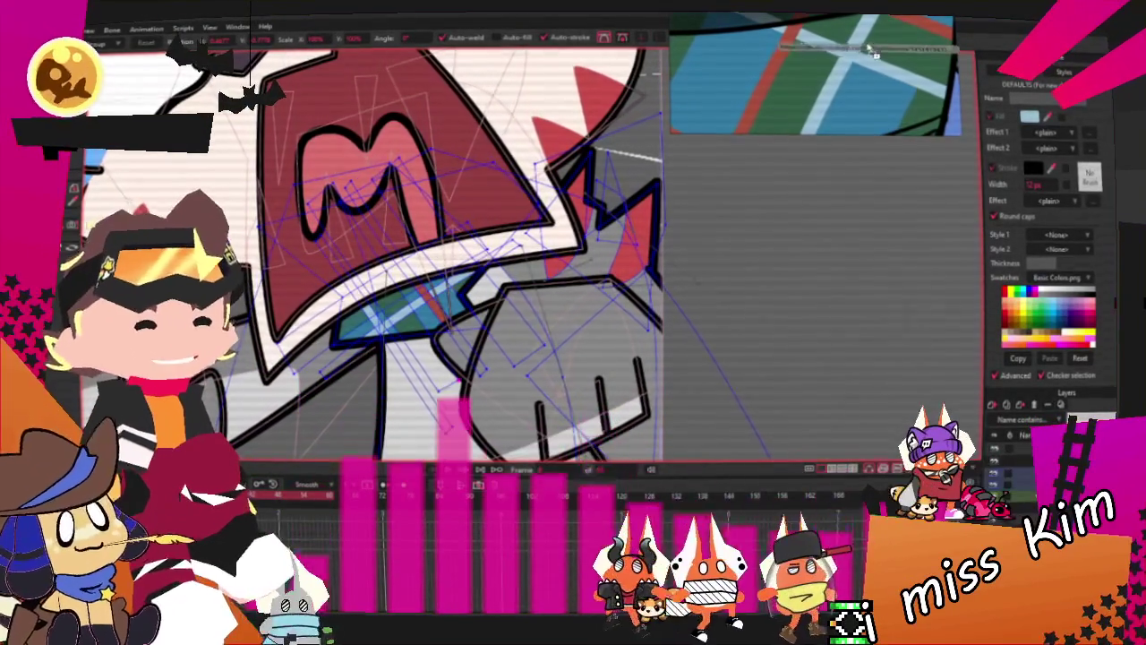
Load the blue-and-yellow creature reference sheet and zoom it onto the character's head
left_click(876, 165)
scroll(875, 166, "down", 3)
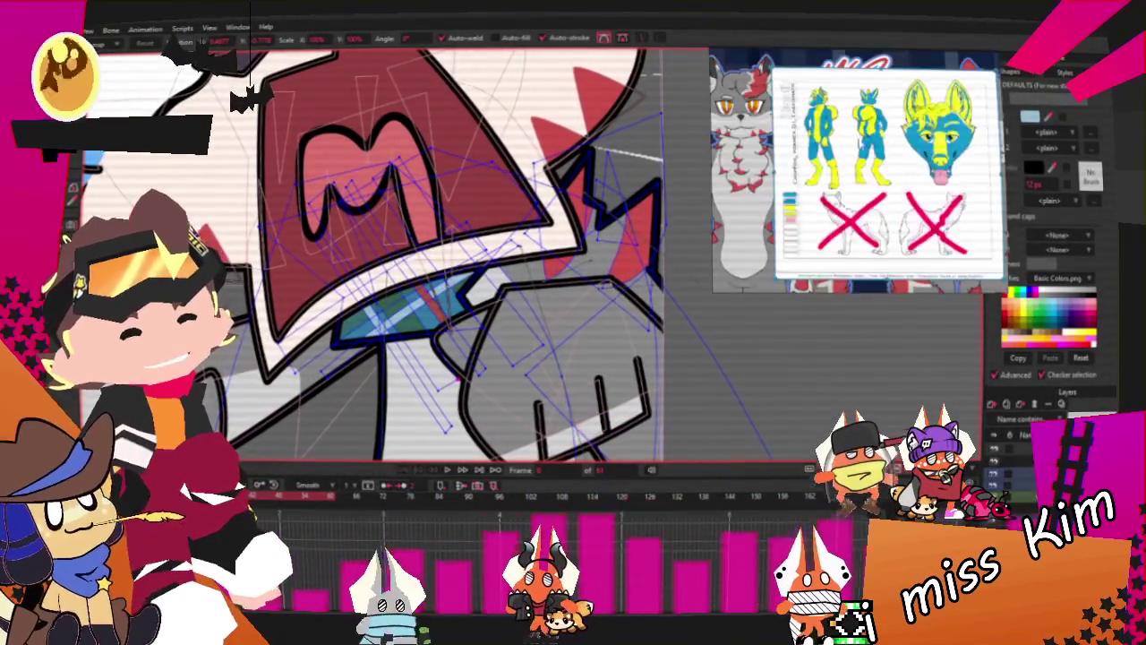
scroll(876, 165, "up", 3)
scroll(875, 166, "down", 3)
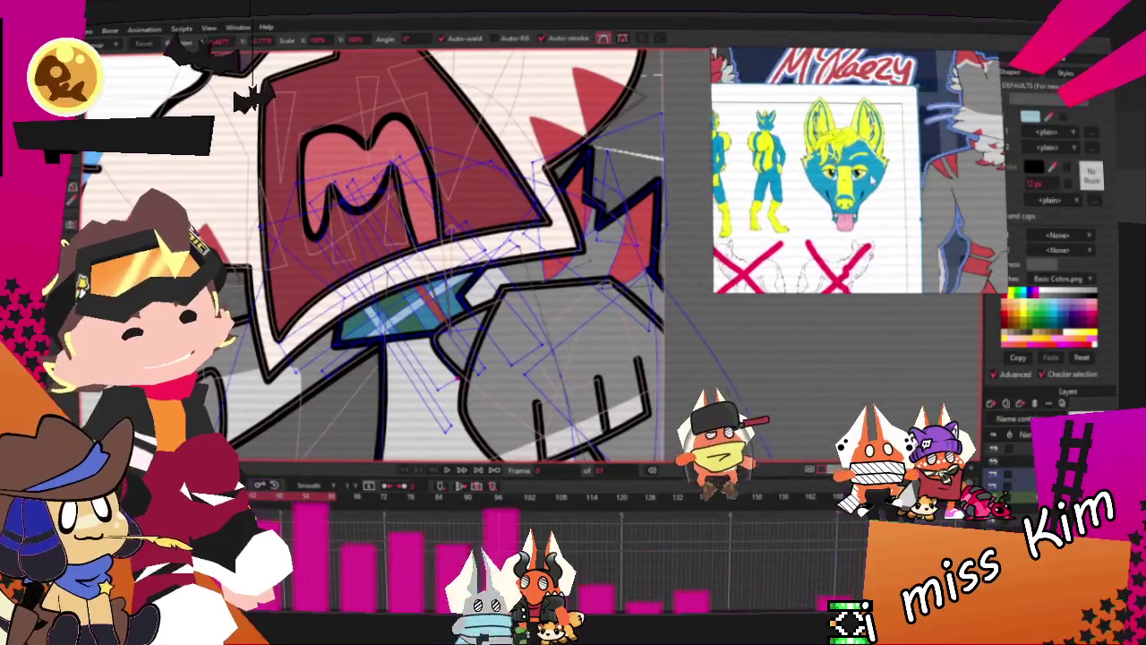
scroll(860, 171, "down", 5)
scroll(859, 170, "up", 2)
scroll(859, 170, "down", 2)
scroll(841, 126, "up", 2)
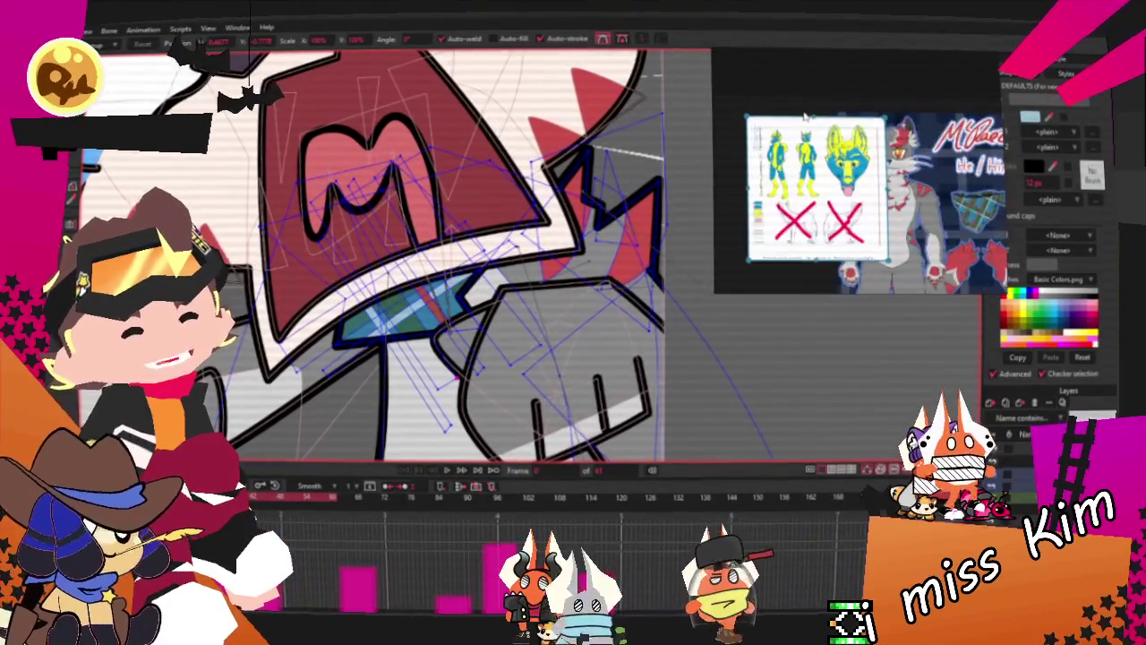
scroll(842, 125, "up", 2)
scroll(842, 125, "up", 1)
scroll(806, 161, "up", 2)
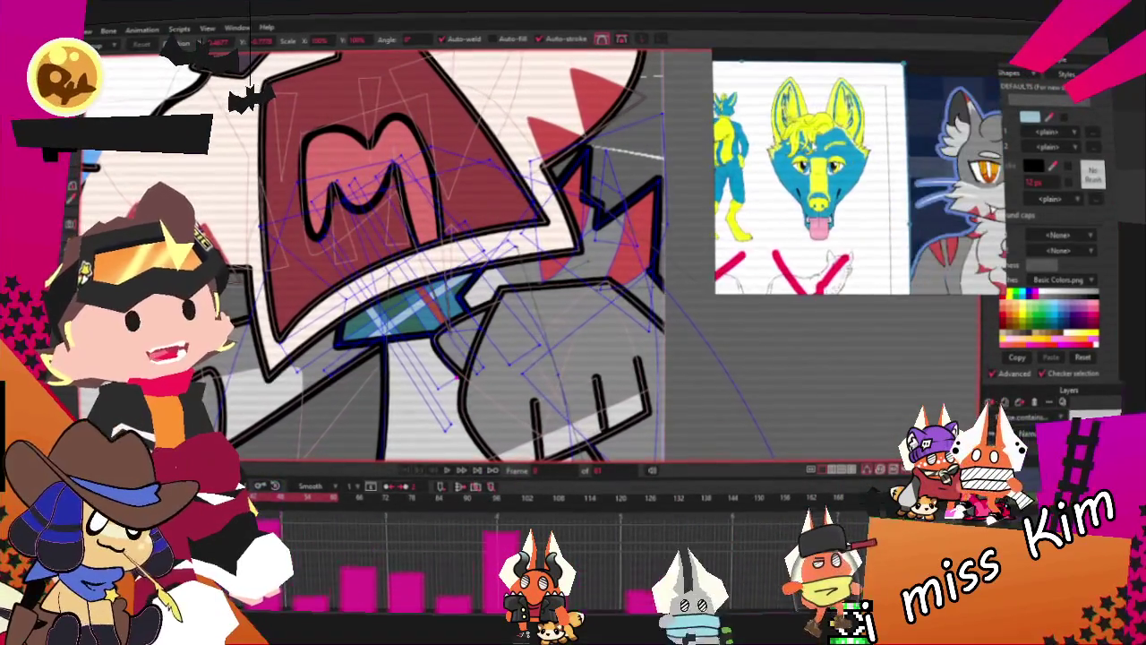
scroll(338, 224, "down", 3)
scroll(337, 224, "up", 1)
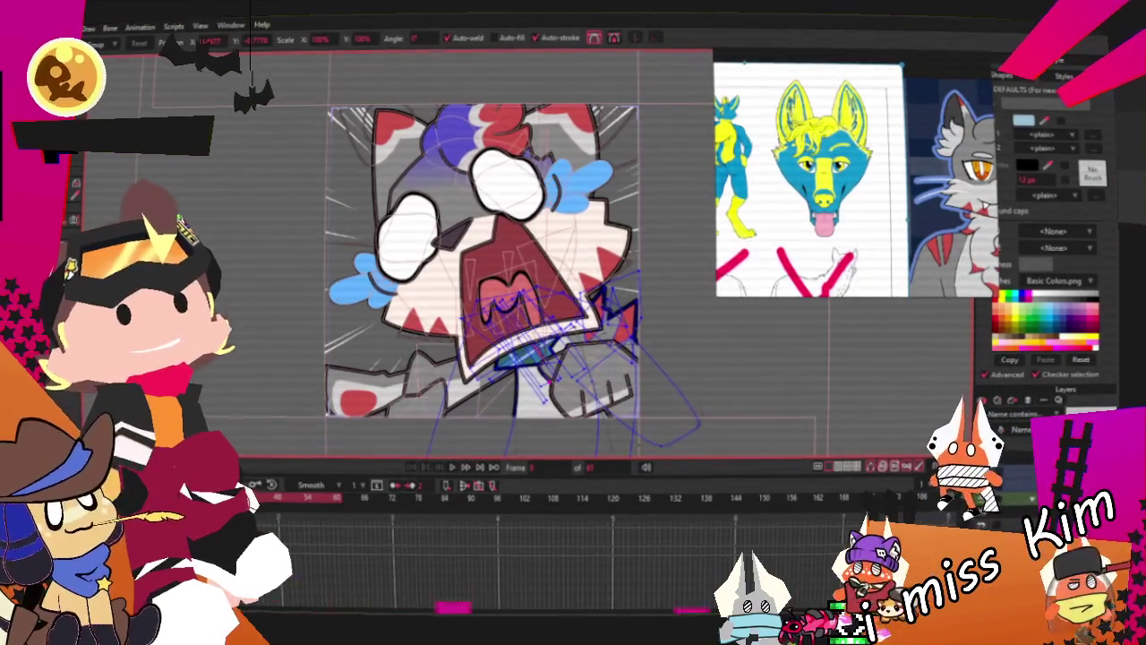
Switch to Transform Layer and open the layer's settings, closing them without changes
scroll(498, 453, "down", 3)
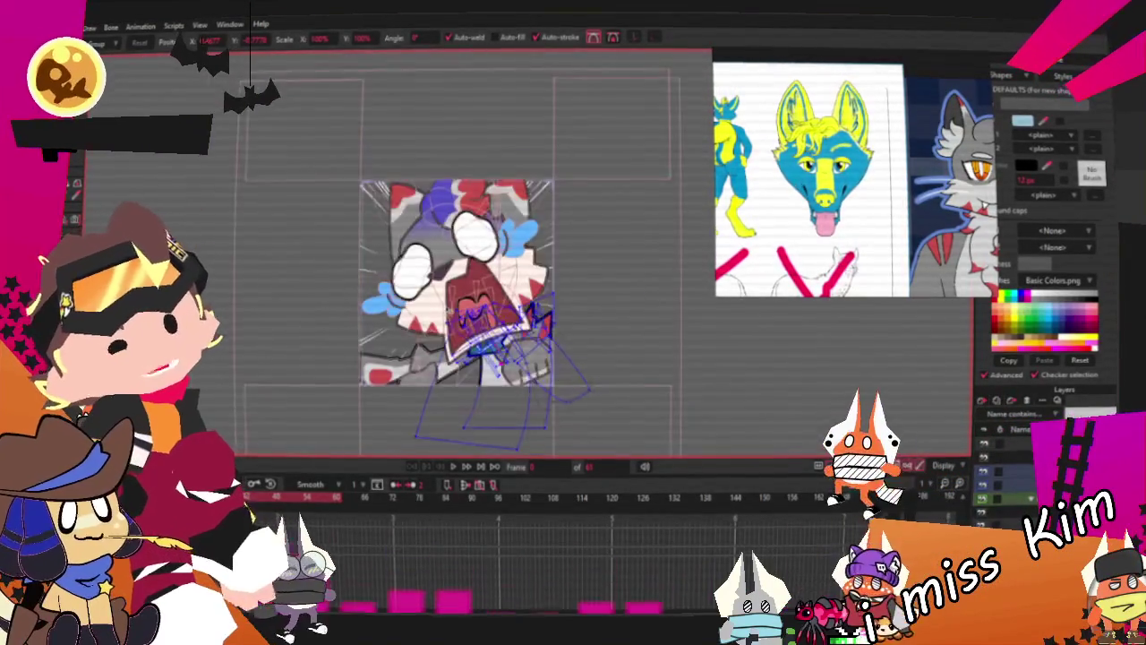
scroll(498, 453, "up", 2)
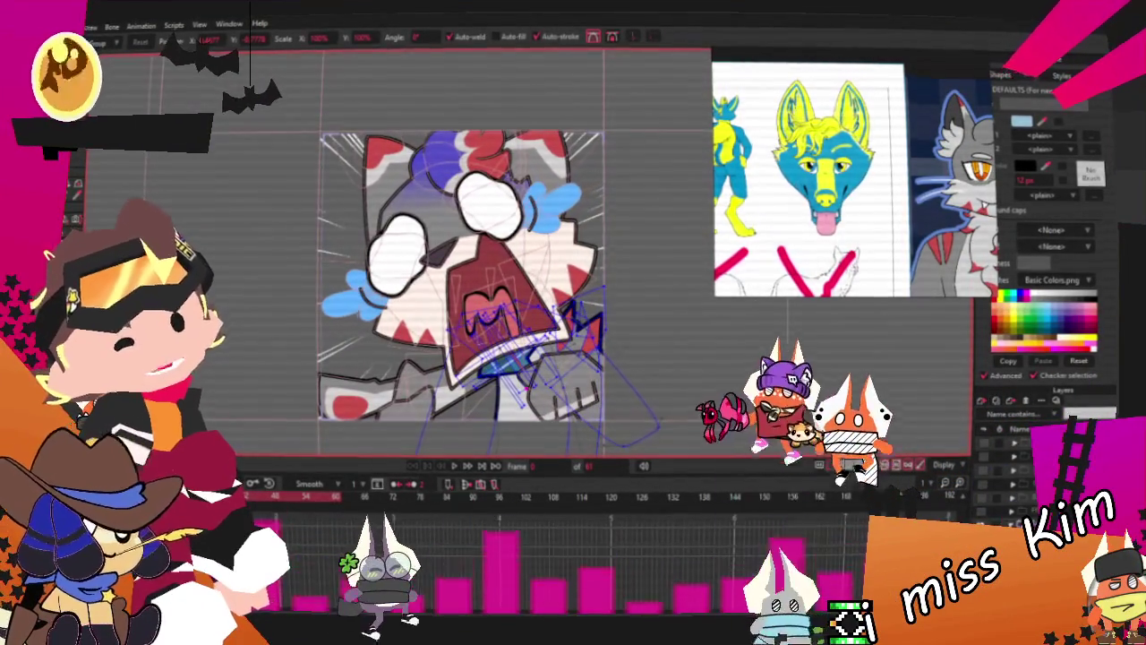
key("m")
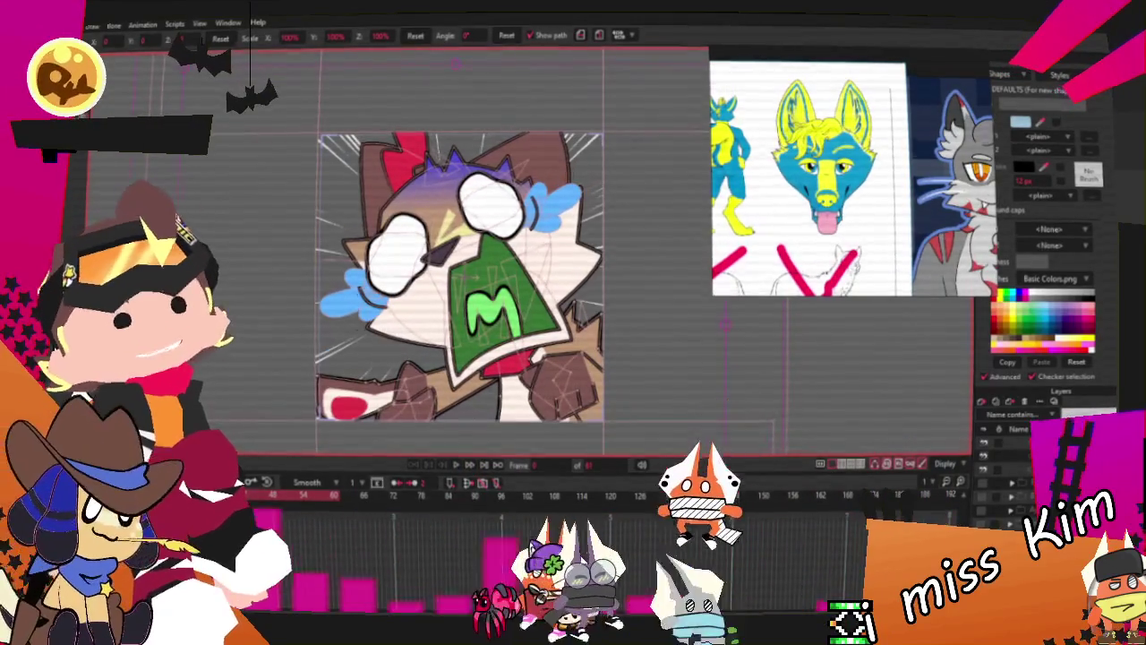
key("alt+f")
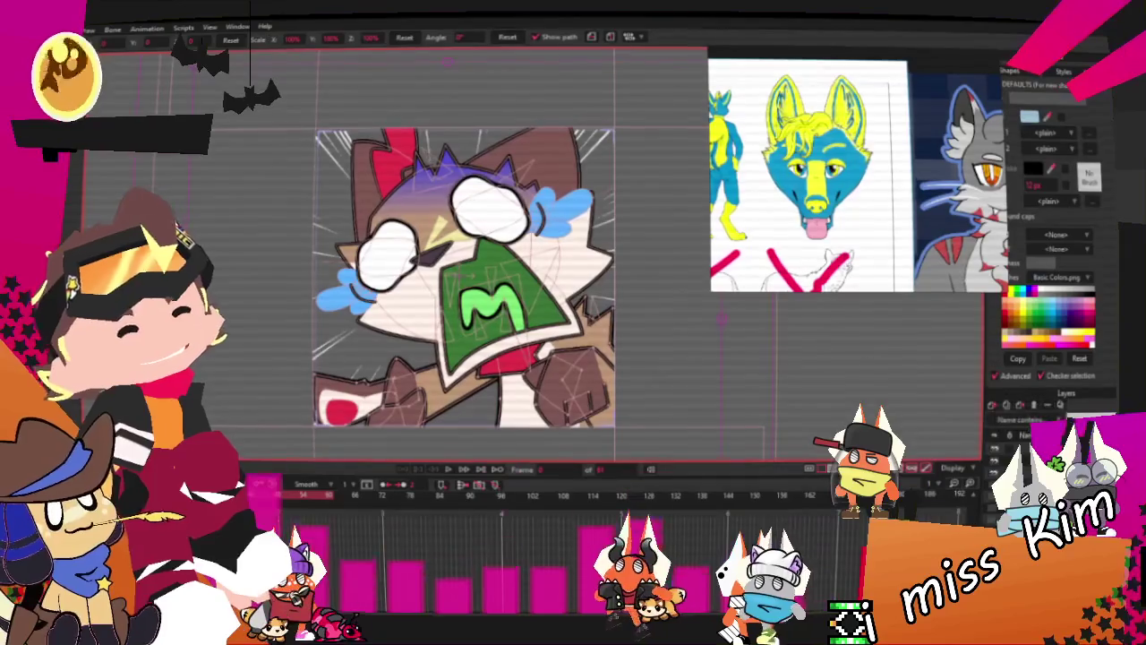
double_click(1016, 434)
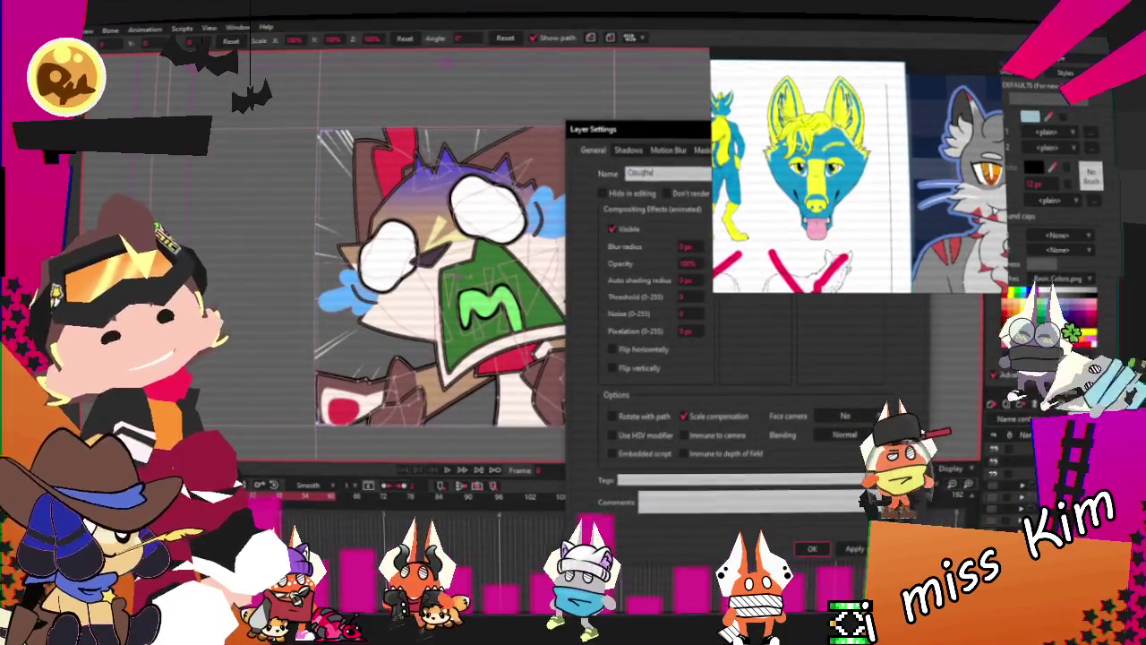
key("Return")
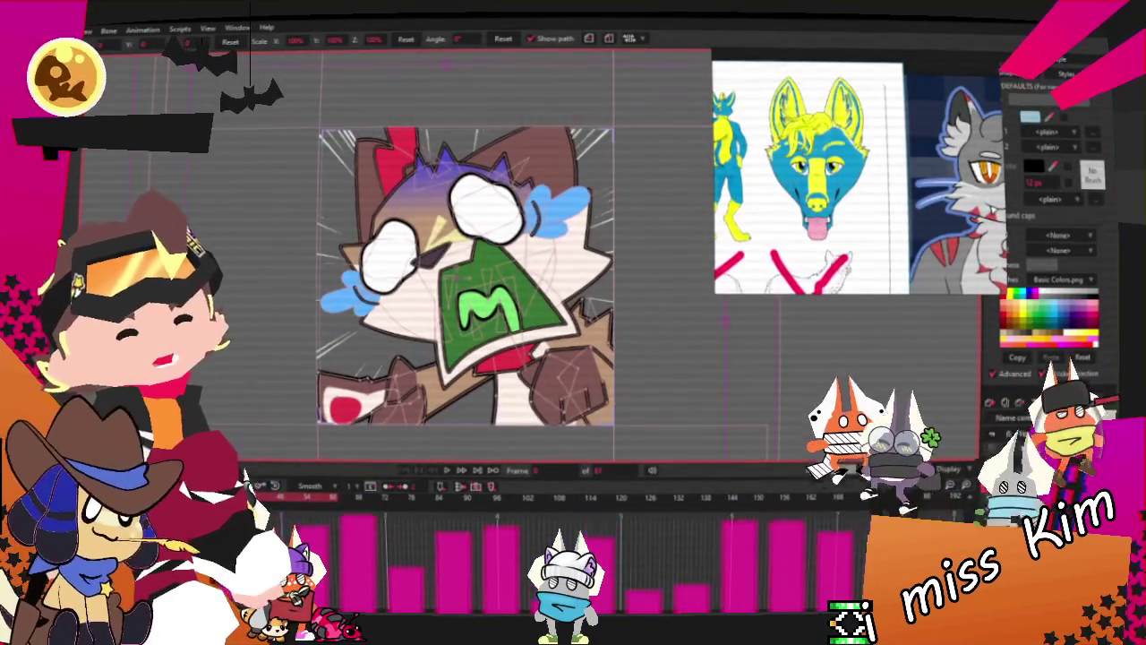
Fill the triangular nose with the yellow sampled from the reference nose
scroll(594, 265, "up", 2)
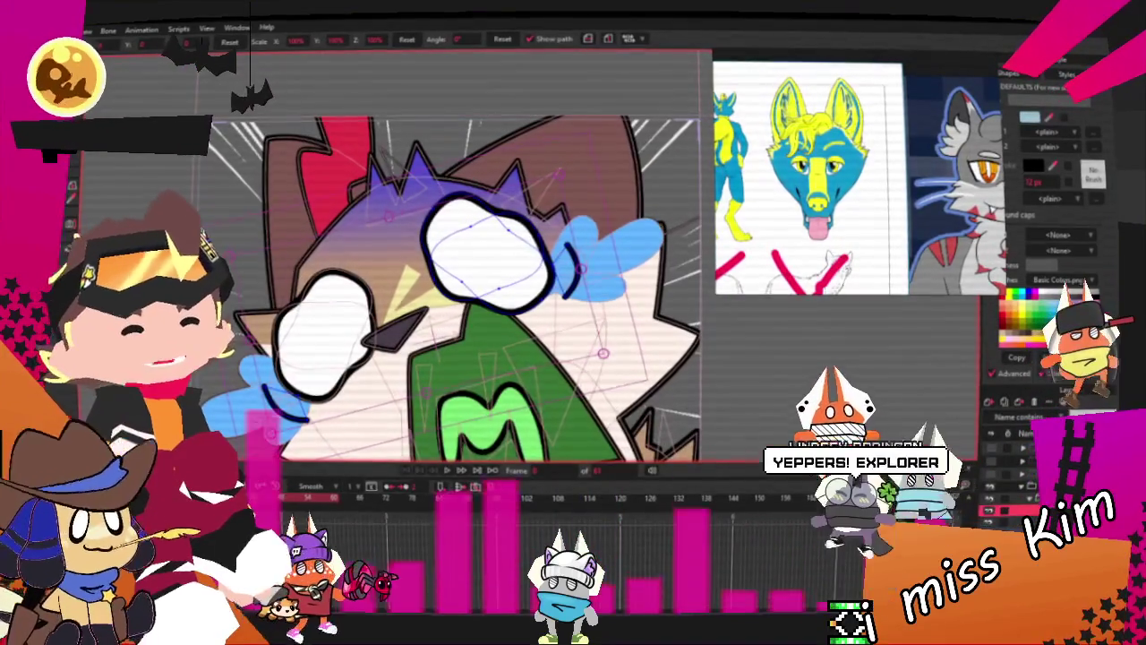
left_click(323, 327)
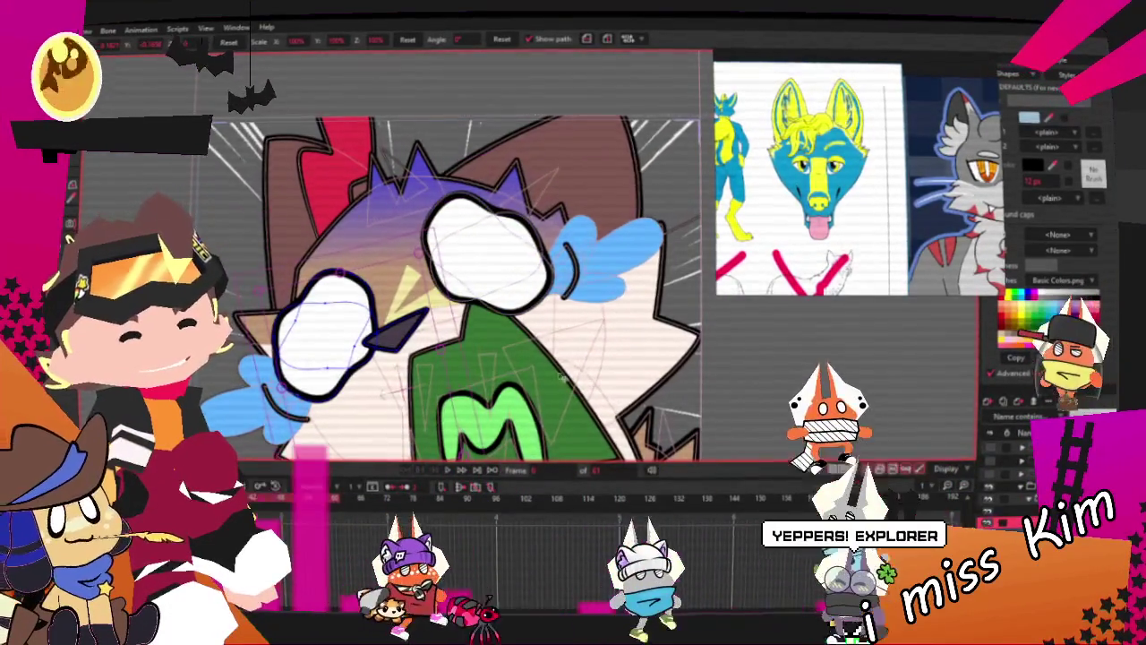
scroll(448, 394, "up", 2)
scroll(817, 218, "up", 2)
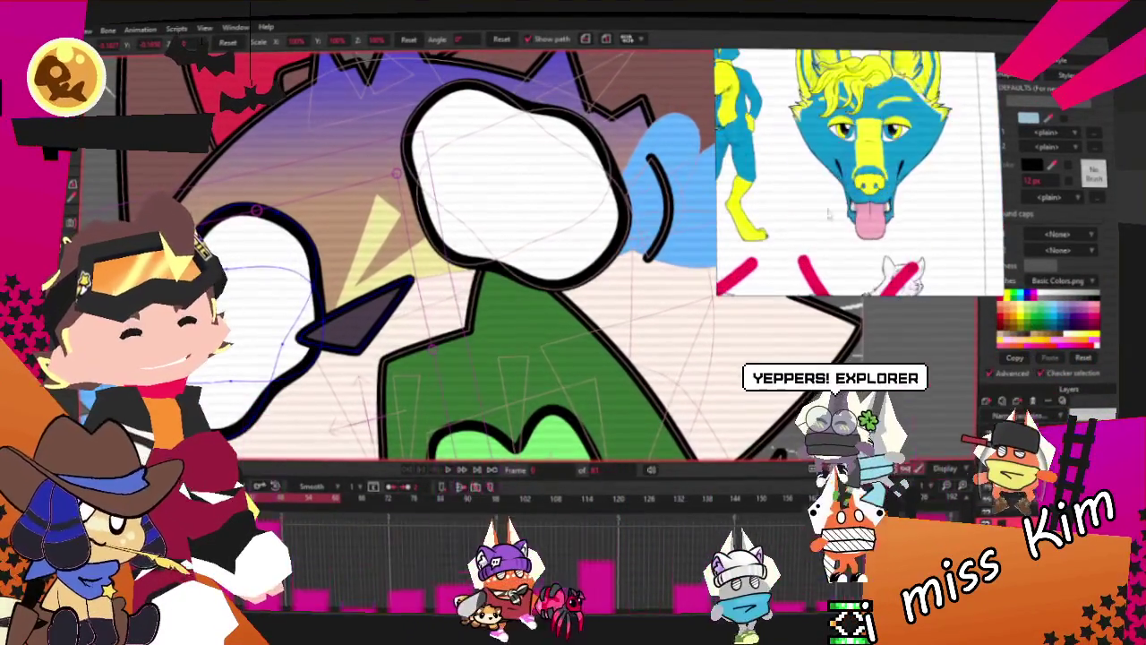
scroll(817, 218, "up", 2)
scroll(470, 250, "up", 1)
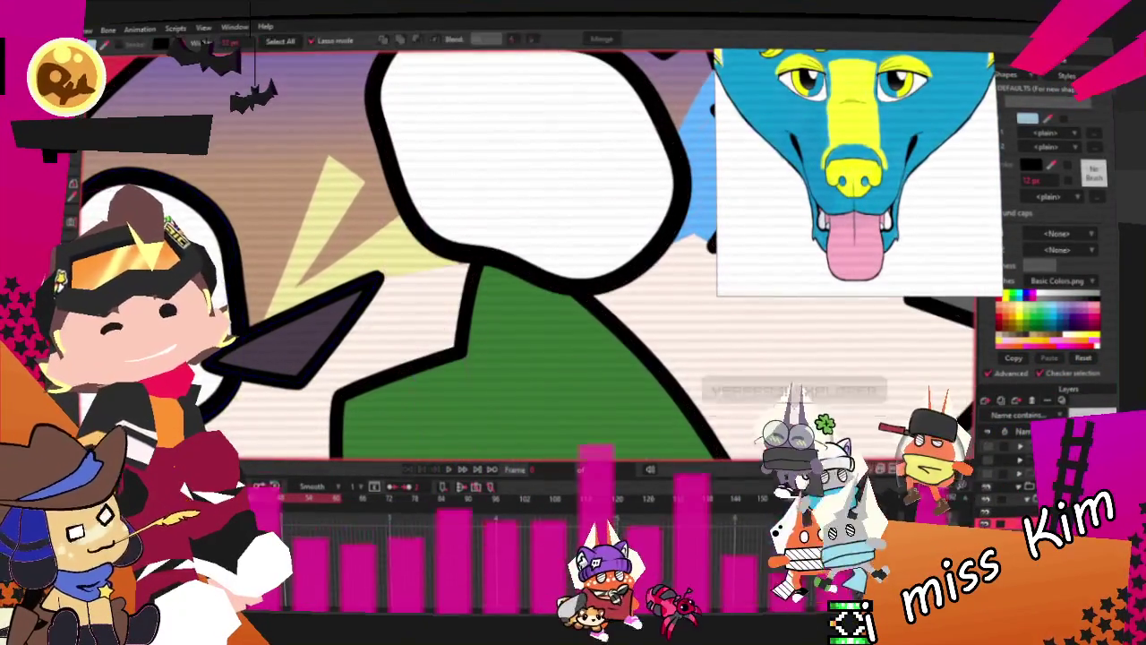
scroll(867, 154, "up", 3)
scroll(866, 154, "up", 2)
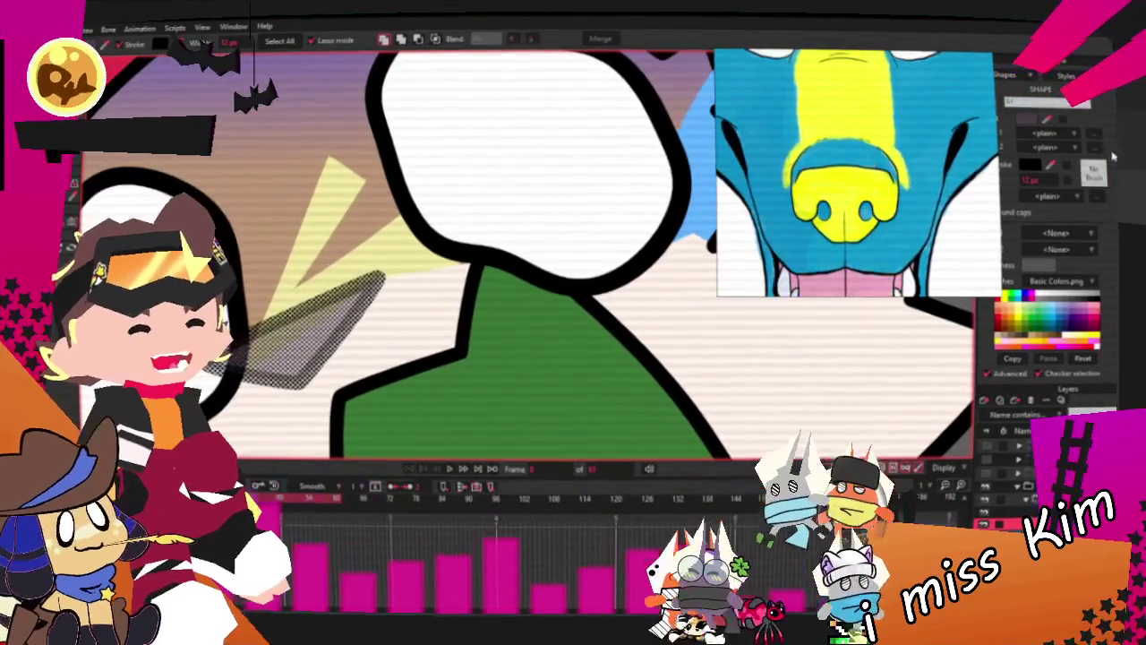
left_click(855, 189)
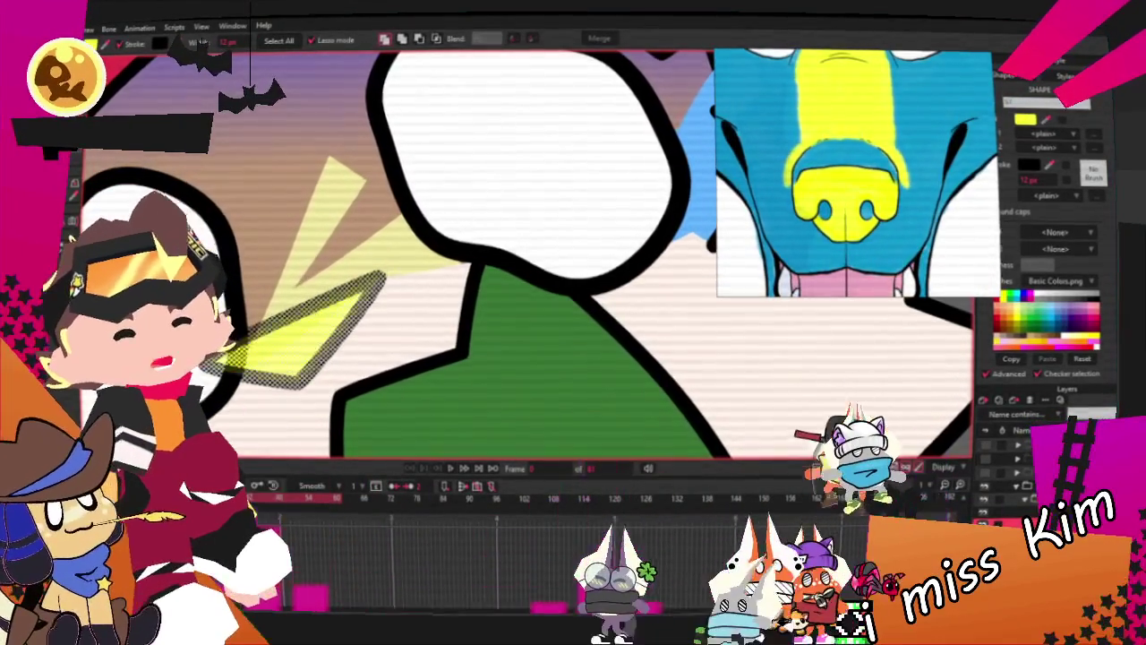
scroll(537, 268, "down", 2)
key("t")
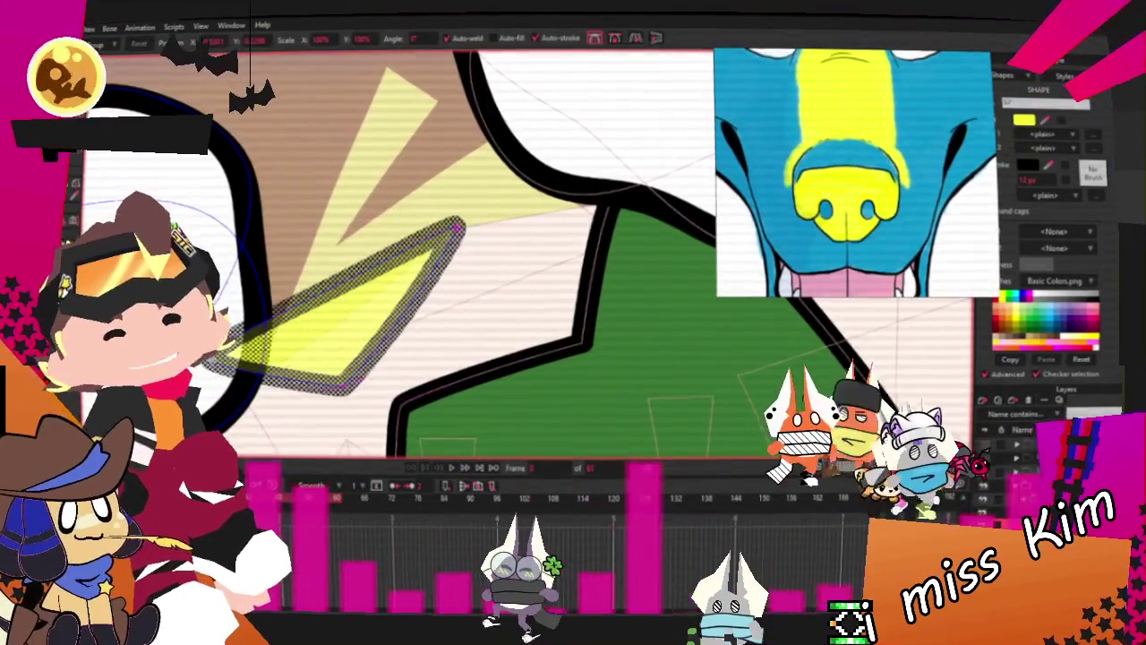
key("ctrl+d")
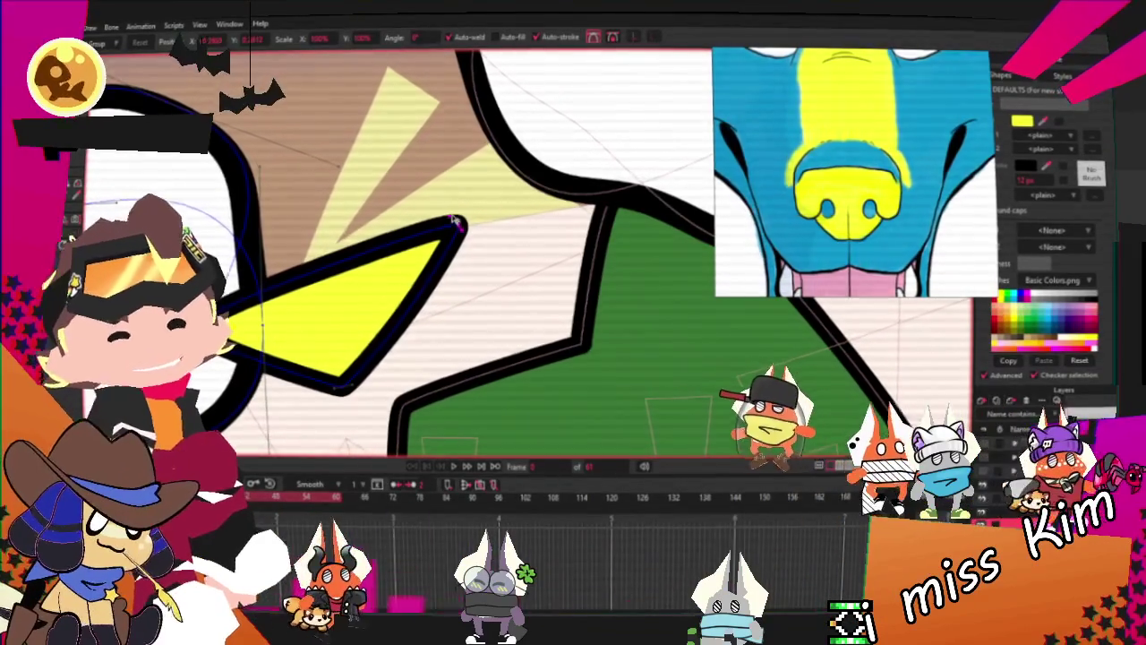
Add a raised point on the nose's top edge to bend it upward
key("a")
mouse_move(421, 240)
left_mouse_down()
mouse_move(416, 170)
mouse_move(445, 192)
left_mouse_up()
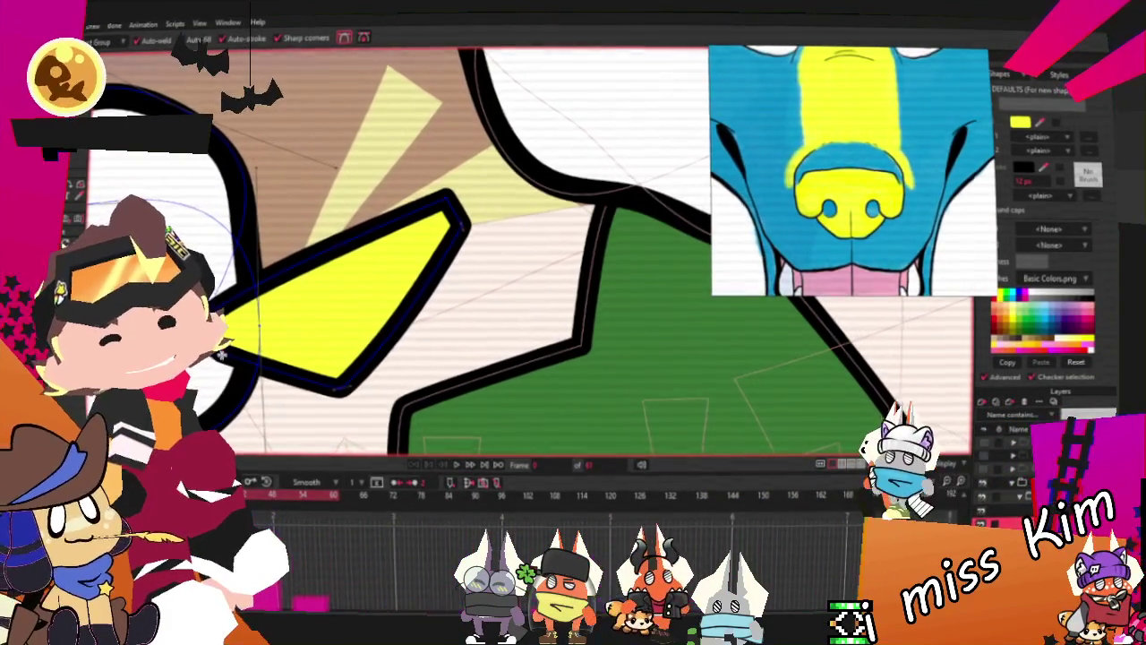
key("t")
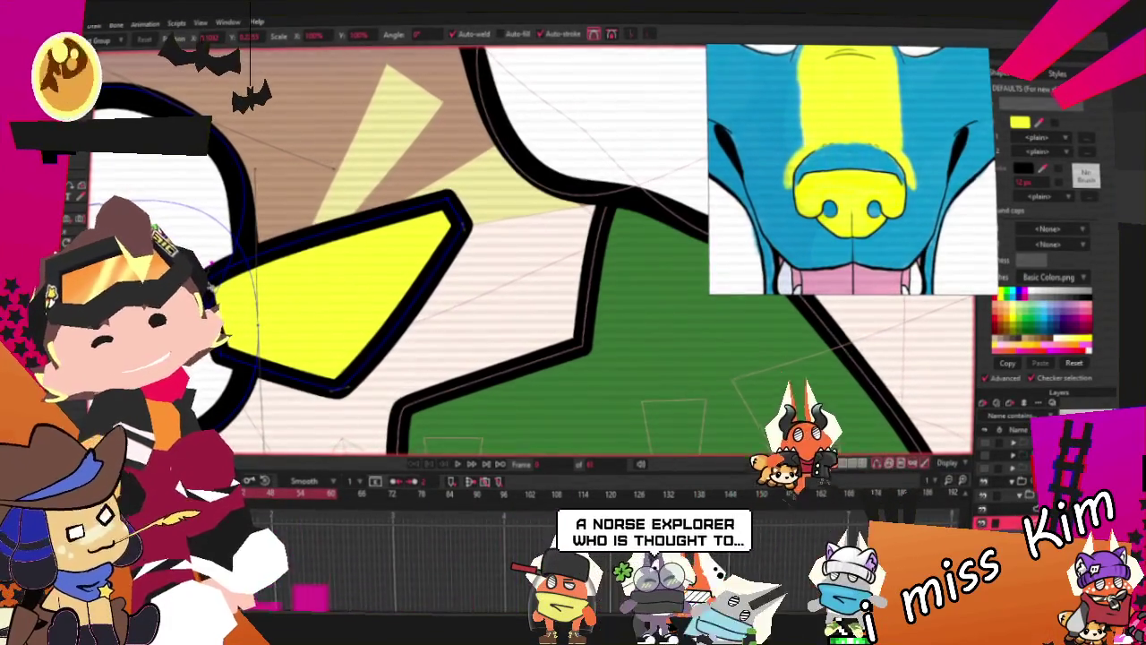
scroll(357, 277, "down", 2)
scroll(466, 242, "down", 2)
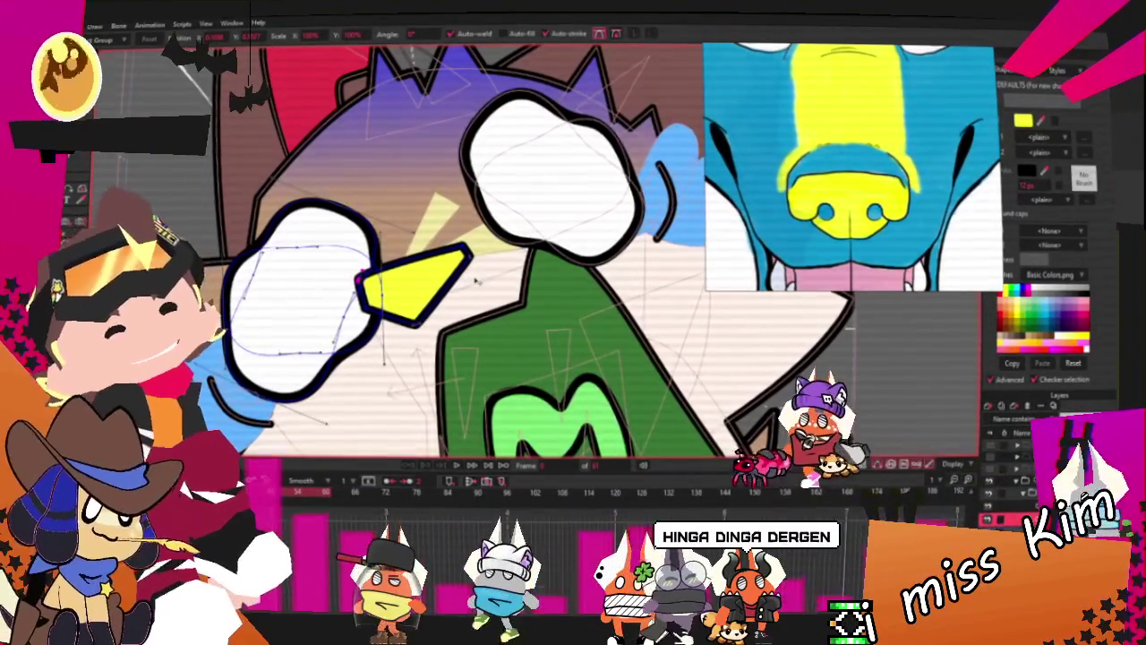
scroll(470, 295, "up", 3)
scroll(452, 237, "up", 1)
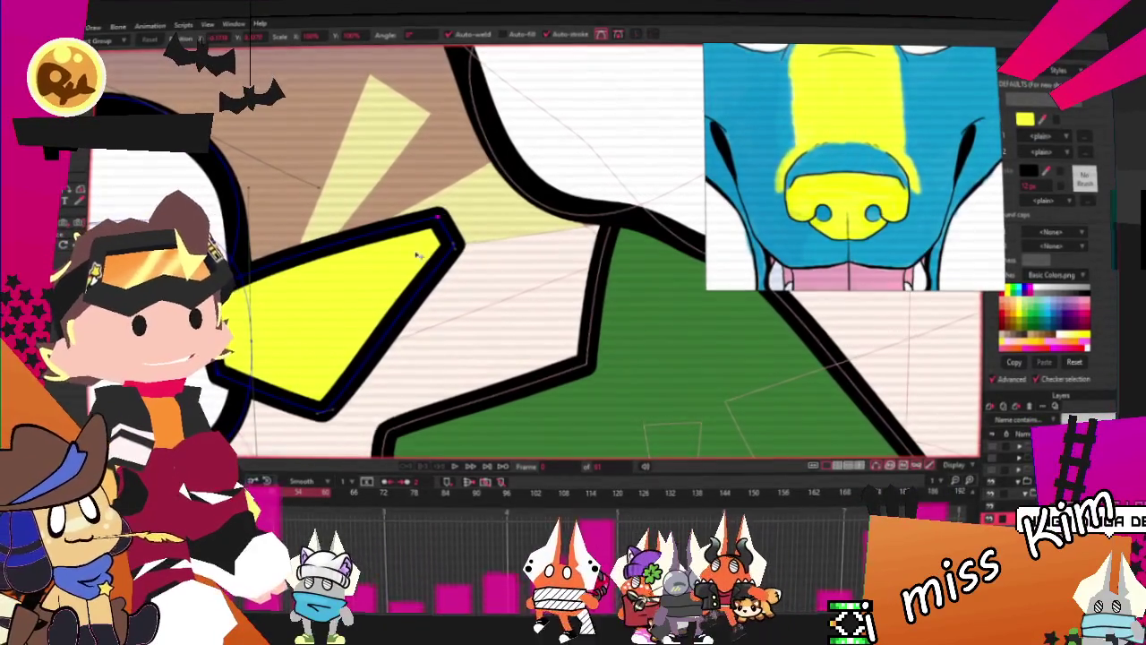
scroll(426, 285, "down", 2)
scroll(398, 322, "up", 3)
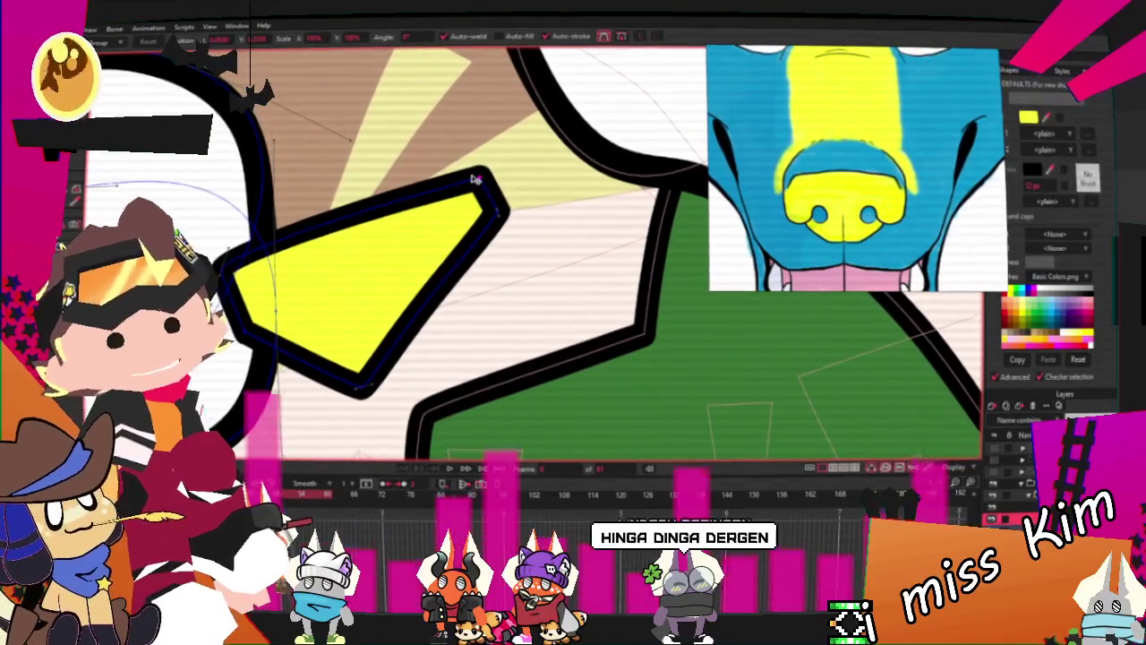
scroll(475, 179, "down", 2)
scroll(424, 208, "down", 3)
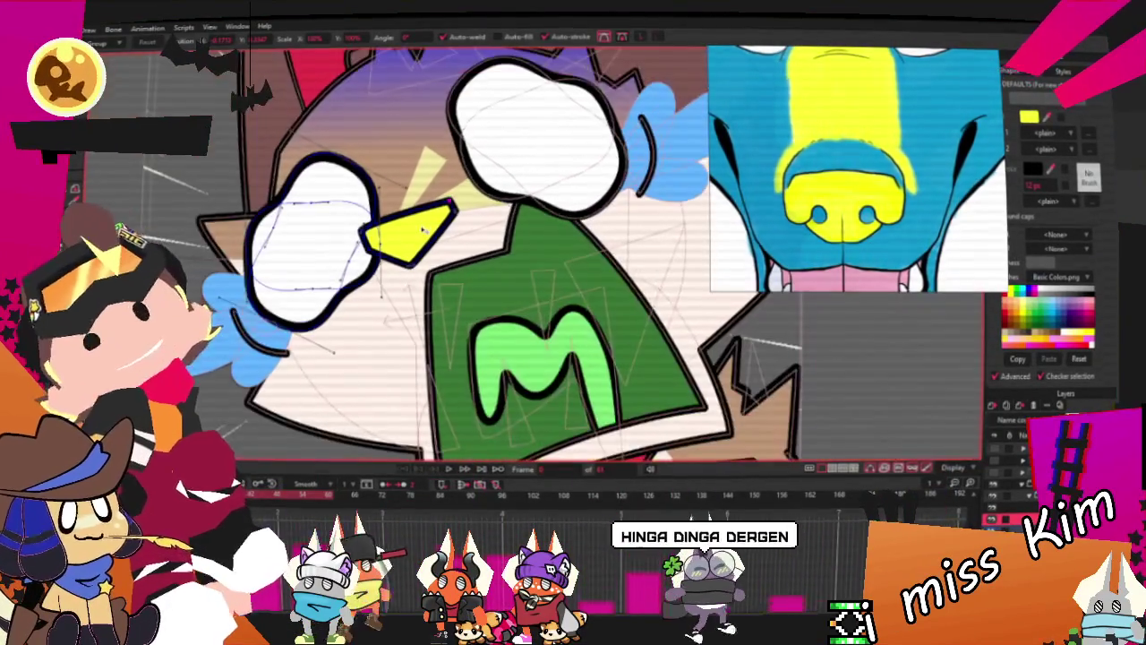
scroll(422, 230, "down", 2)
scroll(423, 230, "down", 2)
scroll(423, 230, "down", 2)
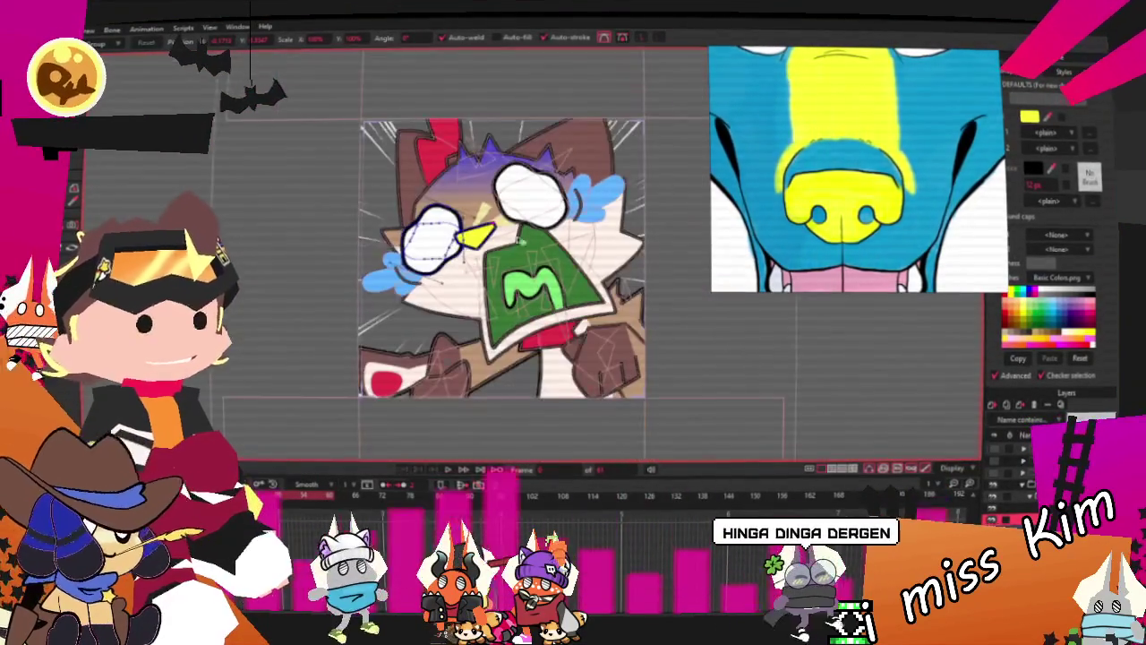
Select the blue puff, brown paw, green mouth and head outline shapes in turn
scroll(423, 230, "down", 2)
scroll(459, 227, "up", 3)
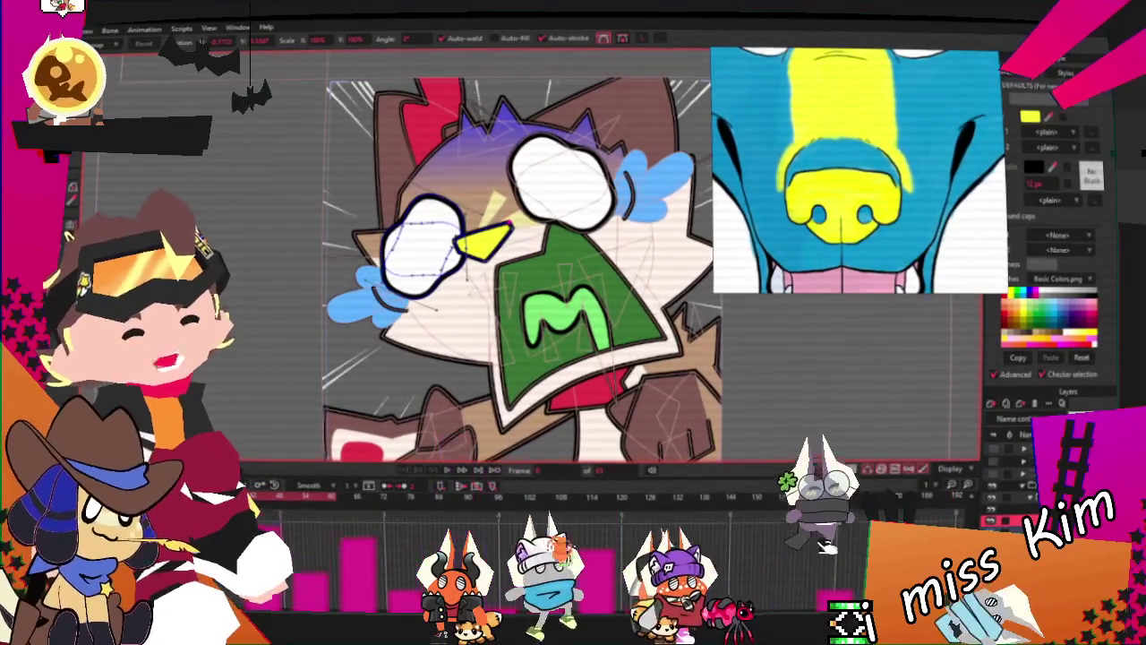
left_click(652, 183)
left_click(667, 417)
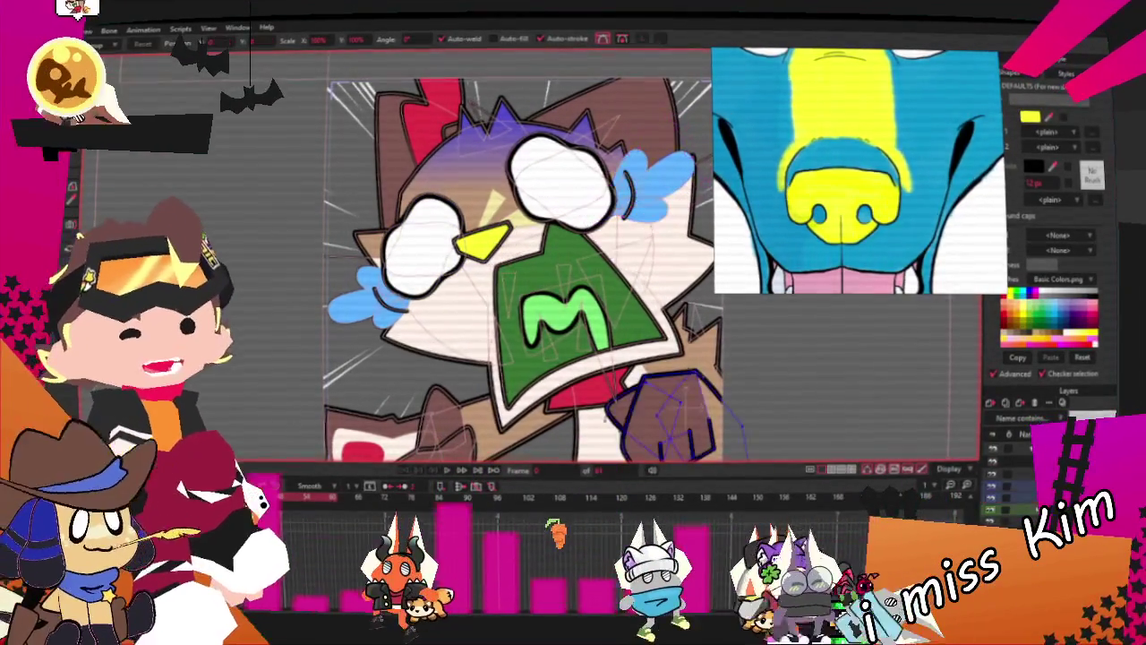
left_click(645, 335)
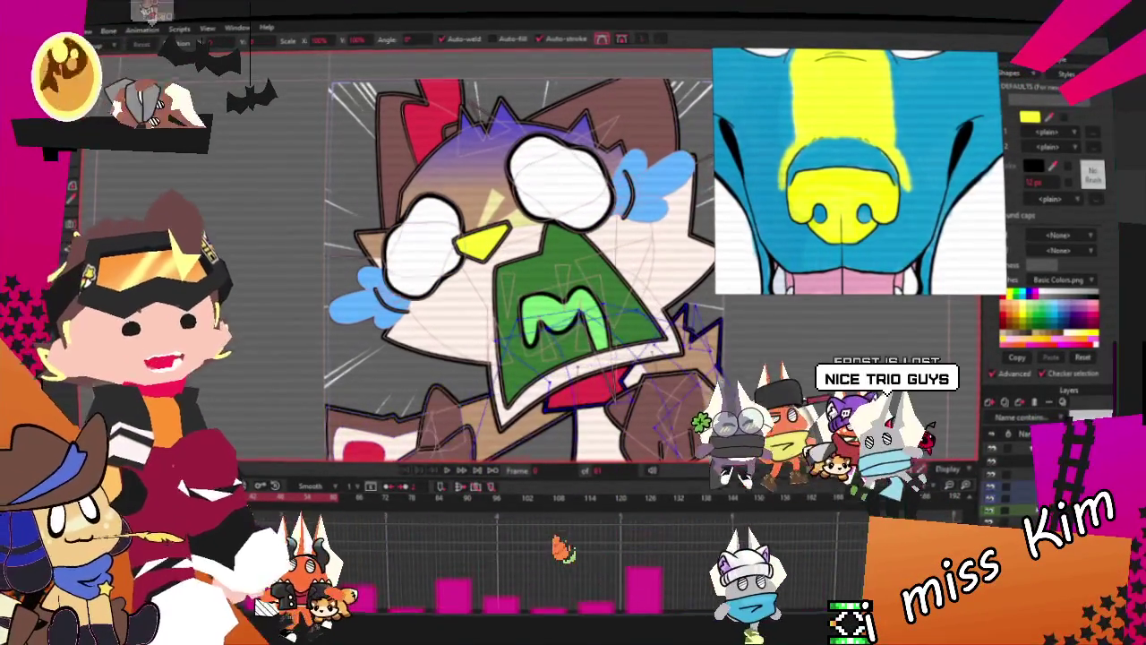
left_click(644, 117)
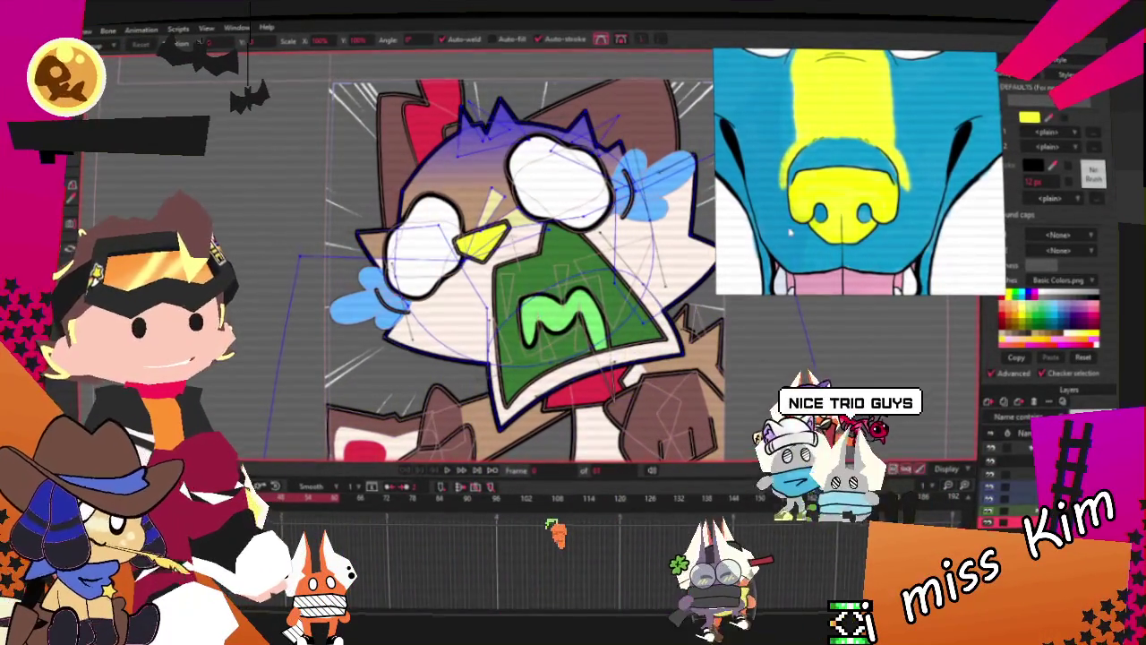
scroll(578, 161, "up", 3)
scroll(578, 162, "up", 2)
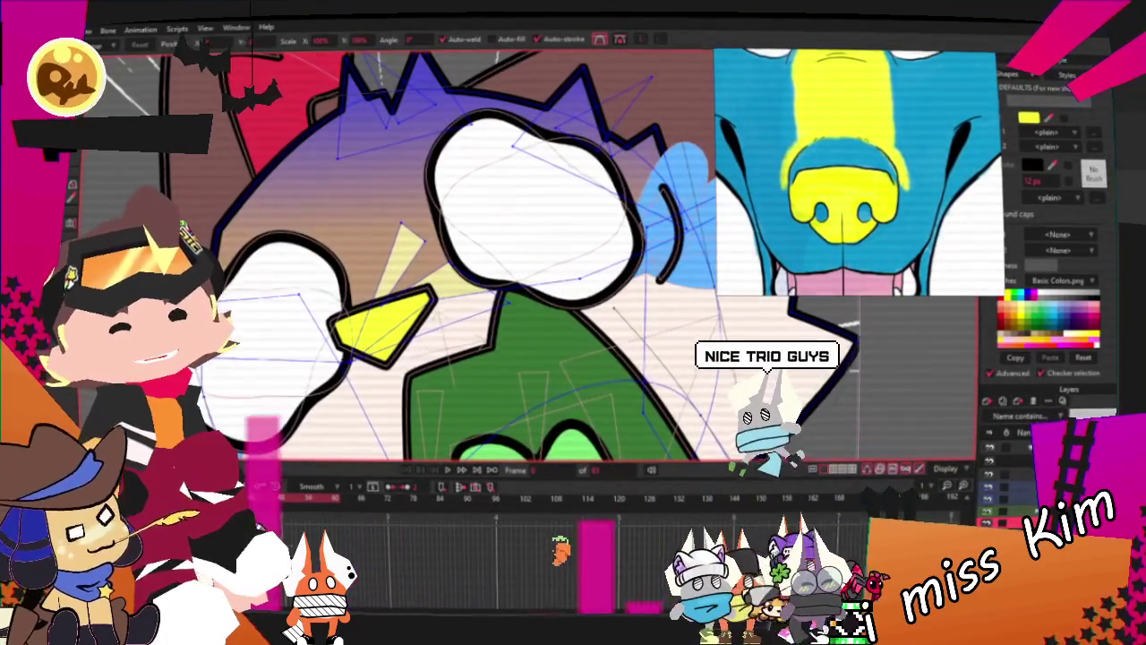
Lasso-select the yellow spike's points and stretch it larger behind the eye
key("g")
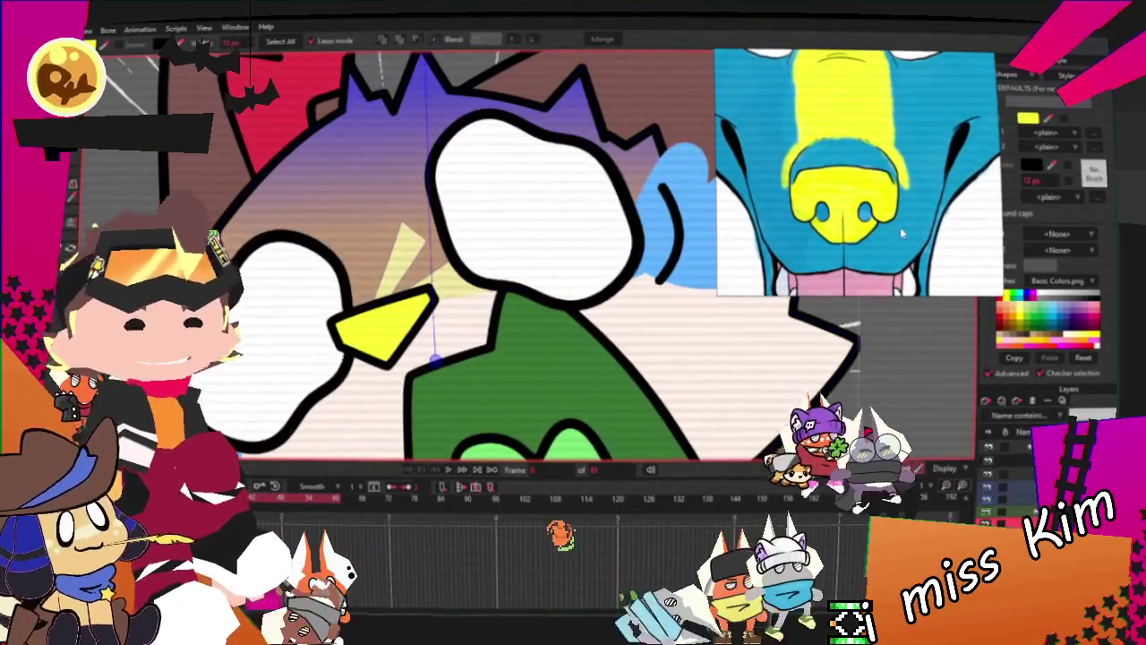
scroll(308, 212, "up", 2)
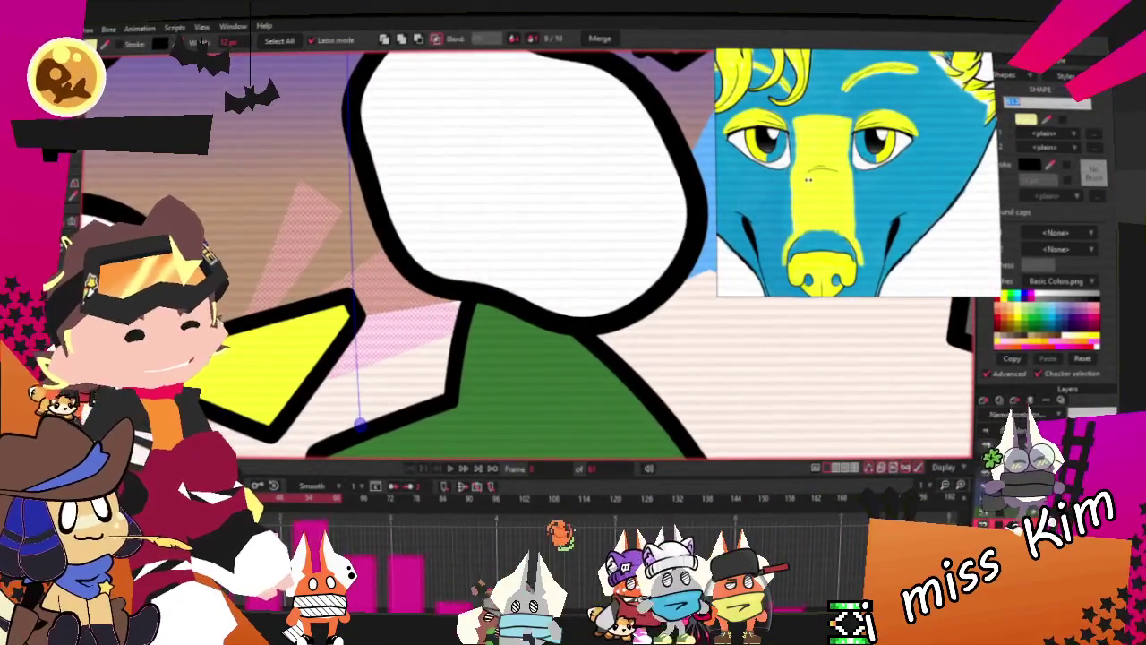
left_click(847, 188)
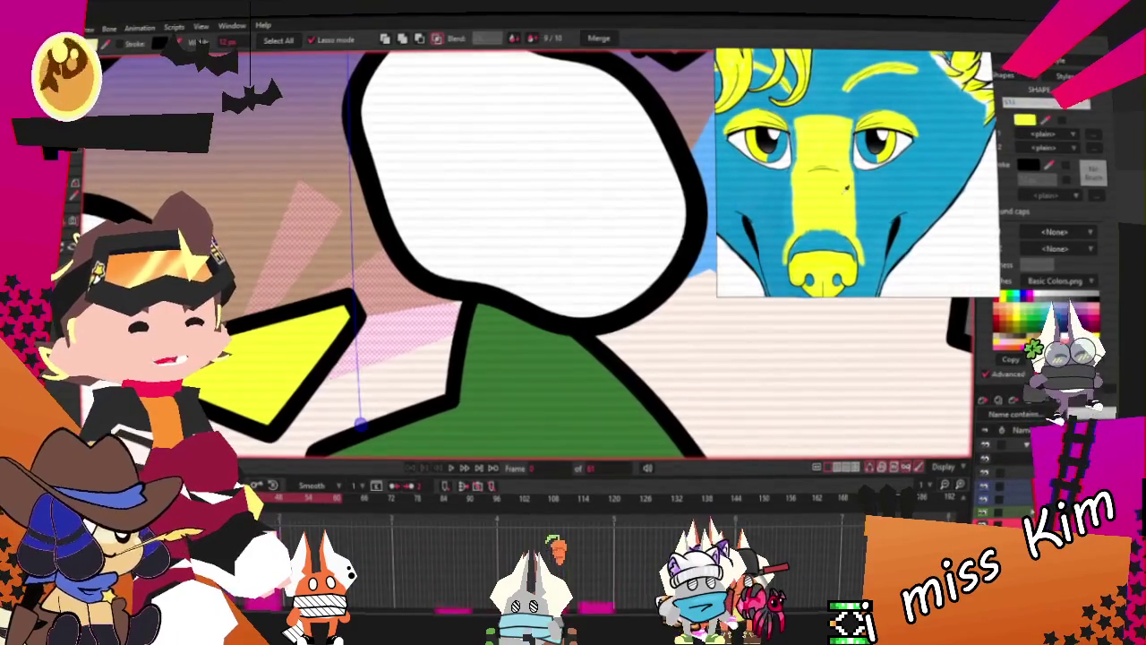
key("ctrl+z")
key("t")
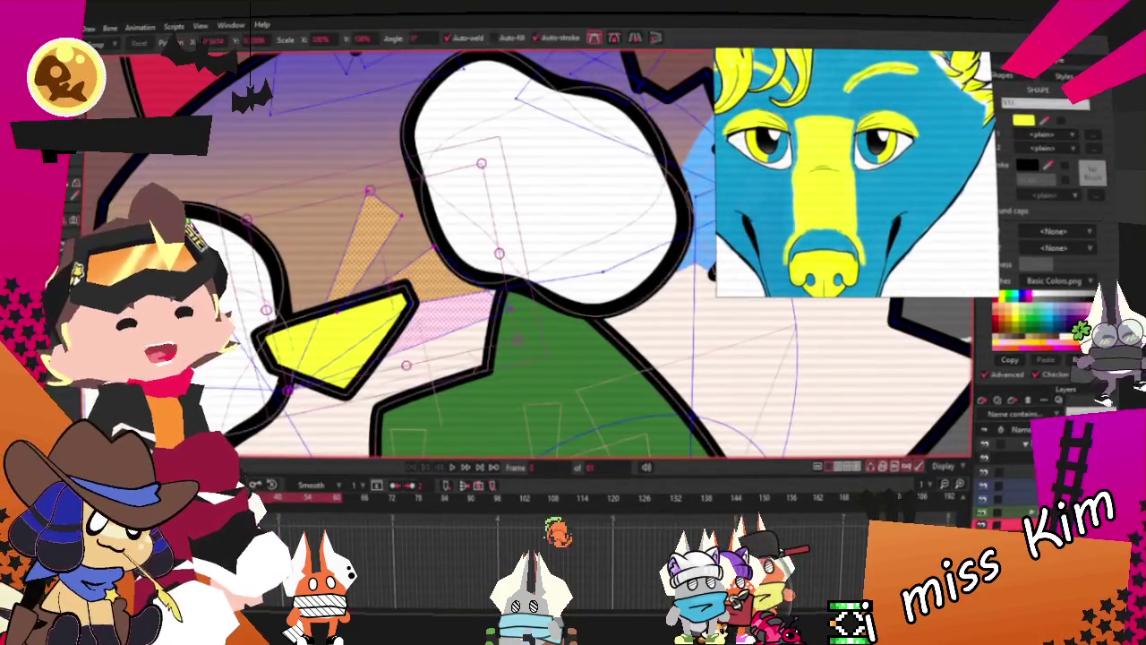
left_click_drag(369, 358, 372, 360)
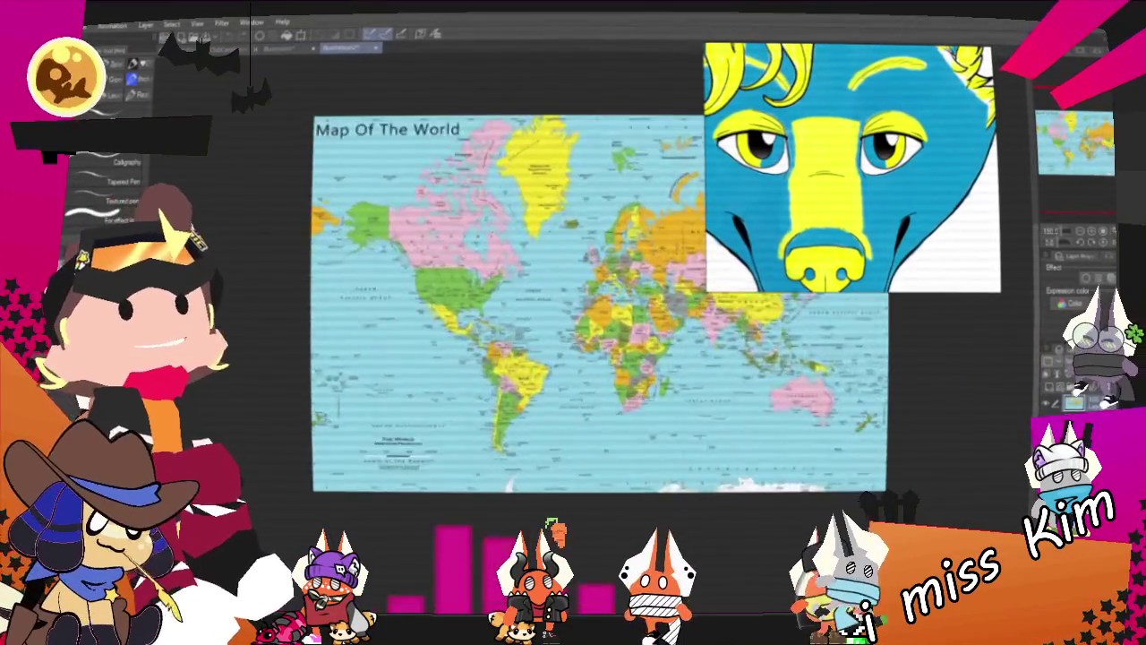
Draw a red line up the Pacific coast from Chile through Peru and Mexico to Canada
scroll(547, 206, "up", 3)
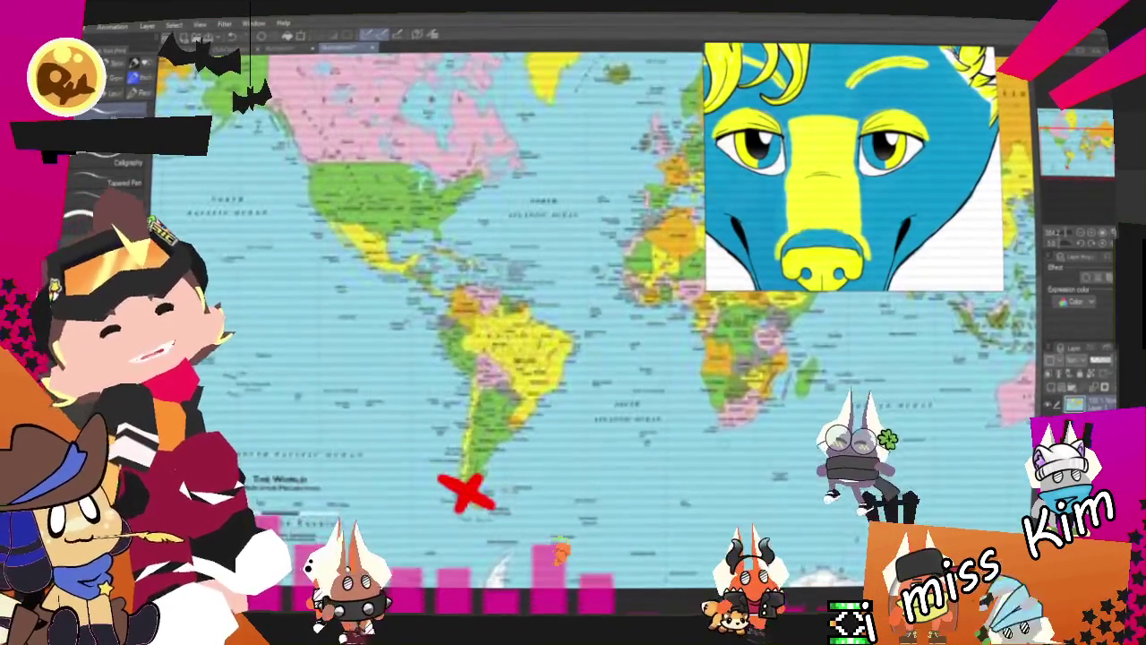
scroll(582, 314, "up", 1)
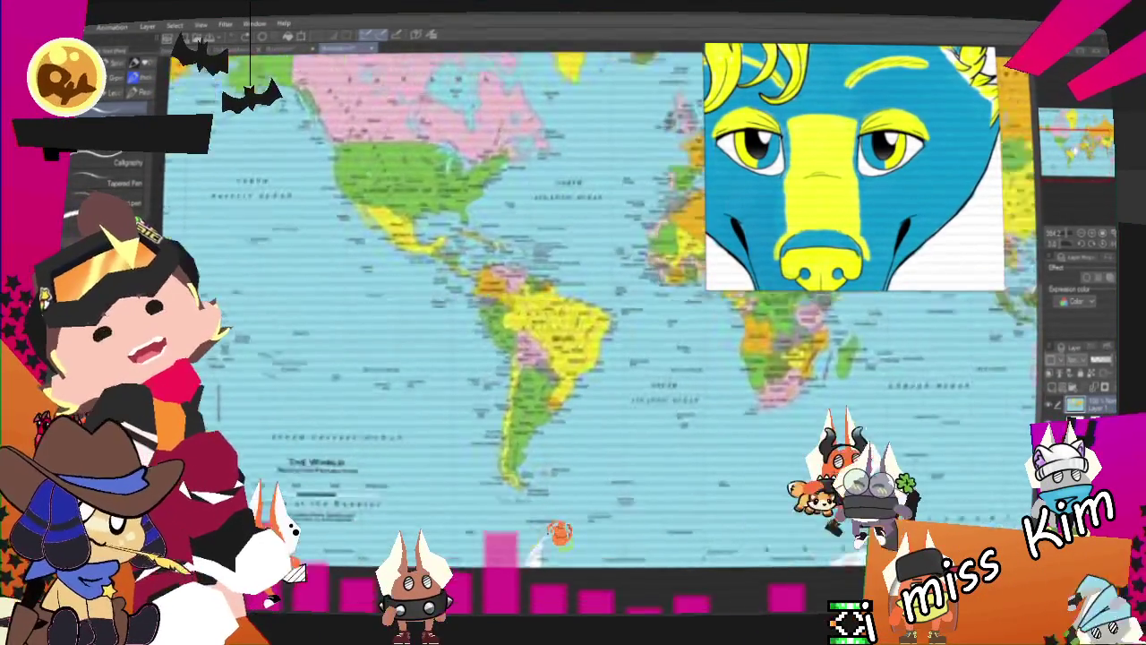
scroll(582, 313, "up", 1)
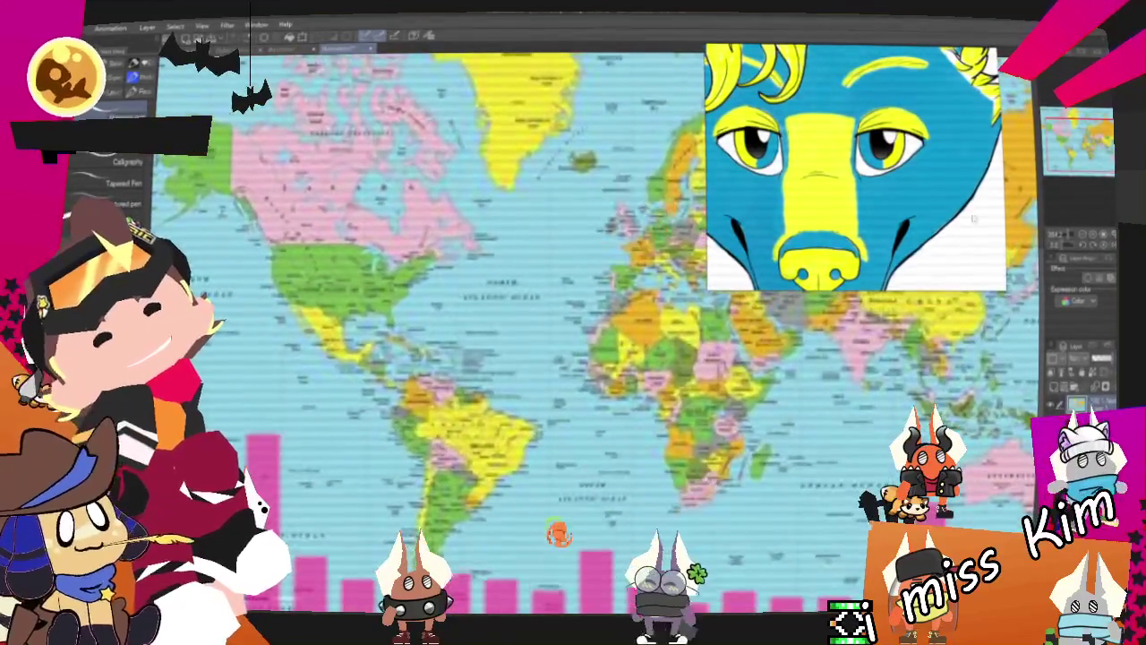
scroll(582, 313, "up", 1)
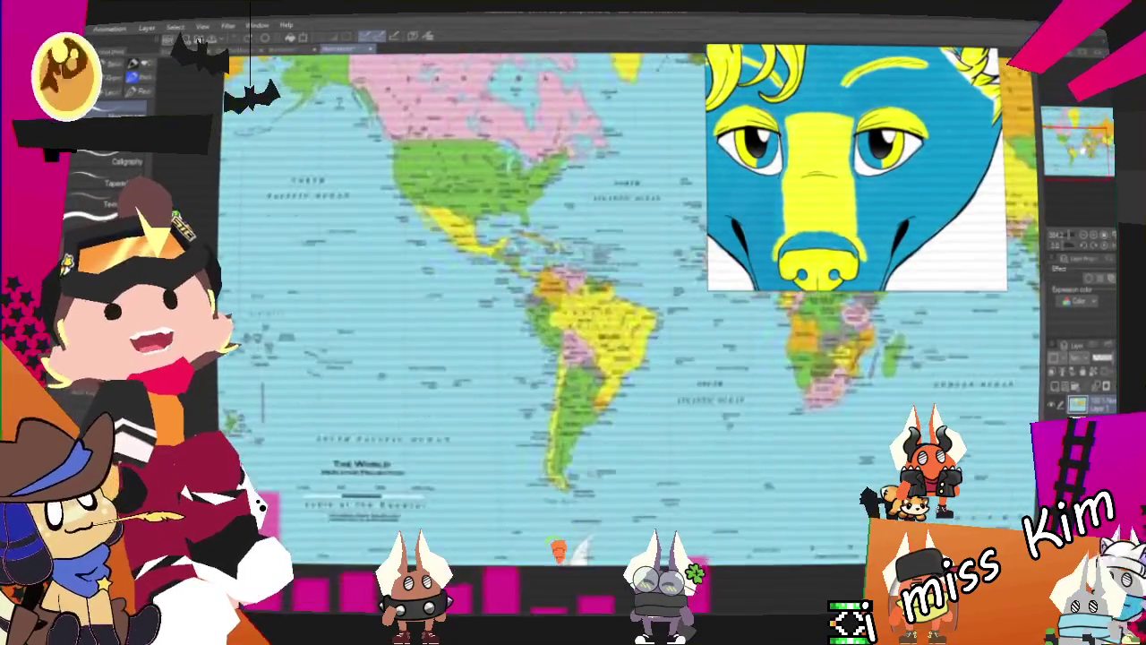
left_click_drag(546, 477, 580, 311)
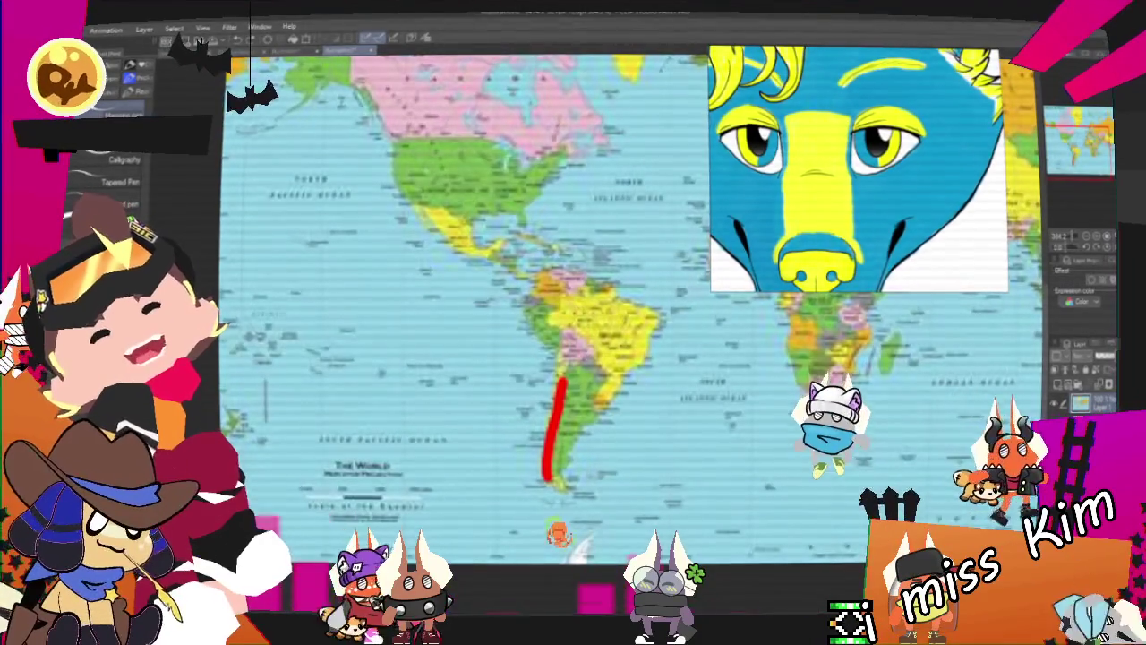
left_click_drag(559, 363, 492, 270)
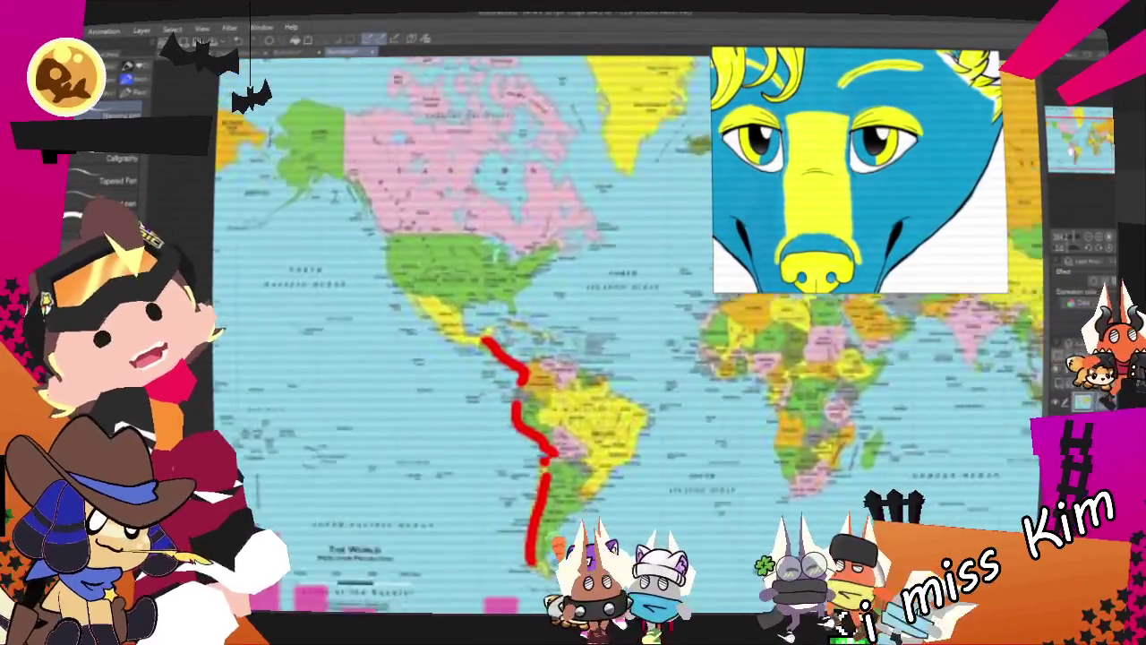
left_click_drag(484, 338, 433, 319)
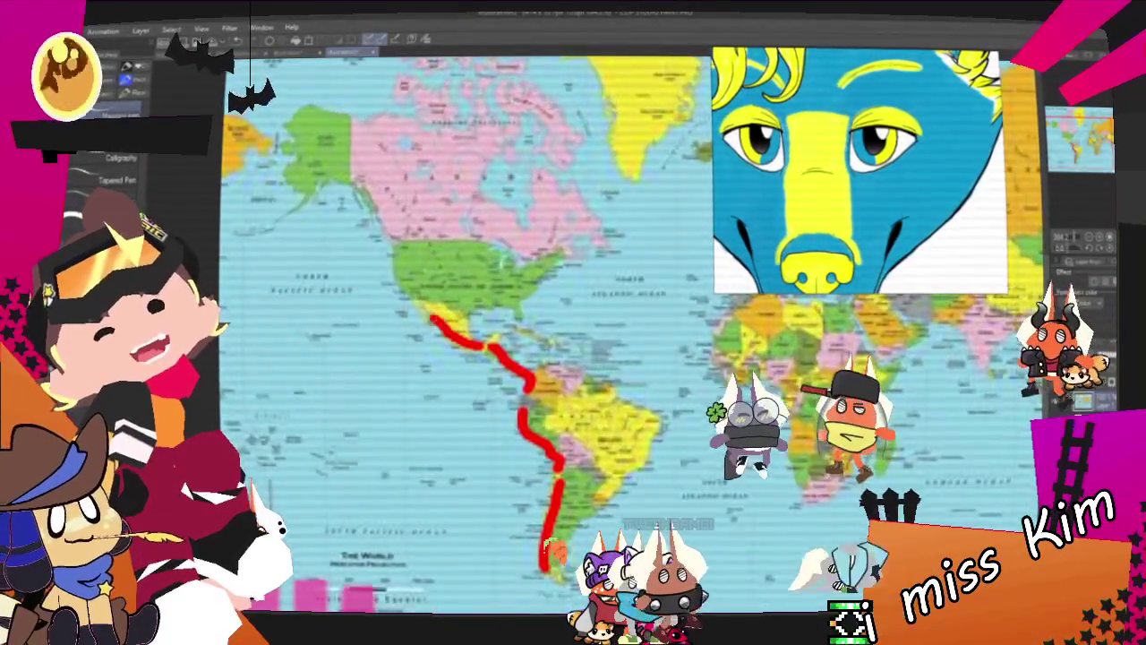
mouse_move(395, 256)
left_mouse_down()
mouse_move(382, 220)
mouse_move(339, 176)
left_mouse_up()
Draw a red line westward across Russia from Kamchatka and mark an X over Russia
scroll(734, 358, "up", 3)
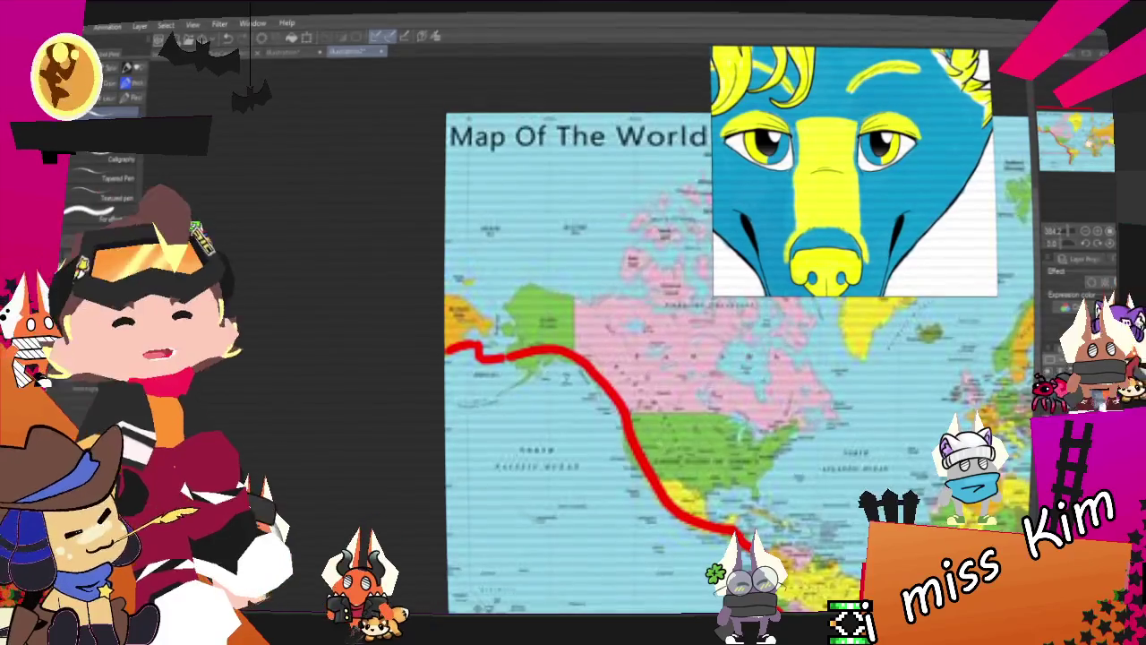
scroll(501, 376, "down", 3)
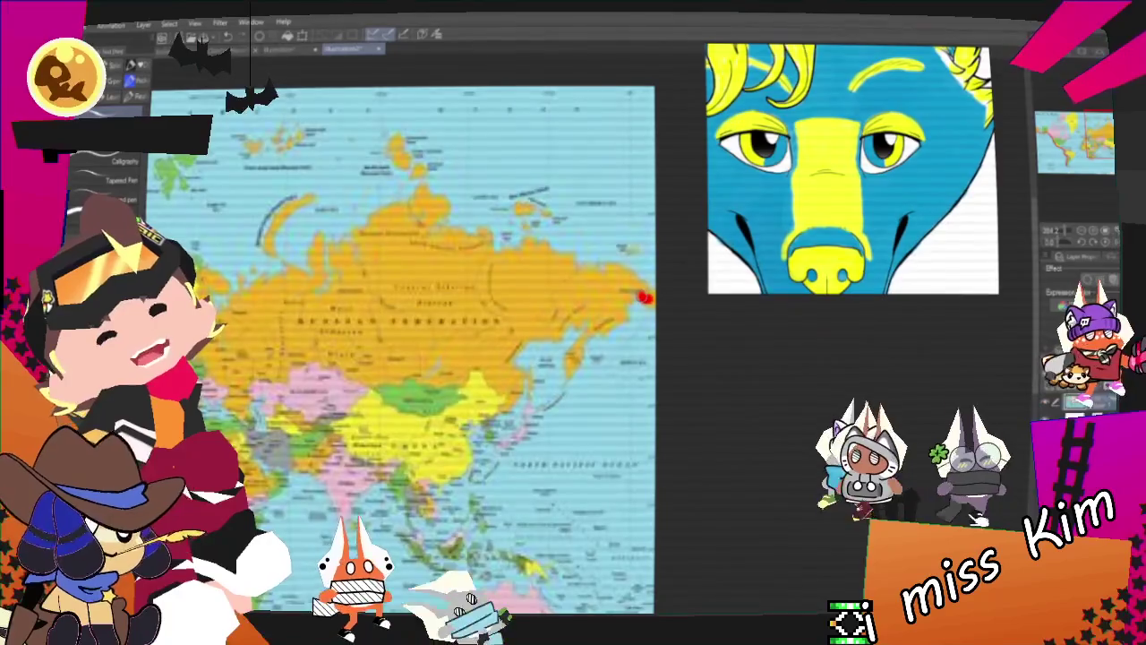
mouse_move(645, 295)
left_mouse_down()
mouse_move(595, 302)
mouse_move(438, 371)
left_mouse_up()
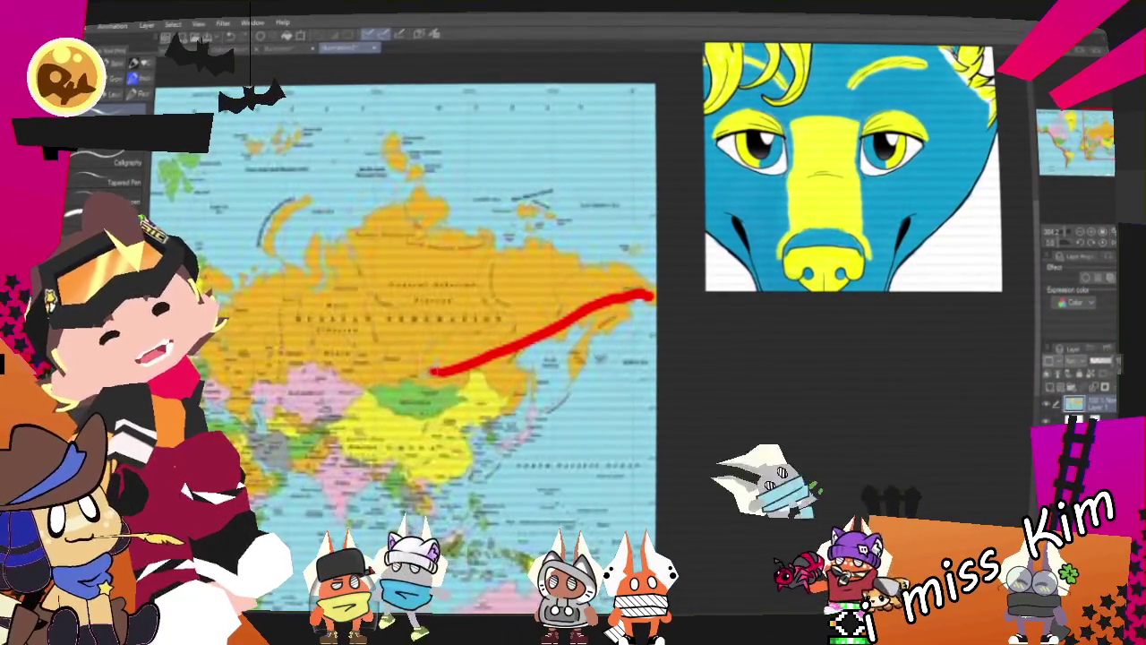
scroll(510, 331, "down", 2)
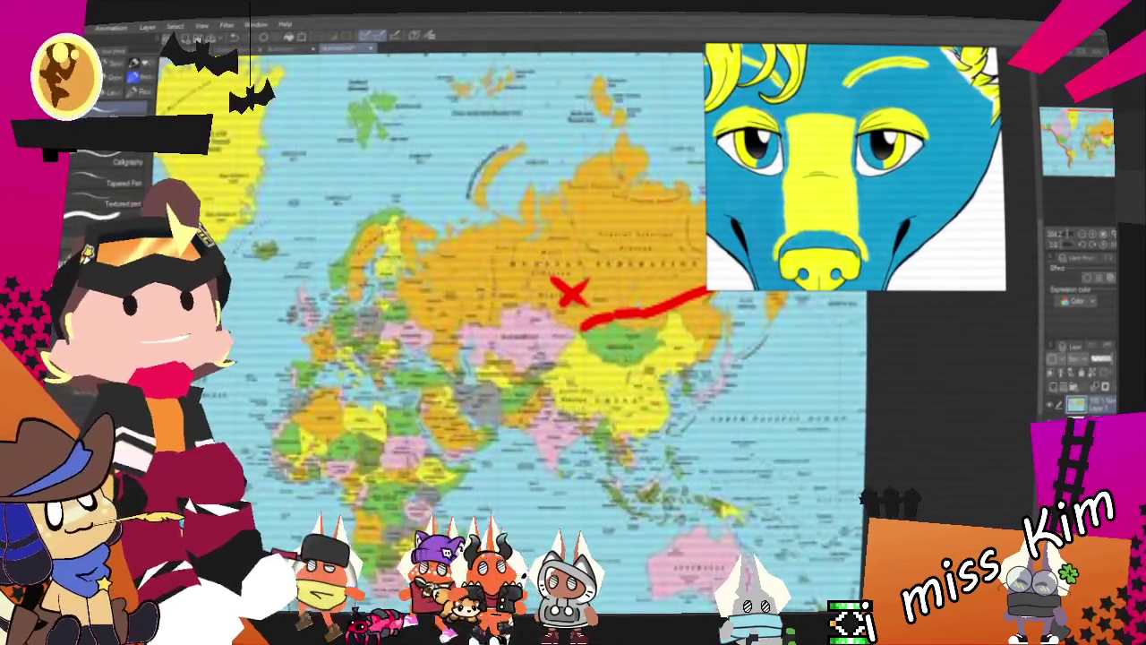
left_click_drag(540, 281, 575, 275)
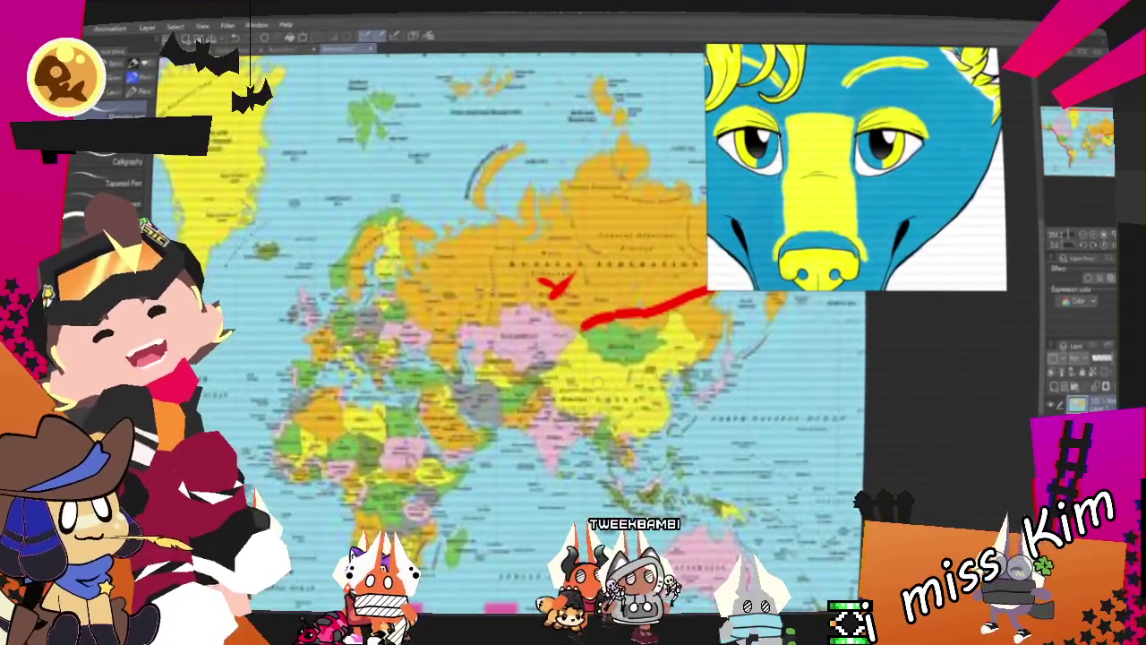
left_click_drag(555, 359, 589, 393)
left_click_drag(586, 358, 555, 383)
key("ctrl+z")
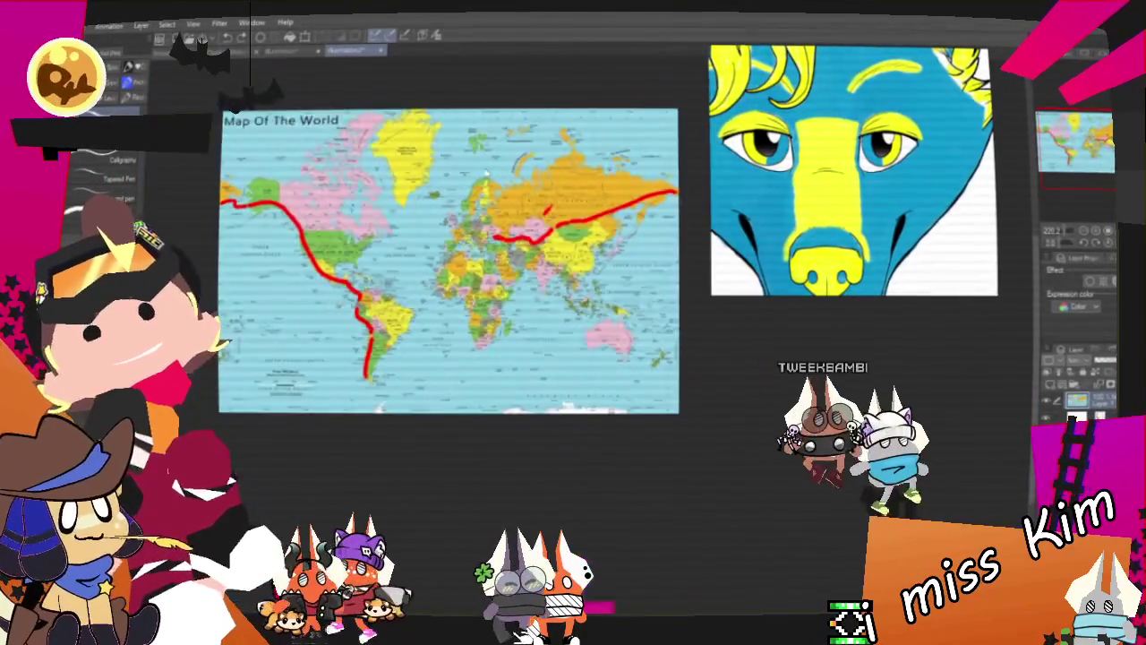
Zoom out over the map, then close the world map document via the save prompt
scroll(487, 175, "up", 2)
scroll(487, 175, "up", 1)
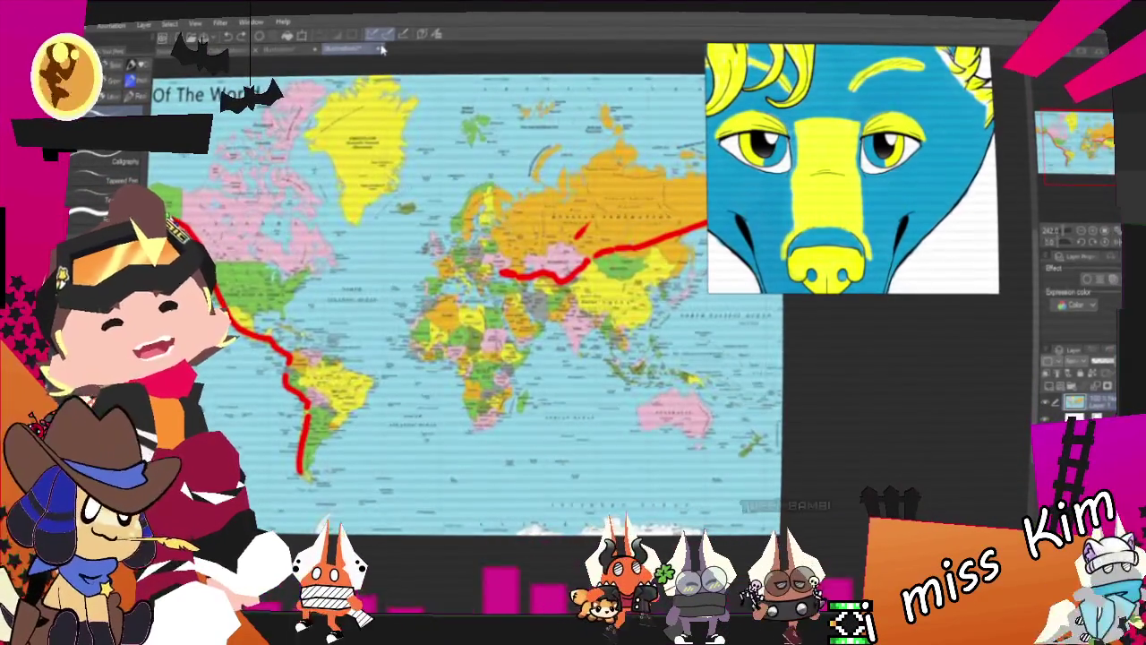
key("ctrl+w")
left_click(595, 235)
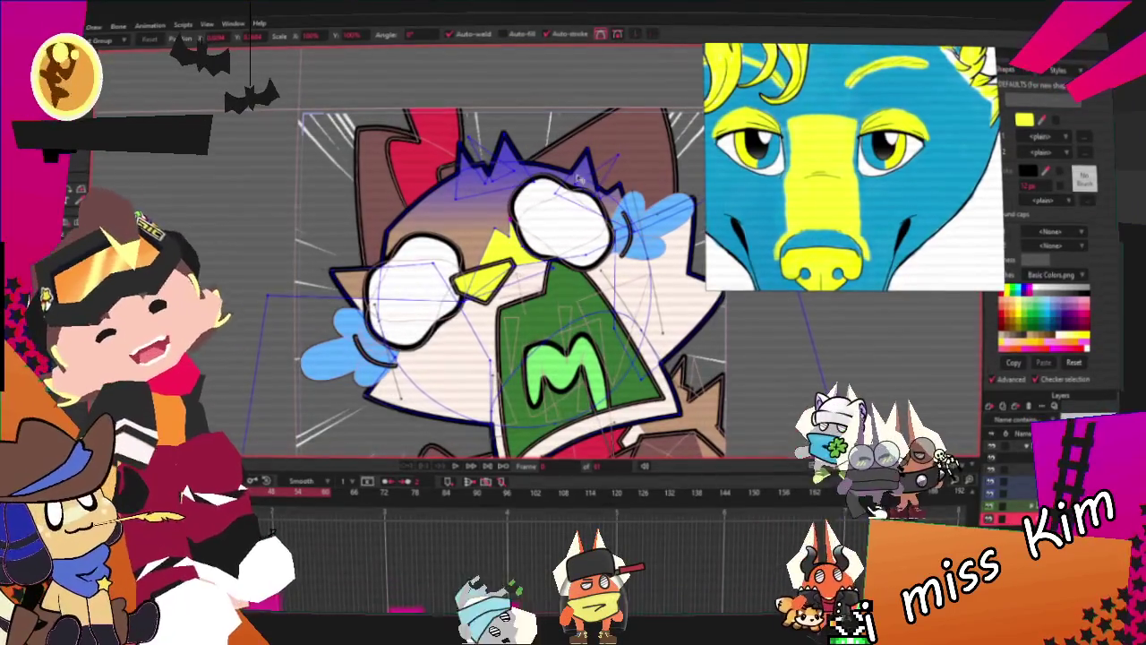
Pull the yellow shape's top and left corners up and outward to reshape it
scroll(506, 266, "up", 3)
scroll(492, 244, "up", 2)
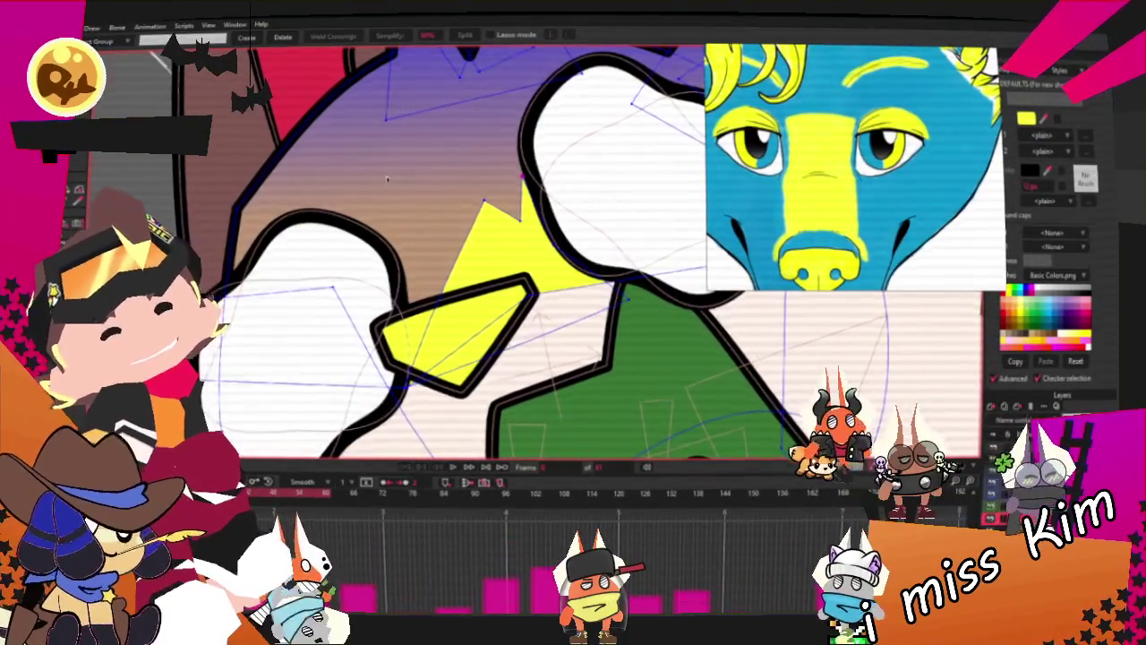
scroll(568, 223, "up", 2)
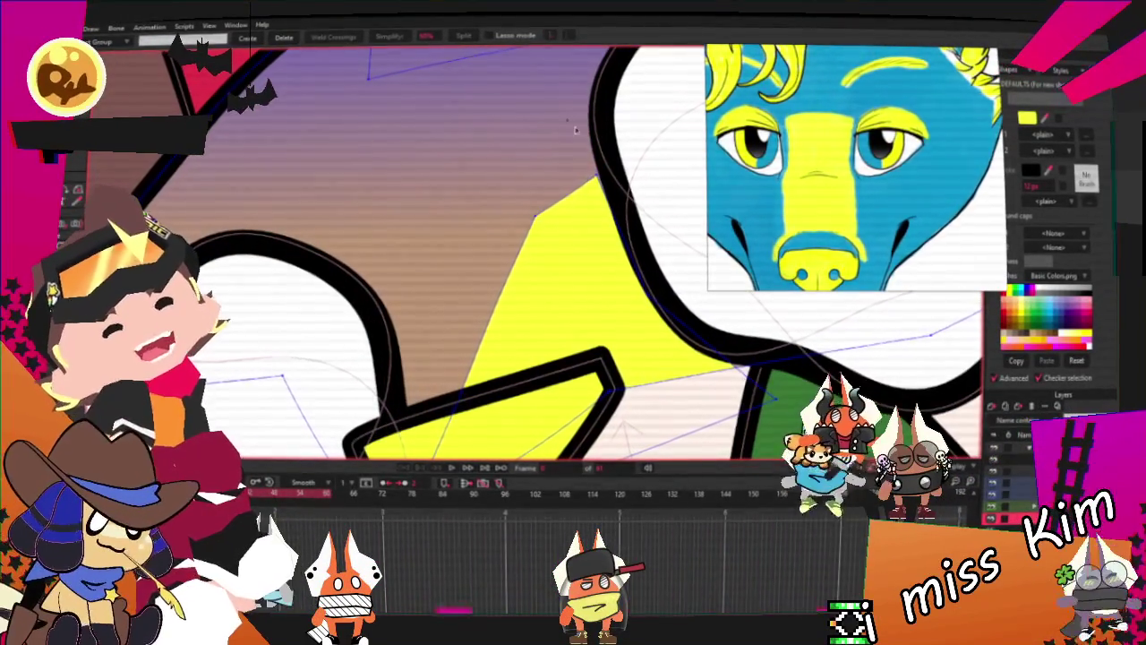
scroll(598, 201, "down", 2)
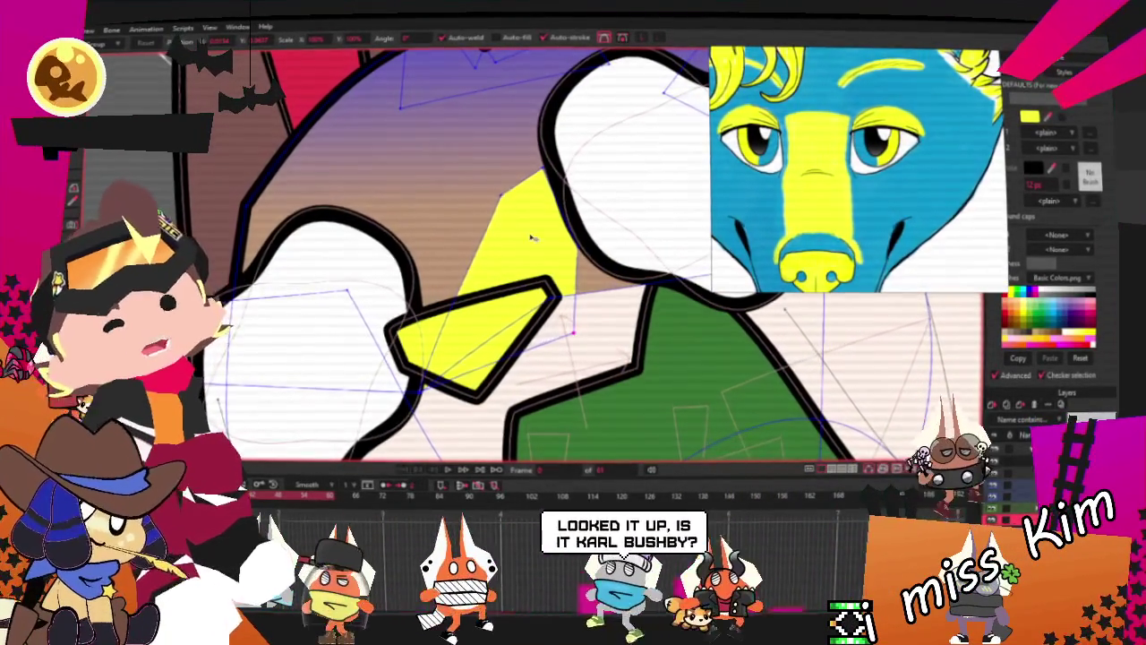
left_click_drag(473, 206, 503, 195)
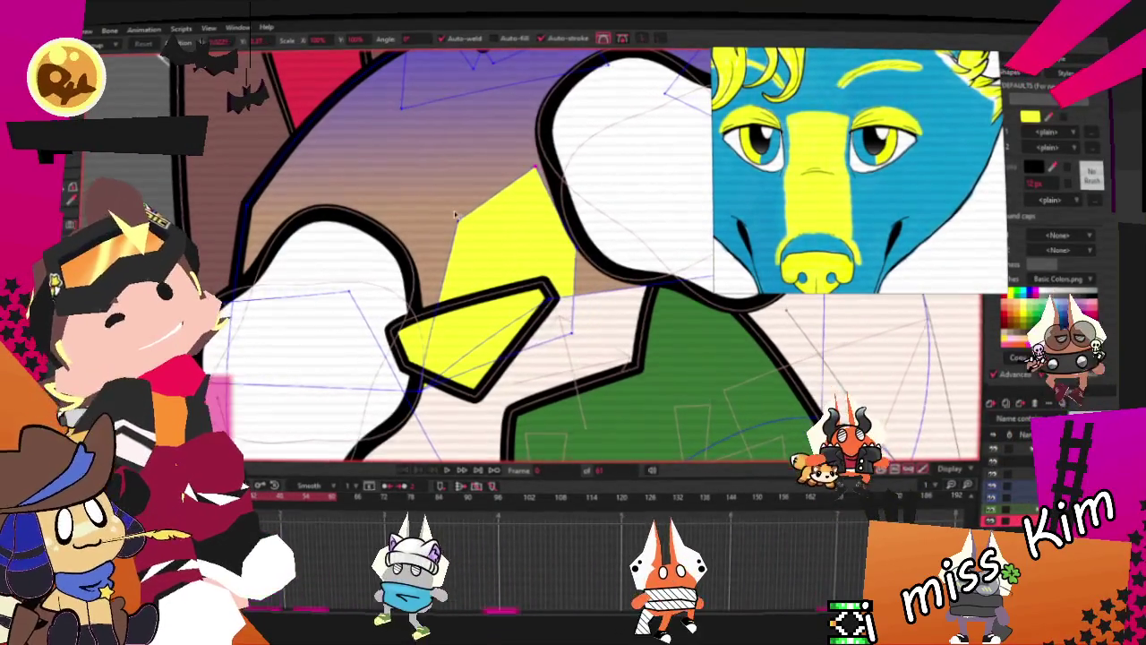
left_click_drag(457, 220, 421, 188)
left_click_drag(503, 196, 541, 161)
left_click_drag(422, 188, 424, 205)
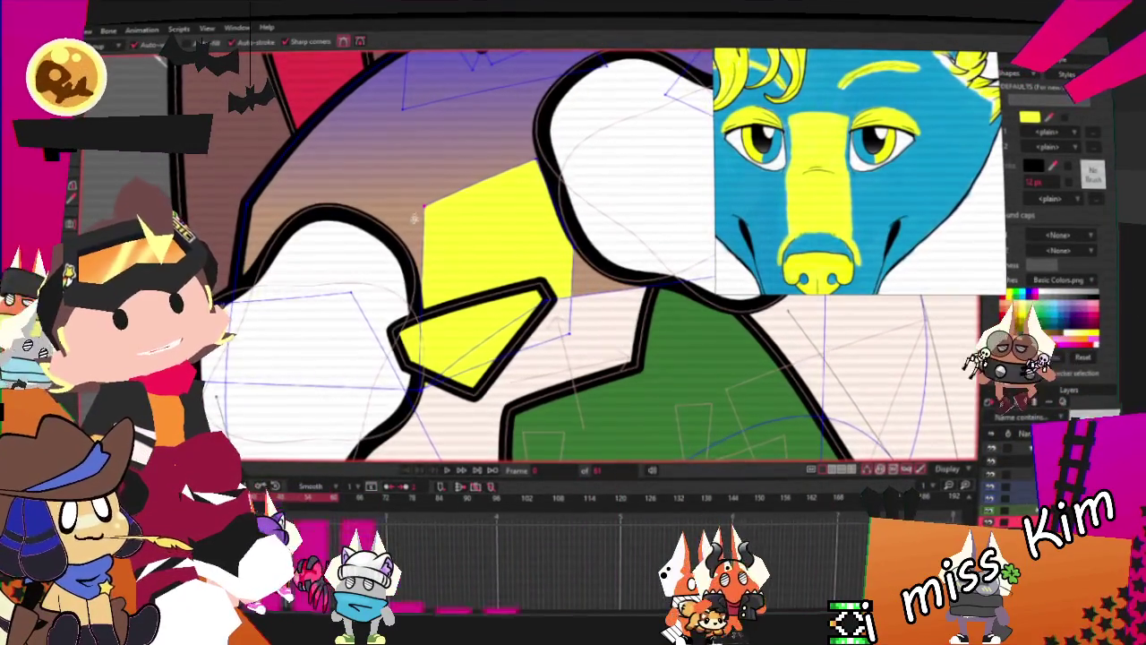
scroll(459, 279, "up", 1)
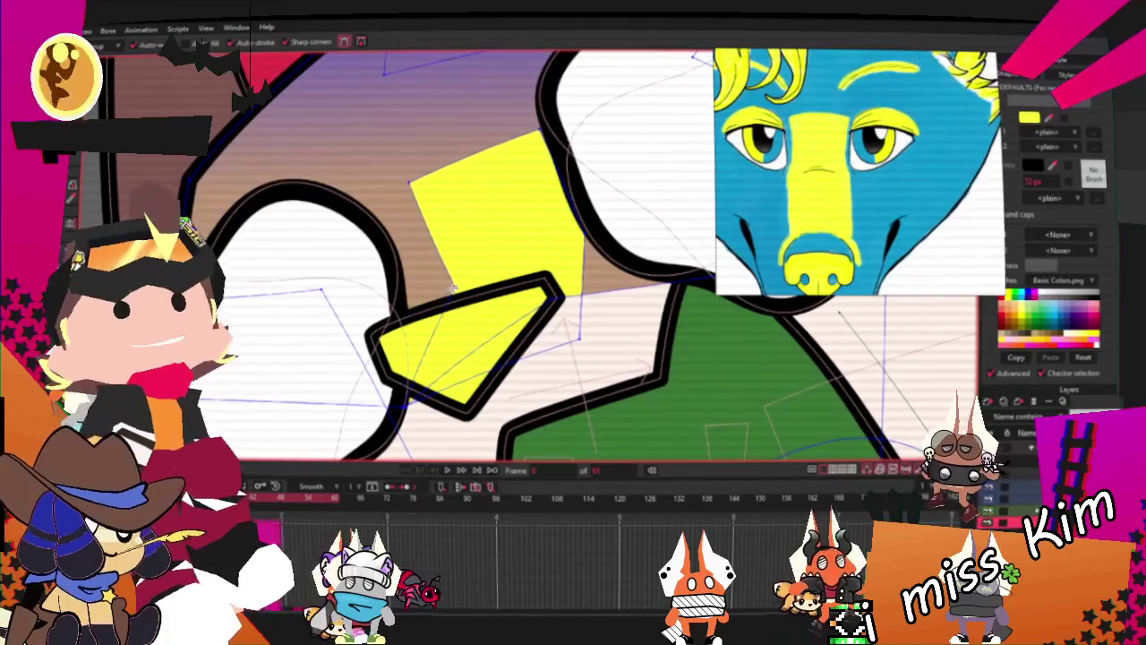
scroll(448, 288, "down", 1)
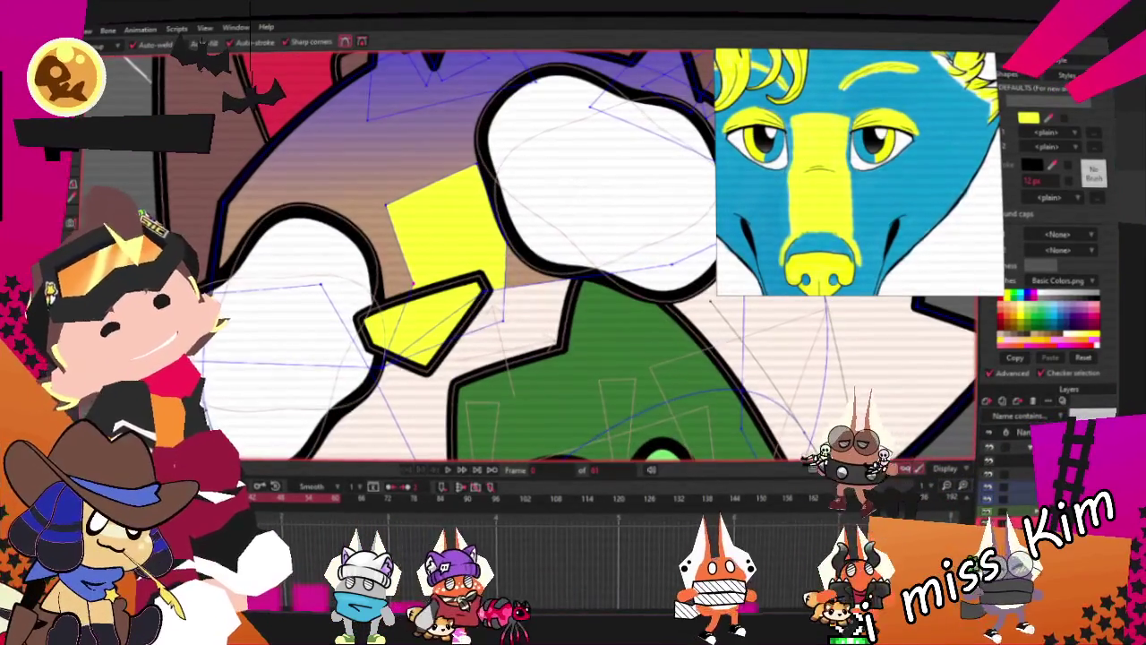
Switch between Transform Points and Curvature tools, returning to Transform Points
key("t")
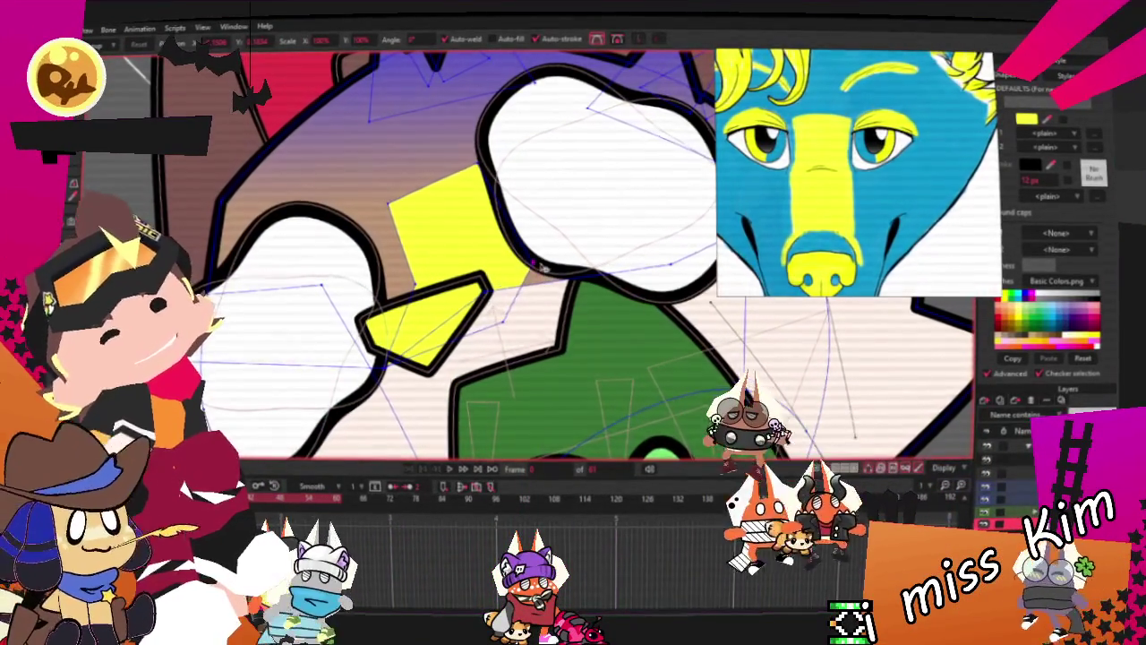
key("c")
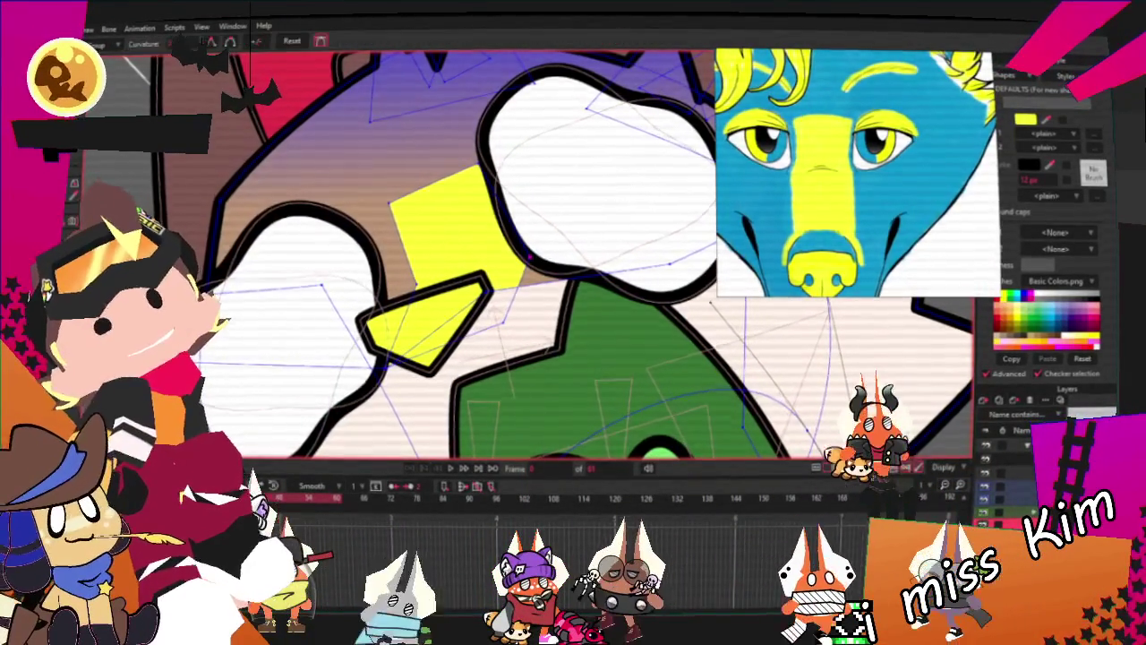
scroll(519, 181, "up", 1)
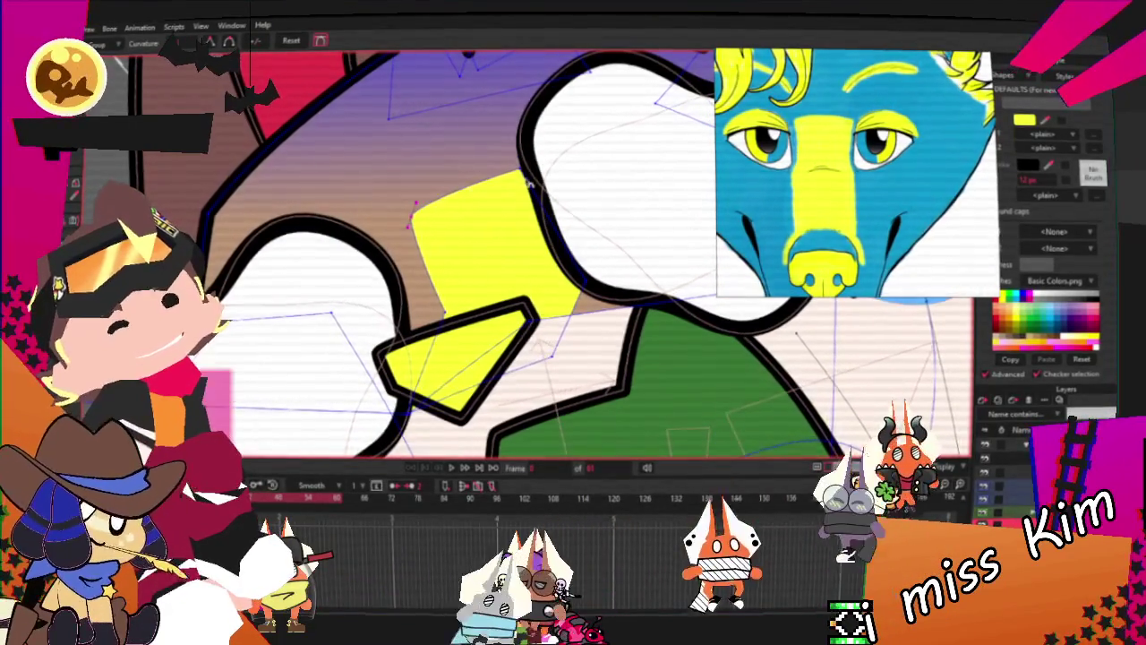
key("t")
scroll(391, 227, "up", 1)
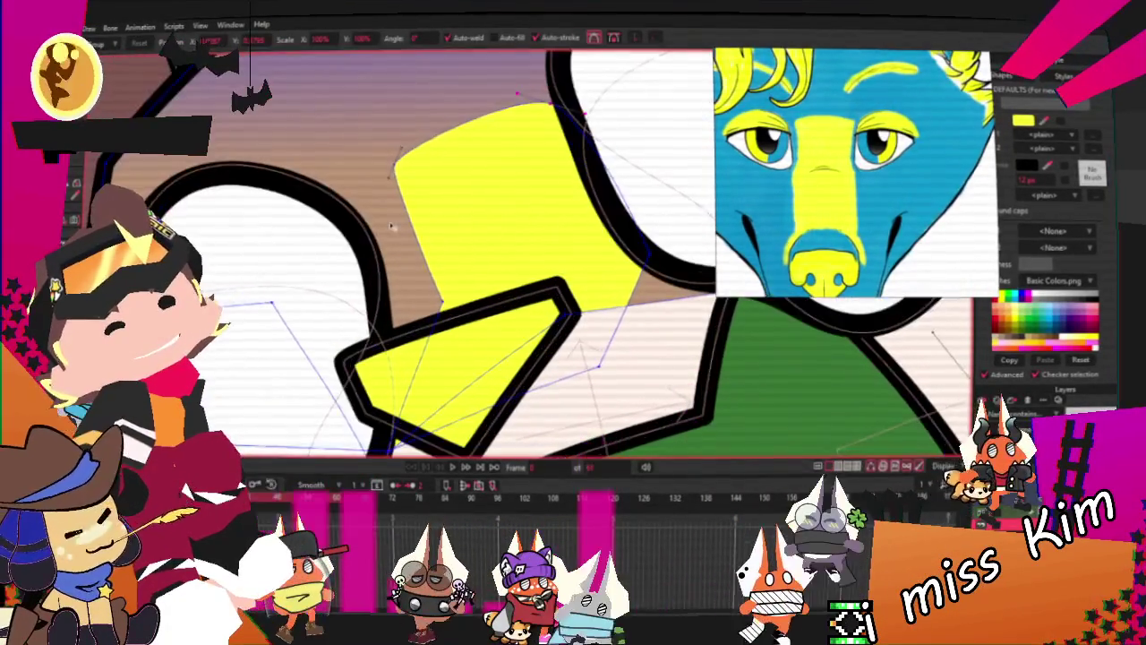
scroll(584, 369, "down", 1)
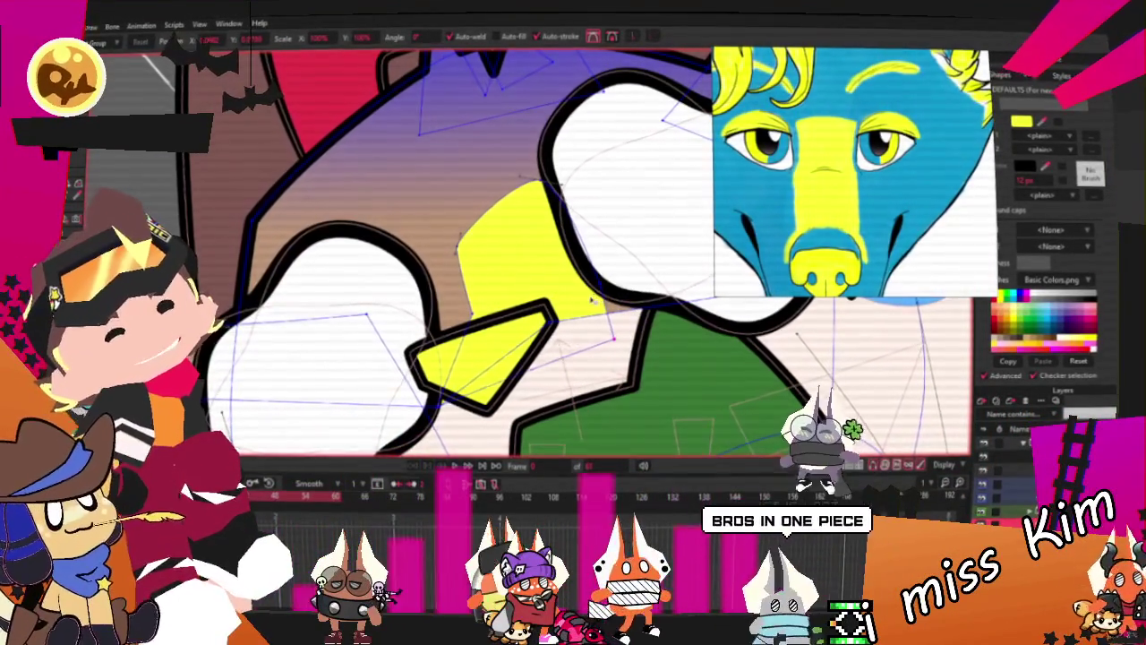
scroll(592, 300, "down", 1)
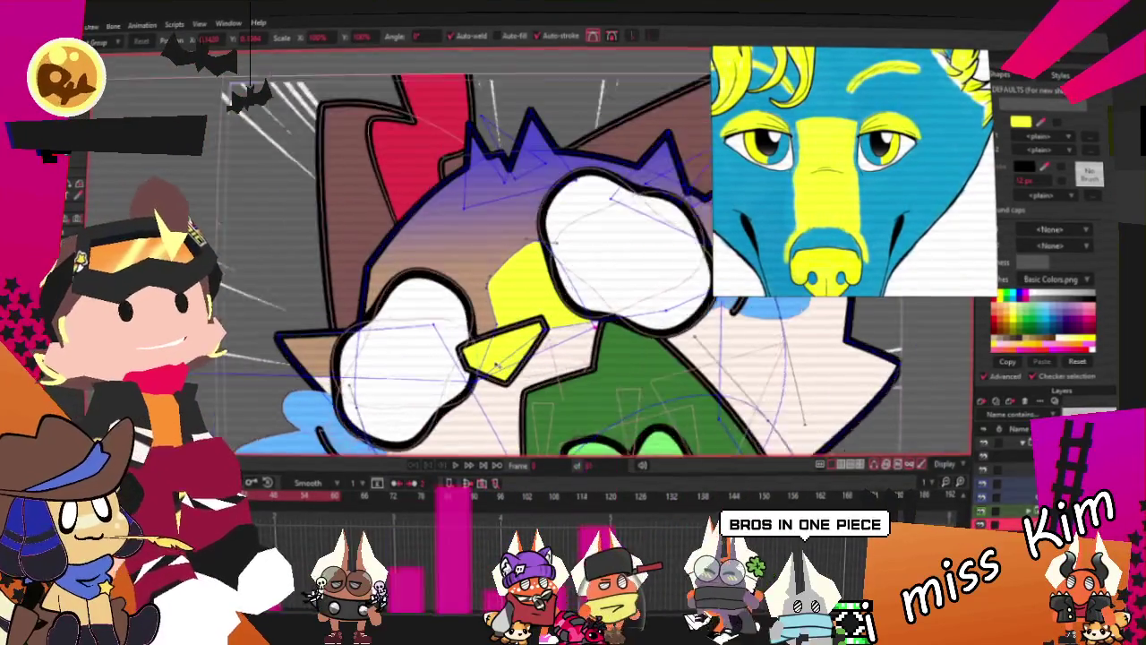
scroll(502, 296, "down", 1)
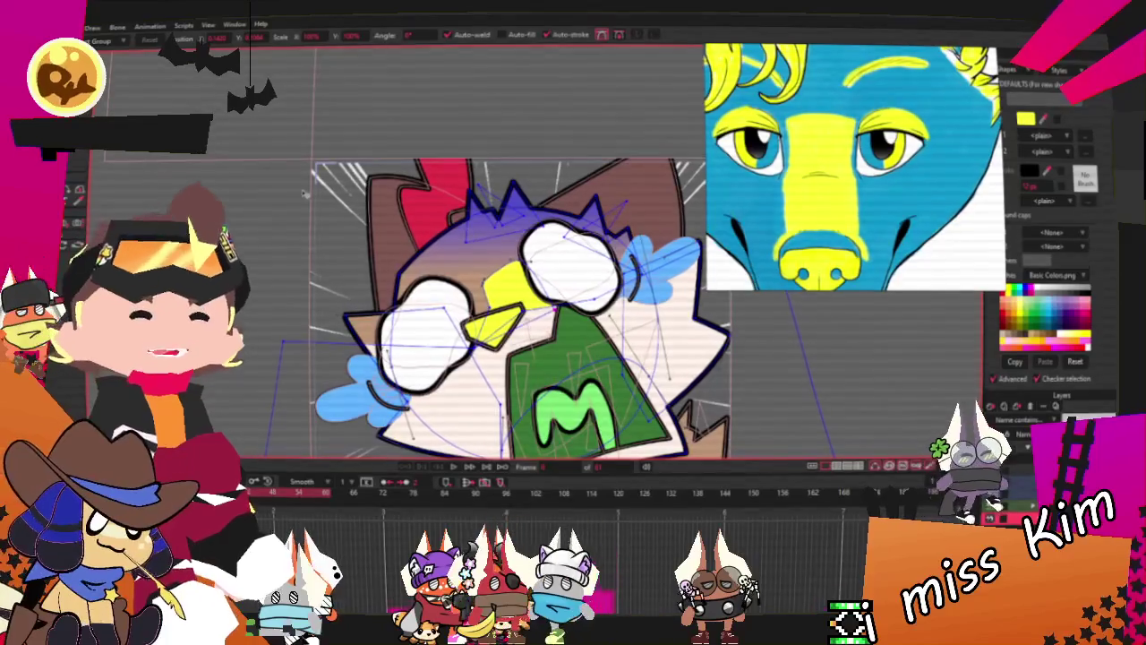
scroll(434, 240, "up", 3)
scroll(459, 392, "up", 3)
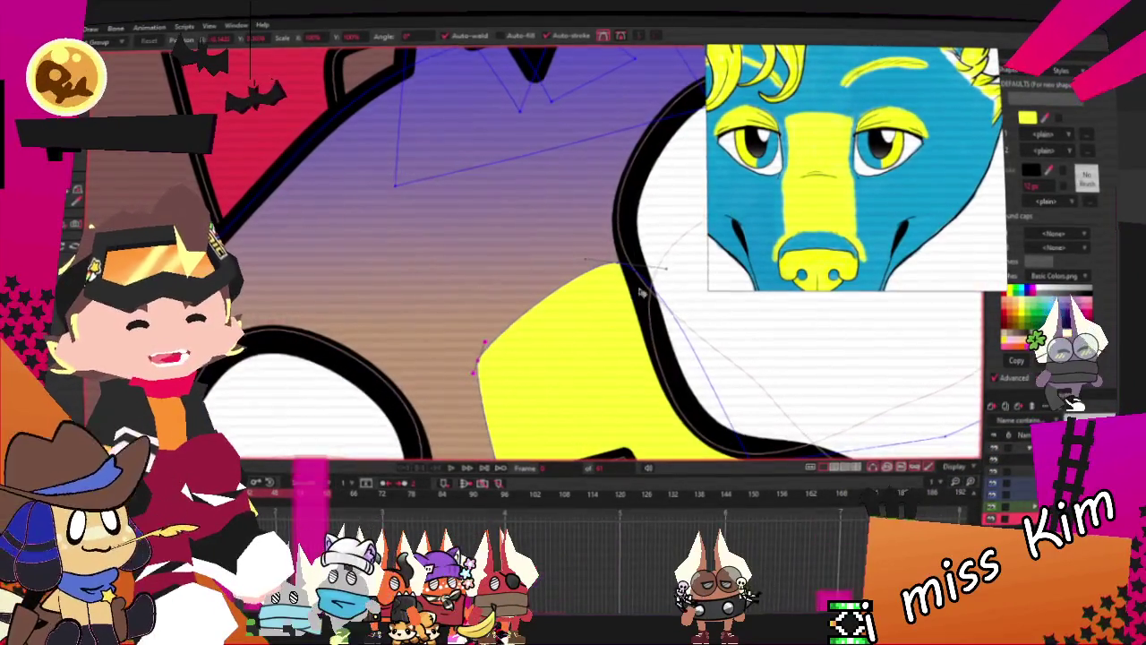
scroll(647, 292, "down", 3)
scroll(646, 292, "down", 2)
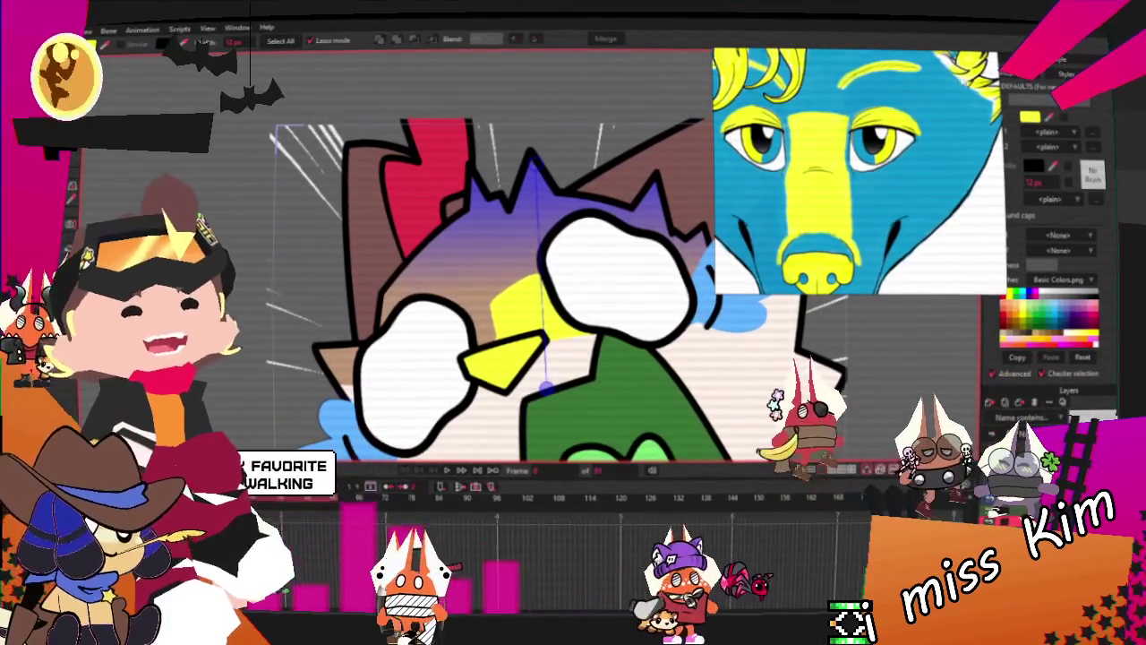
Zoom out so the full character sheet shows beside the canvas
scroll(914, 162, "down", 2)
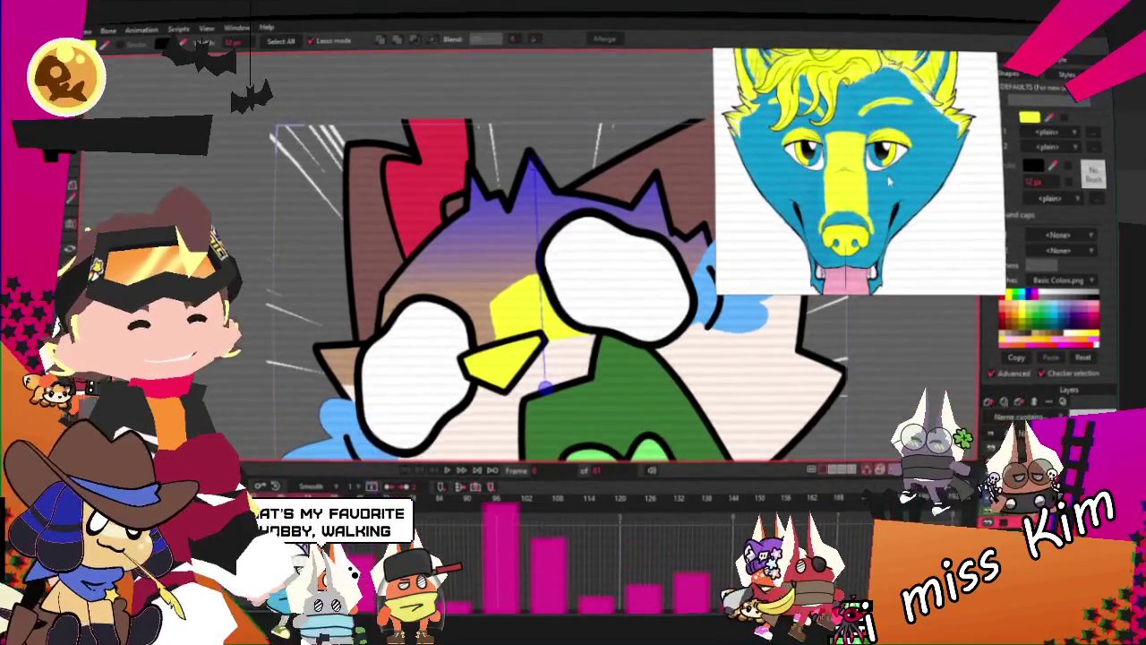
scroll(913, 162, "down", 2)
scroll(913, 161, "down", 2)
scroll(877, 161, "up", 5)
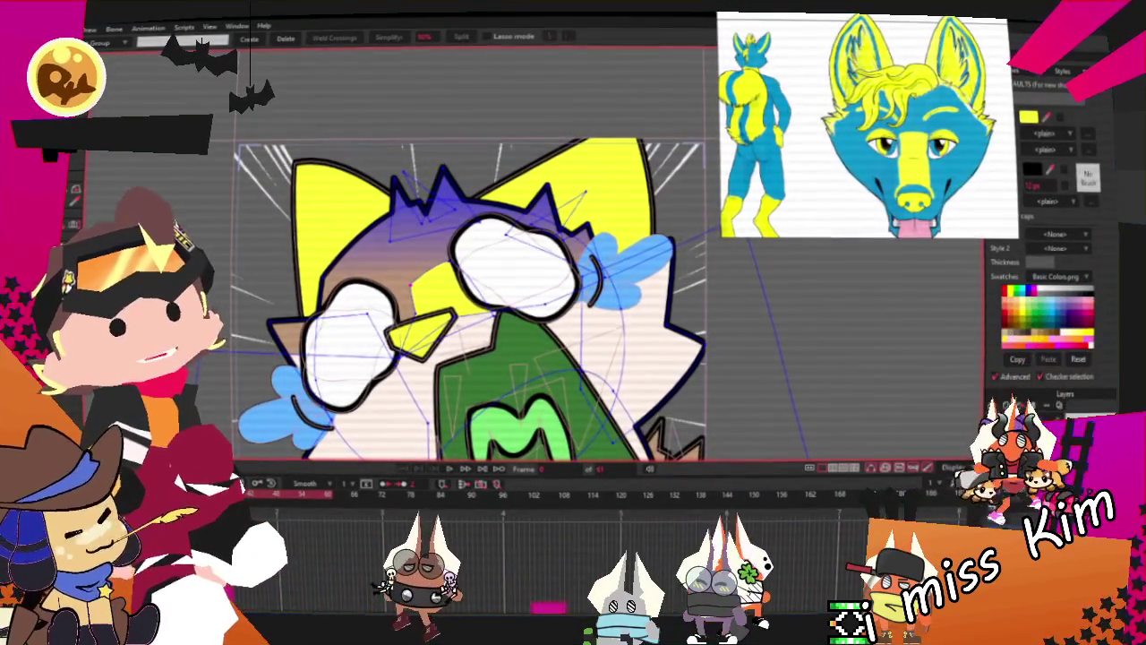
Select the right eye, then the left eye, then every point in the drawing
left_click(515, 264)
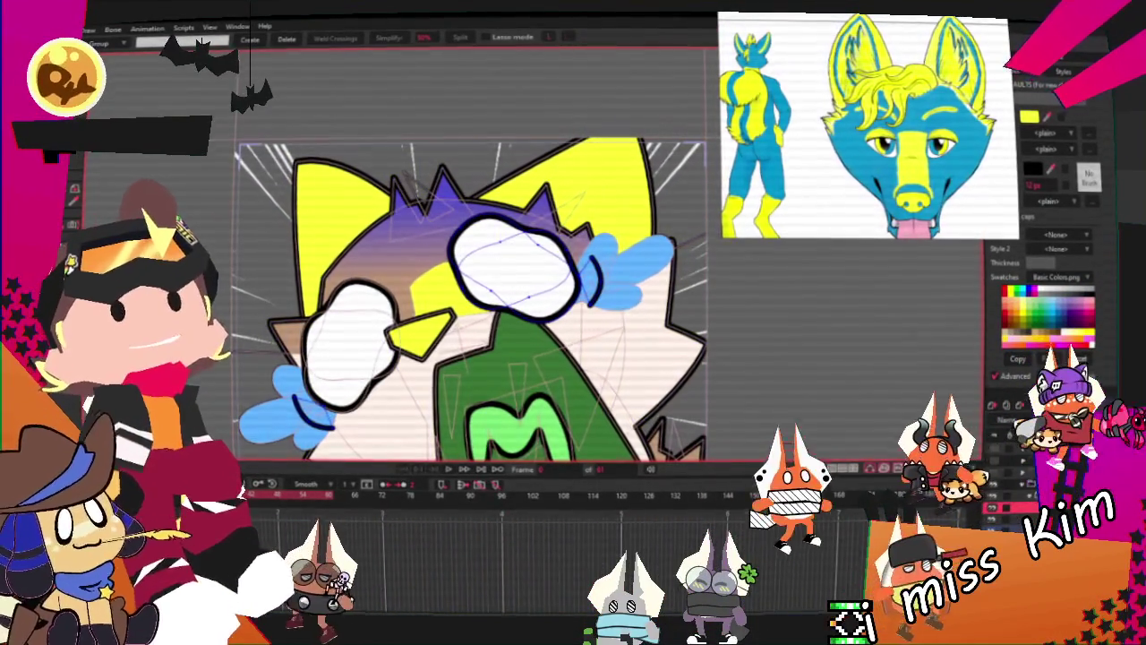
left_click(349, 344)
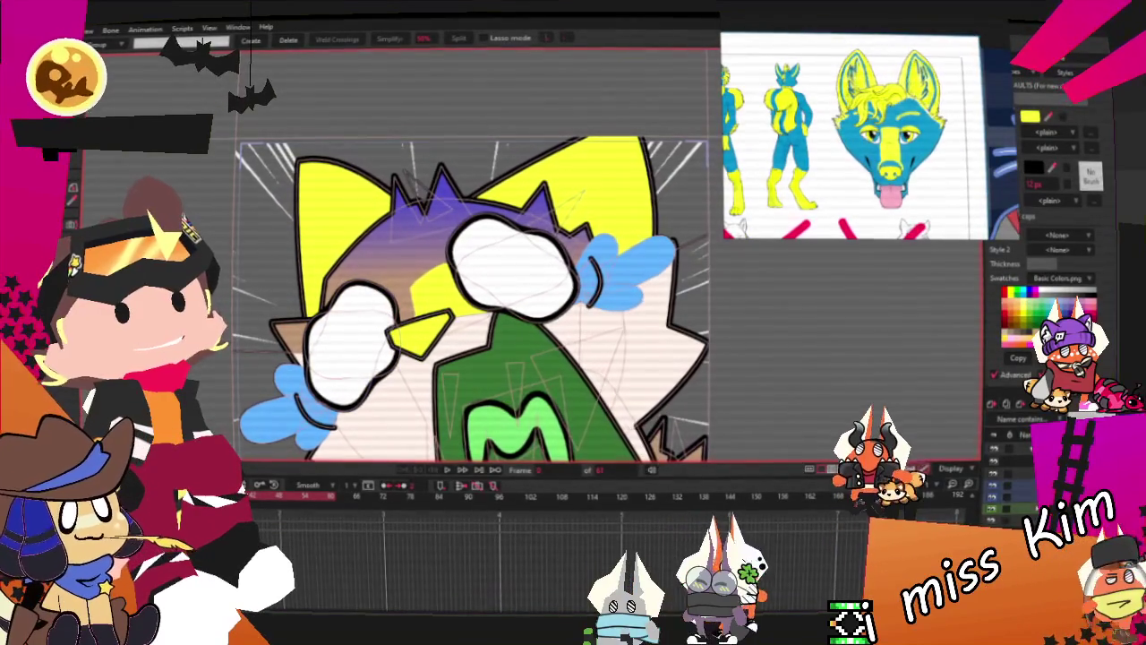
key("ctrl+a")
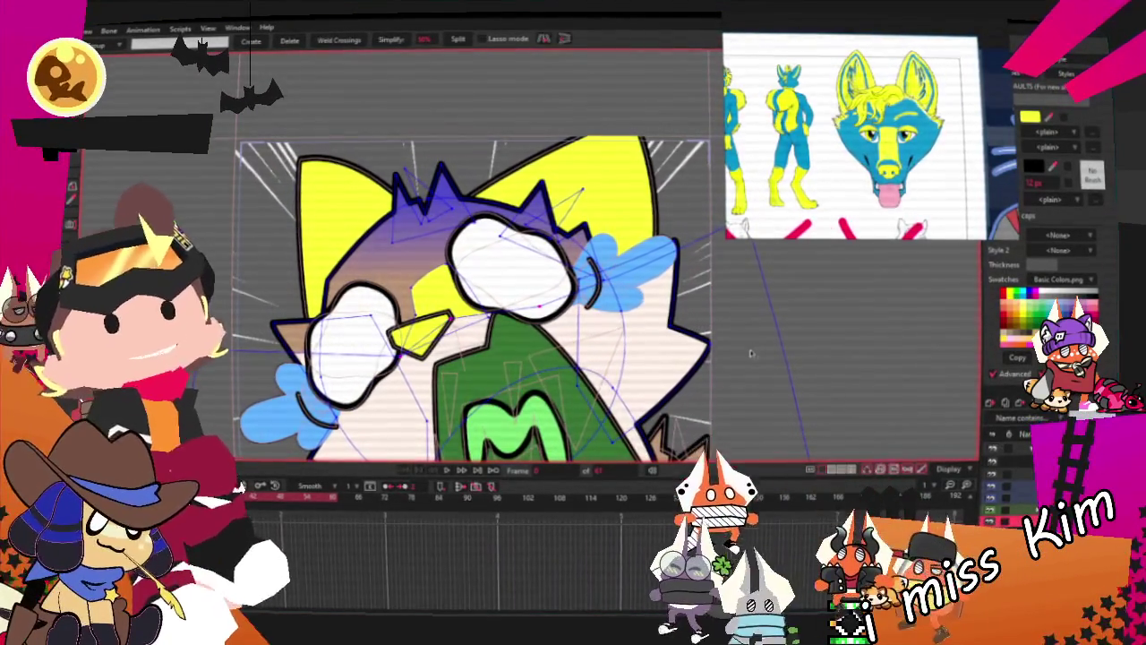
scroll(587, 208, "down", 2)
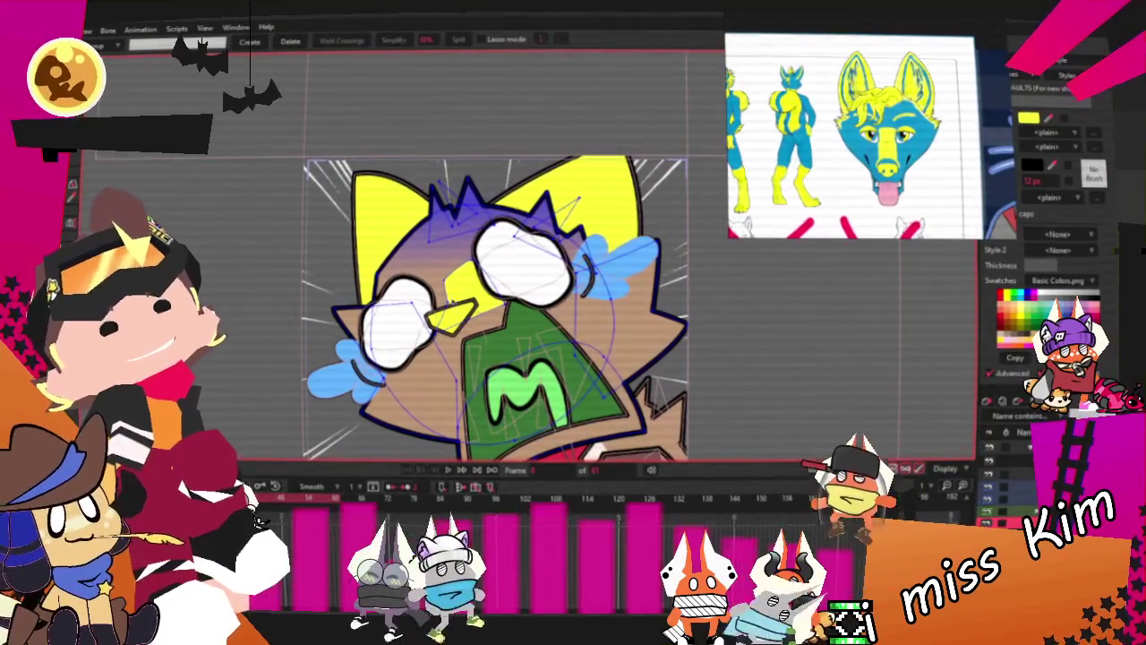
Drag points on the head's right edge with Transform Points to reshape its outline
key("t")
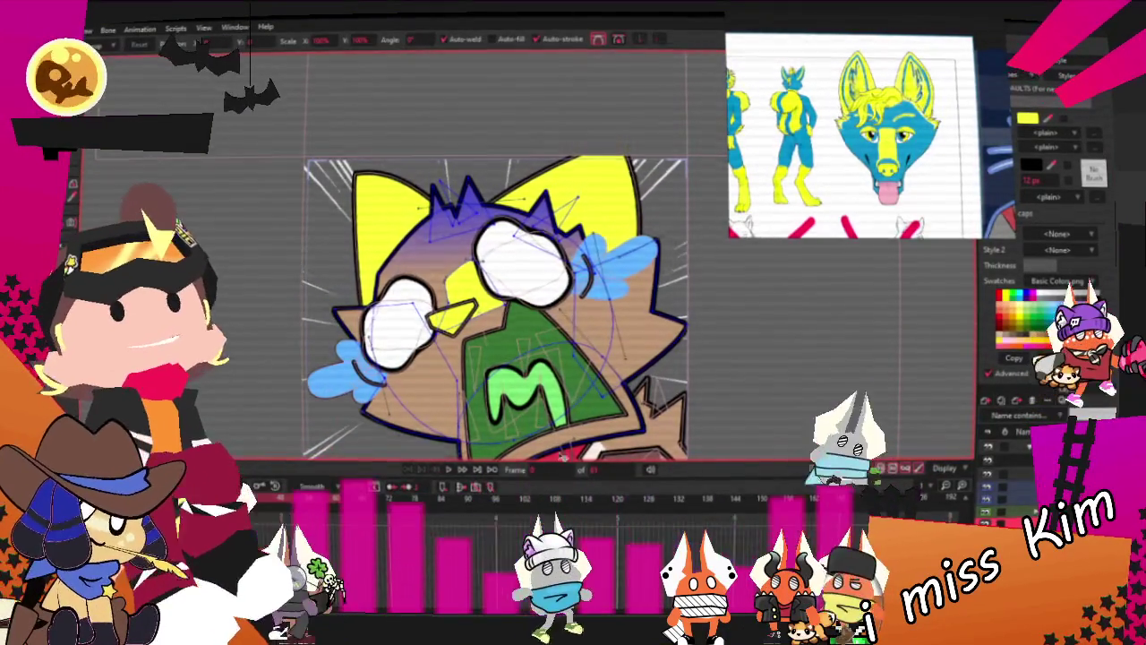
scroll(328, 245, "up", 3)
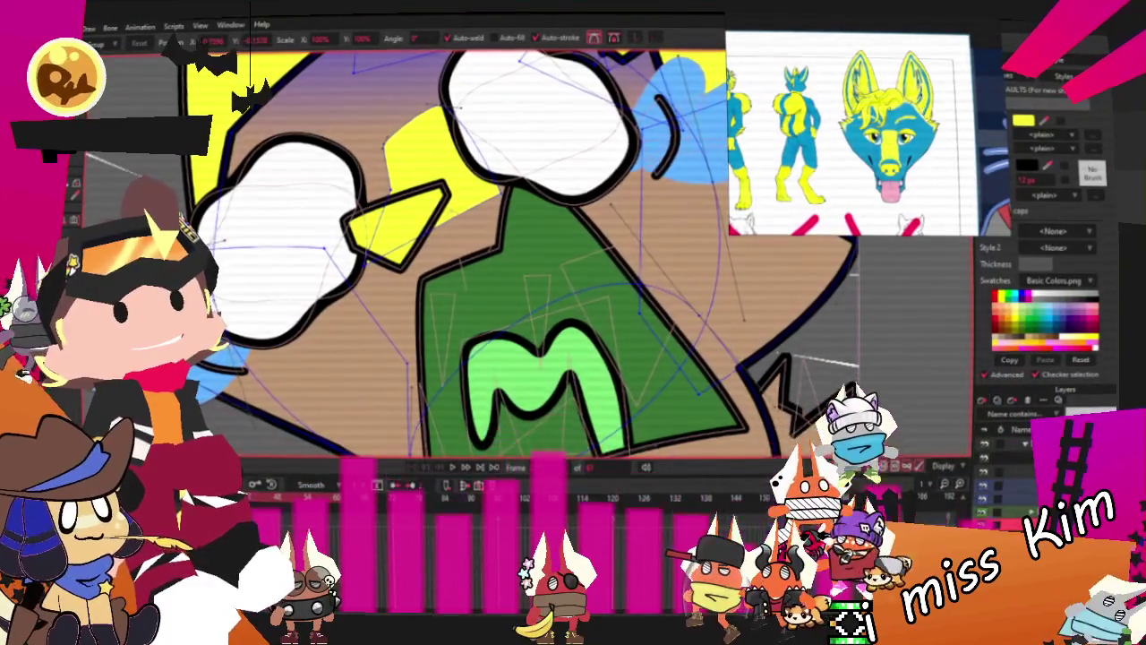
scroll(537, 268, "down", 2)
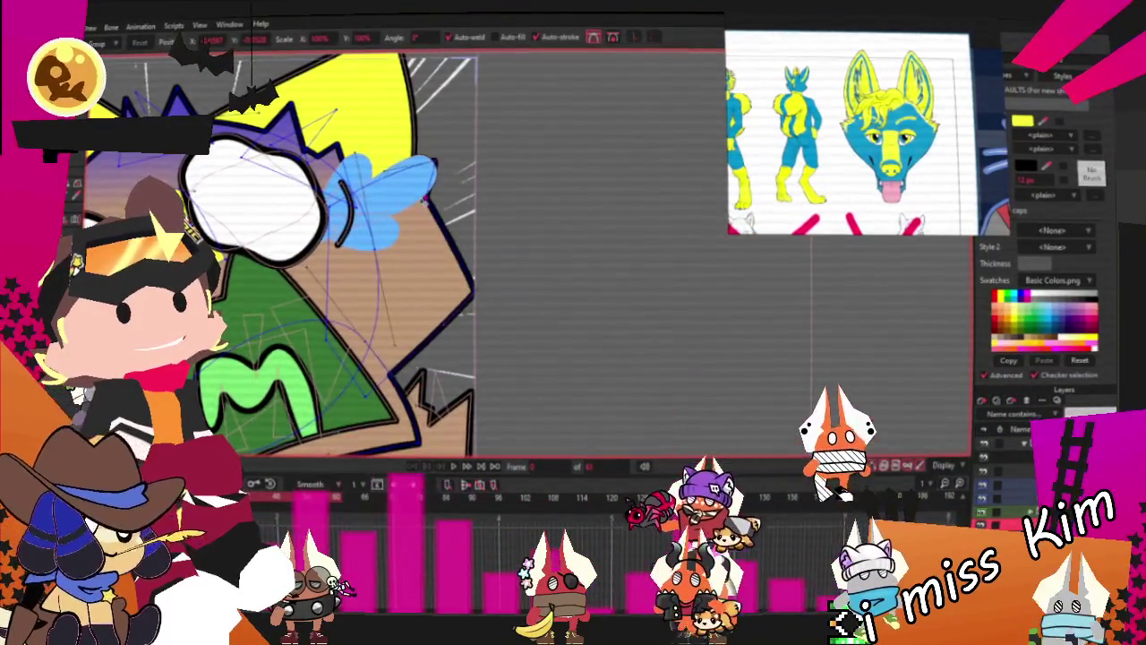
scroll(286, 251, "up", 2)
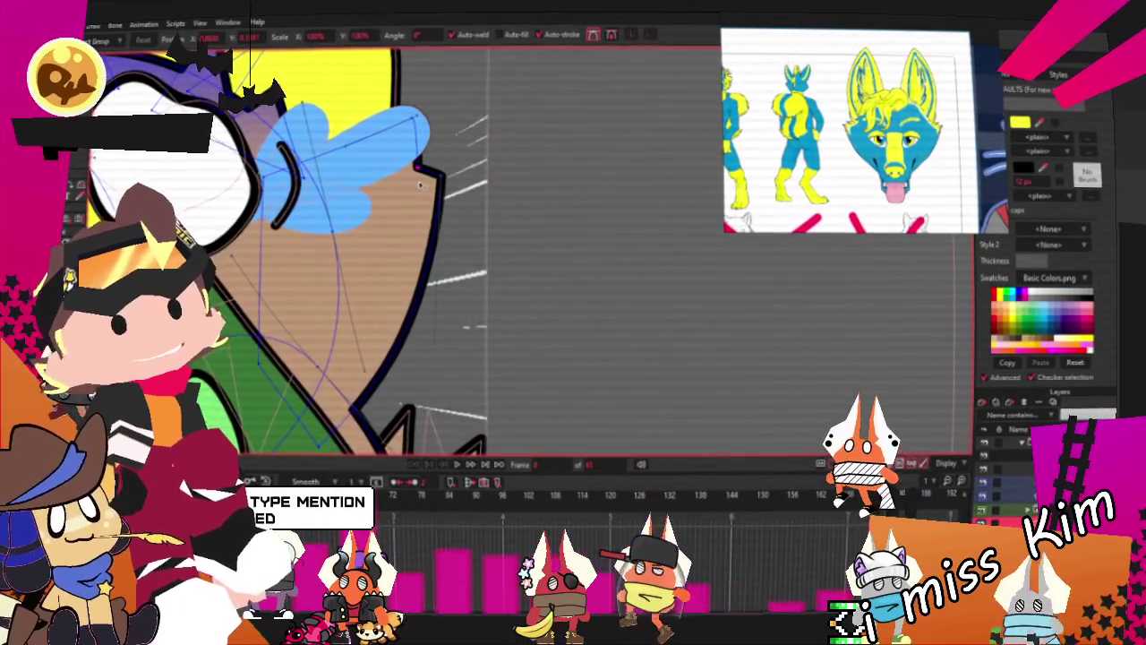
scroll(419, 184, "up", 1)
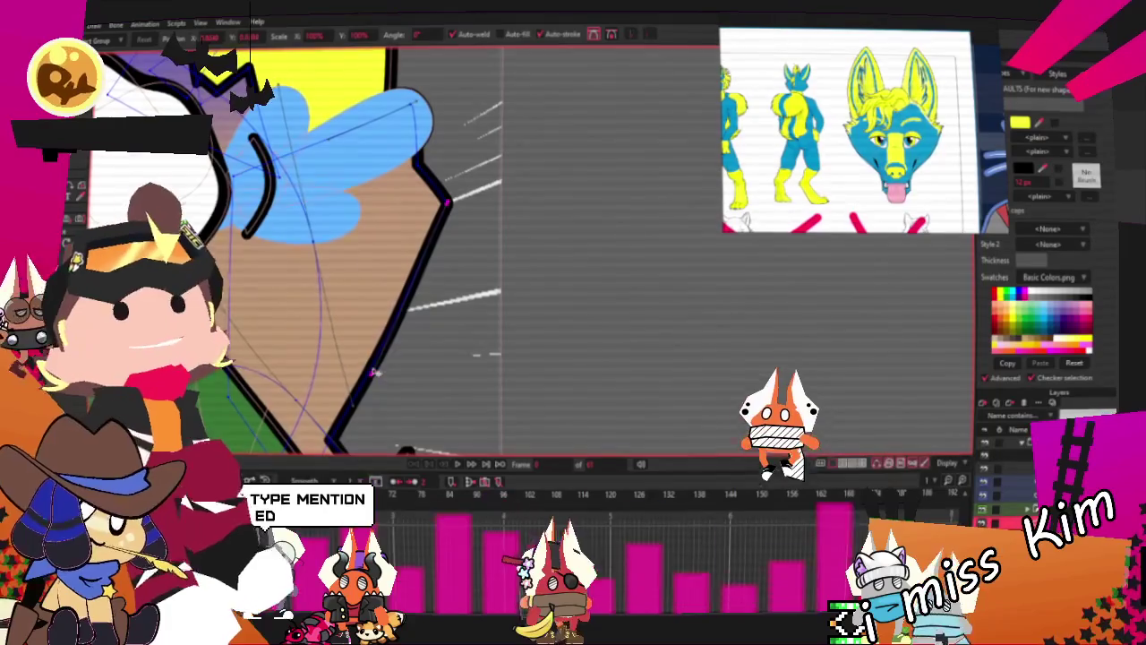
scroll(451, 215, "down", 3)
scroll(352, 197, "up", 2)
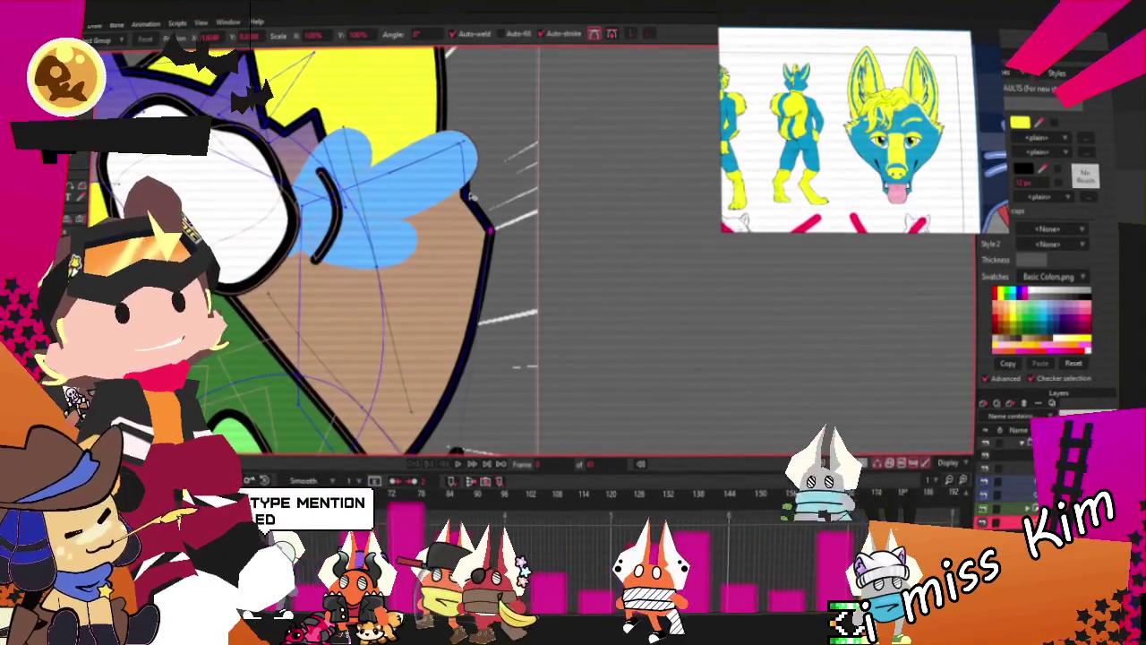
scroll(492, 356, "down", 2)
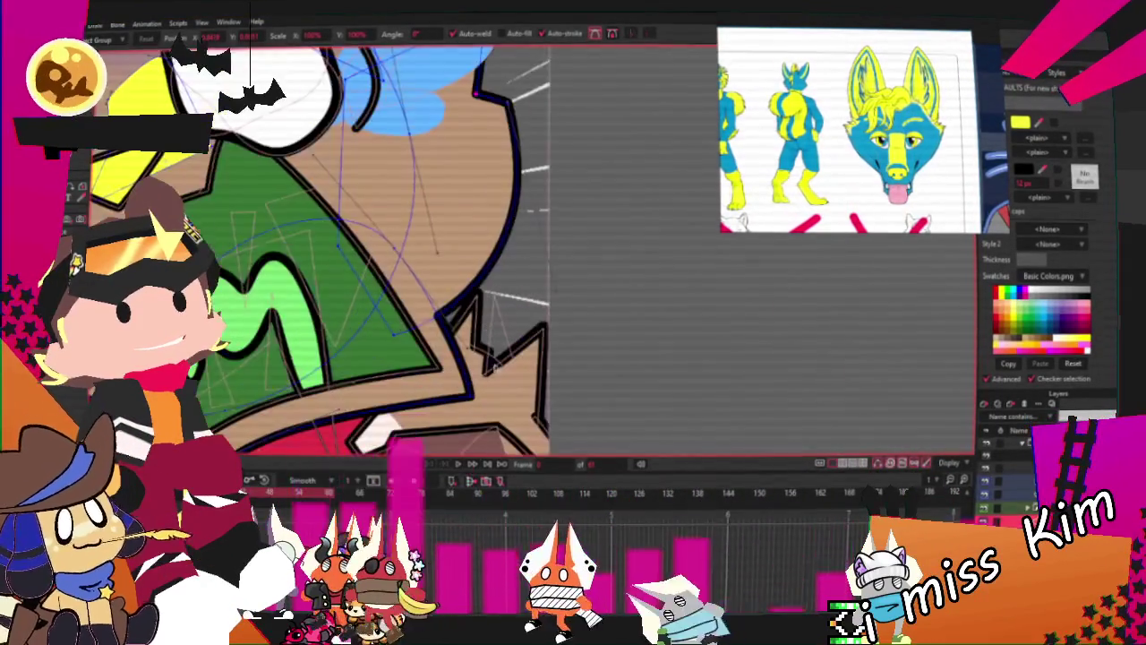
scroll(476, 290, "down", 2)
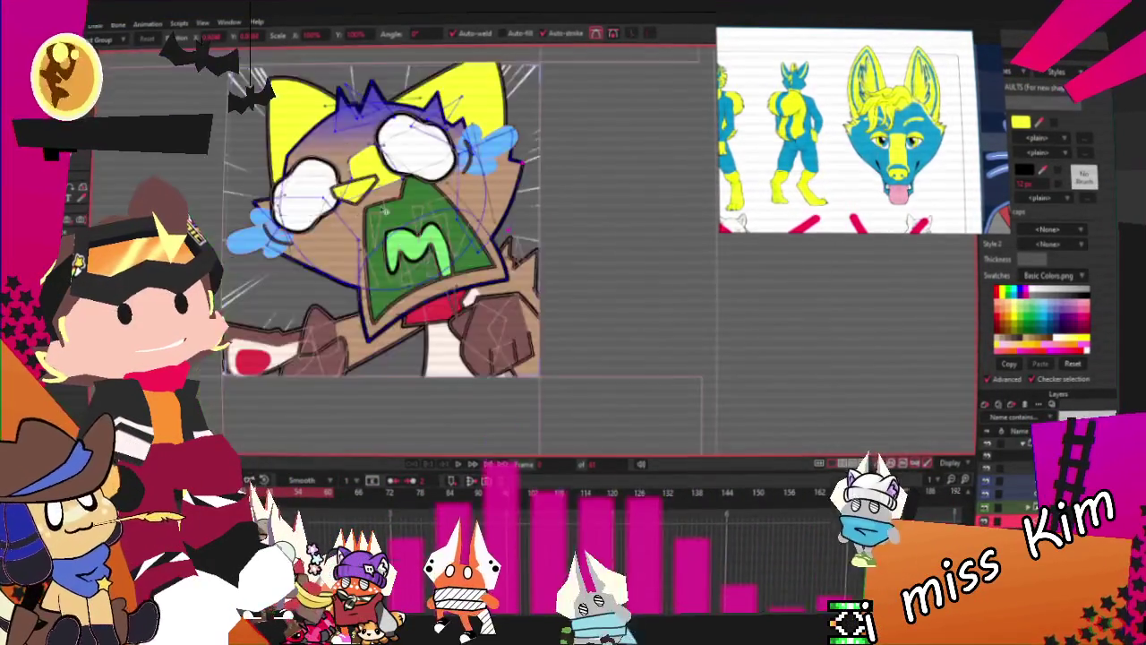
scroll(421, 250, "up", 2)
scroll(287, 246, "up", 2)
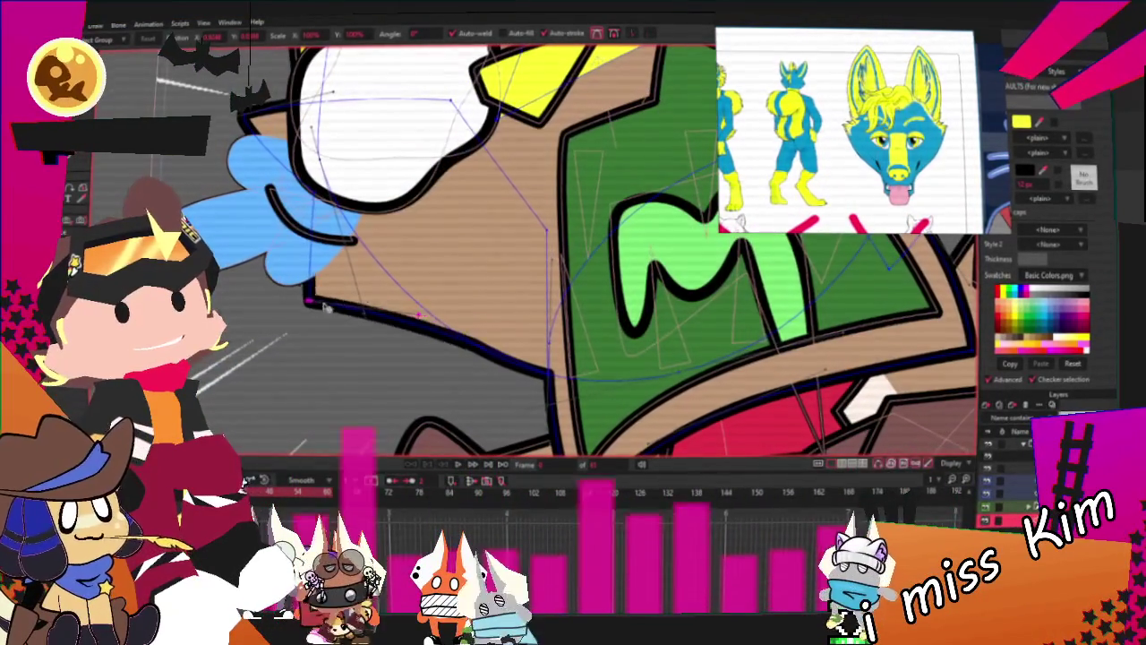
scroll(335, 296, "down", 1)
scroll(448, 251, "down", 2)
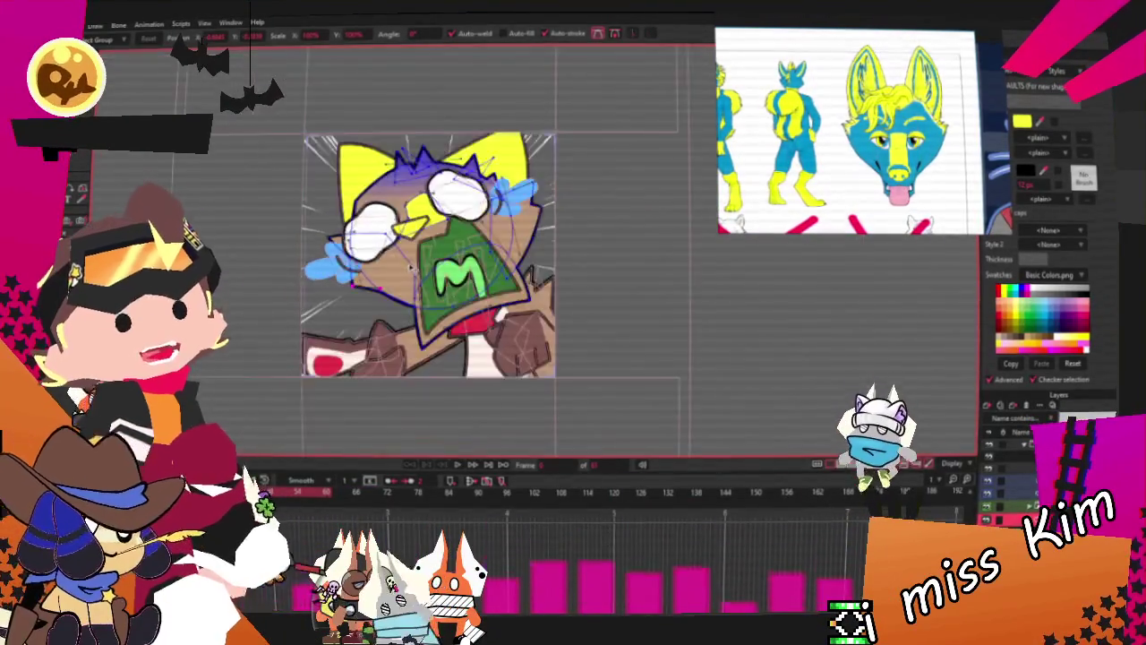
scroll(520, 224, "up", 1)
scroll(593, 199, "up", 2)
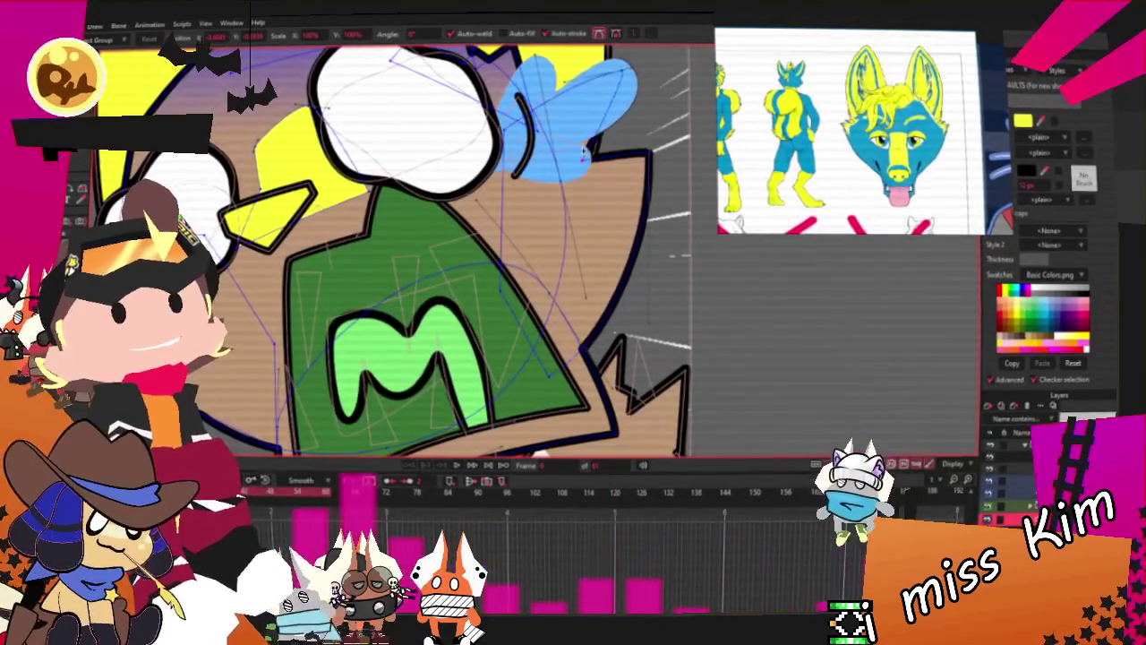
left_click_drag(648, 166, 578, 328)
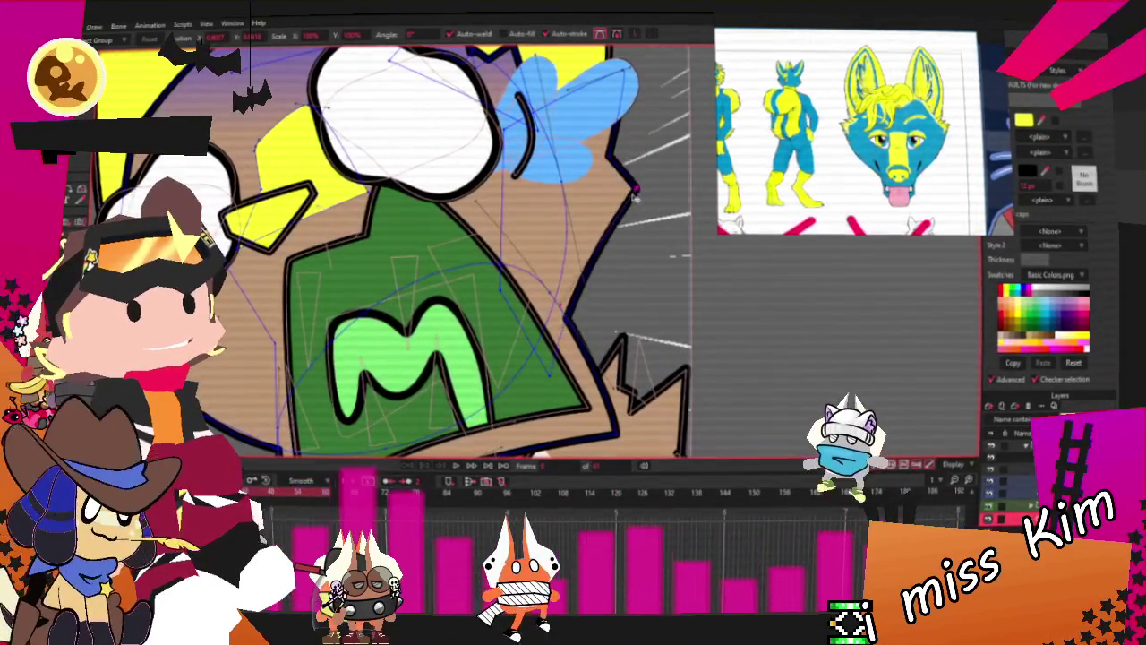
scroll(394, 250, "down", 2)
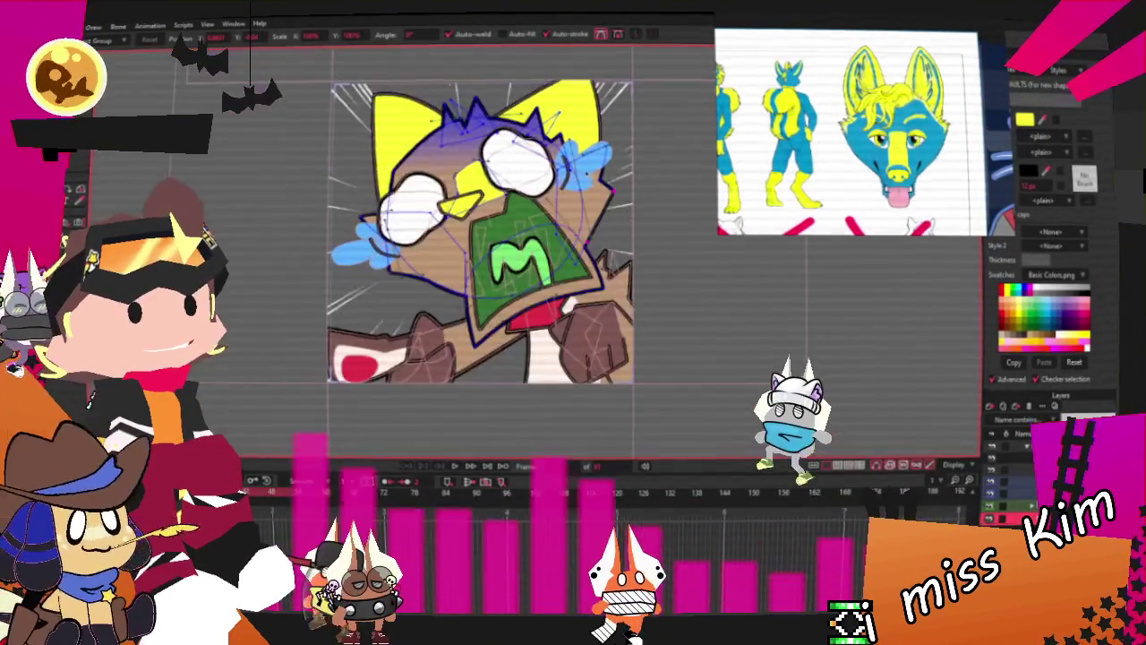
scroll(394, 250, "up", 3)
scroll(394, 251, "down", 1)
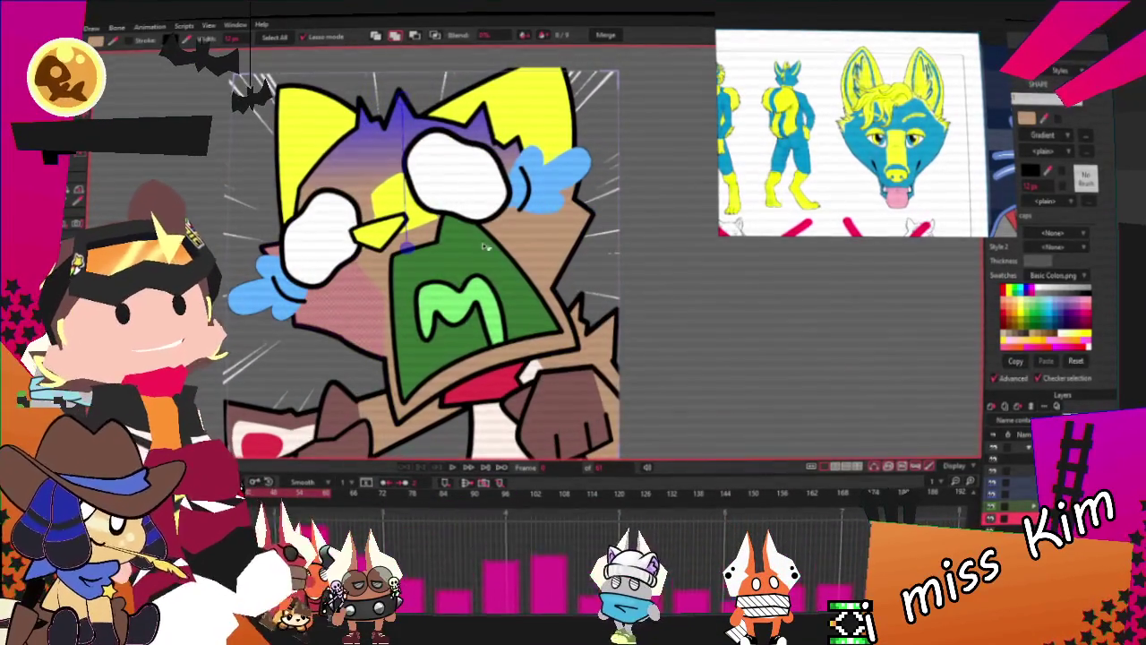
Fill the head with a cyan-to-lighter-blue gradient, removing the tan middle colour
scroll(981, 128, "up", 5)
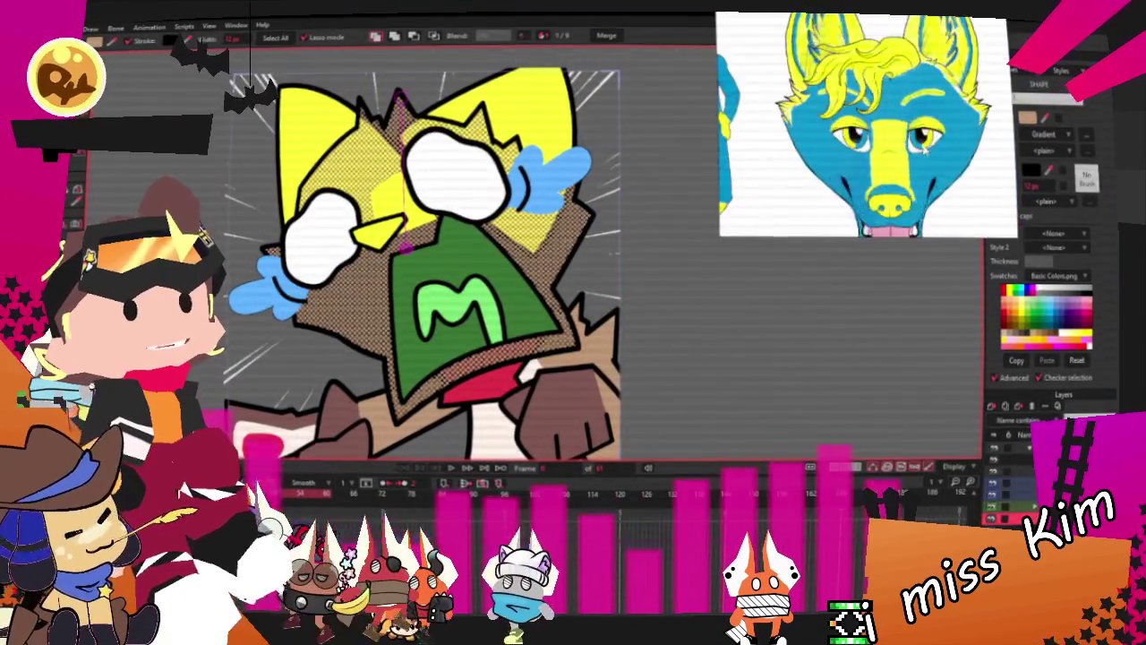
left_click(1093, 137)
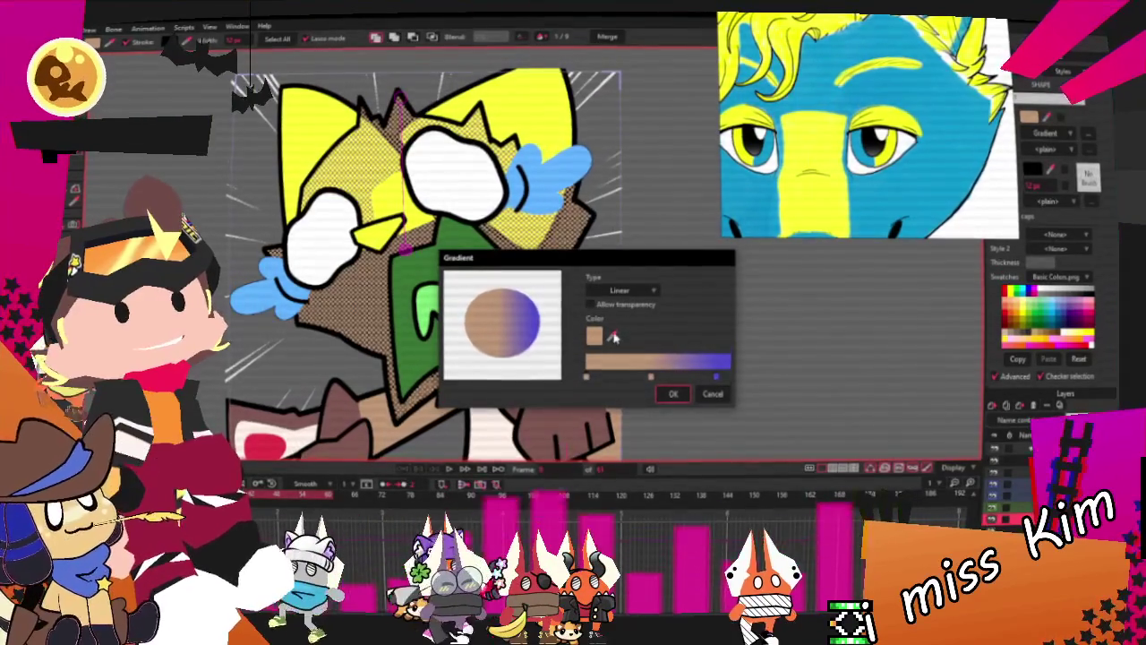
left_click(949, 197)
left_click(652, 378)
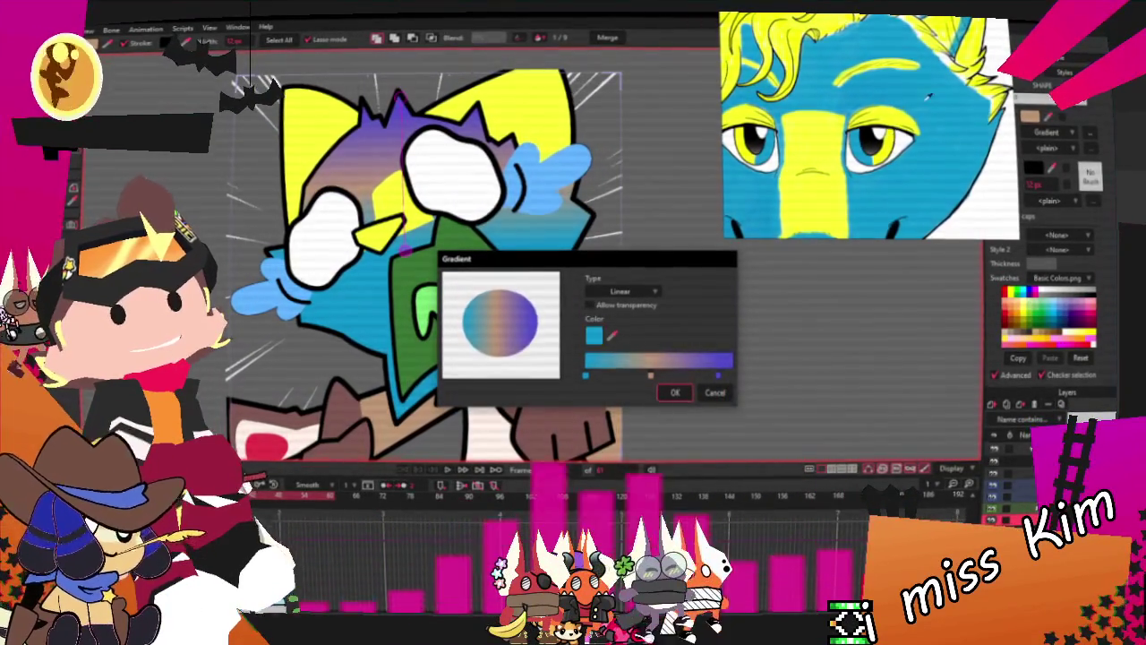
scroll(437, 262, "down", 2)
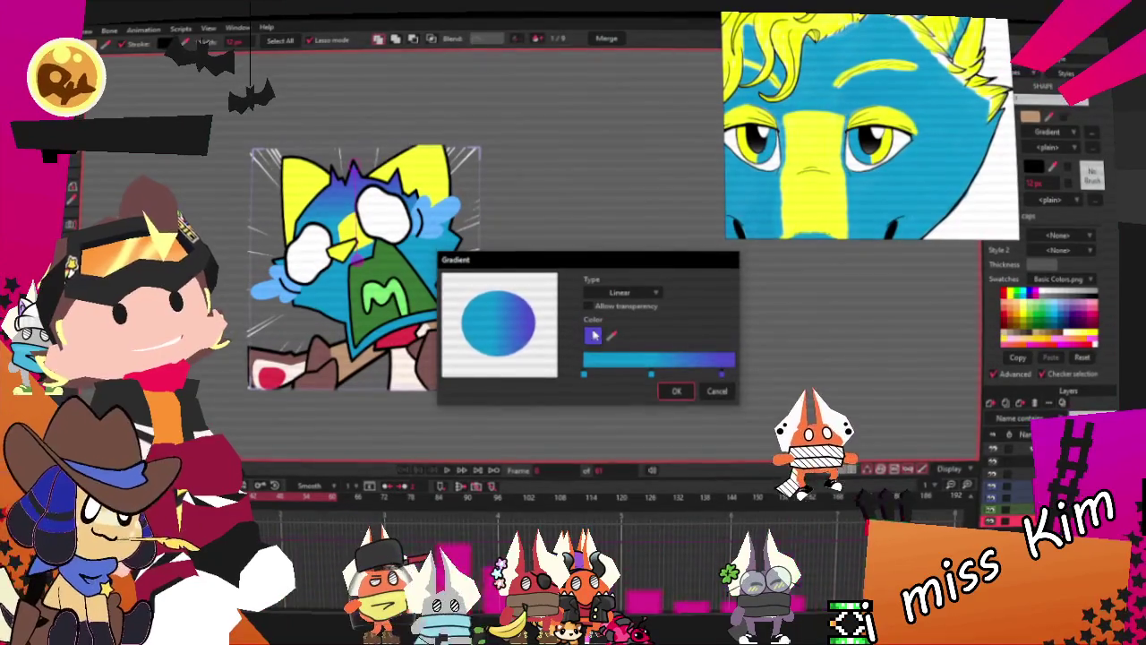
left_click(589, 335)
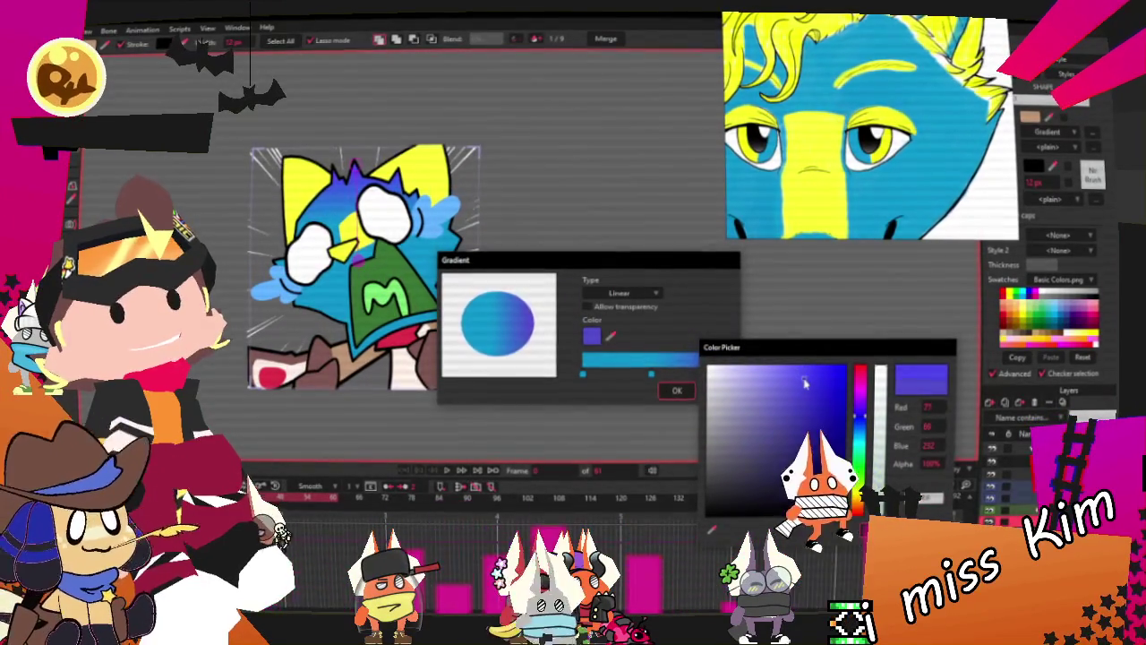
left_click(798, 376)
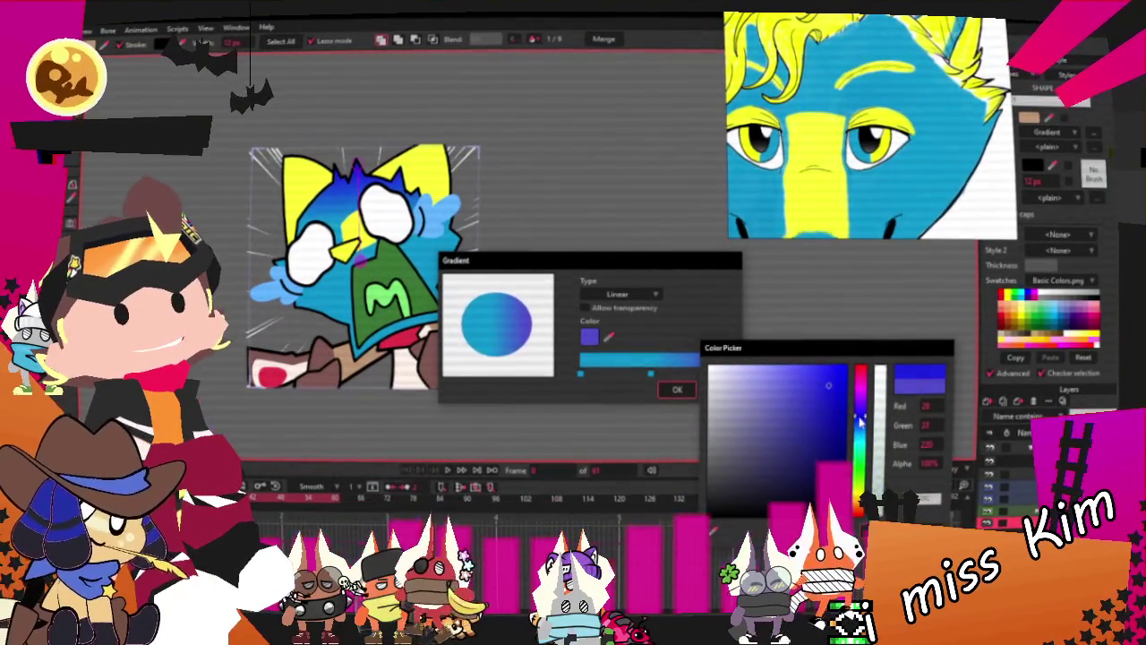
left_click(816, 384)
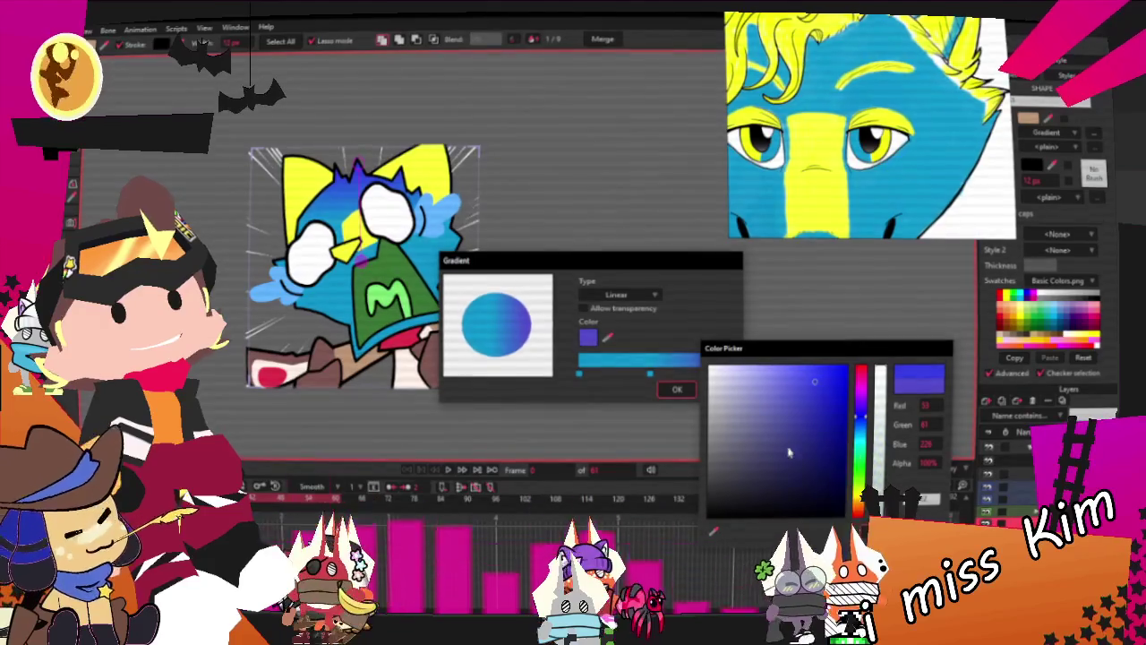
key("Return")
key("Return")
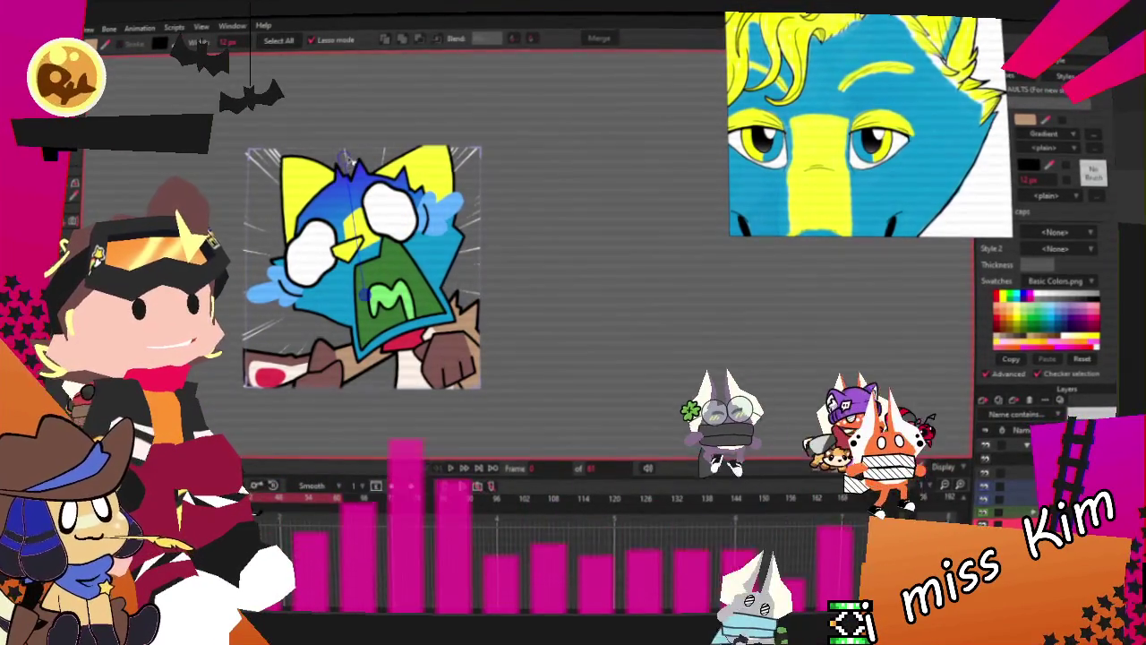
Fill the M-shaped inner mouth with pink sampled from the reference tongue
scroll(537, 300, "down", 4)
scroll(447, 296, "up", 5)
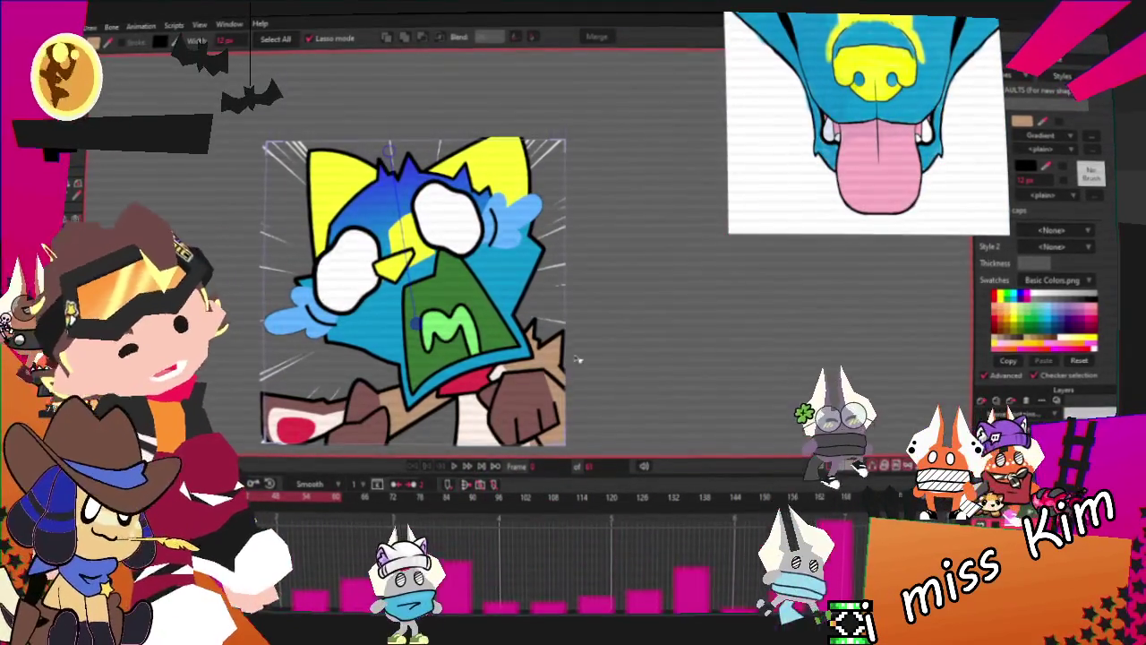
scroll(583, 362, "up", 2)
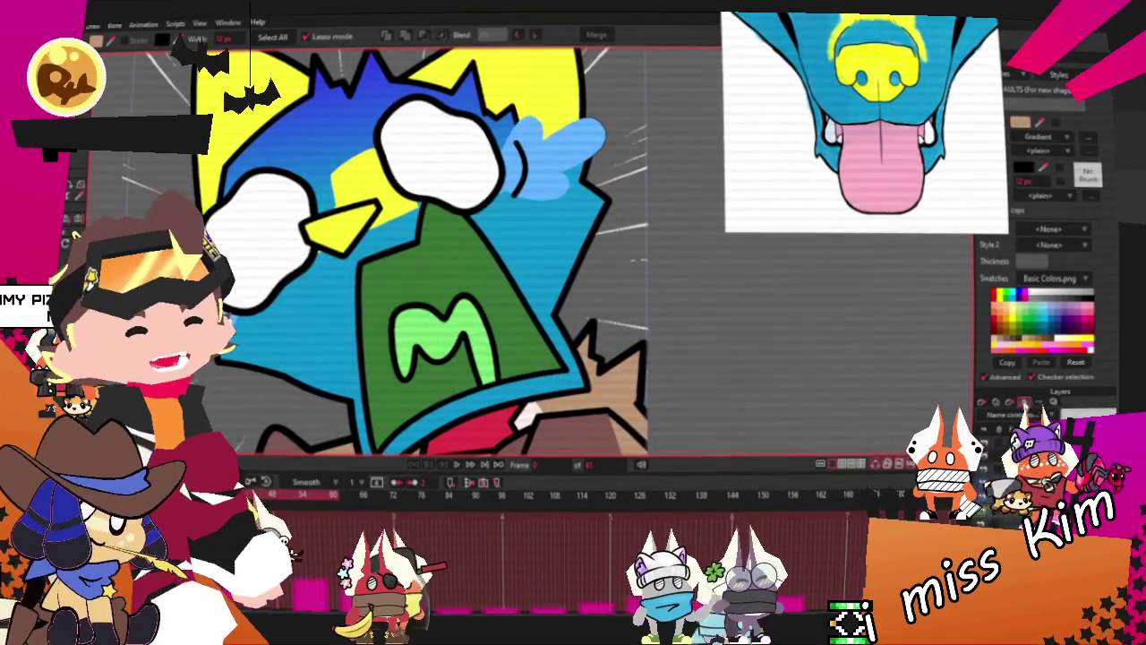
left_click(380, 391)
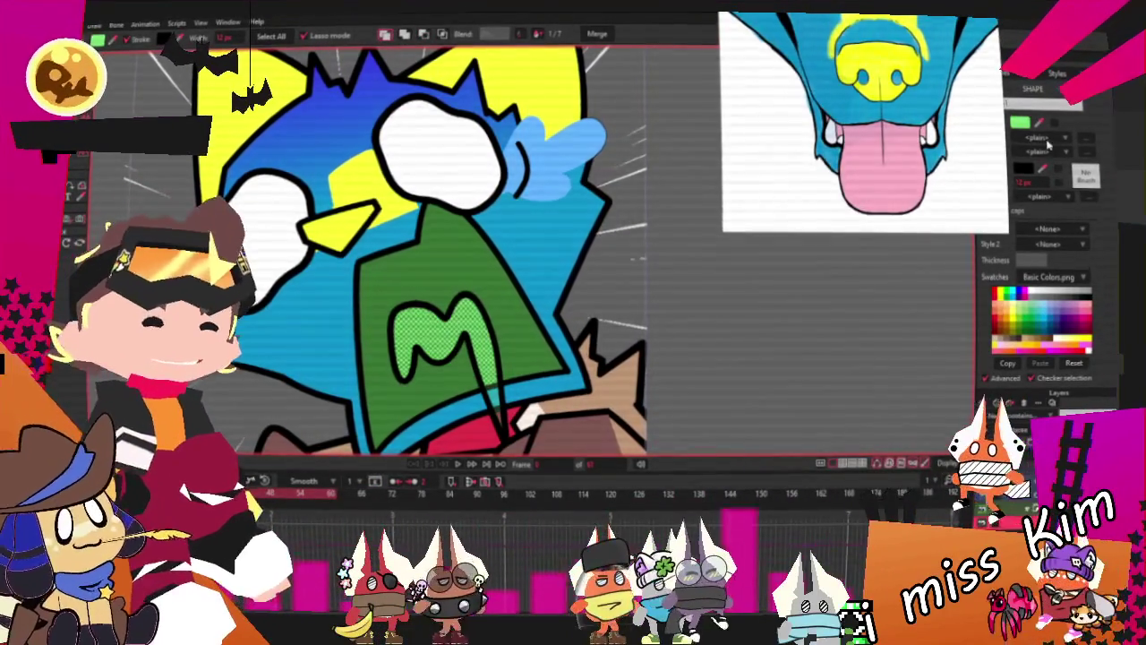
left_click(902, 168)
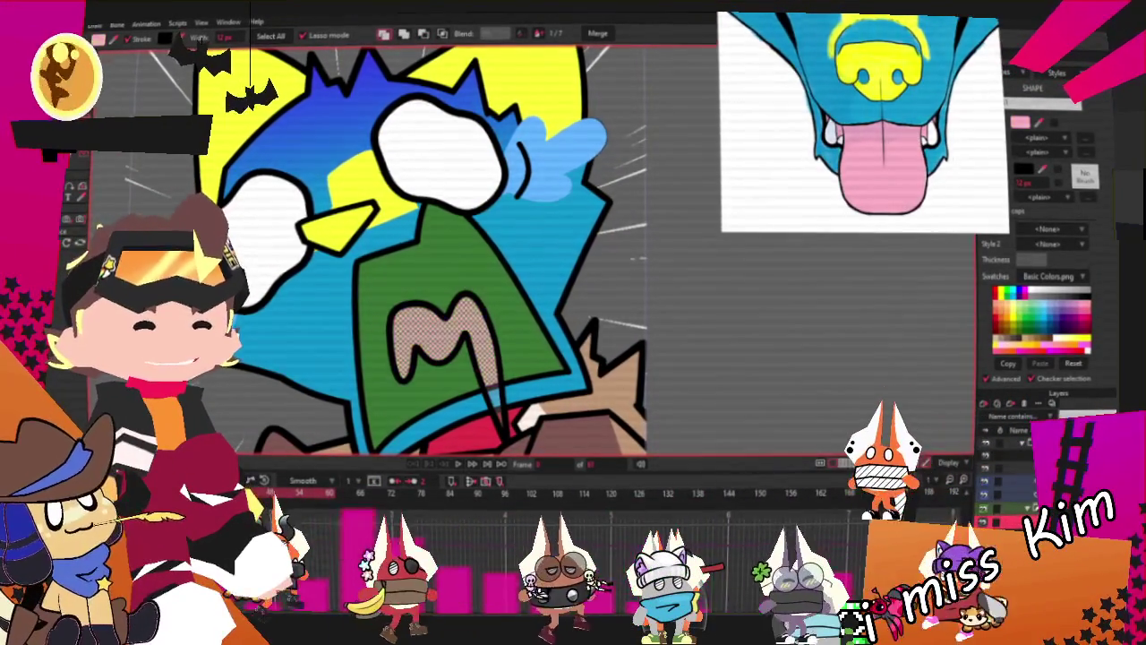
key("Escape")
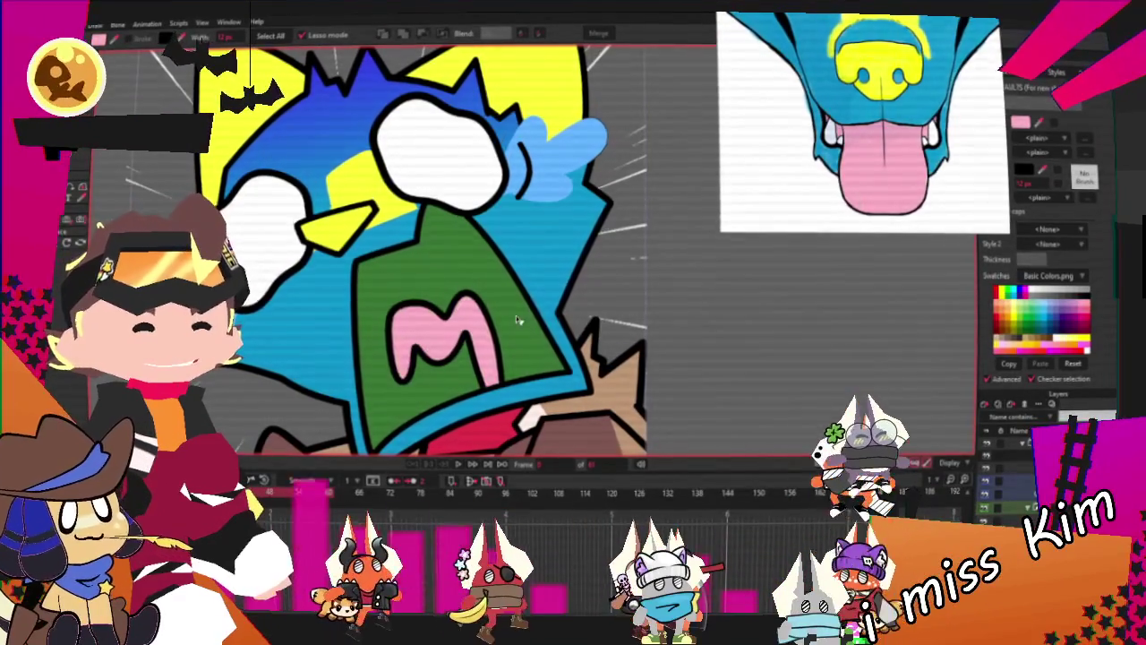
Recolour the surrounding green mouth shape a deep magenta-purple in the Color Picker
key("ctrl+z")
key("ctrl+shift+z")
left_click(1020, 122)
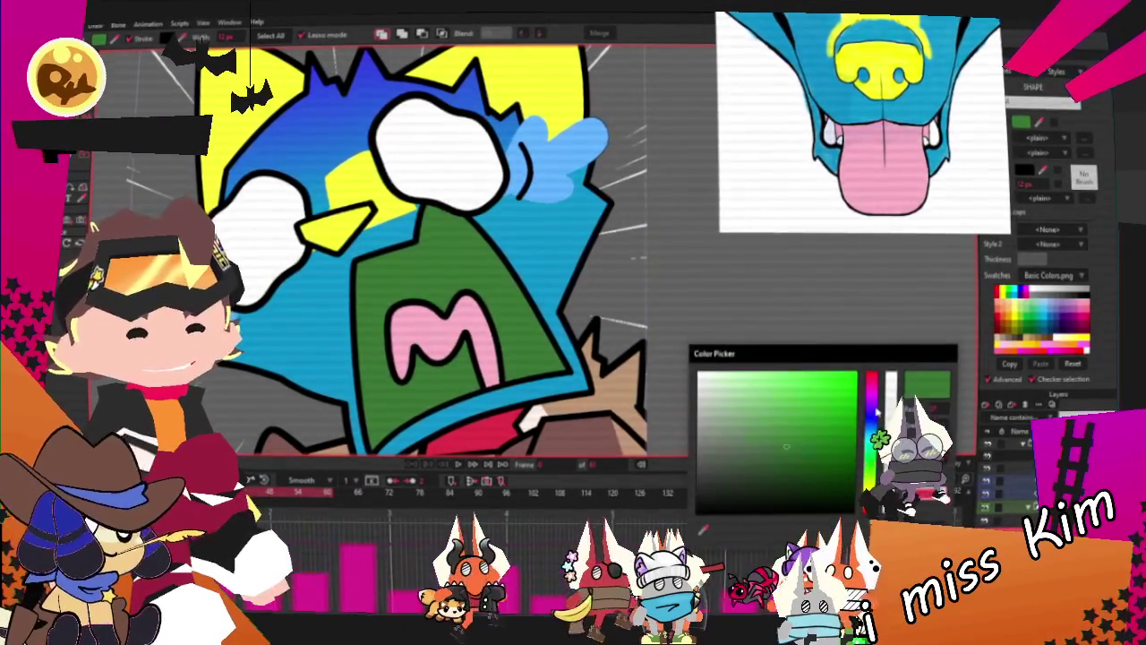
left_click_drag(870, 430, 870, 385)
left_click(781, 426)
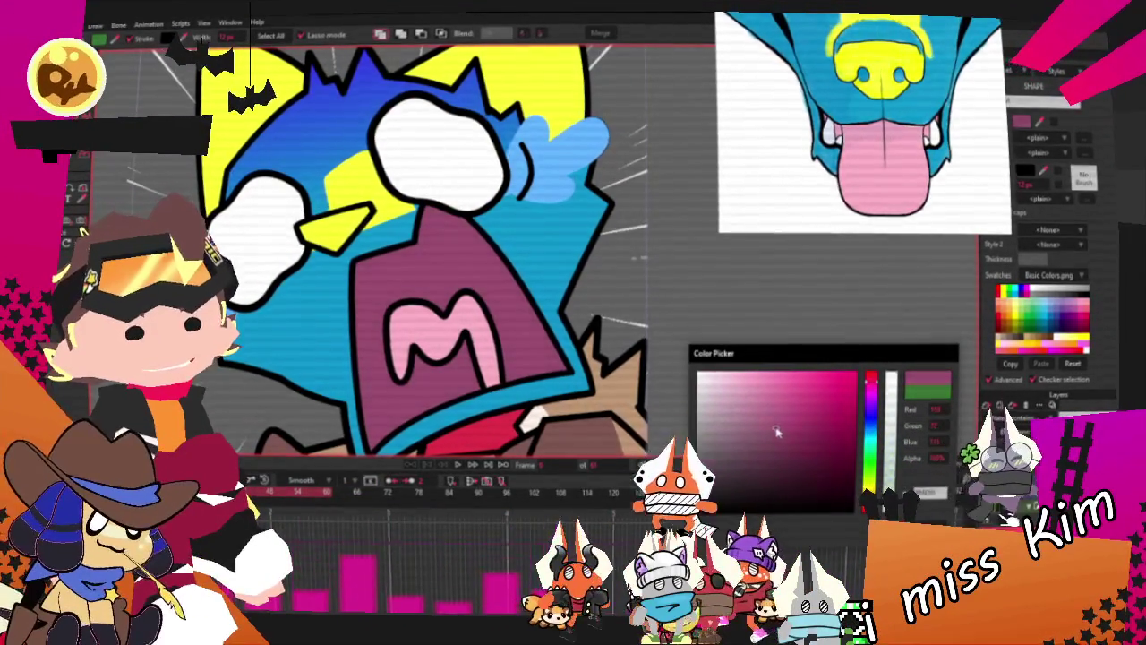
scroll(821, 157, "down", 5)
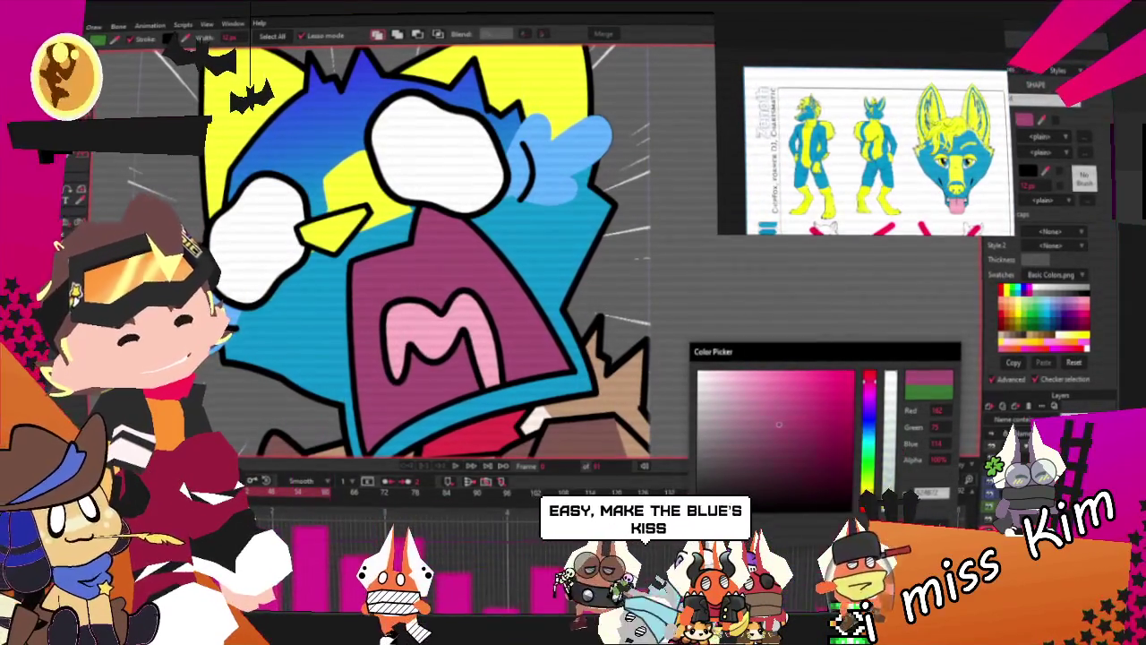
left_click(837, 418)
left_click(780, 419)
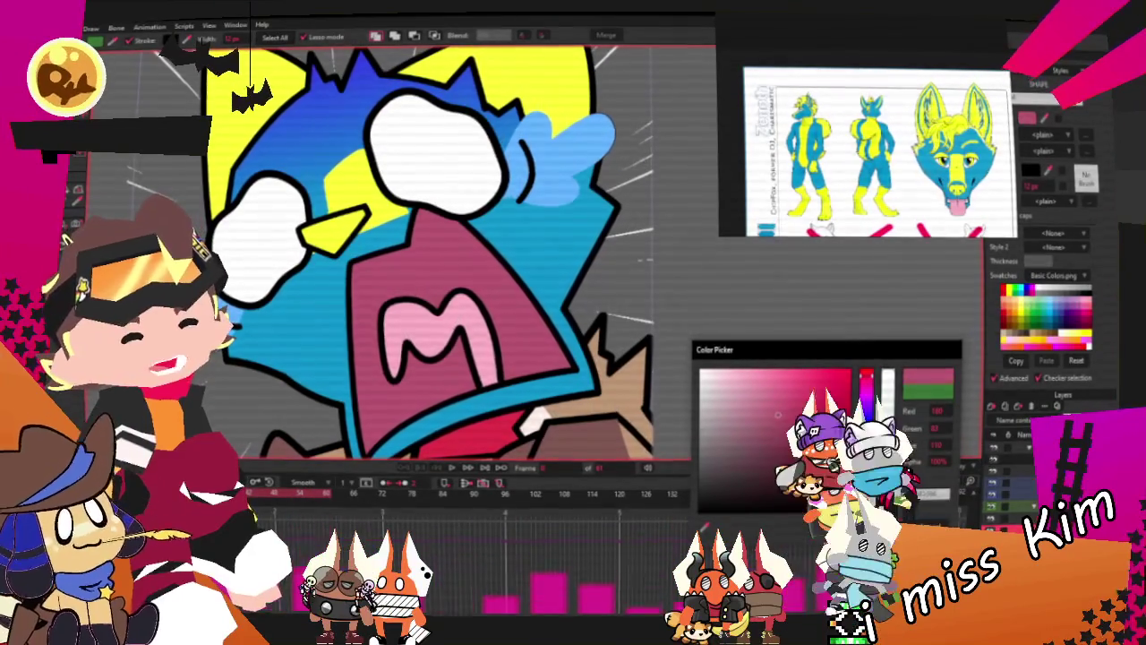
key("Return")
scroll(578, 323, "down", 4)
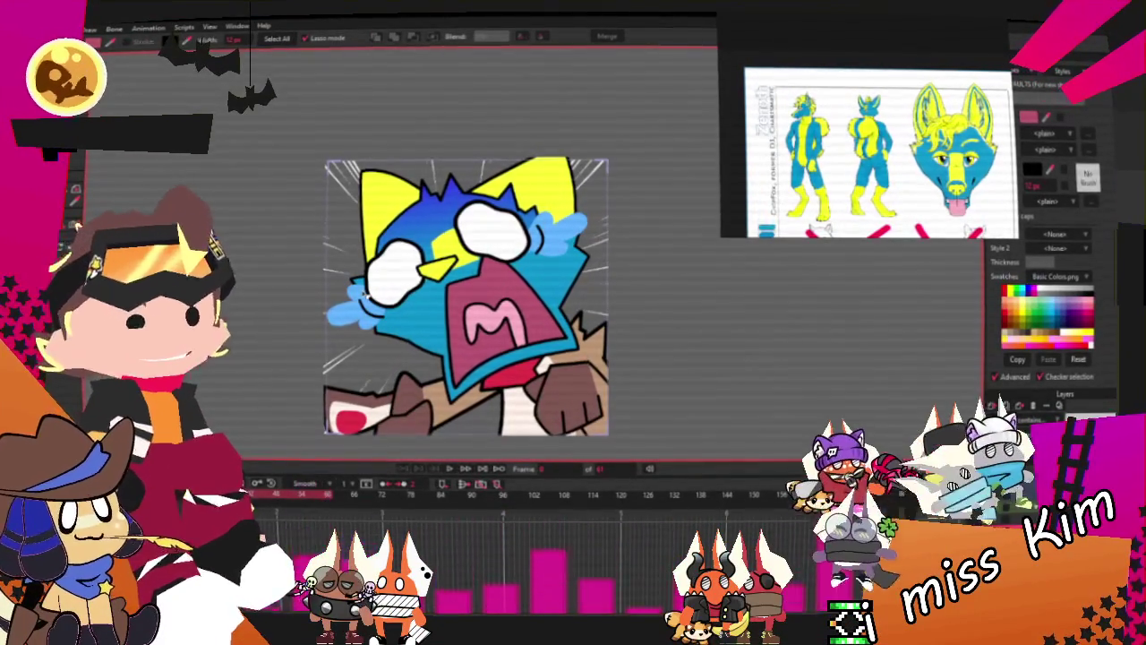
scroll(427, 236, "up", 2)
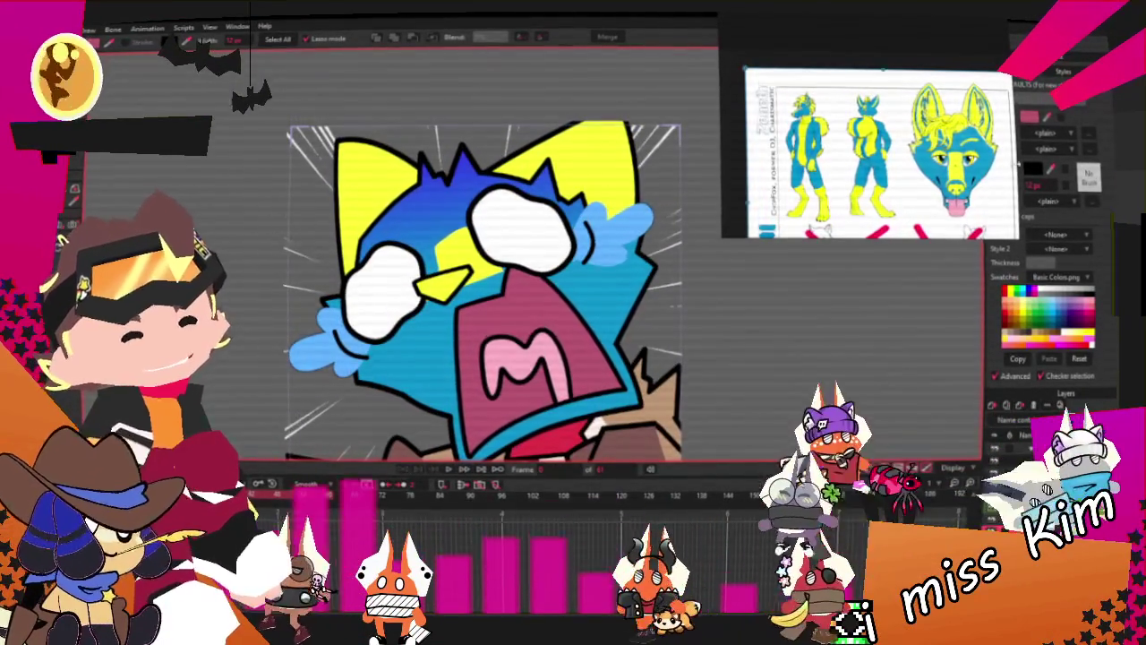
scroll(851, 109, "up", 3)
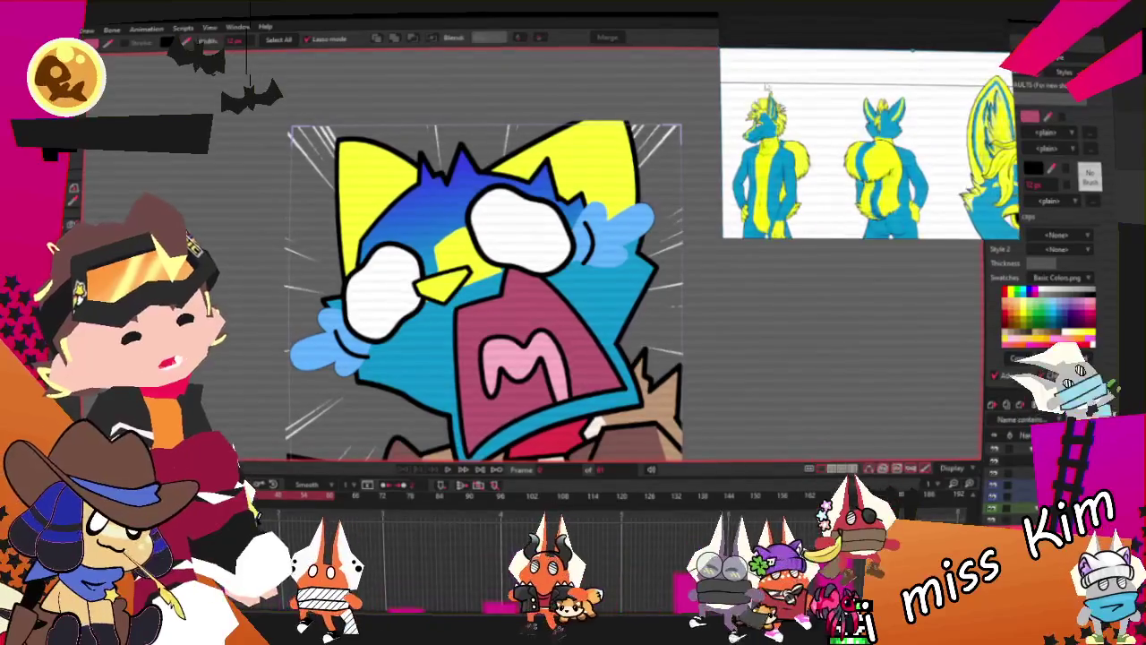
scroll(849, 109, "up", 3)
scroll(849, 109, "up", 2)
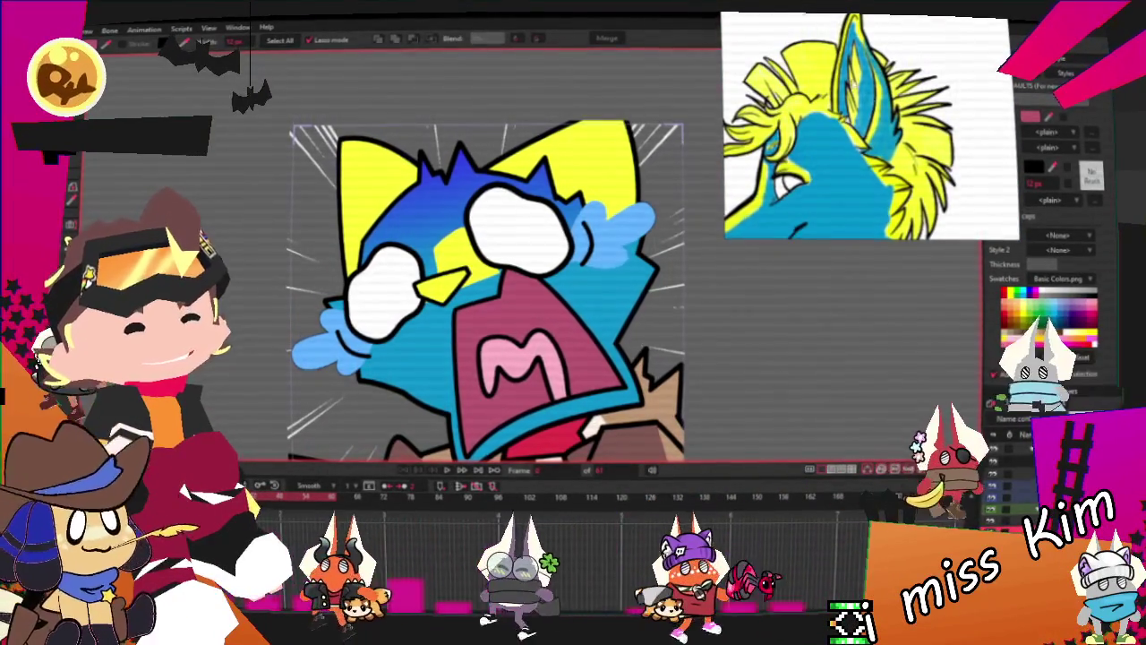
scroll(855, 125, "down", 3)
scroll(470, 305, "down", 1)
scroll(471, 305, "down", 2)
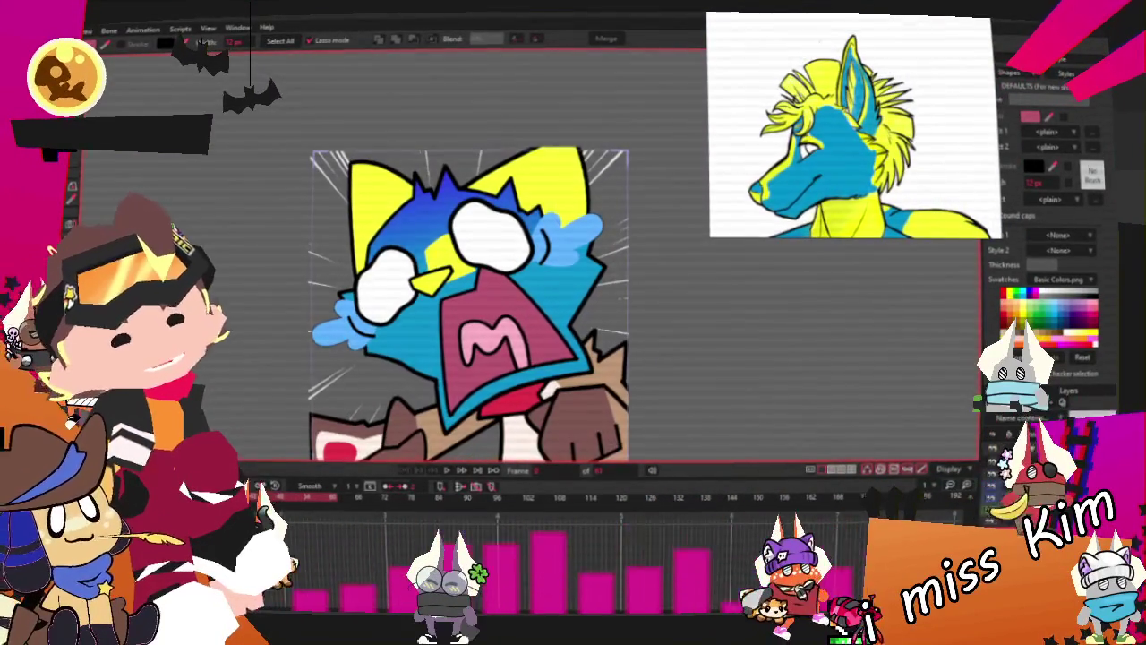
left_click(997, 459)
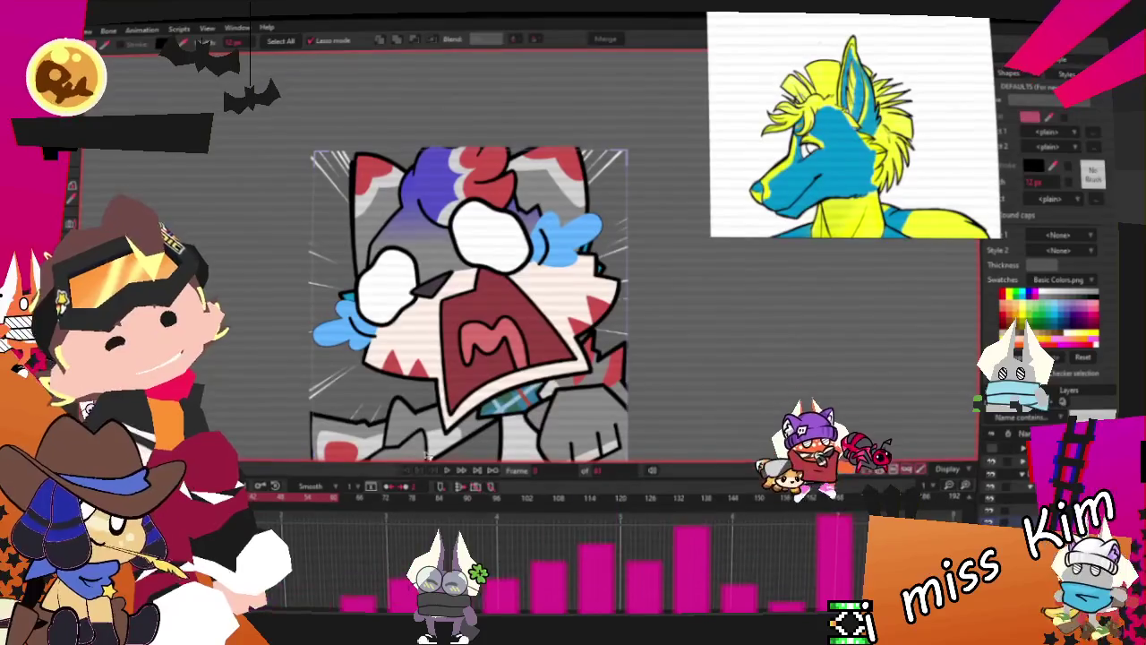
scroll(555, 222, "down", 1)
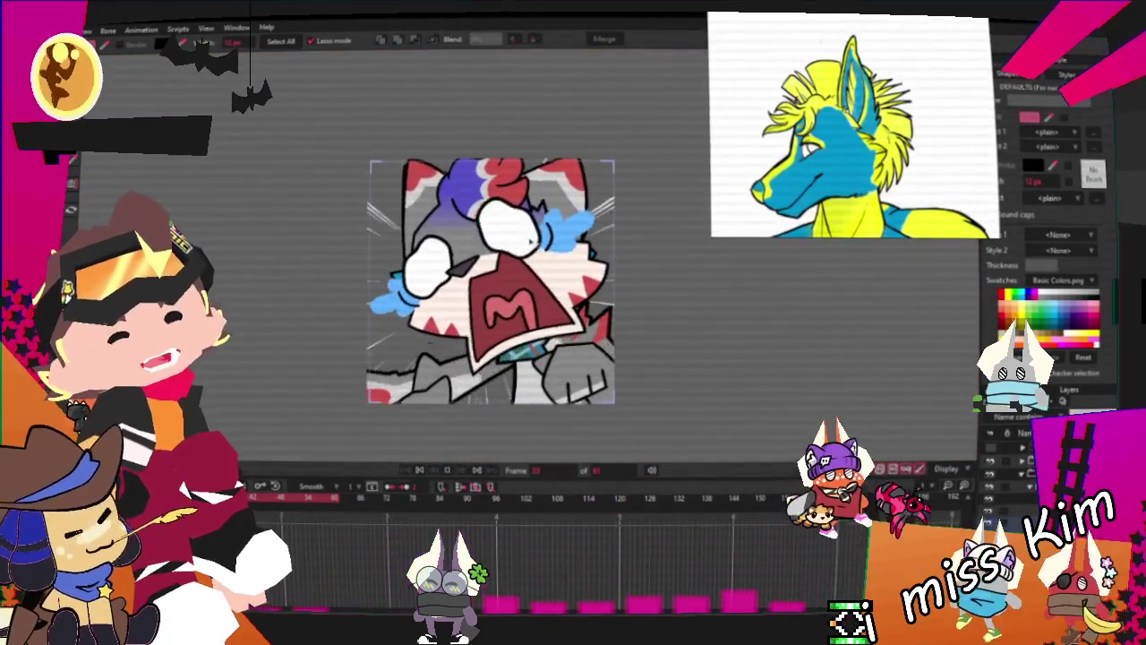
scroll(529, 264, "up", 1)
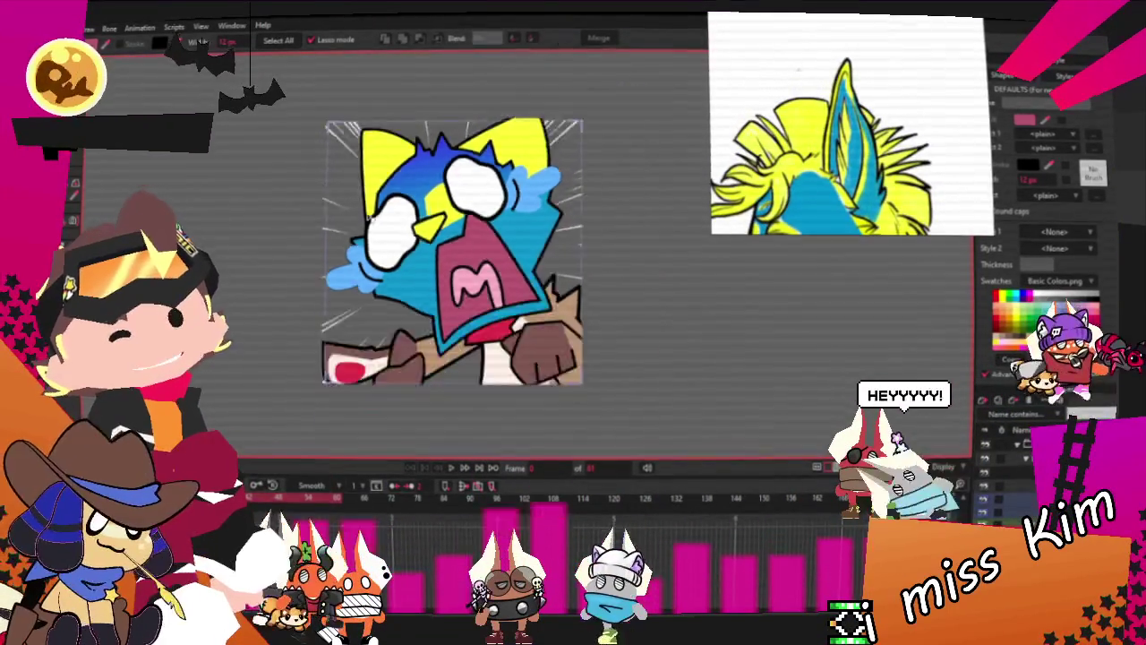
key("m")
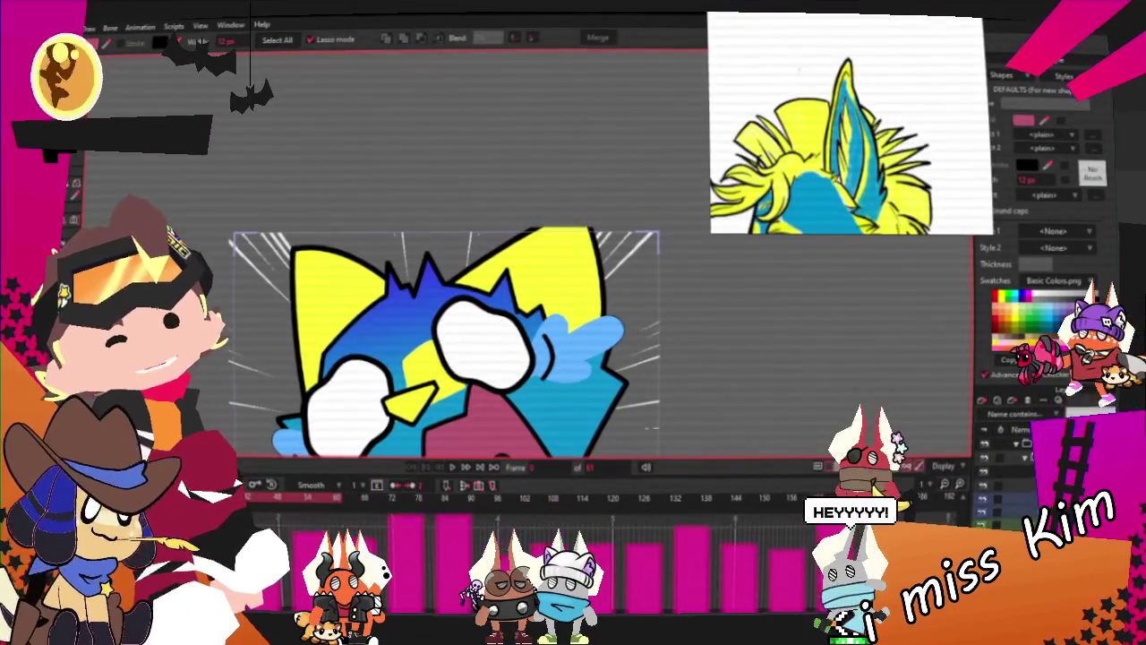
left_click_drag(501, 376, 501, 333)
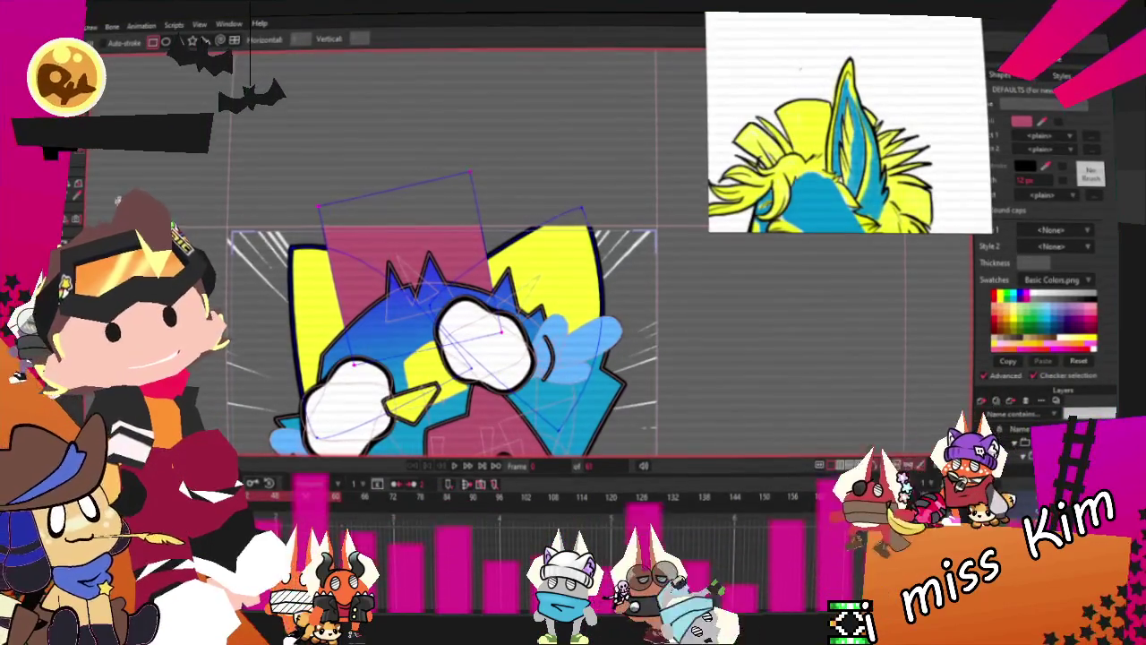
Drag the head outline's points to lengthen and add spikes and dip the left edge
key("g")
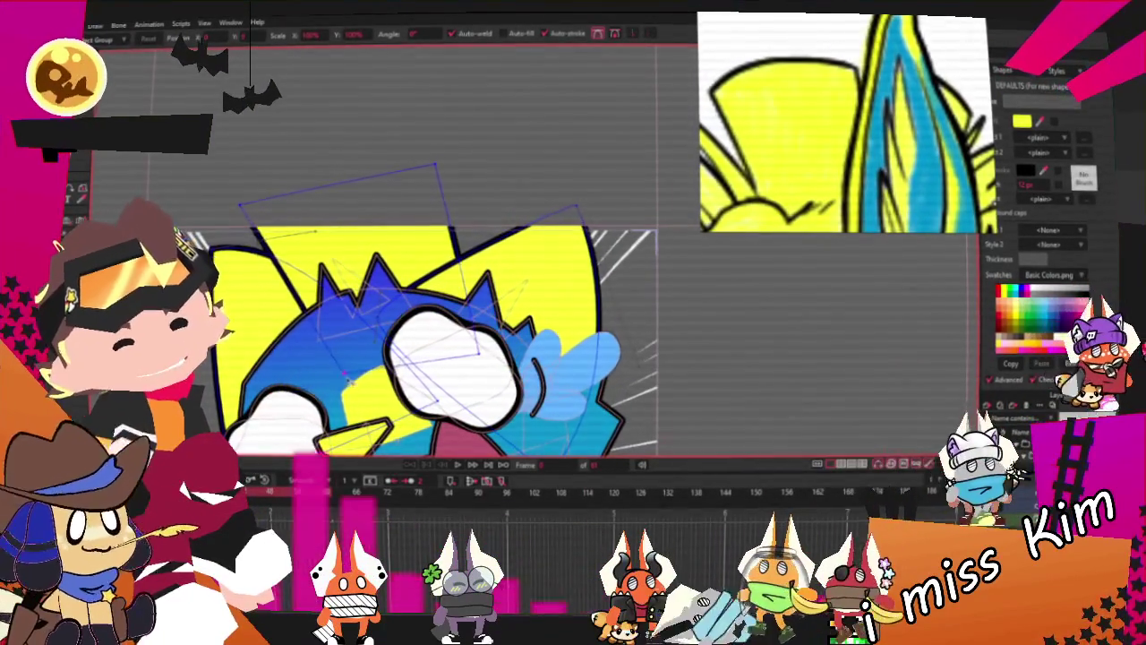
left_click_drag(418, 169, 383, 175)
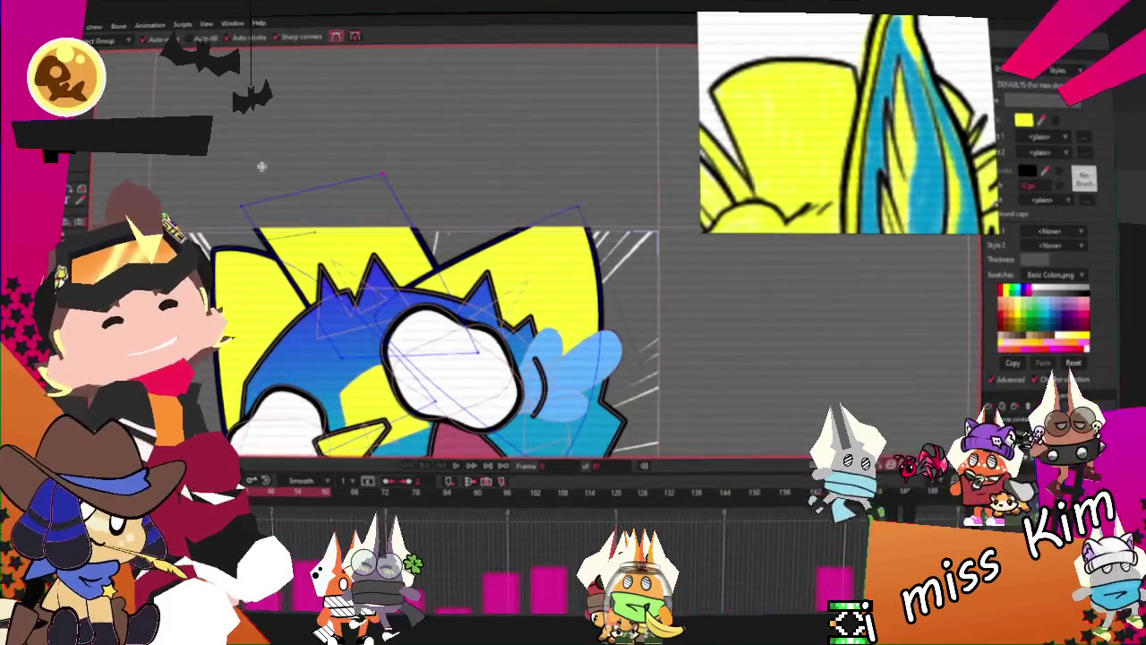
scroll(413, 244, "up", 2)
left_click_drag(442, 224, 460, 182)
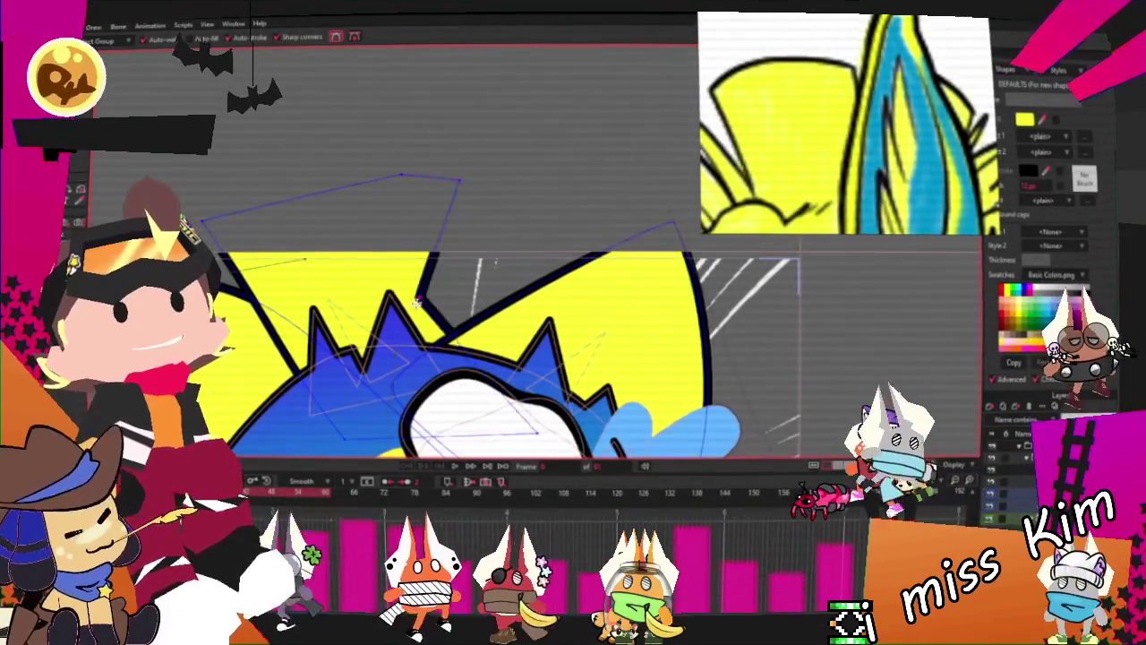
left_click_drag(469, 263, 528, 196)
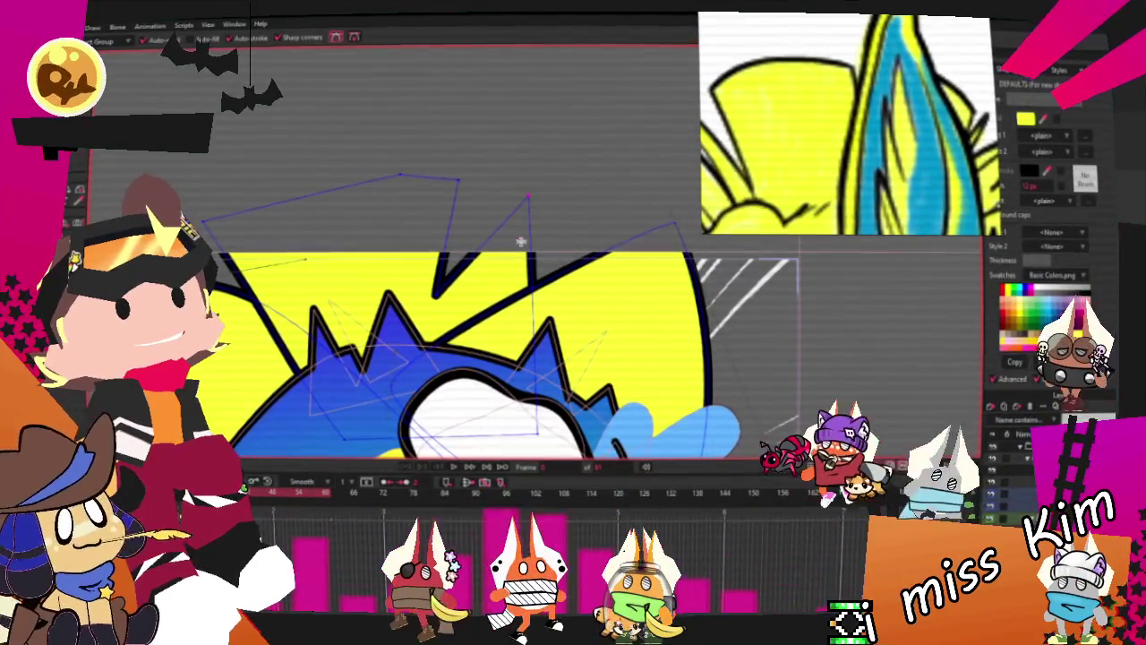
left_click_drag(325, 197, 320, 308)
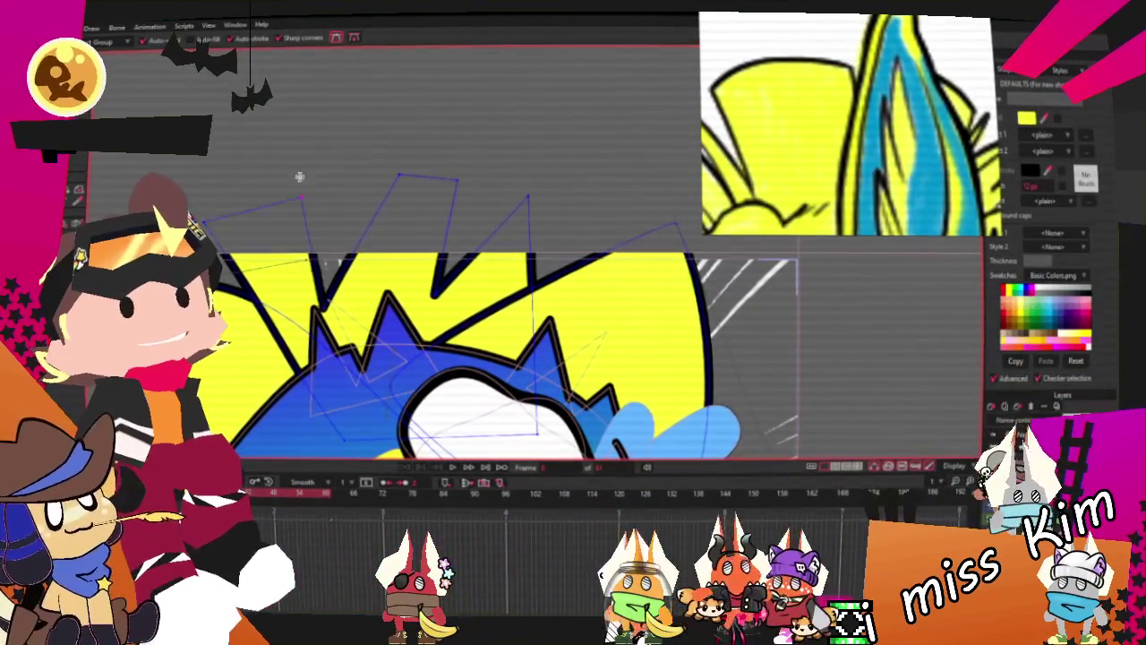
scroll(322, 153, "down", 1)
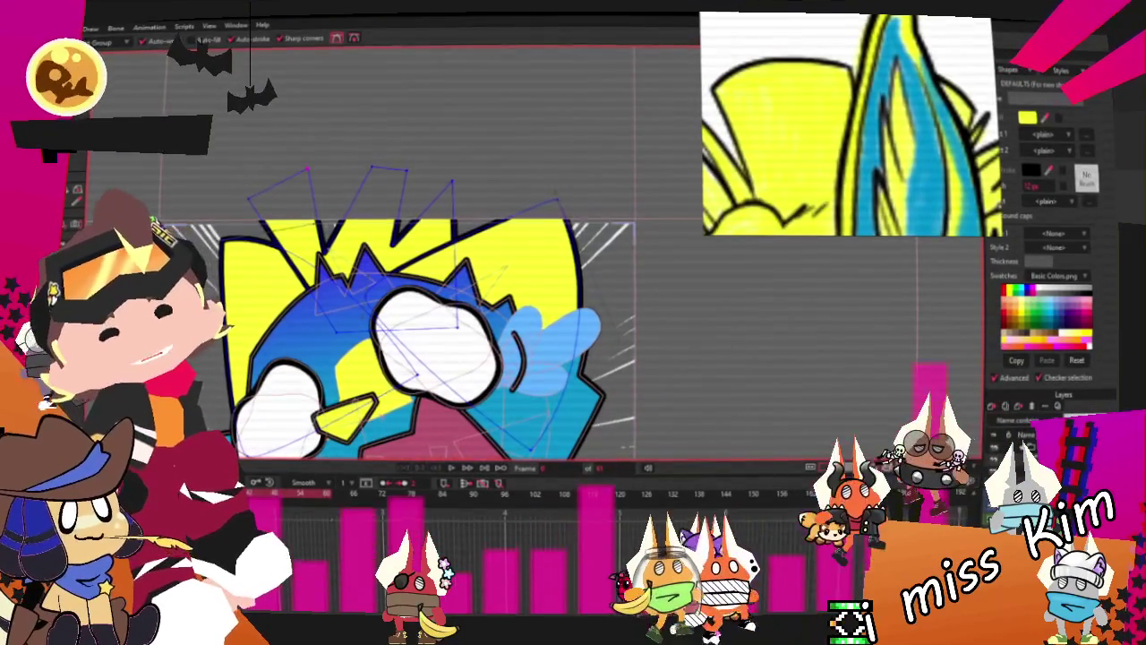
scroll(280, 248, "up", 1)
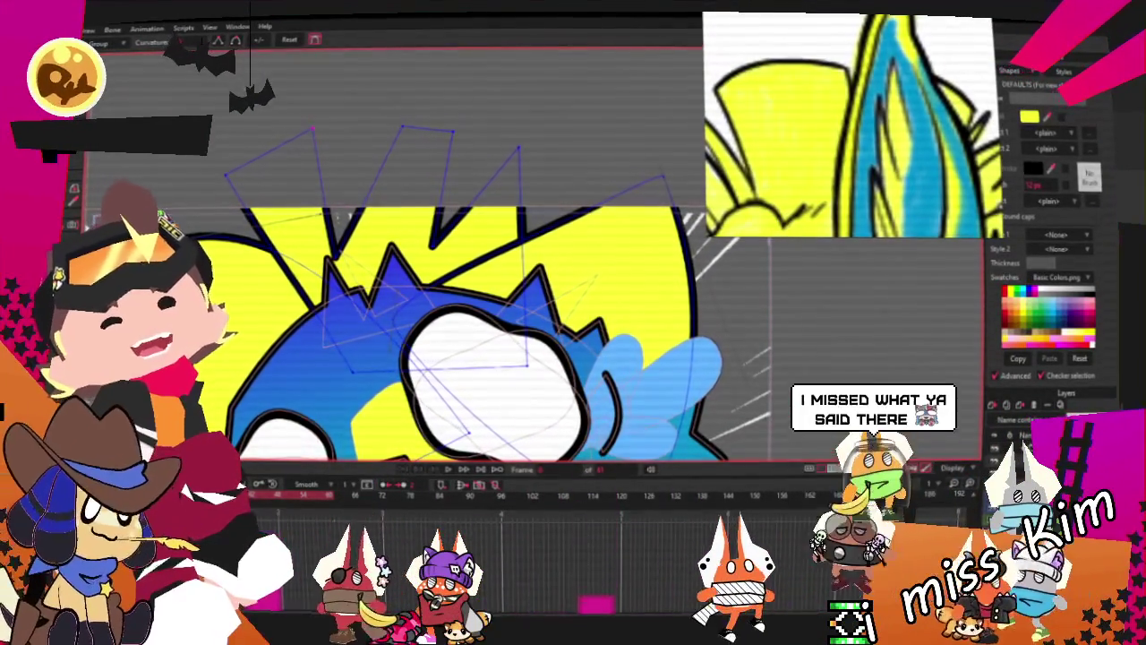
scroll(403, 185, "up", 1)
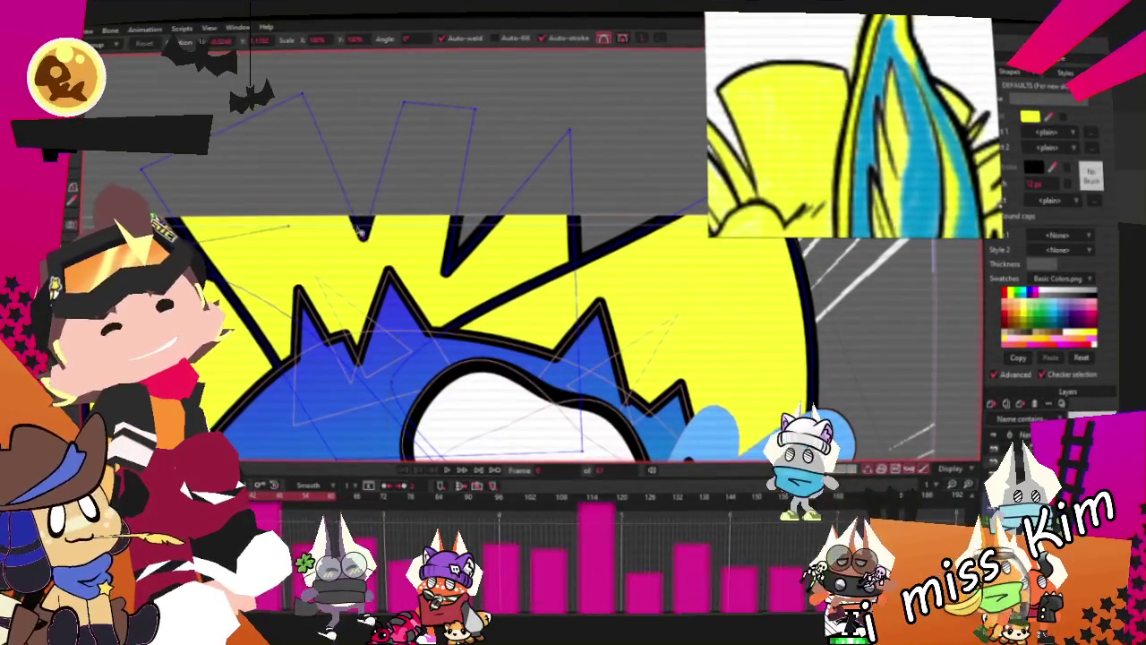
scroll(327, 143, "down", 1)
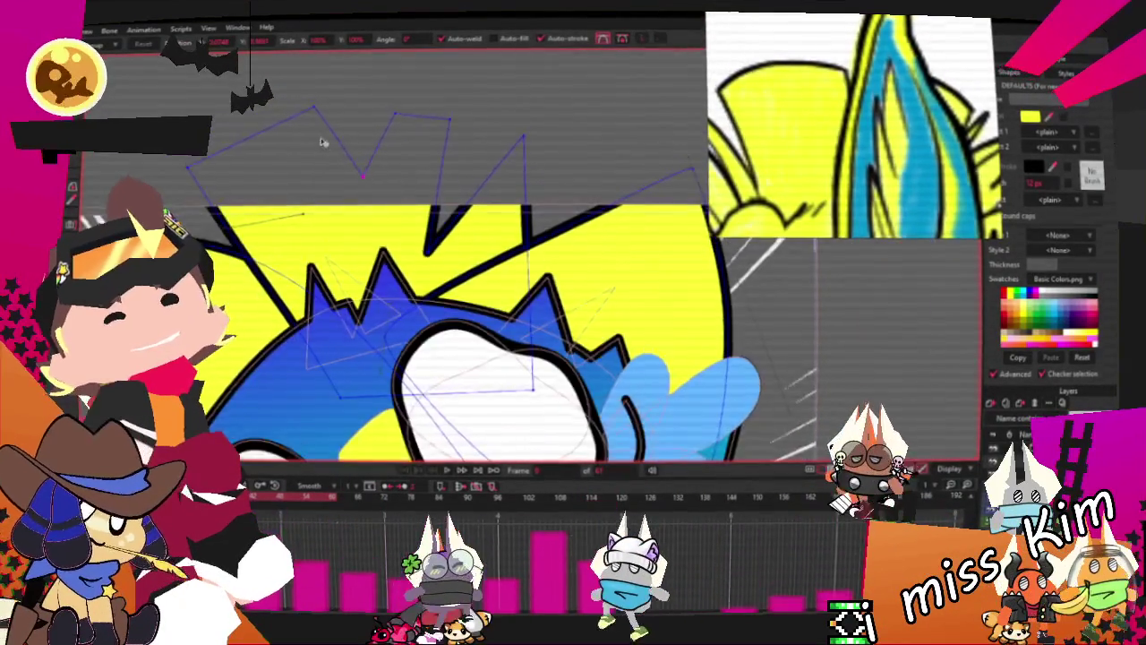
scroll(327, 143, "up", 1)
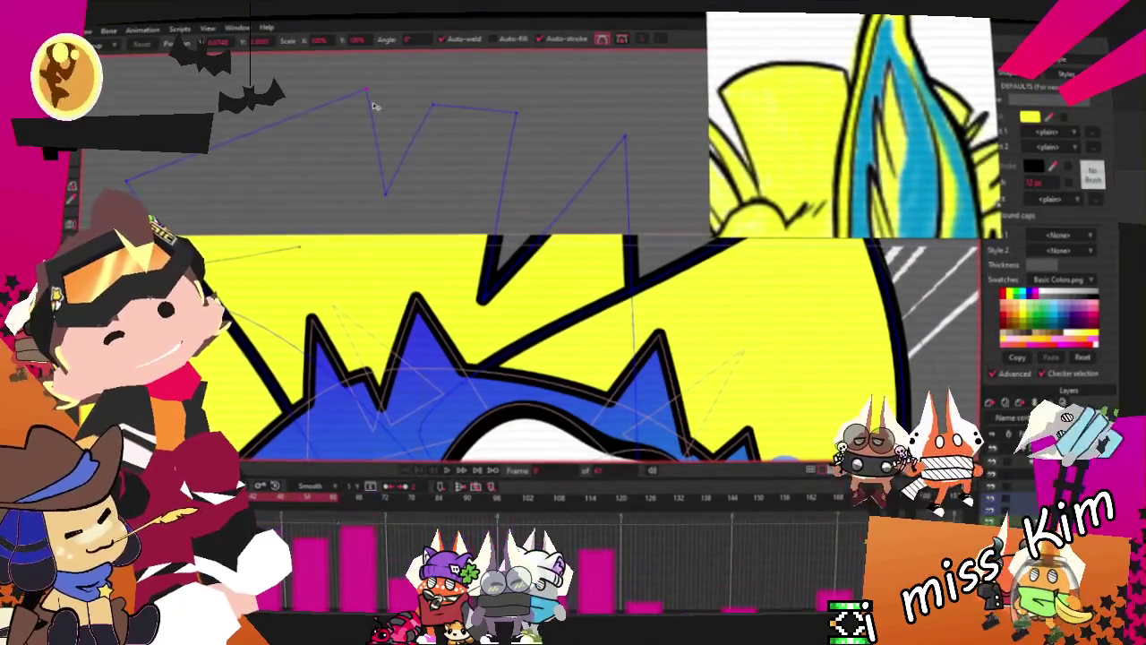
Push the head's right side outward and raise one blue spike higher
key("c")
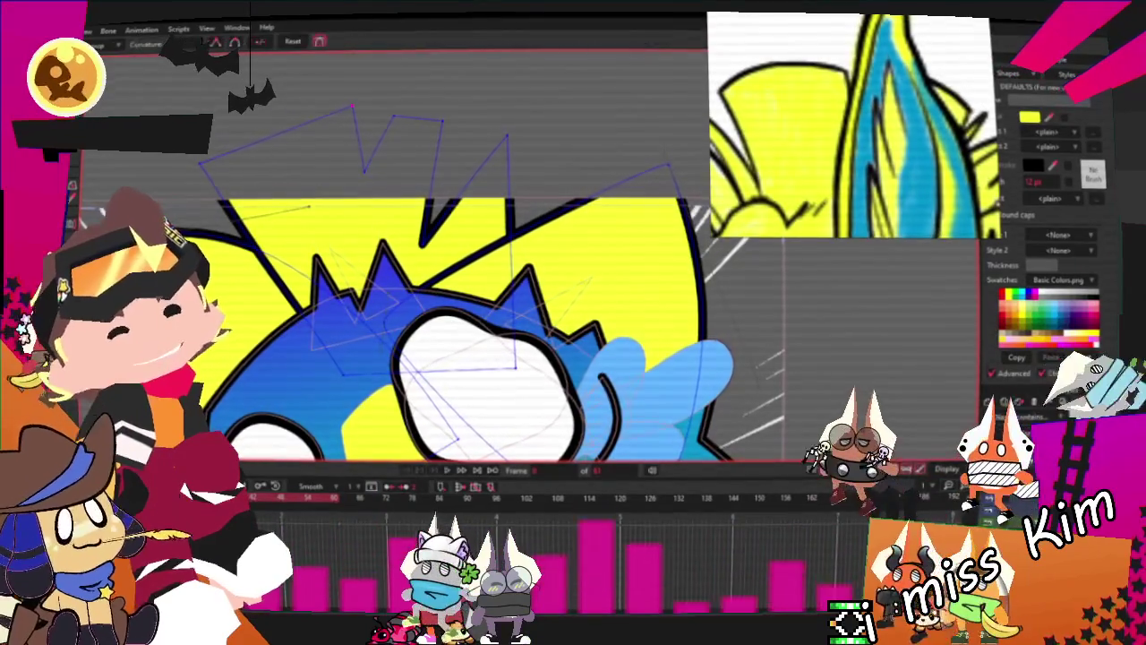
scroll(419, 132, "up", 1)
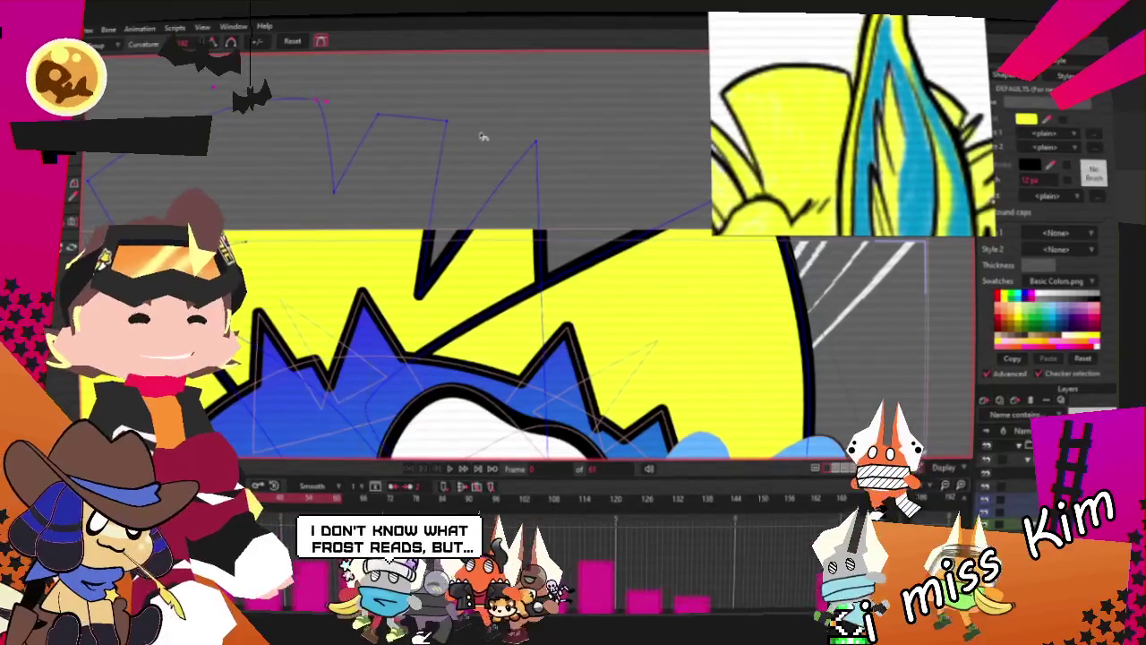
left_click_drag(528, 165, 606, 179)
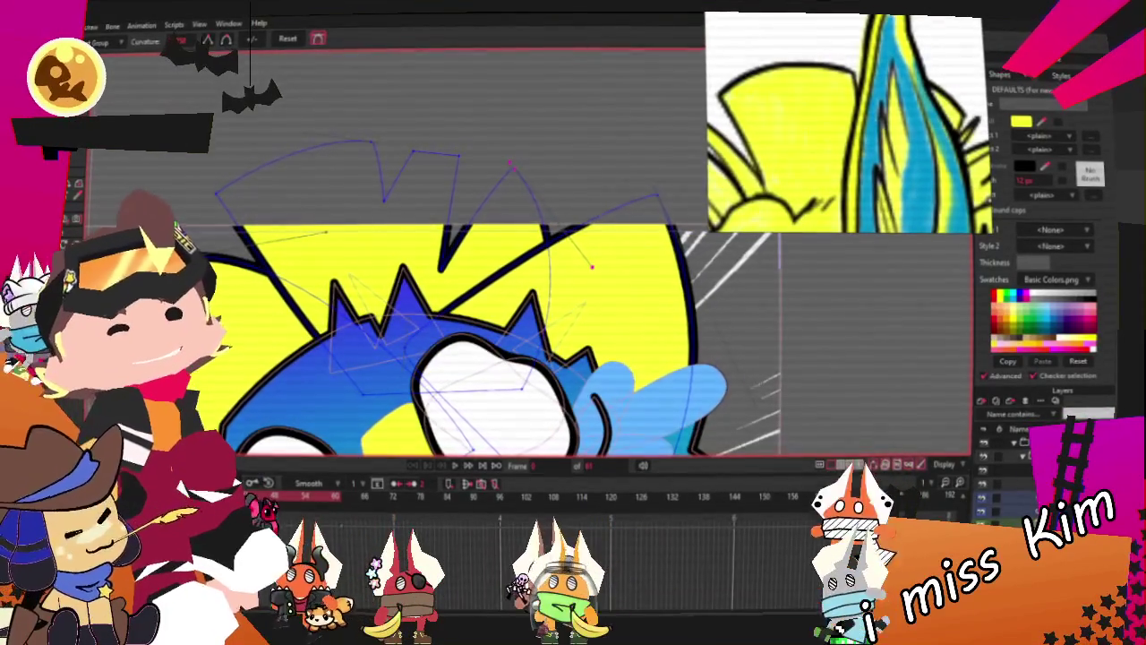
key("t")
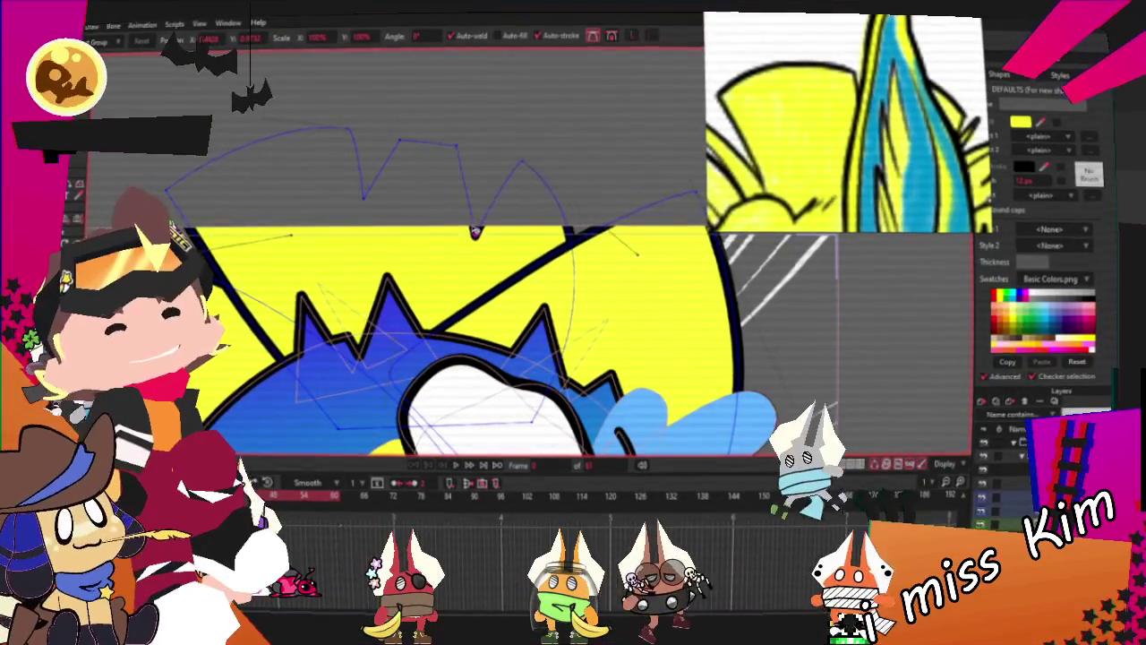
mouse_move(465, 193)
left_mouse_down()
mouse_move(409, 179)
mouse_move(474, 159)
left_mouse_up()
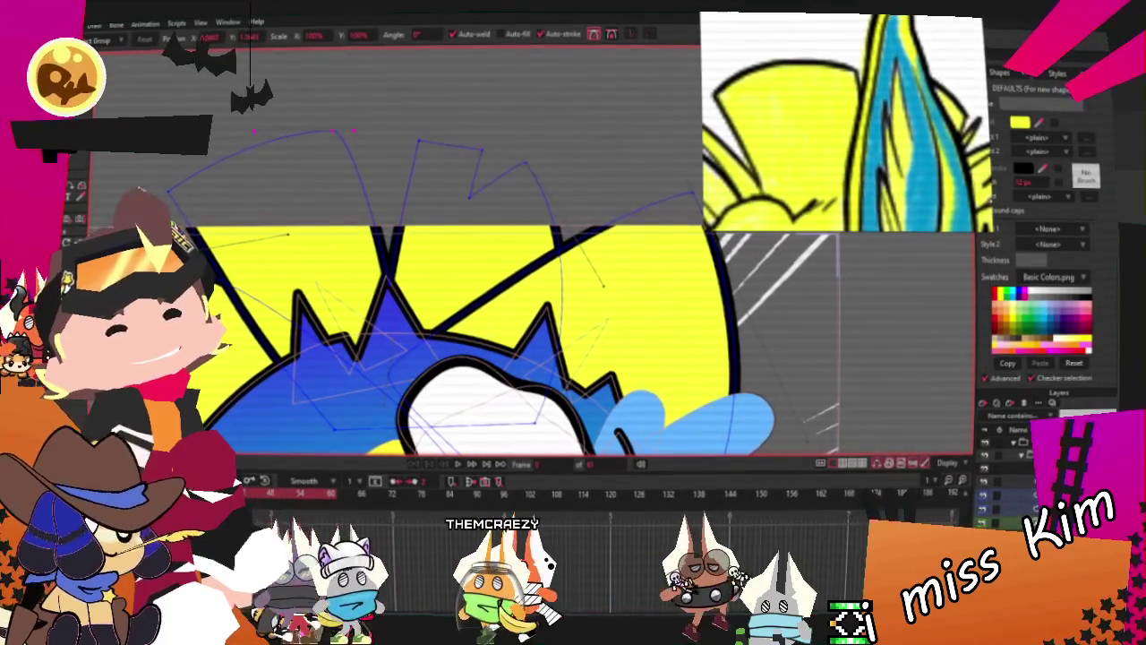
left_click_drag(368, 411, 347, 372)
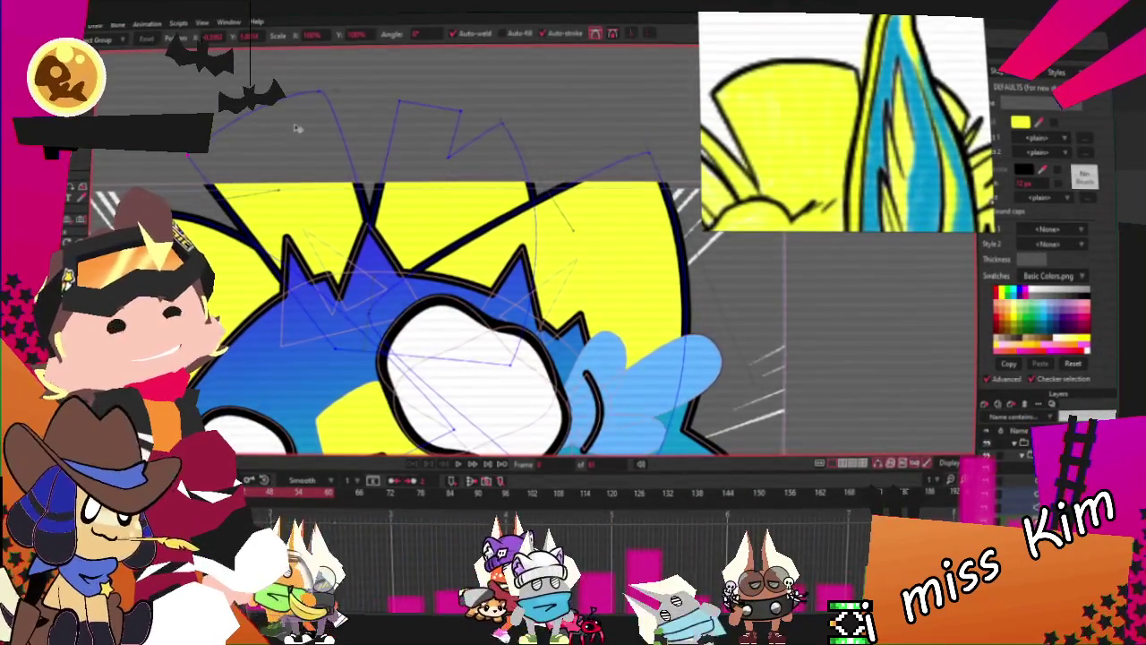
scroll(315, 164, "down", 2)
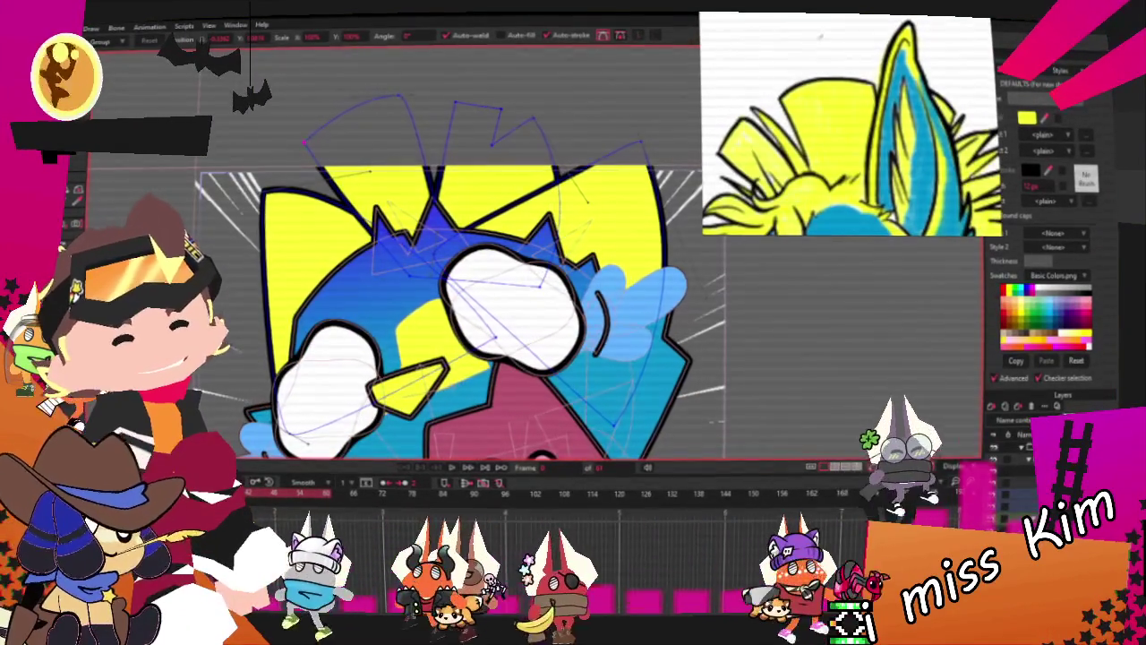
left_click(322, 385)
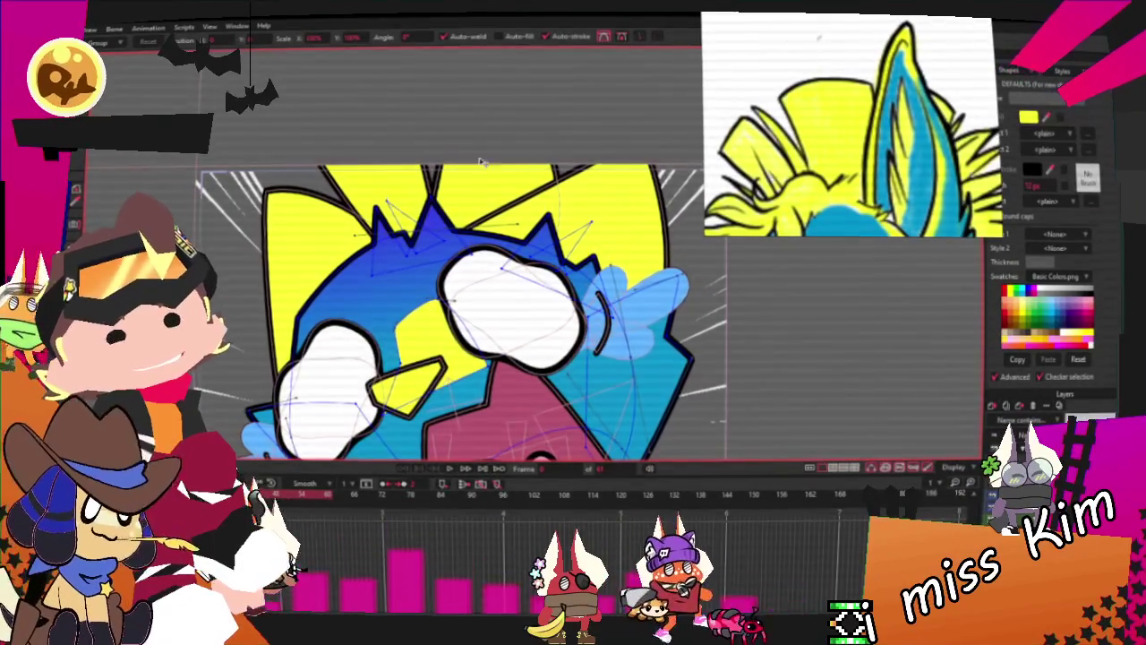
scroll(431, 173, "up", 2)
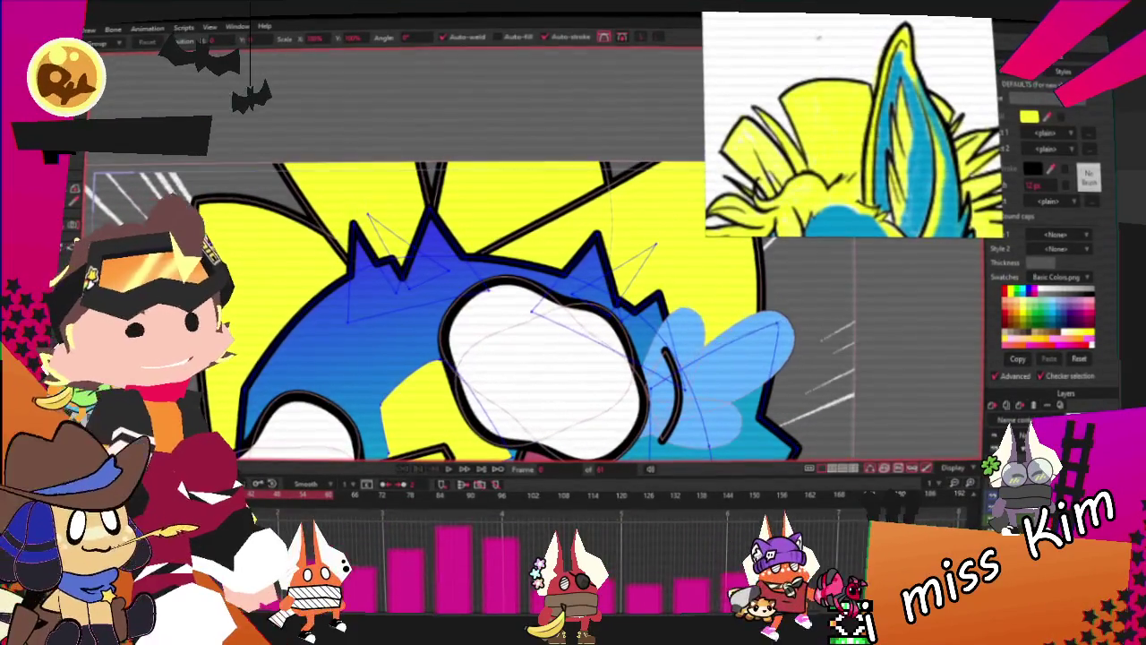
scroll(387, 257, "up", 2)
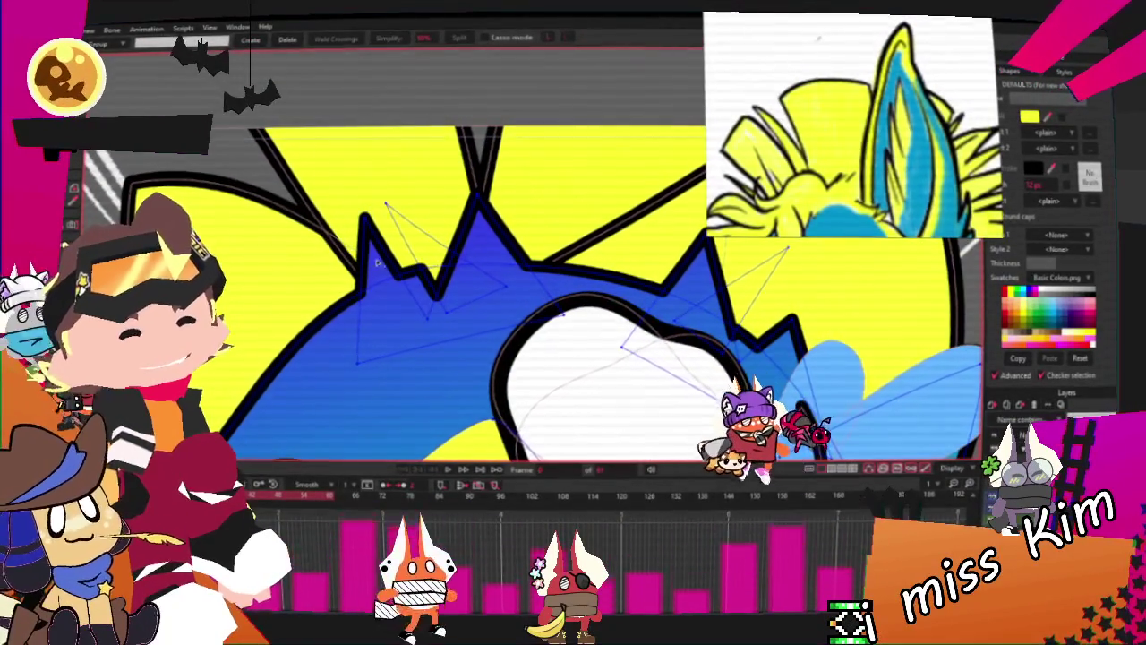
Draw a yellow, black-outlined rectangle over the head's upper left and select it
scroll(433, 240, "down", 2)
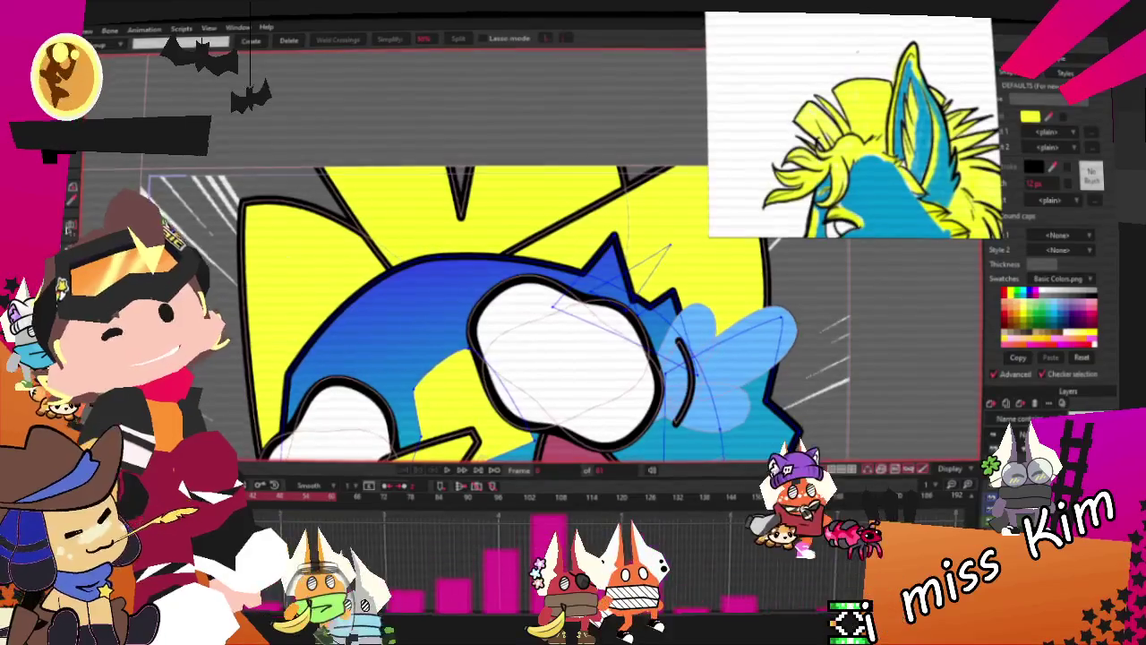
key("r")
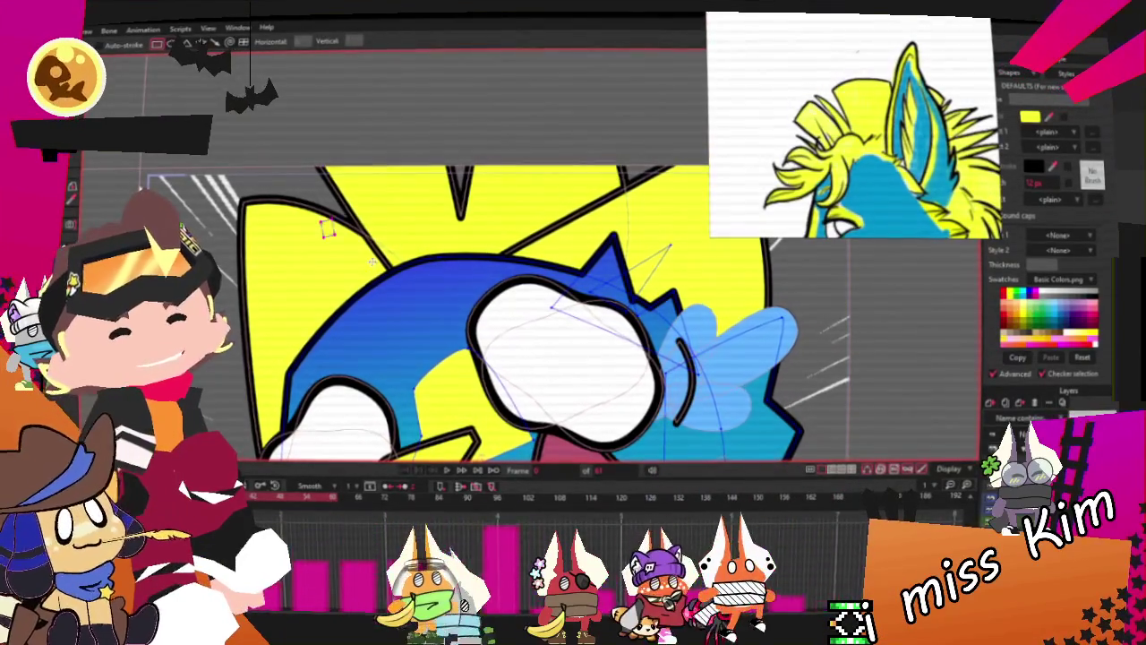
key("q")
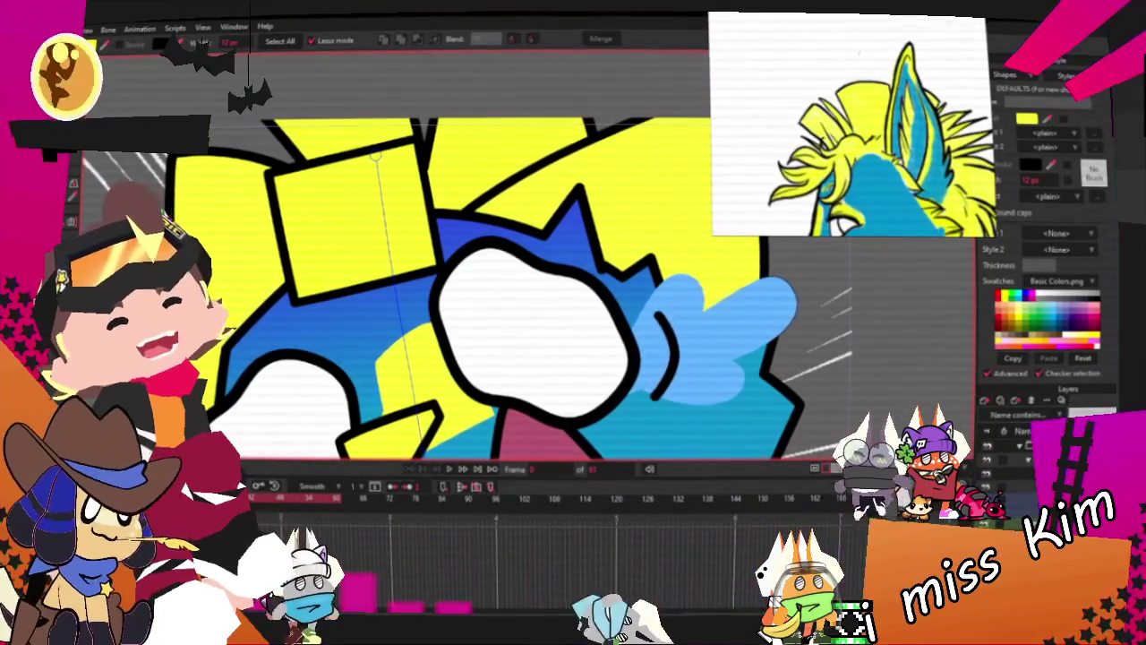
Add a point on the rectangle's top edge and pull it down into a V-notch
key("a")
scroll(327, 121, "up", 2)
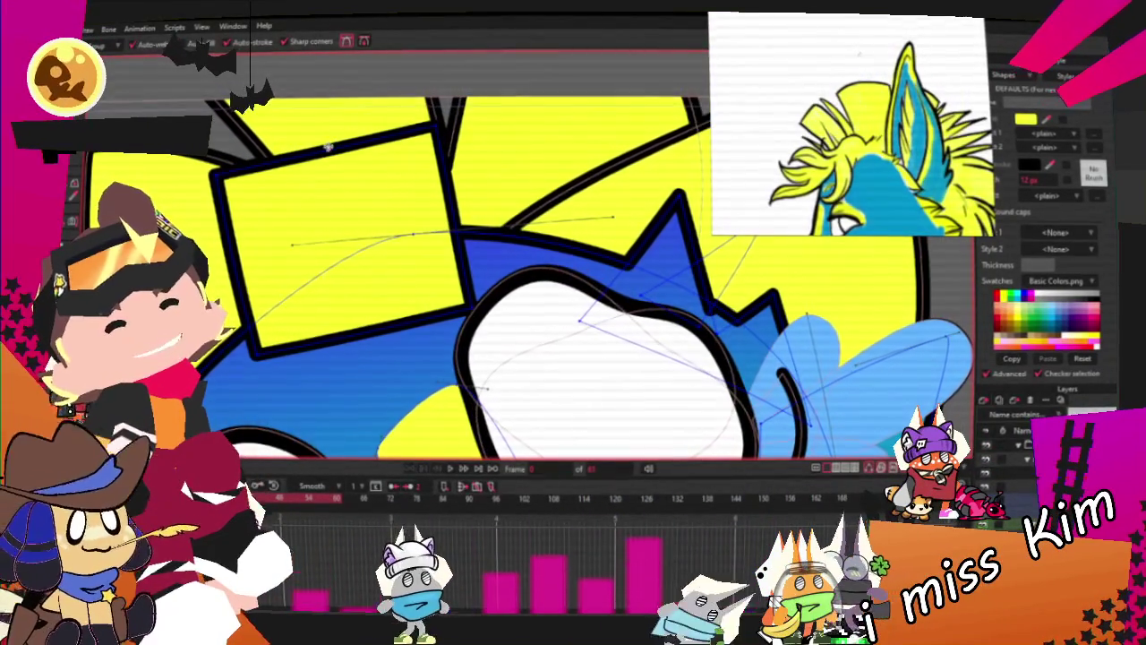
left_click_drag(328, 146, 308, 210)
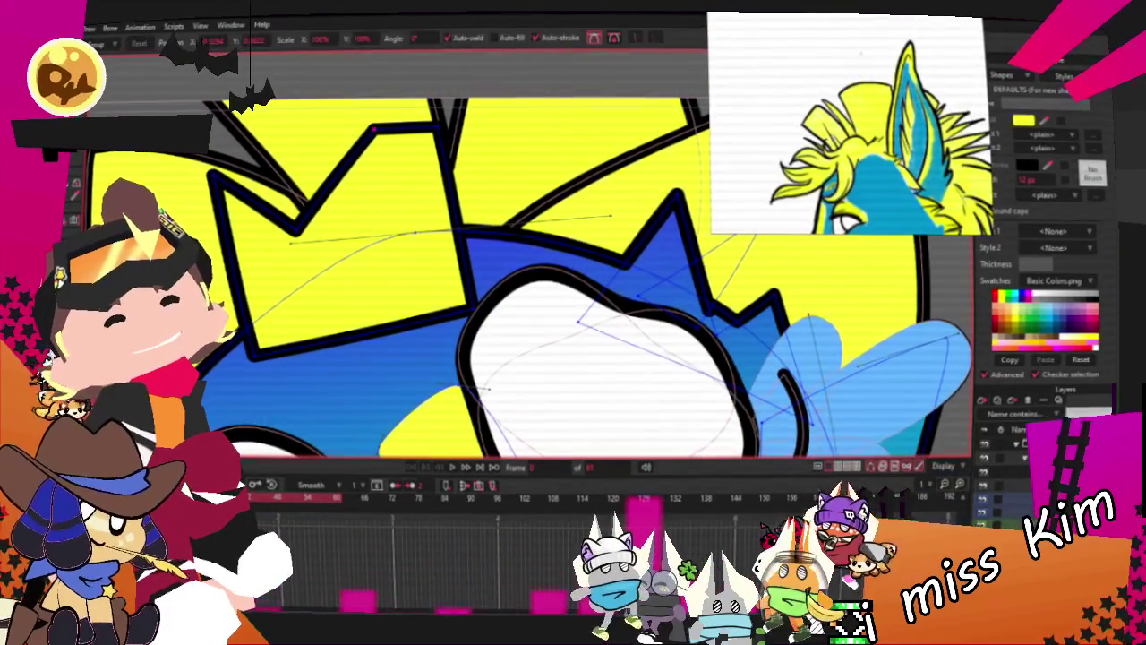
key("t")
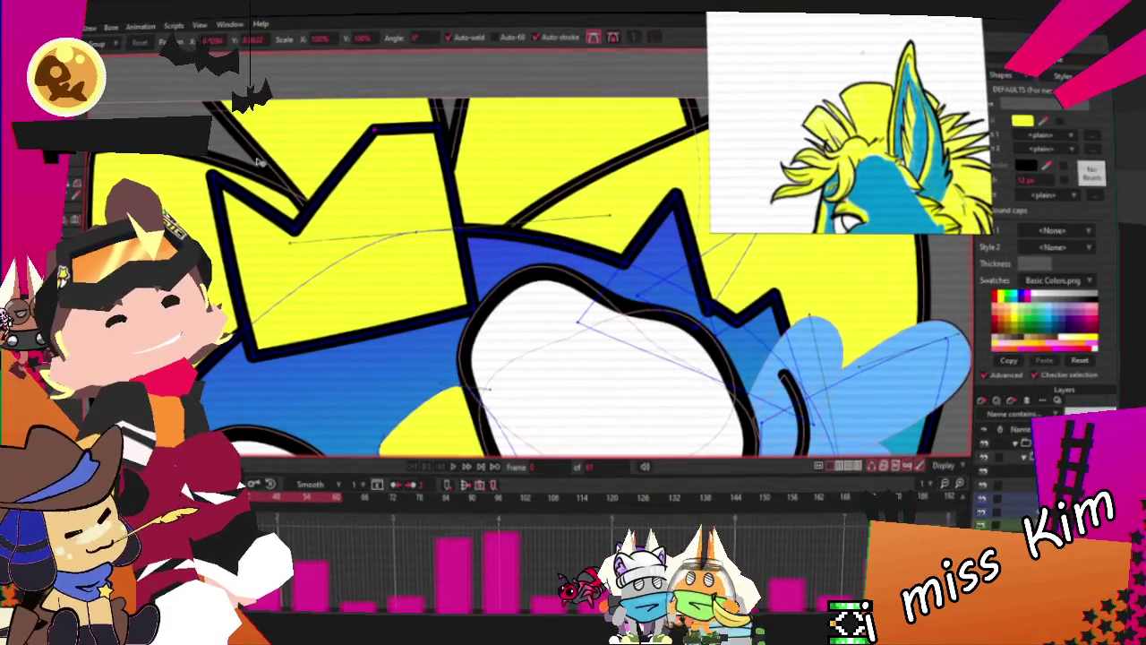
scroll(376, 154, "up", 1)
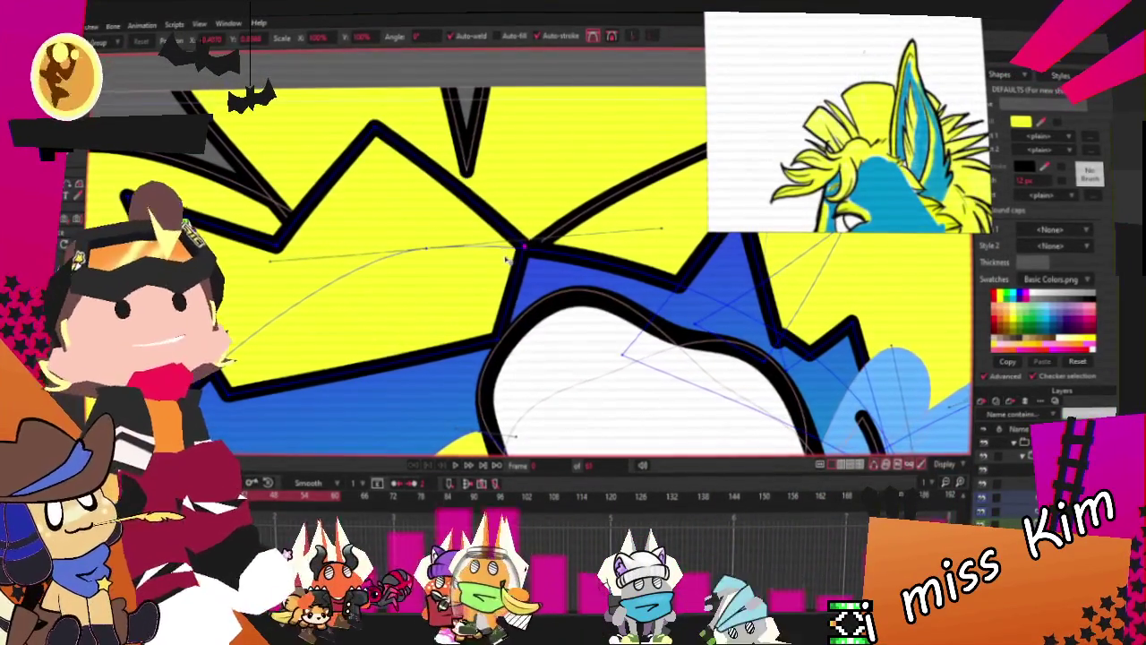
key("c")
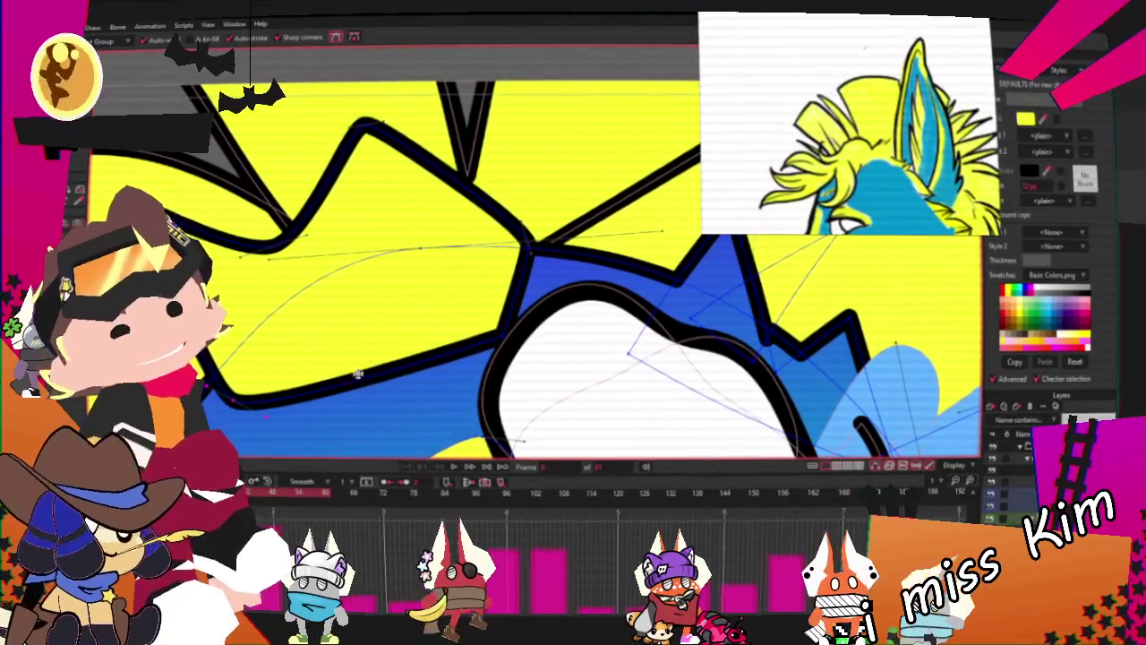
key("g")
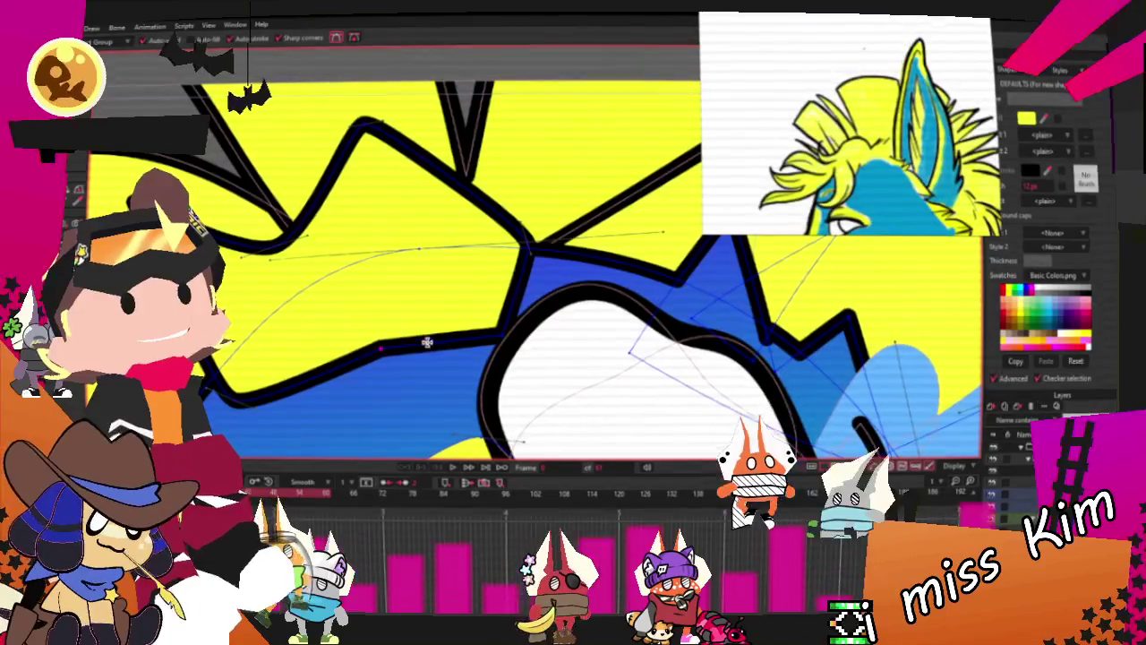
Adjust the tuft's middle corner, top-left spike tip and lower spike point over the head
scroll(359, 286, "down", 2)
scroll(358, 287, "up", 1)
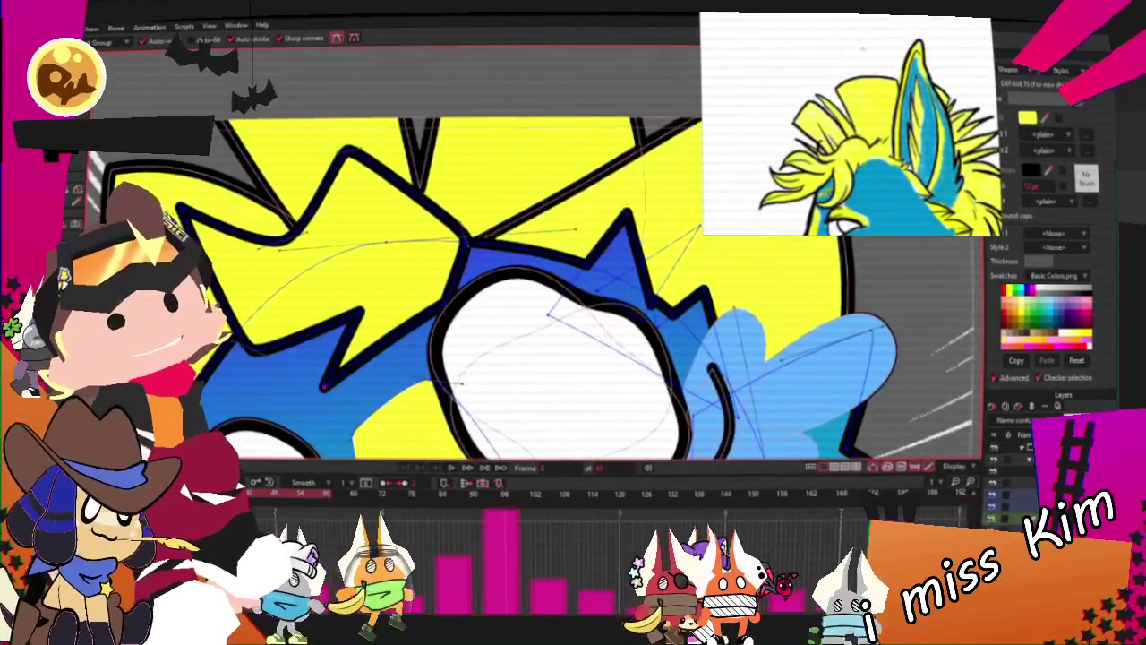
key("c")
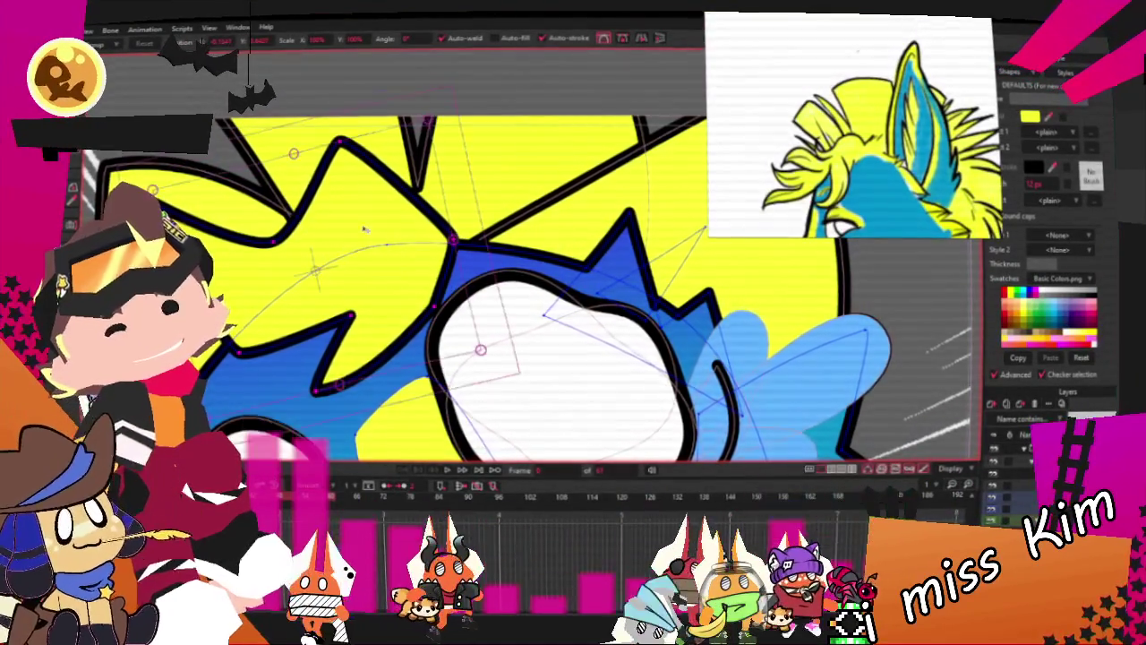
scroll(495, 276, "up", 1)
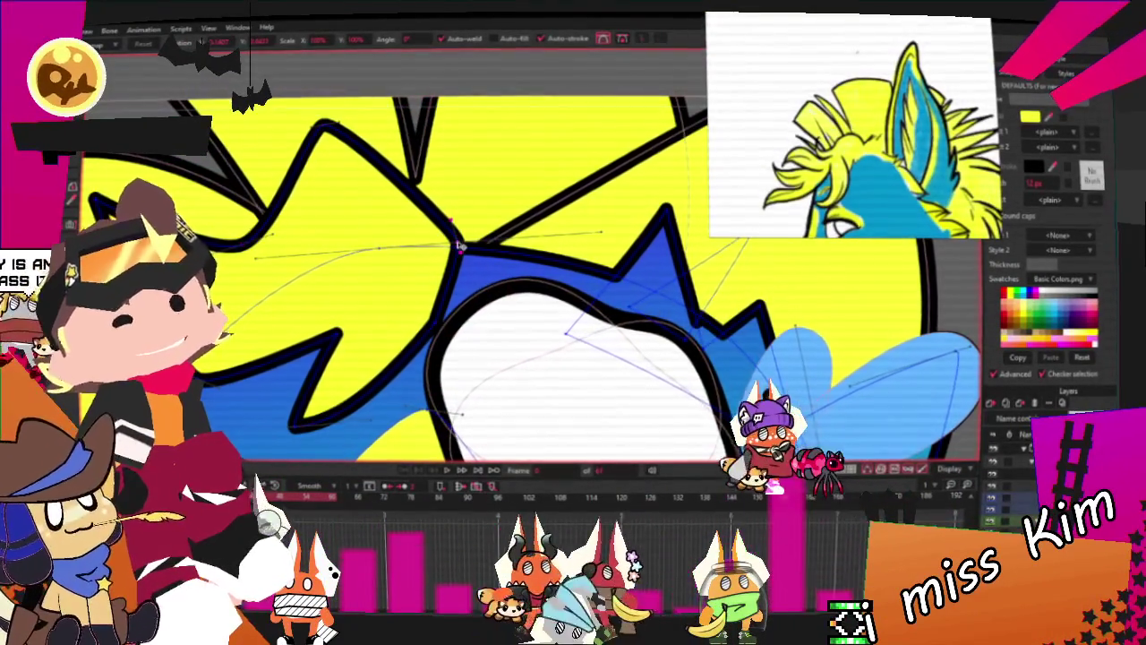
left_click_drag(459, 246, 481, 255)
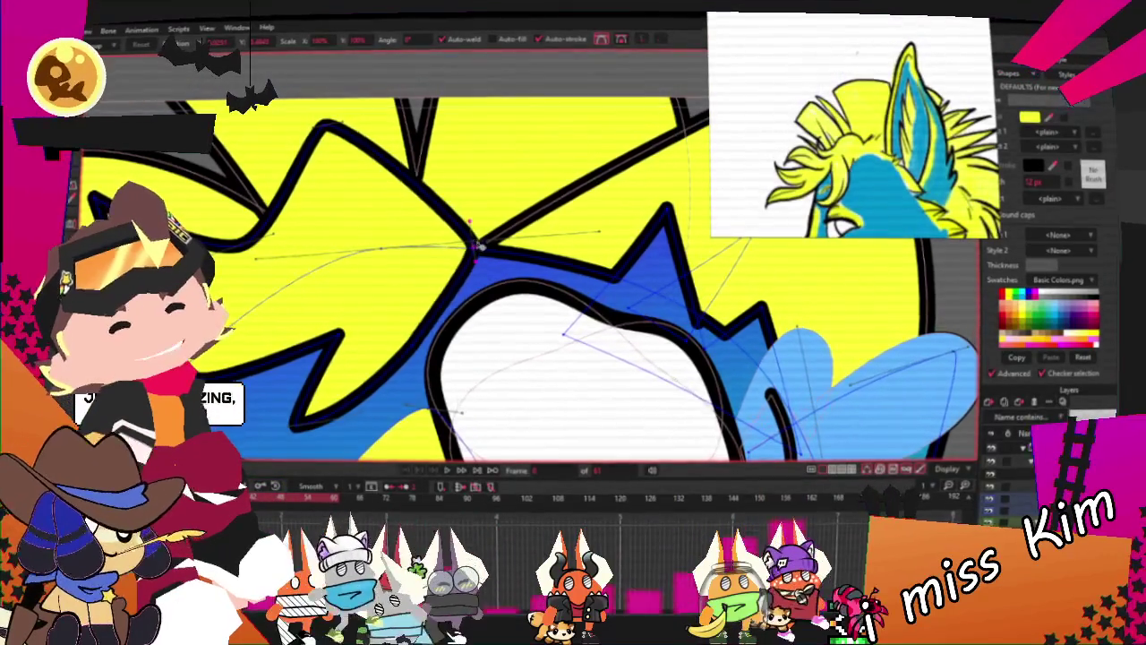
scroll(475, 243, "down", 1)
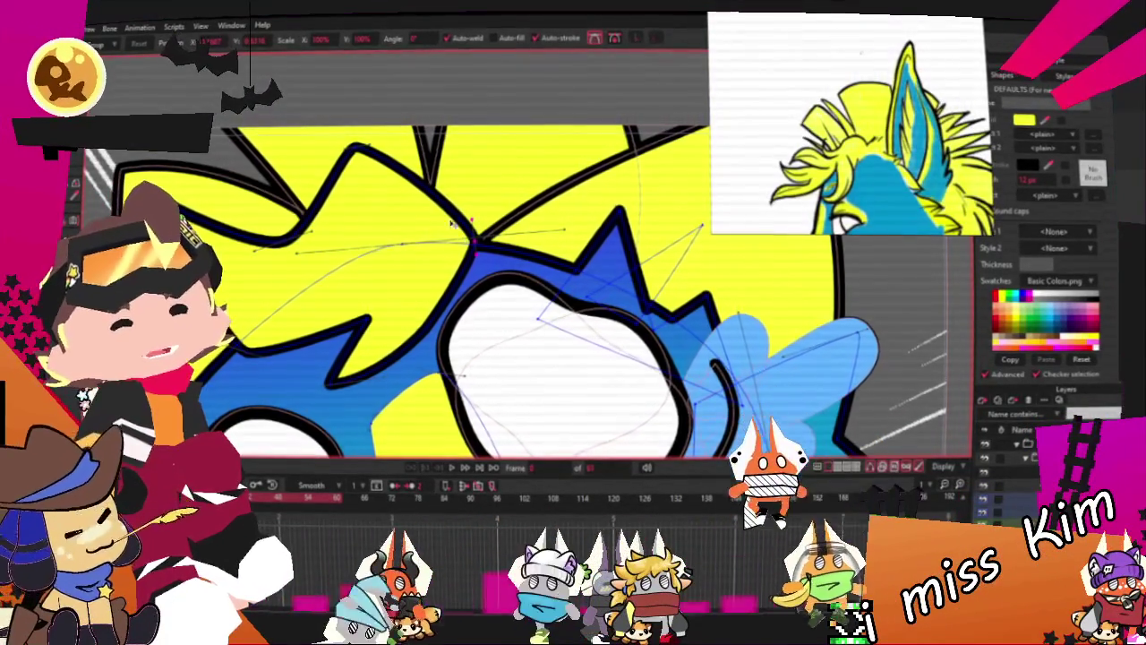
left_click_drag(358, 148, 380, 152)
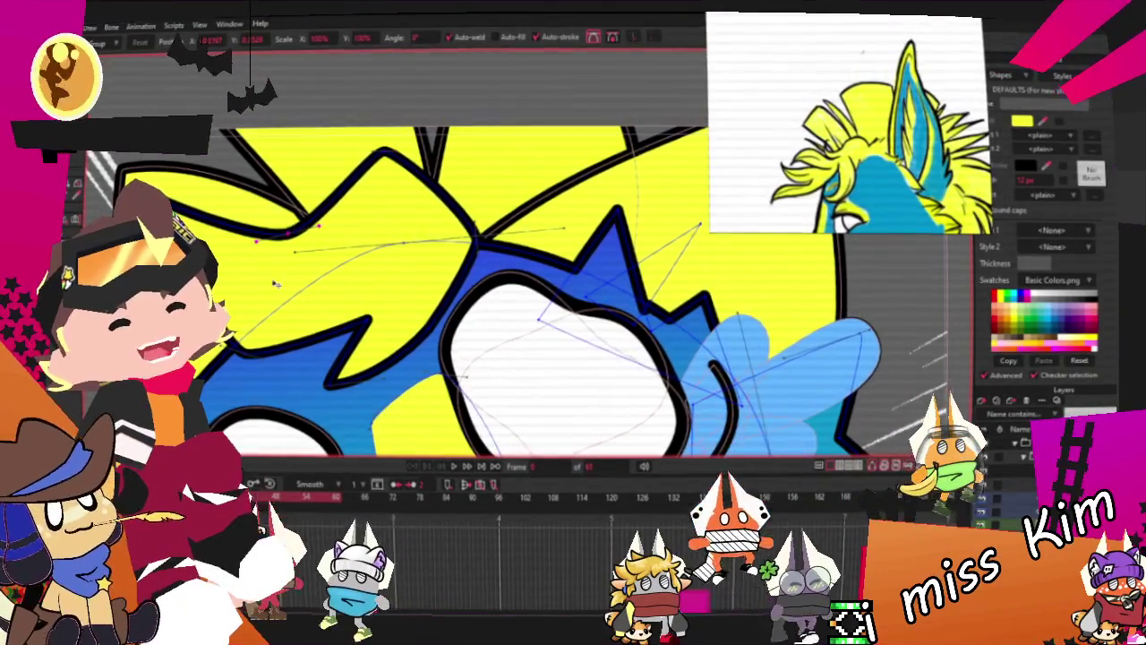
left_click_drag(327, 385, 319, 364)
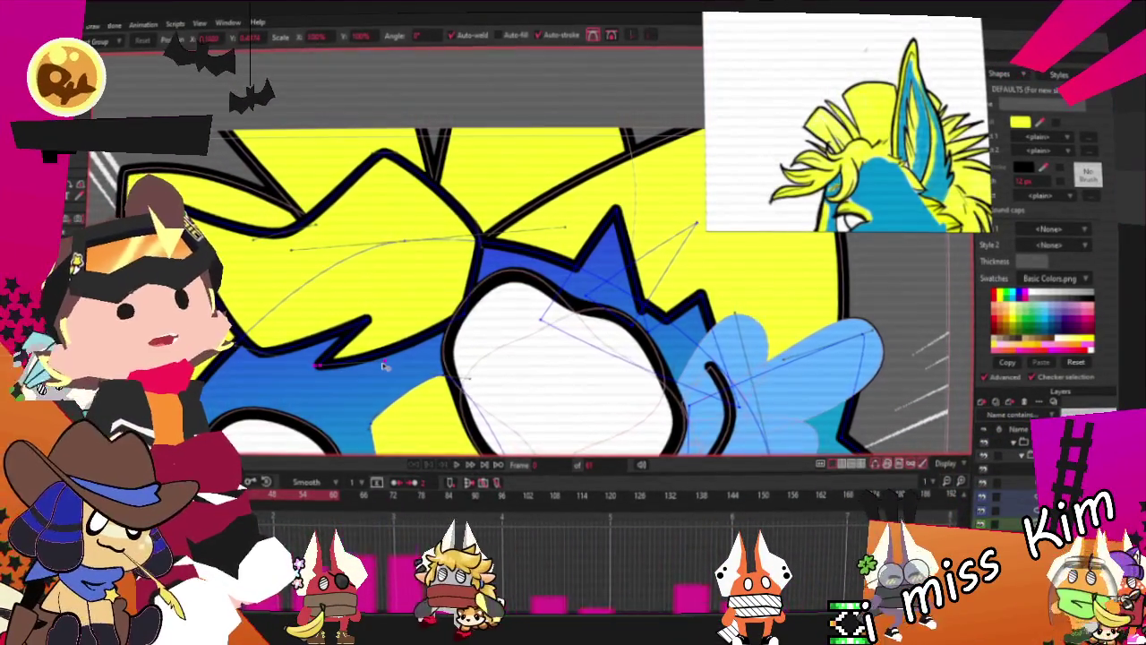
scroll(409, 260, "down", 2)
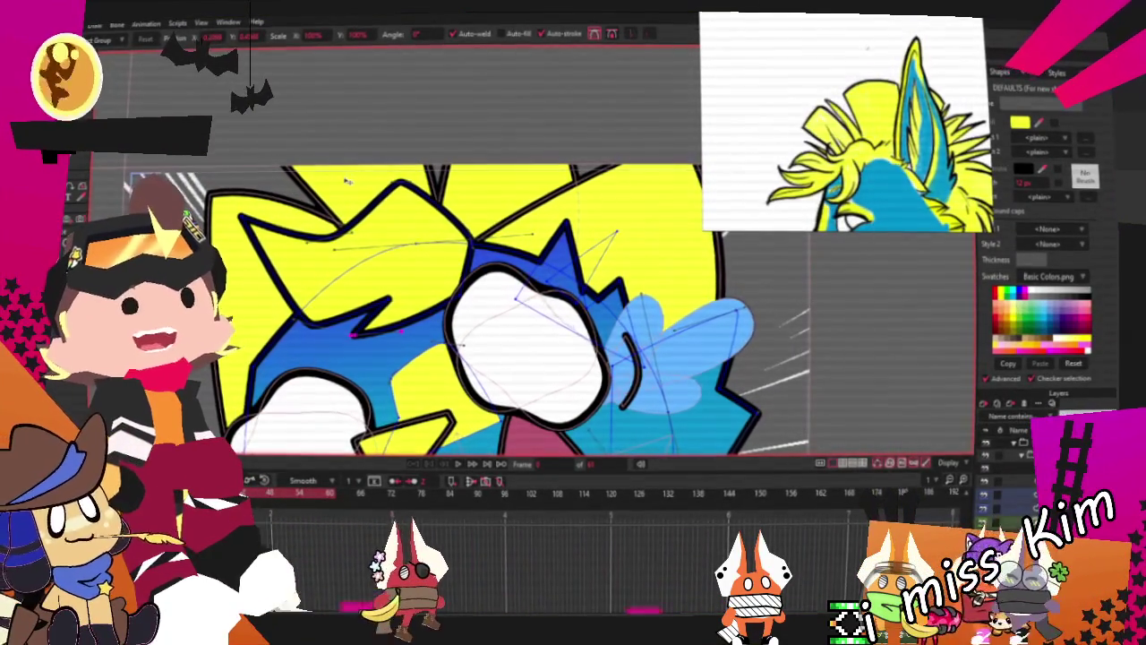
Nudge the blue head's top corner down-left near the upper eye
scroll(331, 114, "down", 1)
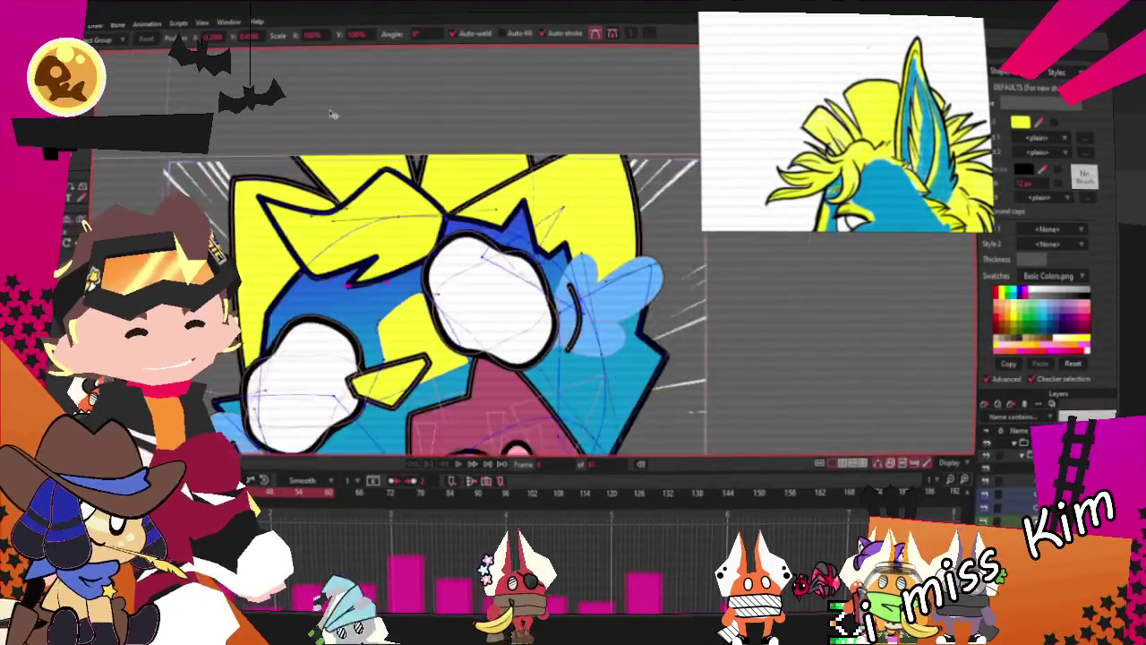
scroll(331, 114, "up", 1)
scroll(313, 161, "up", 1)
scroll(295, 206, "up", 1)
scroll(276, 254, "up", 1)
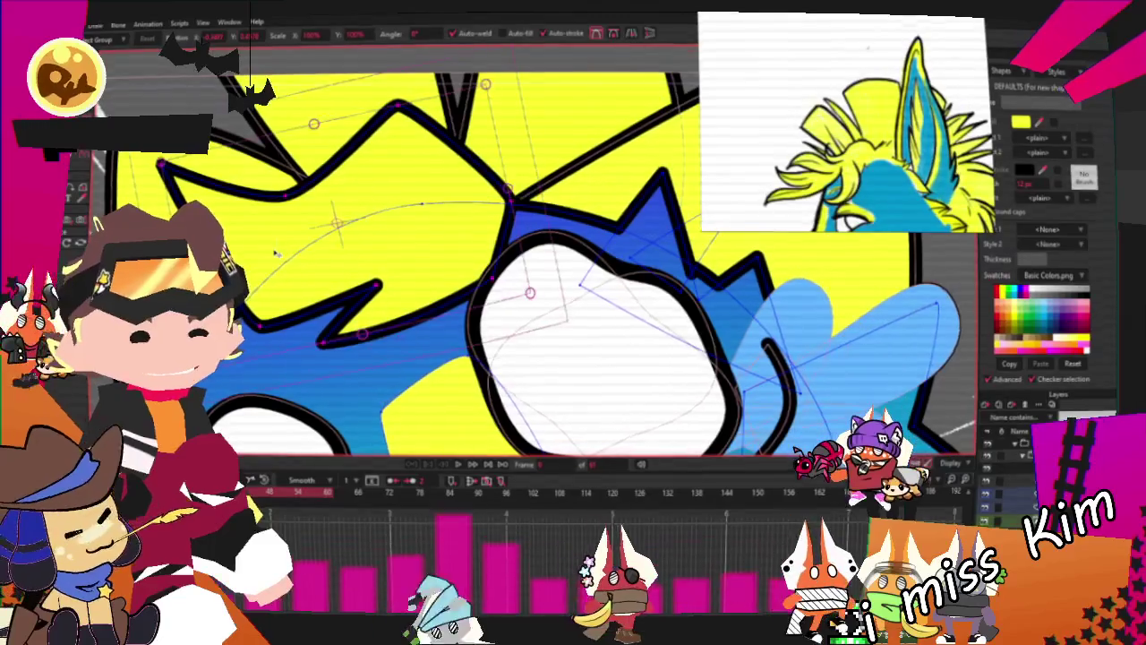
key("Escape")
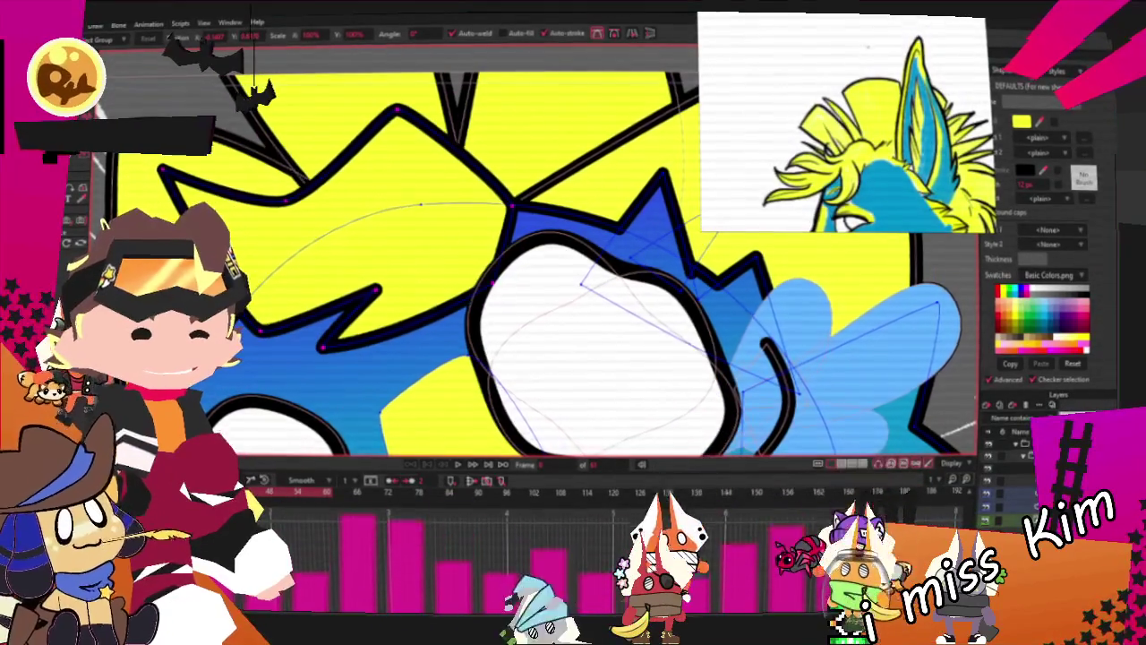
key("ctrl+a")
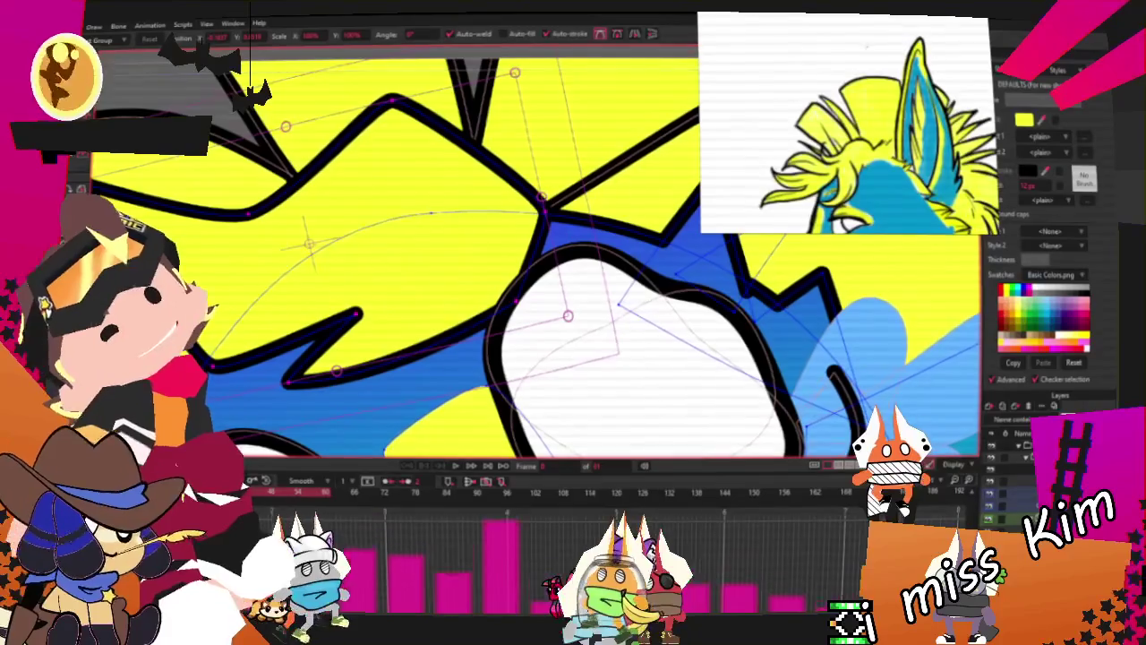
key("t")
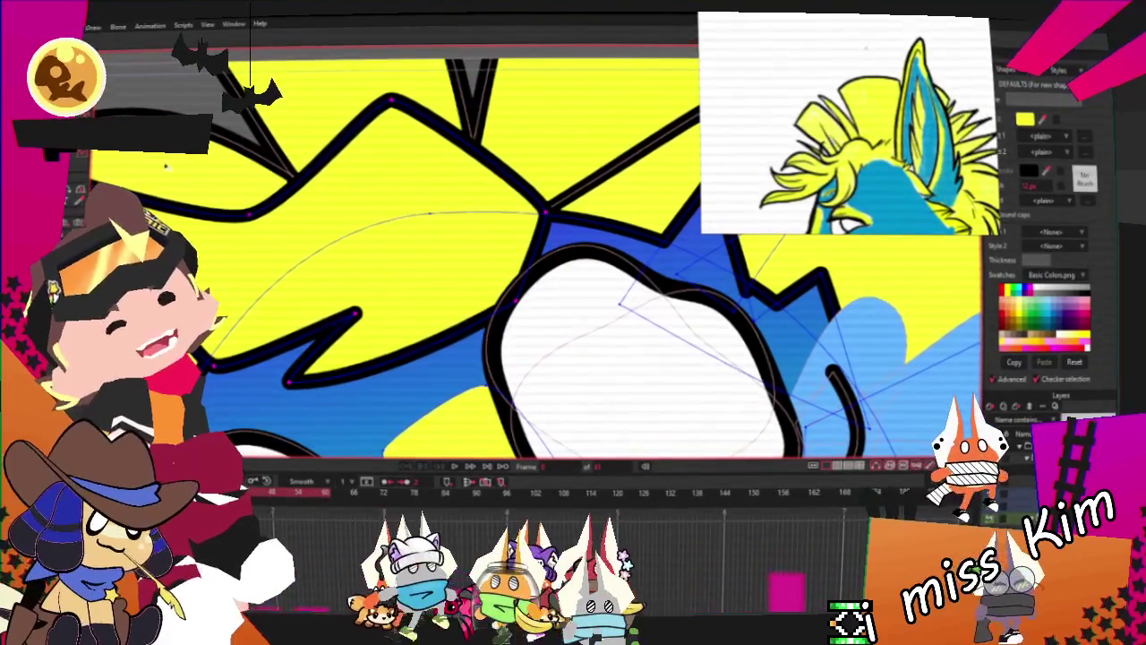
scroll(333, 171, "up", 1)
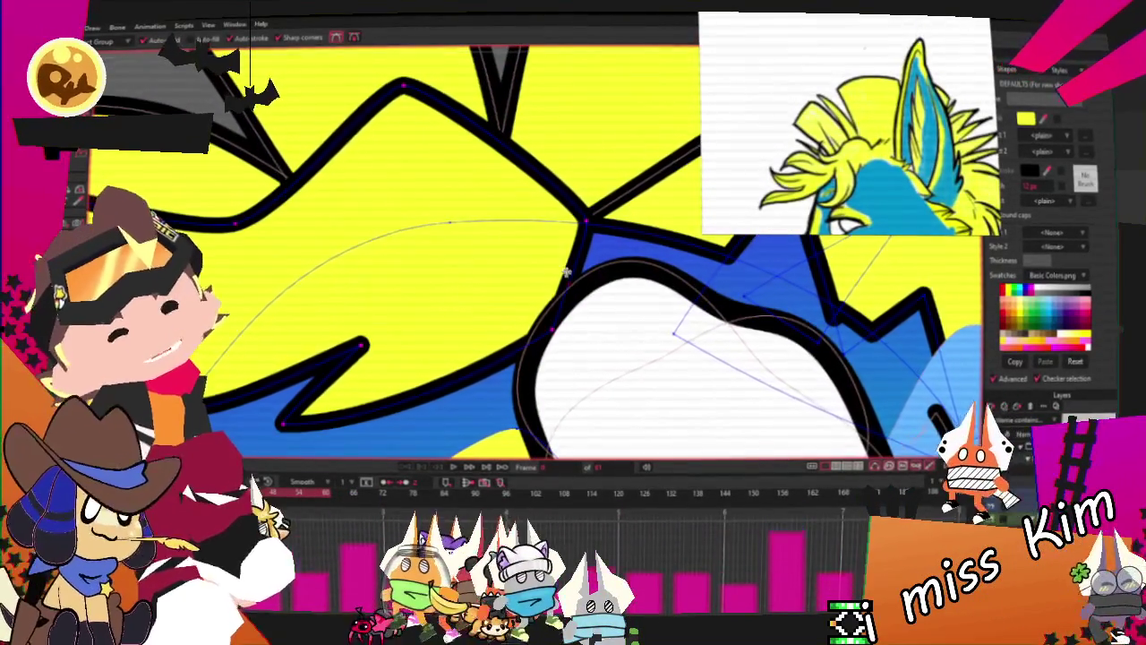
left_click_drag(536, 229, 530, 236)
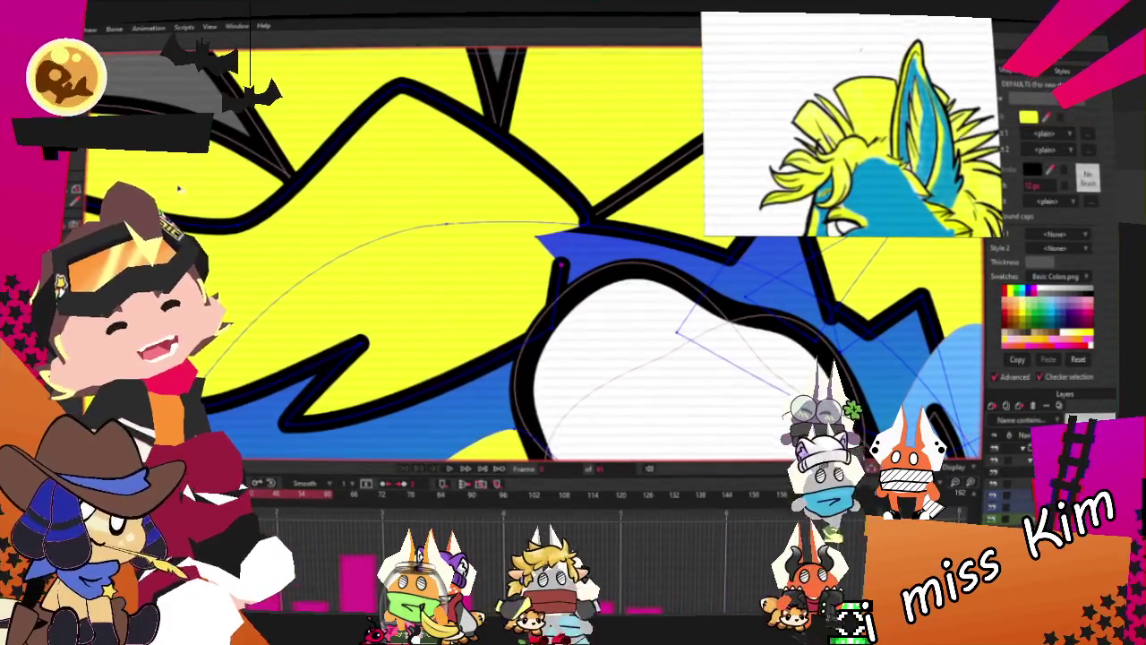
scroll(584, 224, "up", 2)
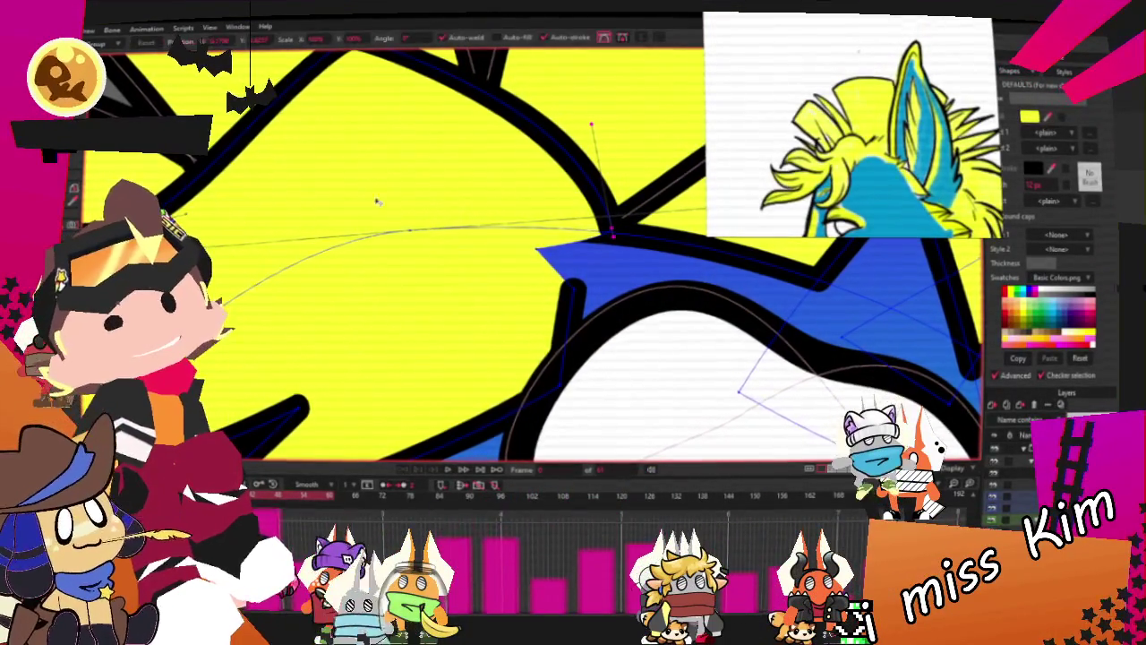
scroll(522, 238, "up", 1)
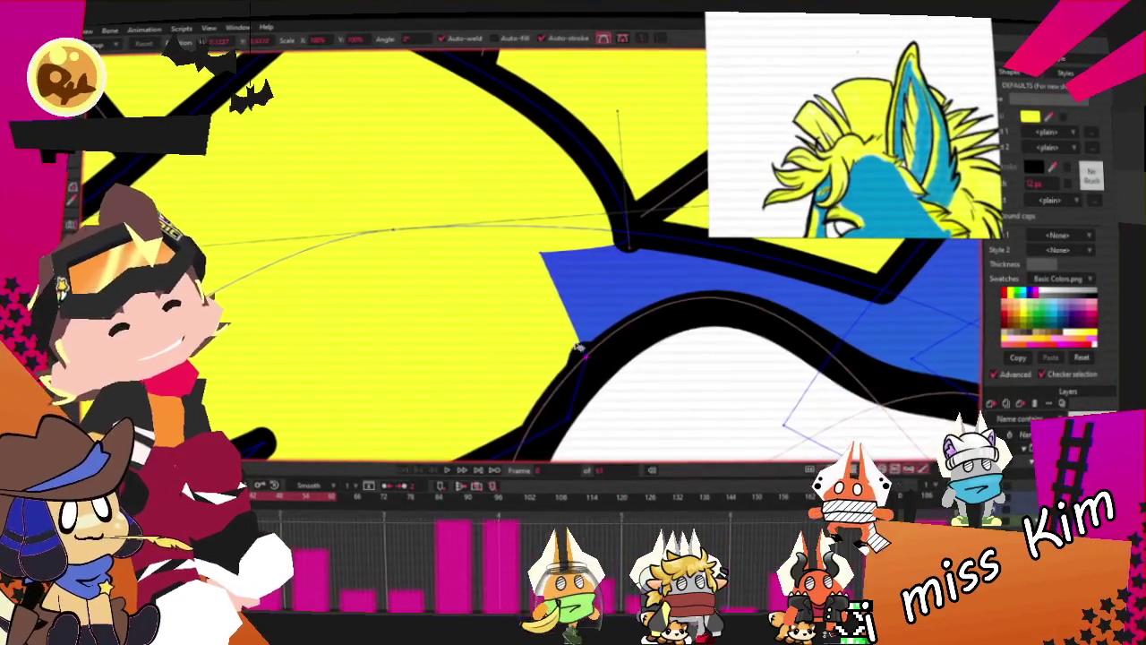
scroll(580, 351, "down", 2)
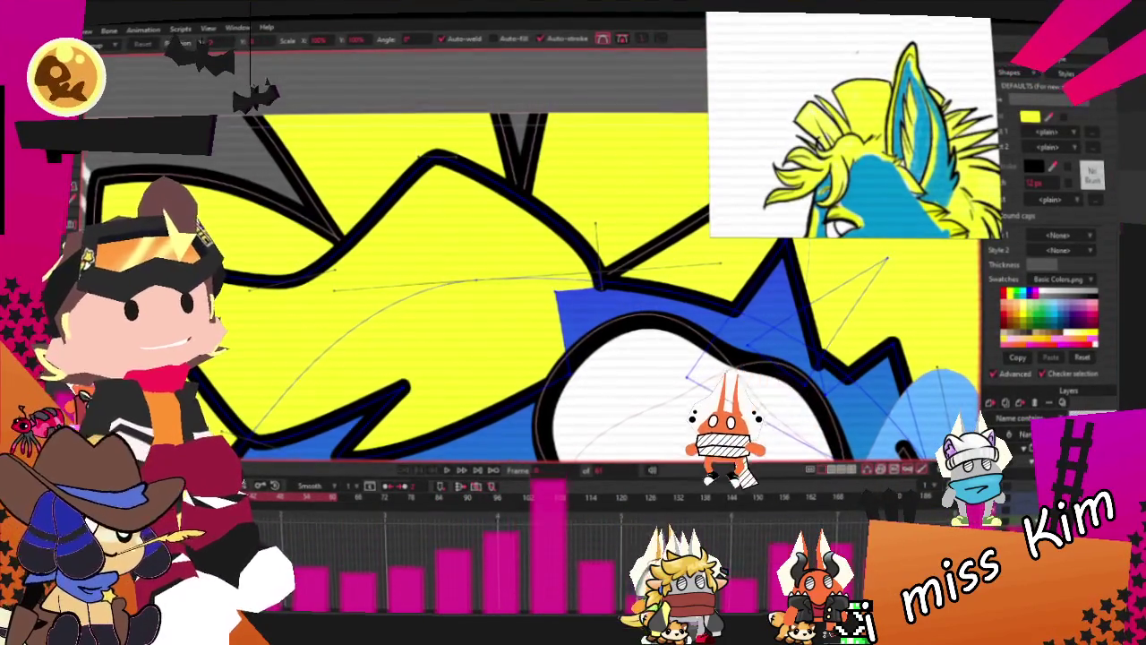
scroll(528, 348, "up", 2)
Smooth the blue outline's curve handles and extend the yellow fur's upper-left lobe
key("t")
left_click_drag(595, 324, 497, 368)
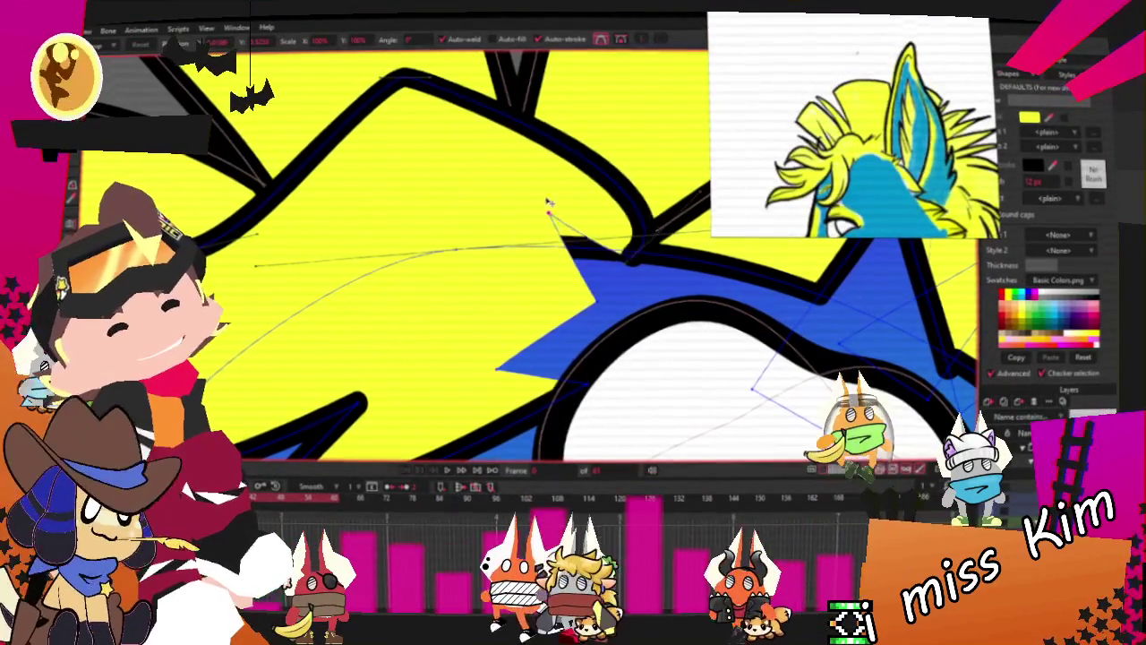
scroll(528, 224, "down", 2)
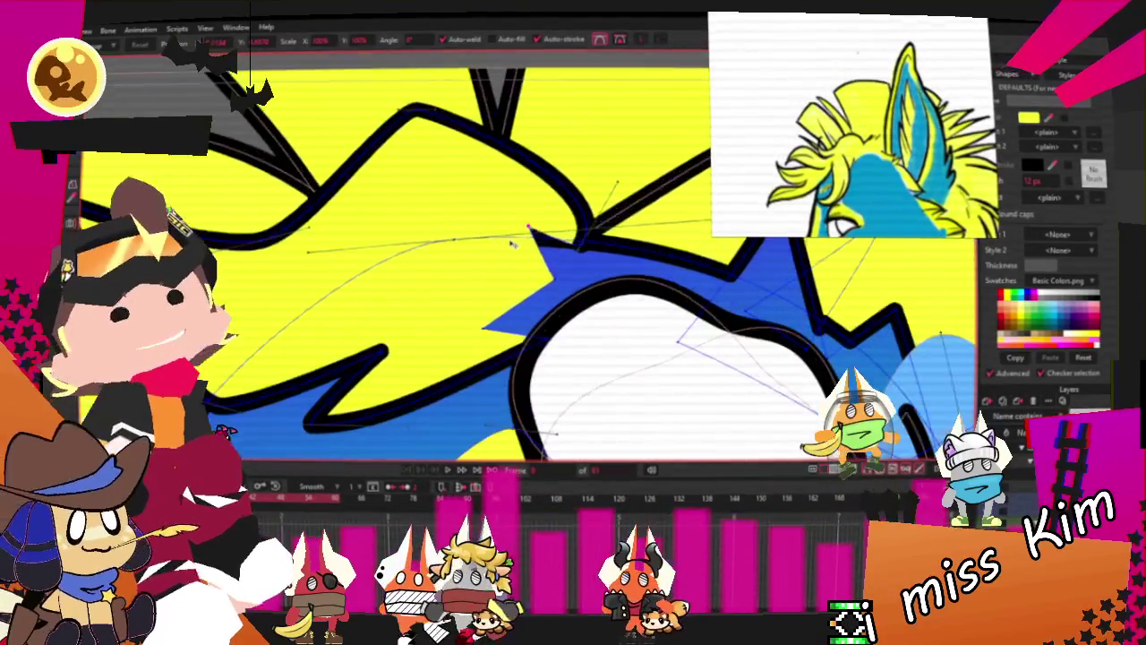
key("ctrl+z")
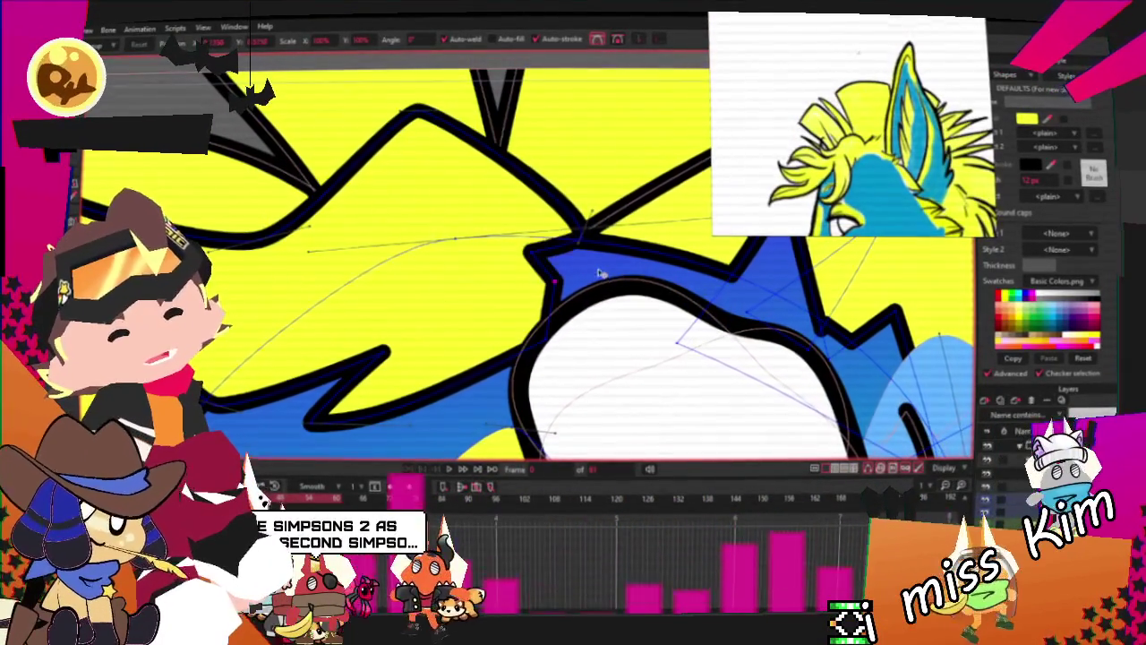
left_click_drag(627, 284, 591, 254)
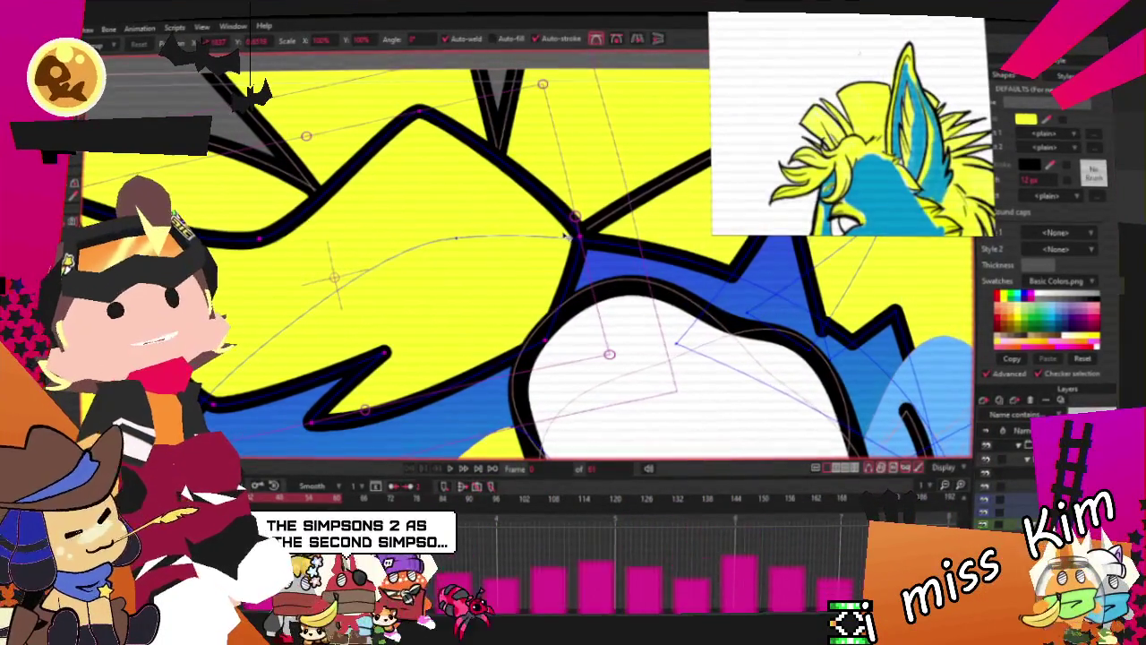
scroll(551, 204, "down", 2)
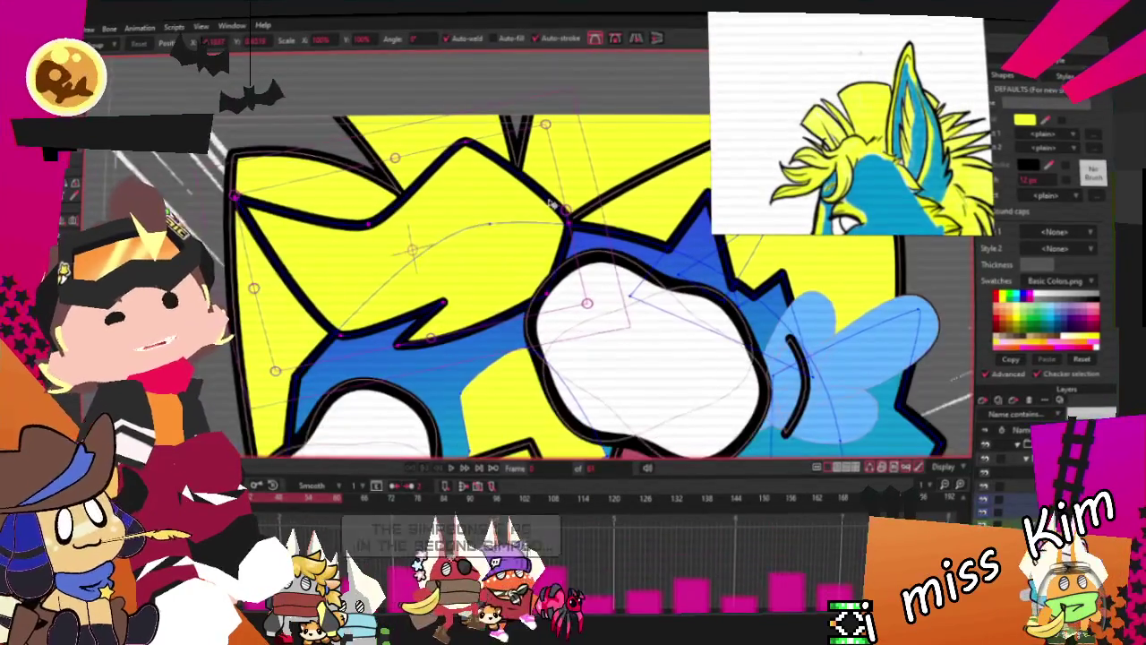
scroll(472, 131, "up", 1)
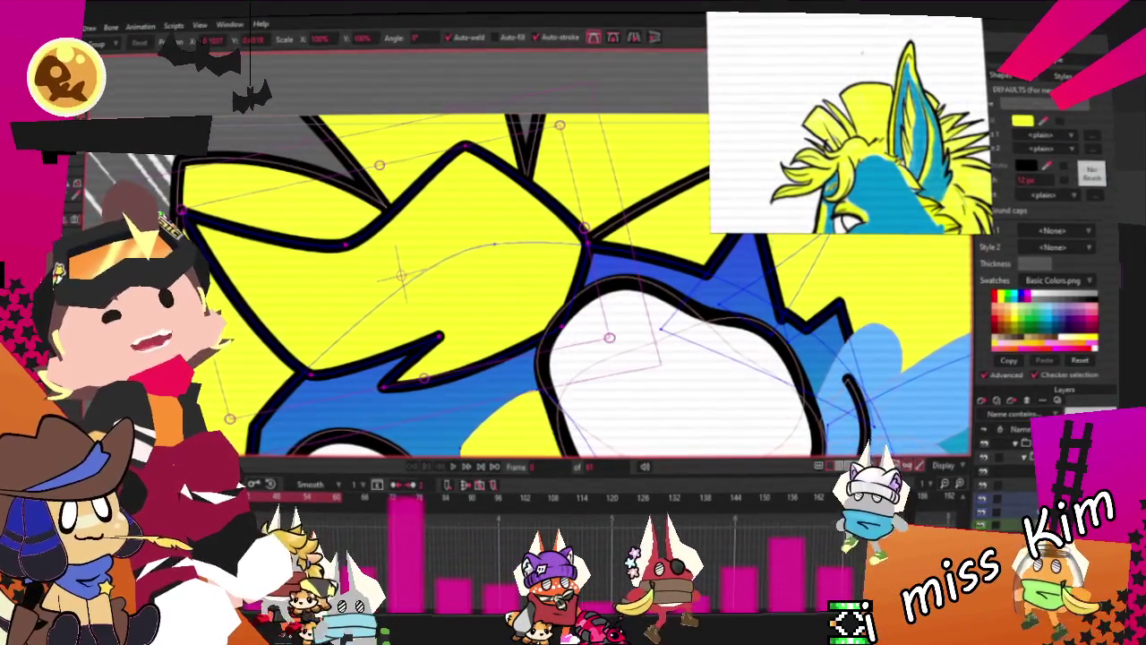
key("a")
mouse_move(392, 212)
left_mouse_down()
mouse_move(298, 137)
mouse_move(377, 200)
left_mouse_up()
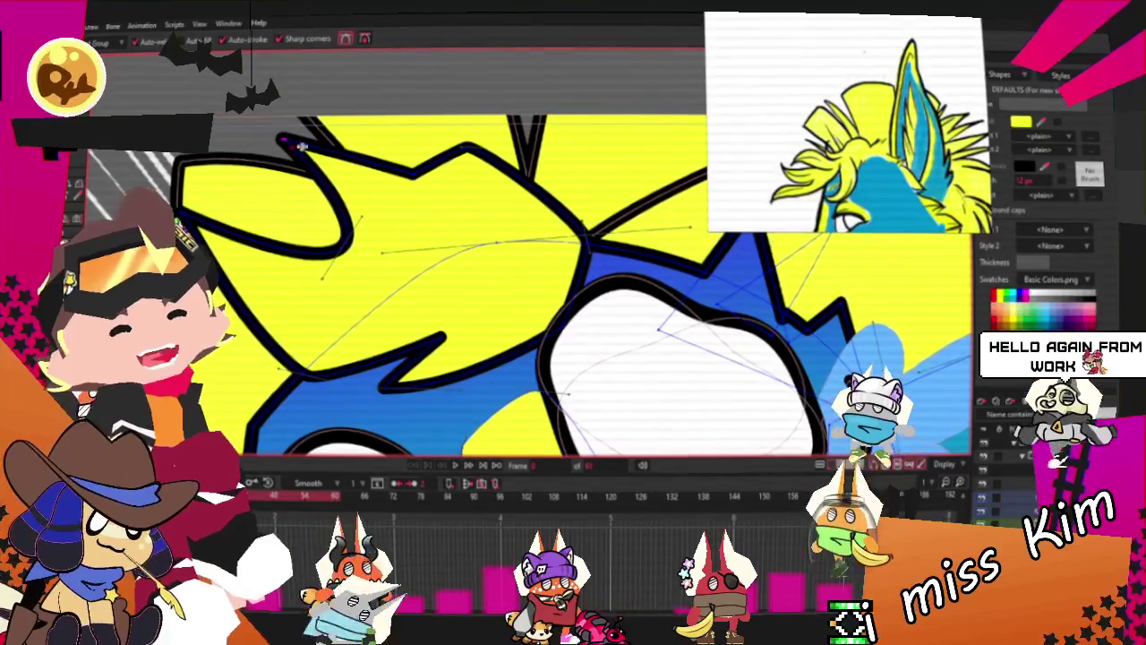
scroll(377, 200, "down", 3)
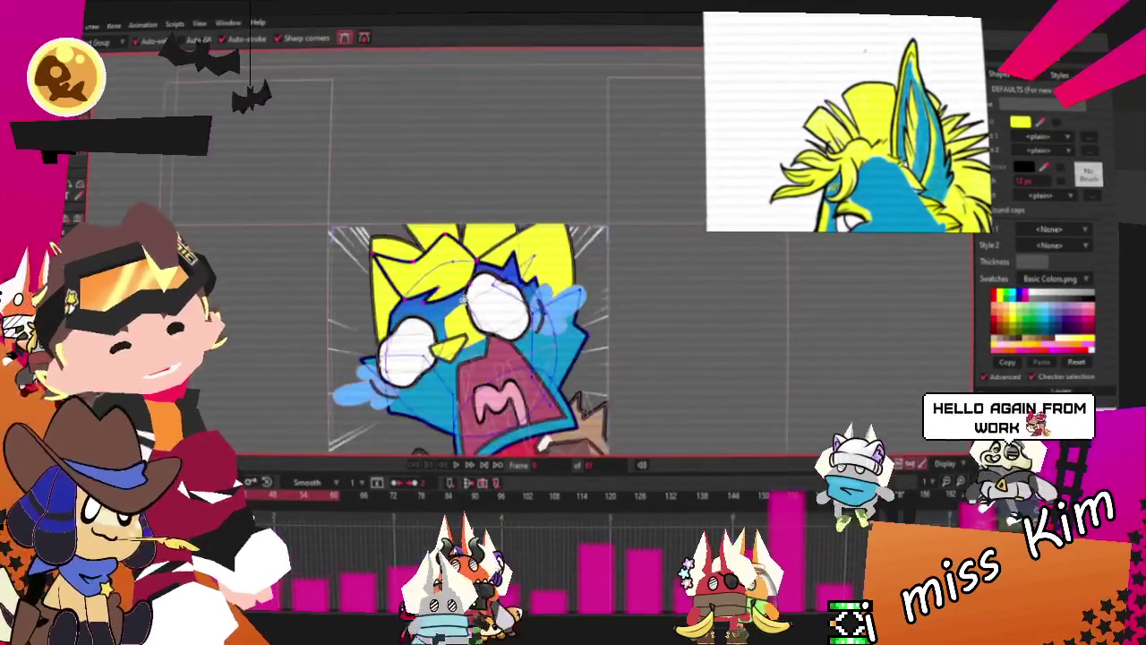
key("t")
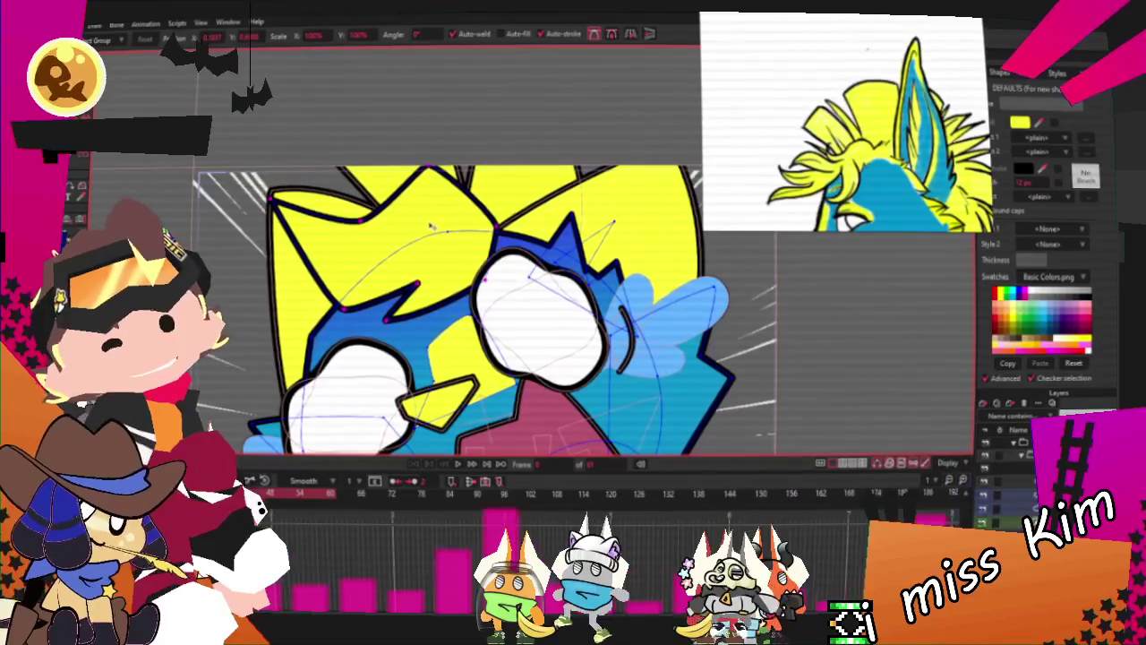
scroll(528, 265, "up", 2)
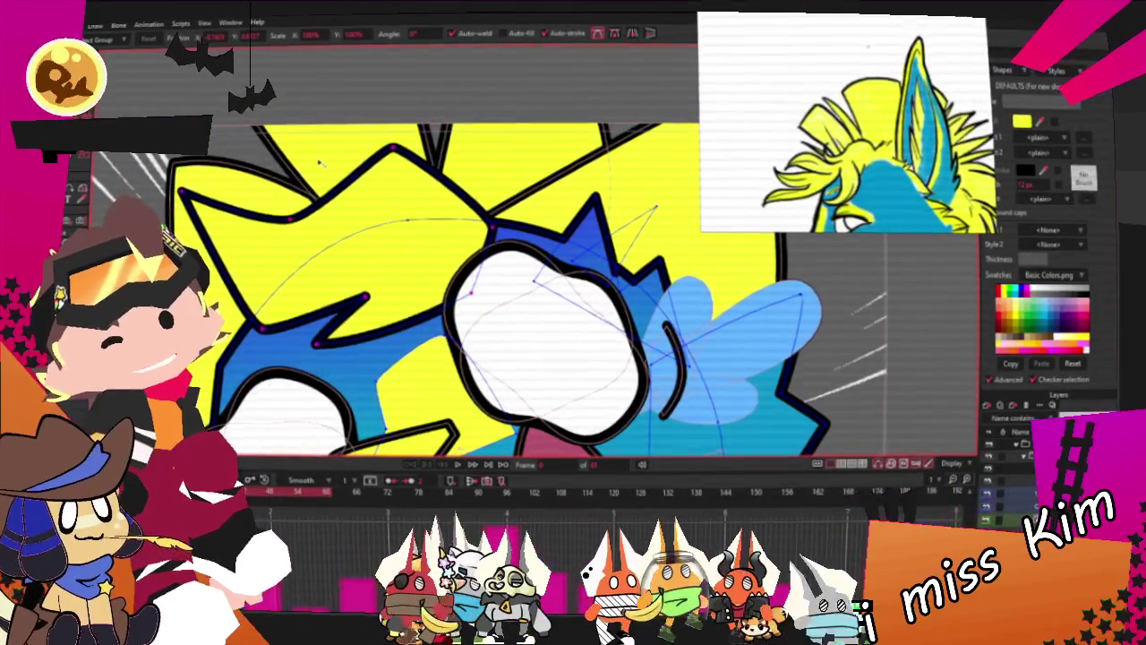
scroll(318, 163, "down", 2)
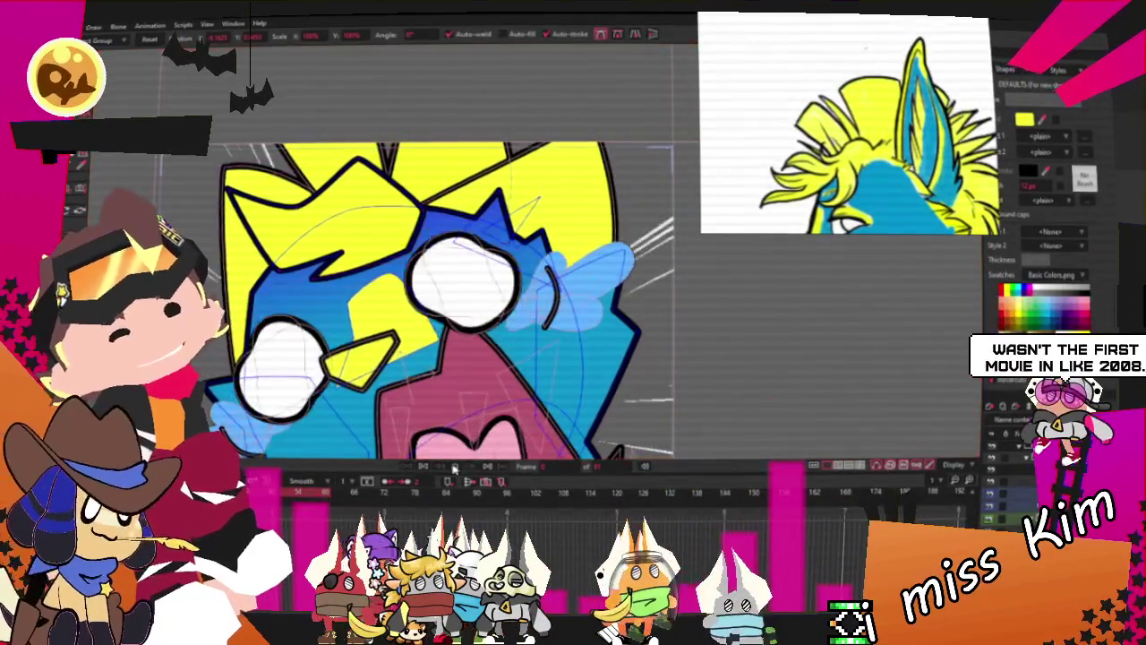
scroll(426, 371, "down", 2)
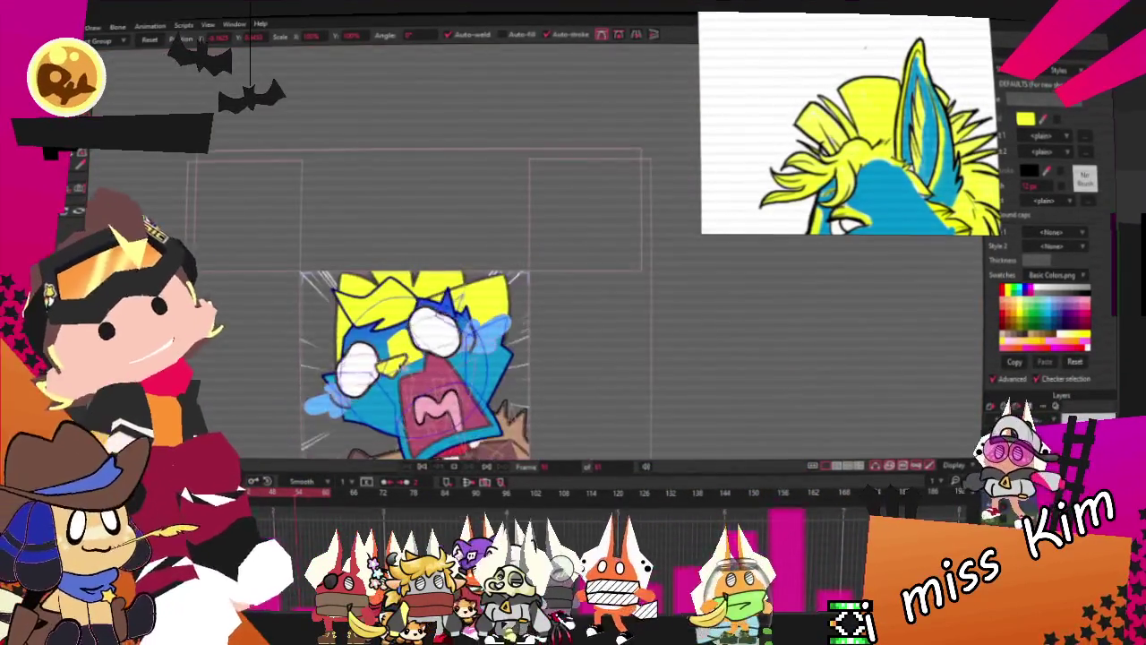
scroll(431, 259, "up", 1)
scroll(430, 259, "up", 1)
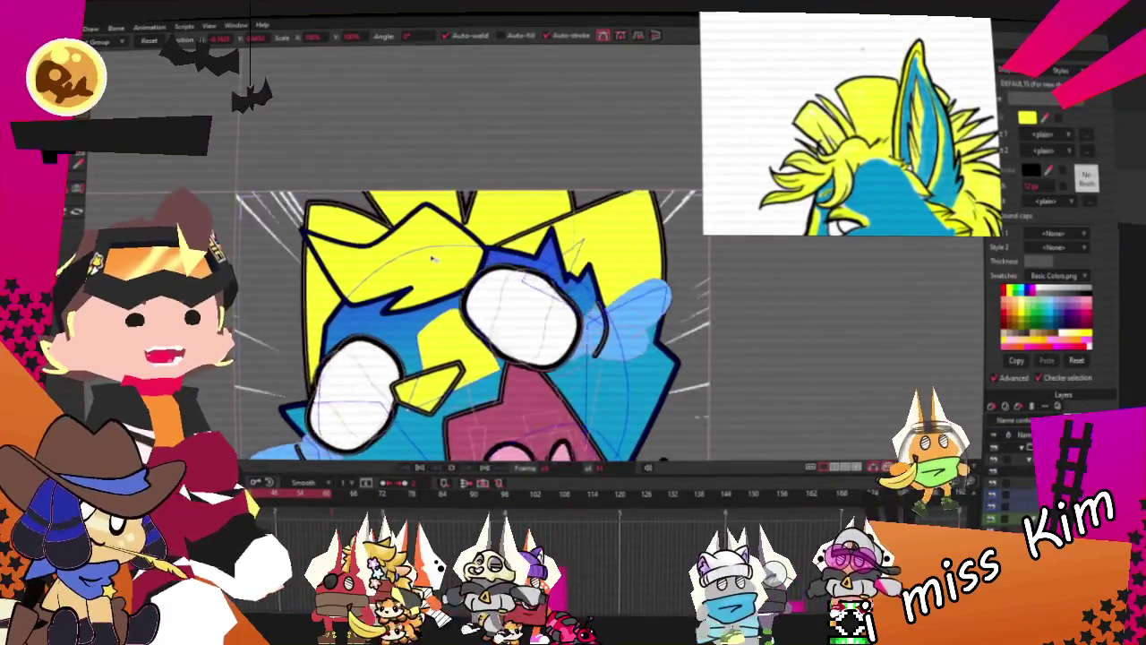
scroll(431, 258, "down", 2)
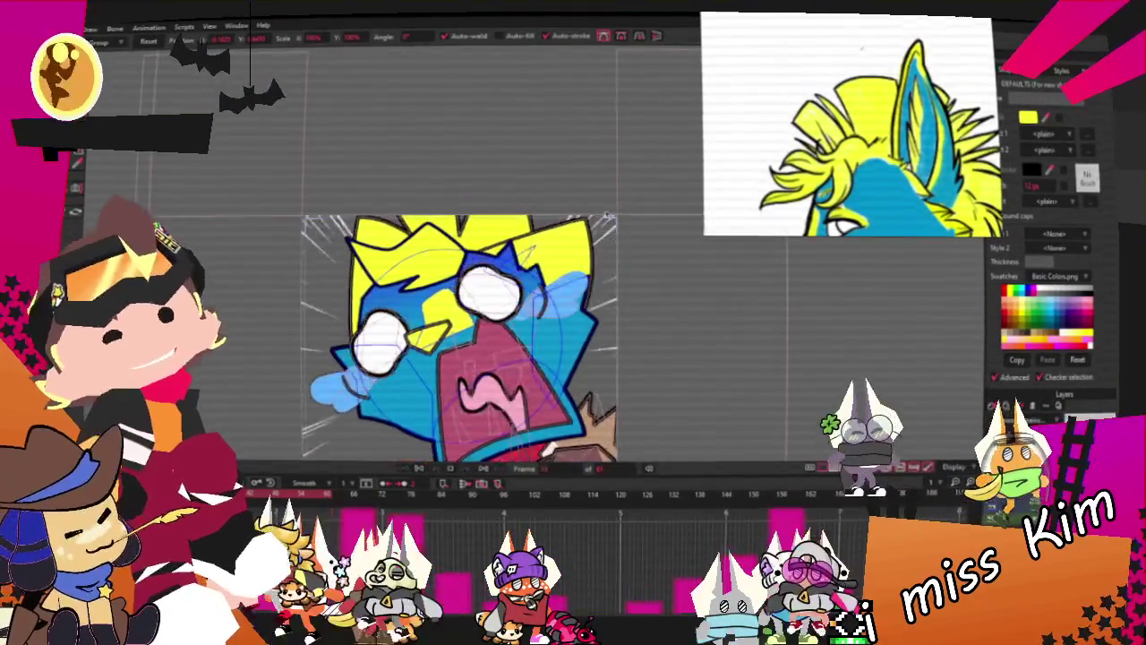
scroll(456, 311, "up", 2)
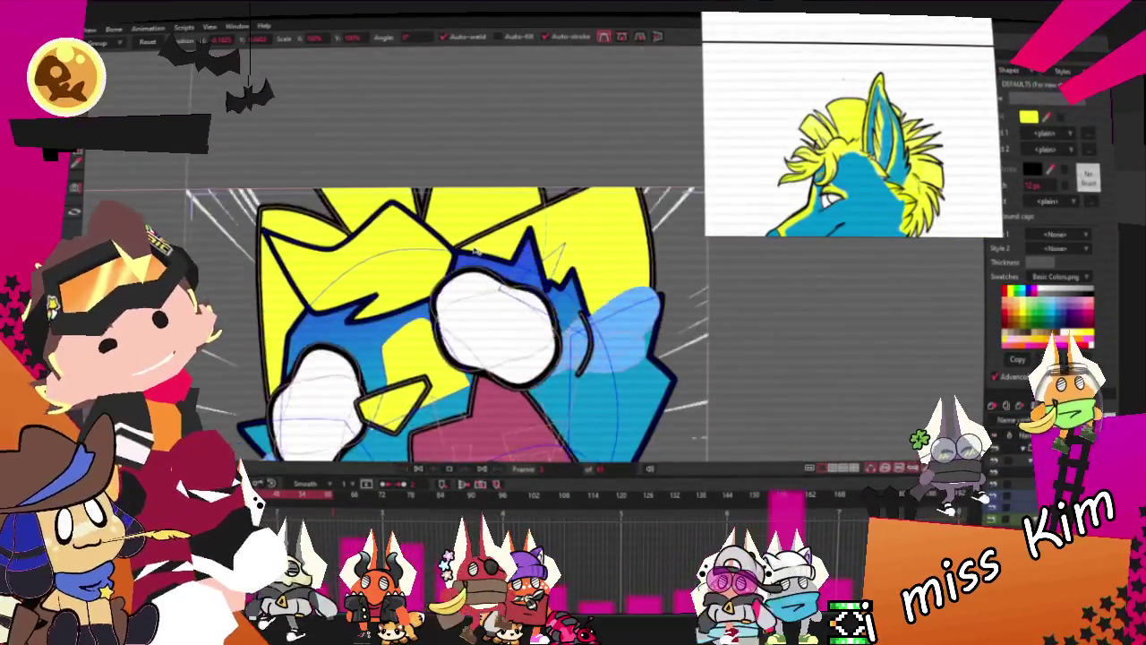
scroll(456, 312, "down", 1)
scroll(392, 179, "up", 1)
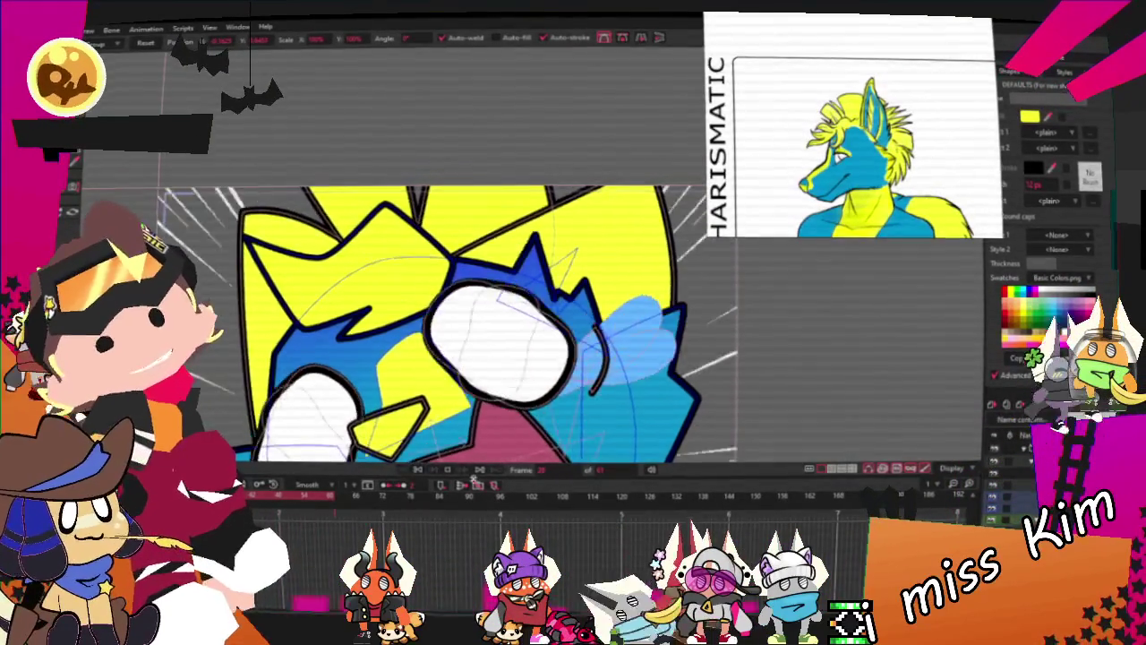
scroll(466, 322, "down", 1)
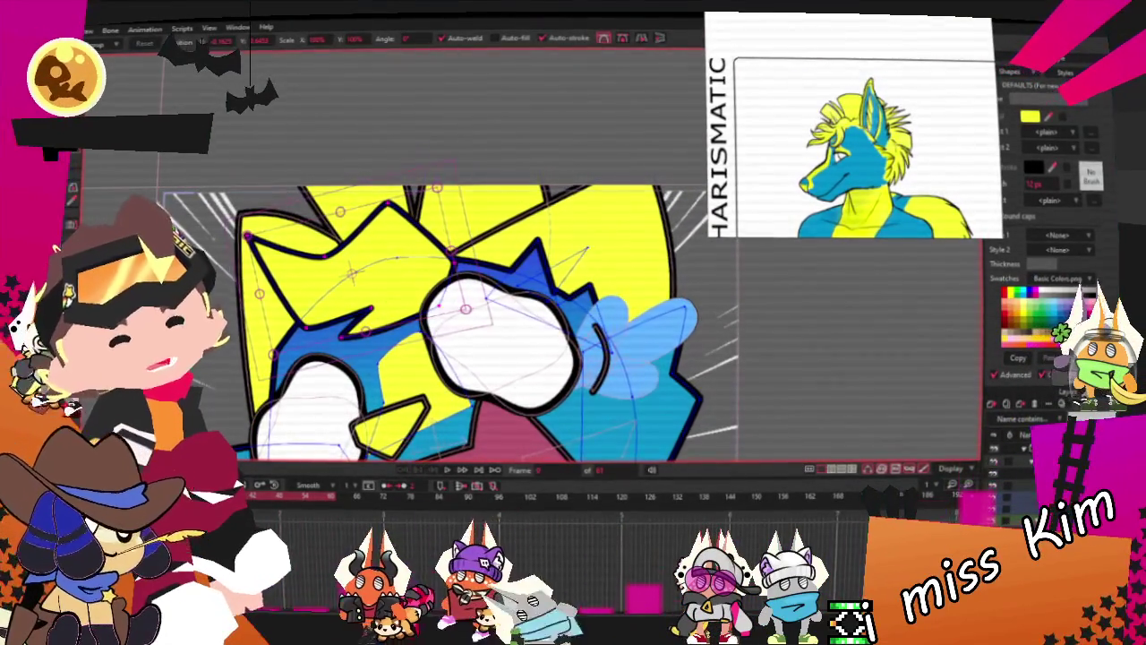
key("g")
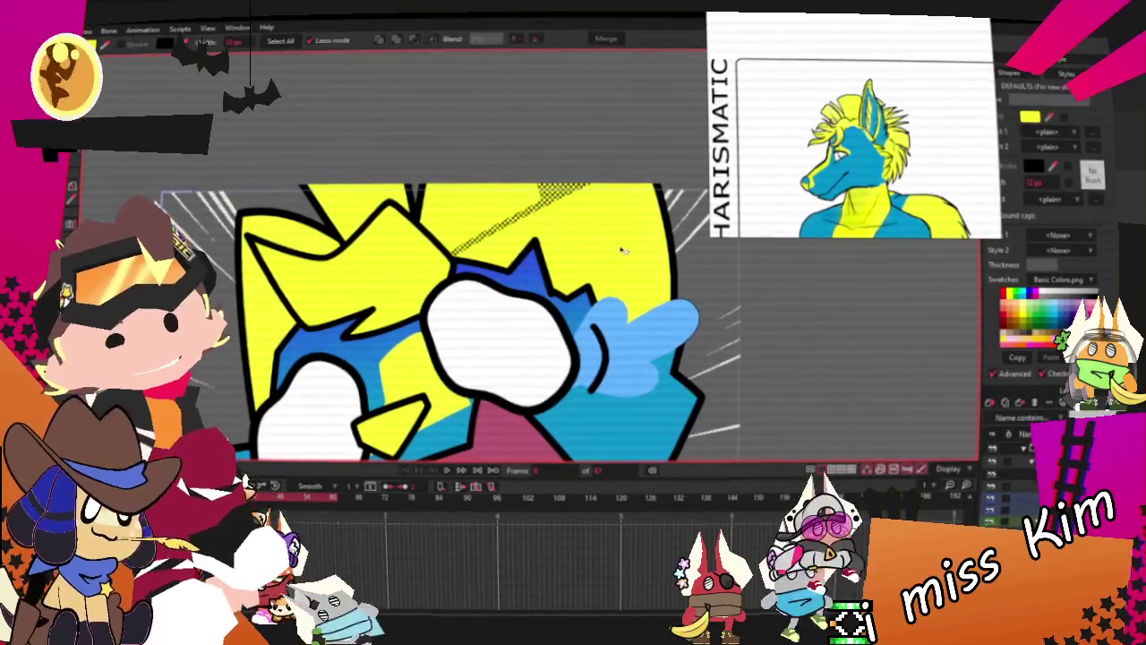
left_click_drag(587, 186, 452, 254)
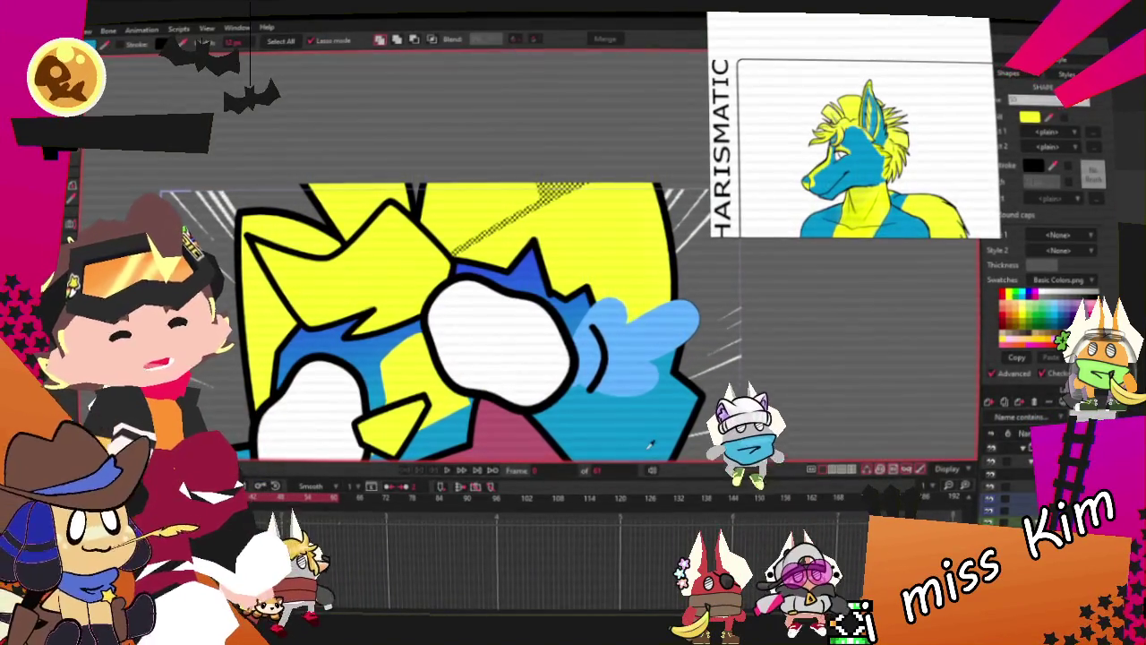
left_click_drag(651, 445, 667, 183)
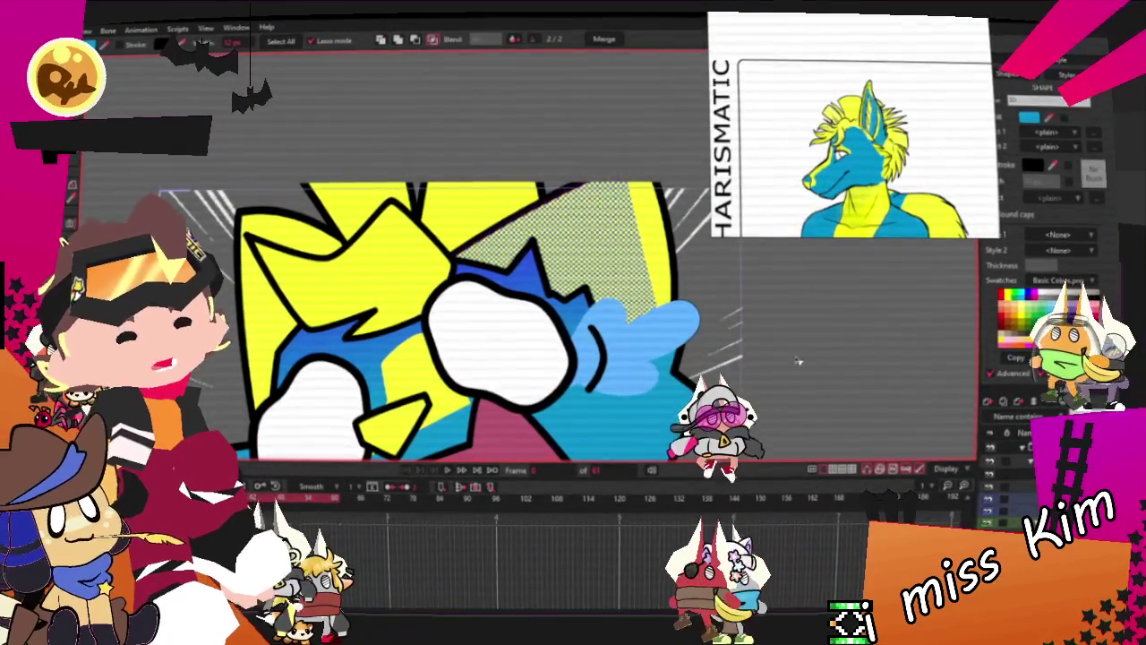
key("ctrl+z")
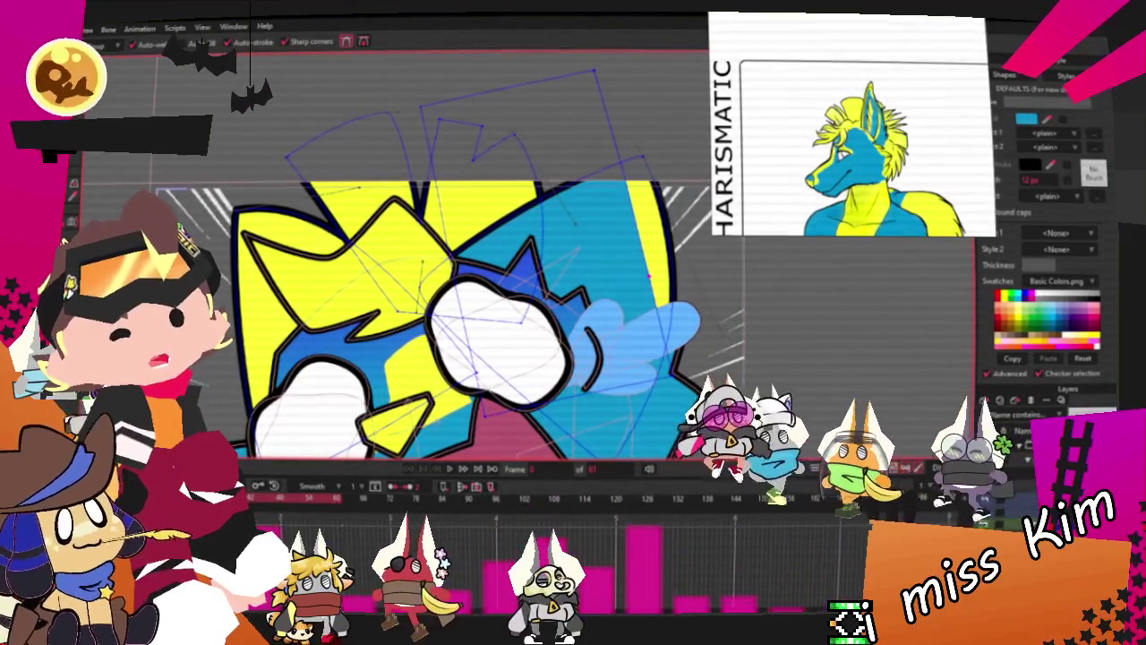
key("t")
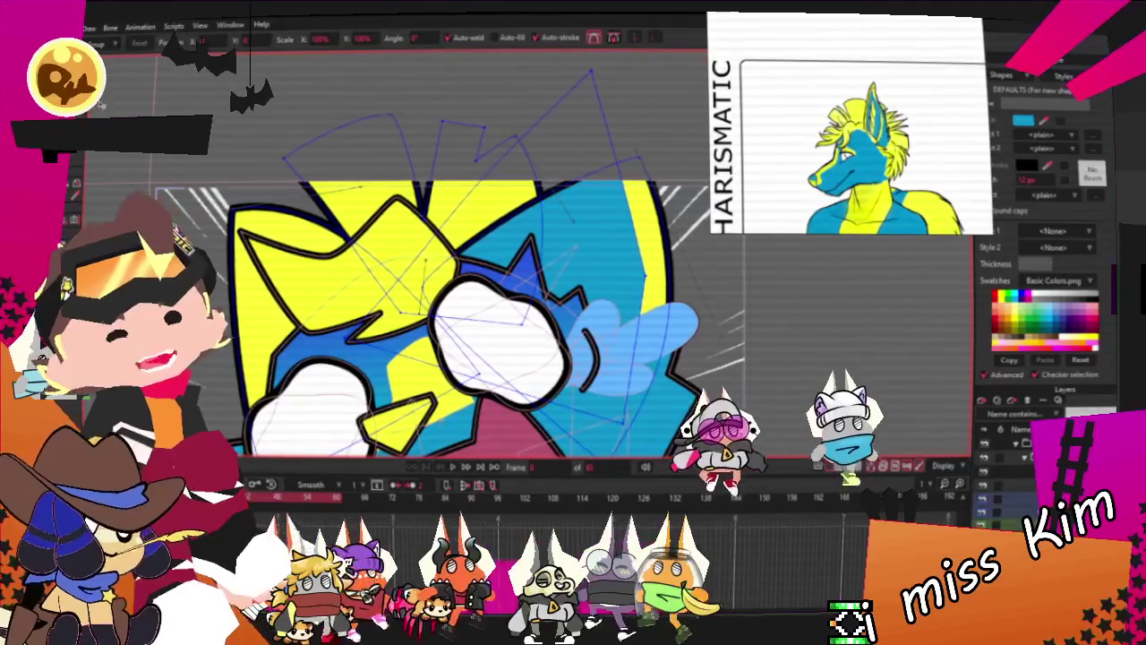
key("c")
scroll(525, 303, "up", 2)
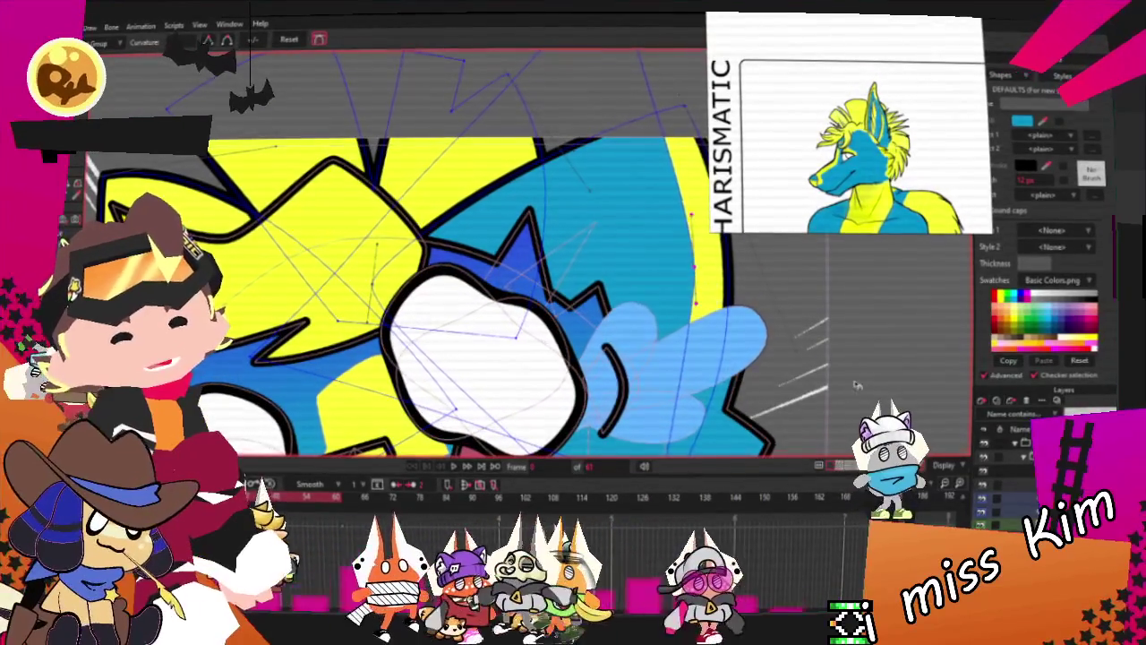
scroll(524, 303, "down", 2)
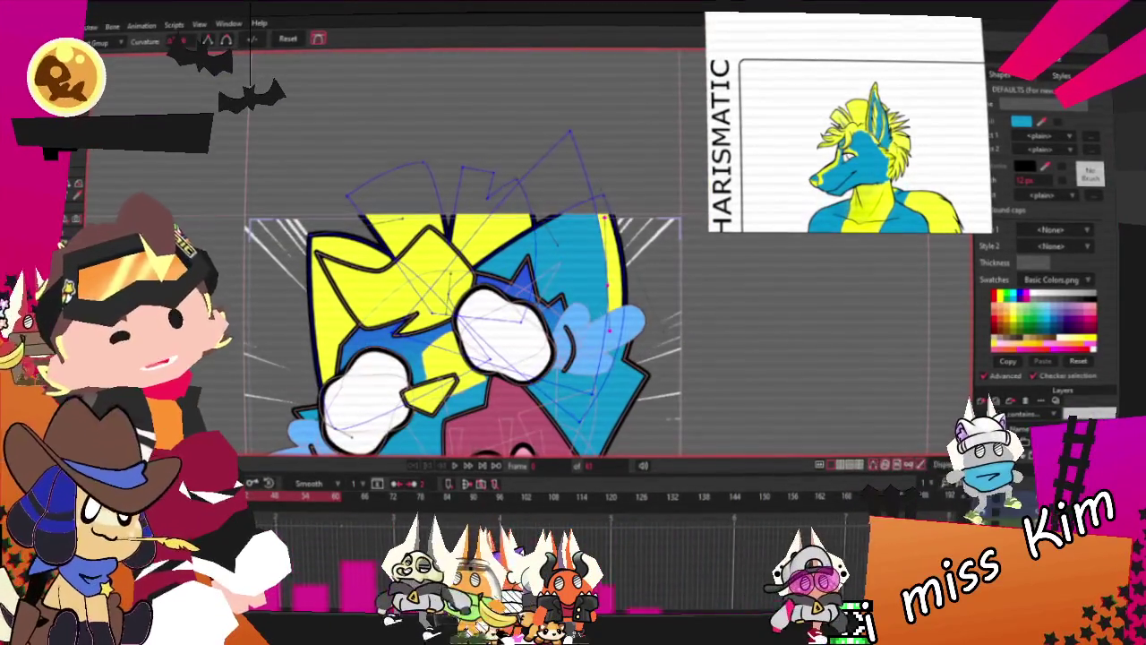
key("t")
scroll(551, 185, "up", 2)
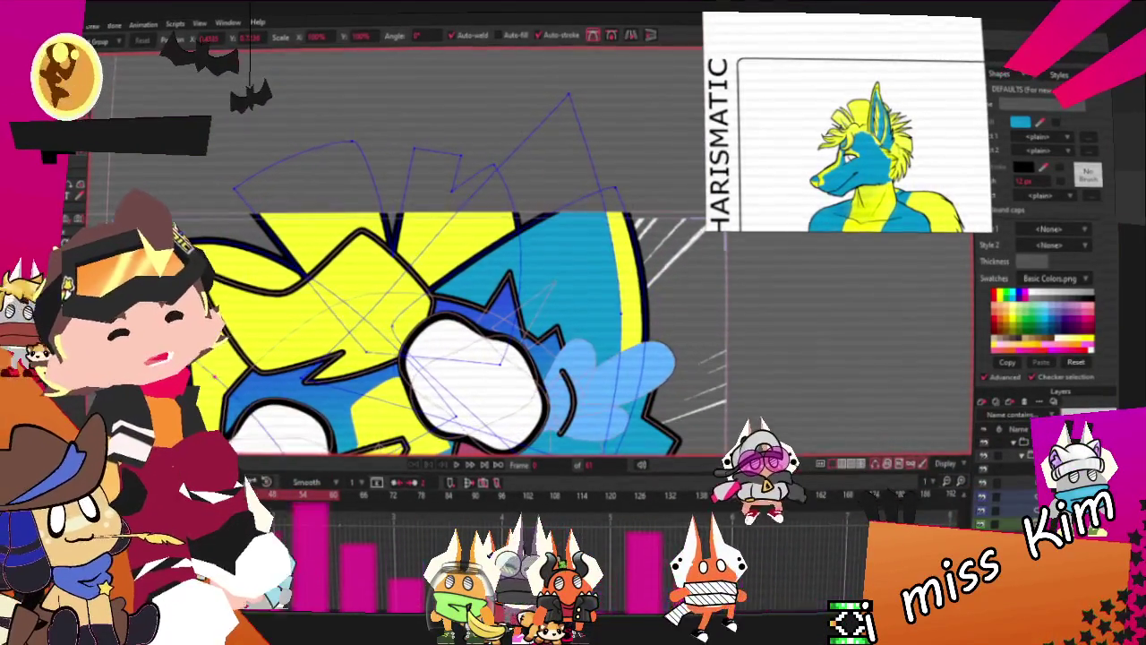
left_click_drag(385, 106, 266, 341)
Switch between shape selection and point editing, then play the creature animation
key("Delete")
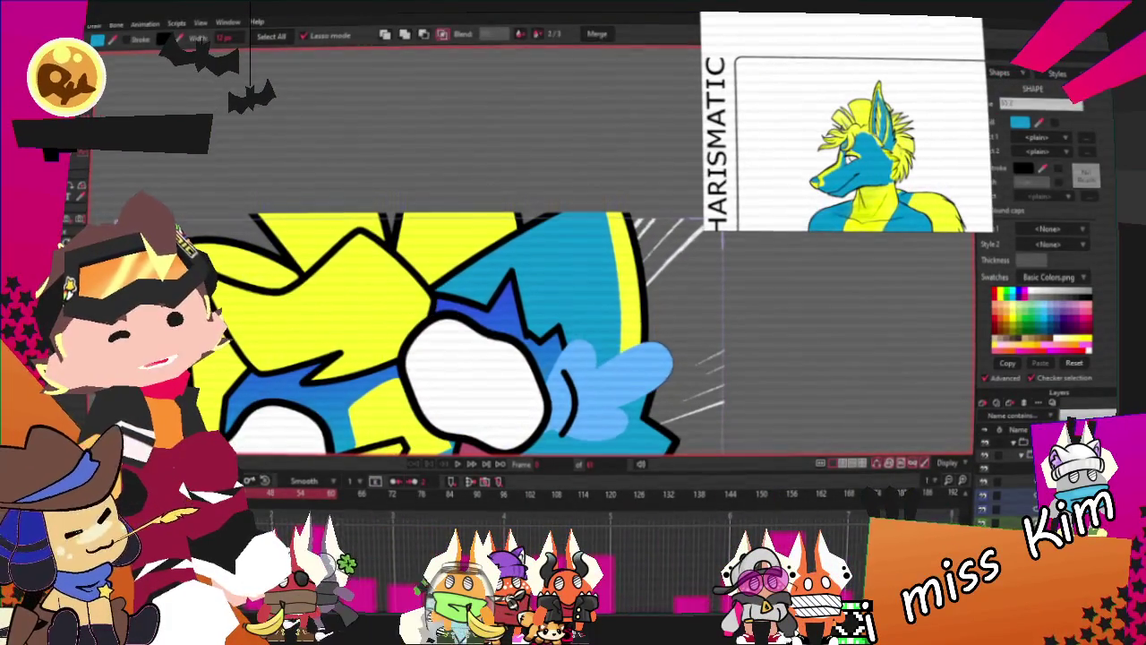
scroll(343, 283, "down", 3)
scroll(591, 257, "up", 3)
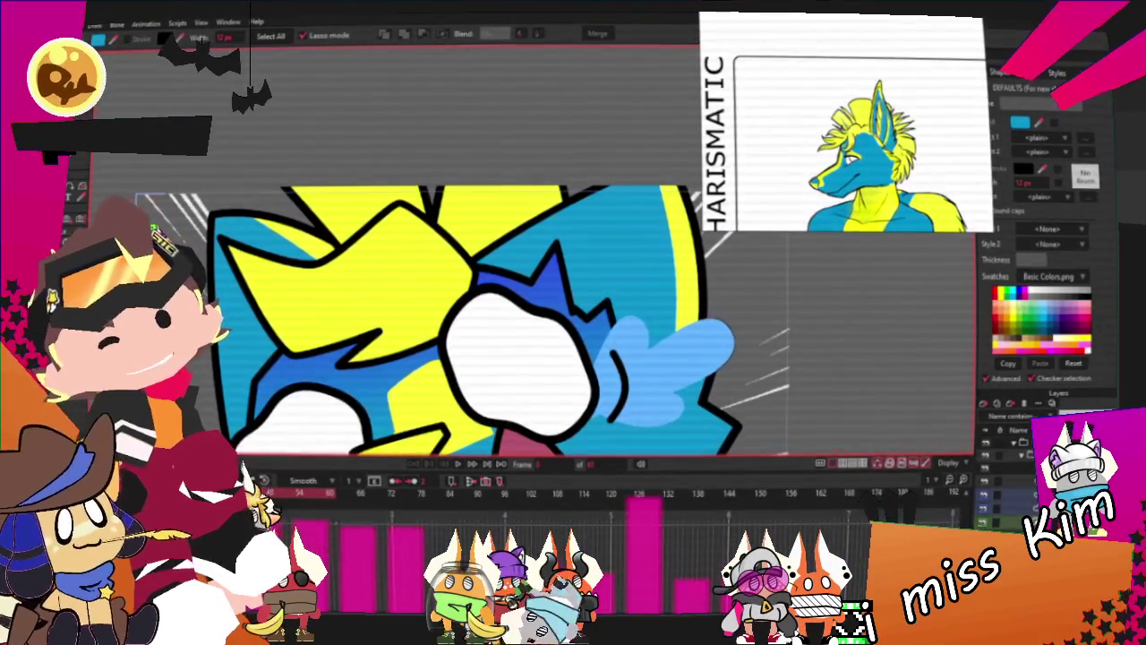
key("ctrl+z")
scroll(299, 170, "down", 3)
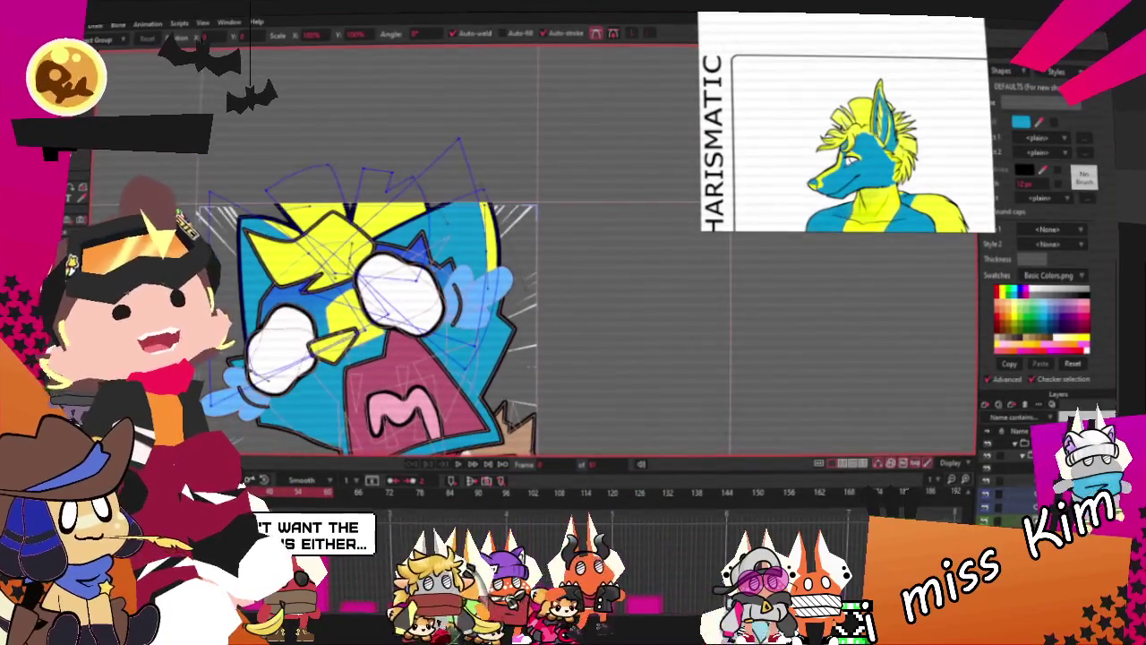
scroll(217, 241, "up", 2)
scroll(216, 240, "up", 1)
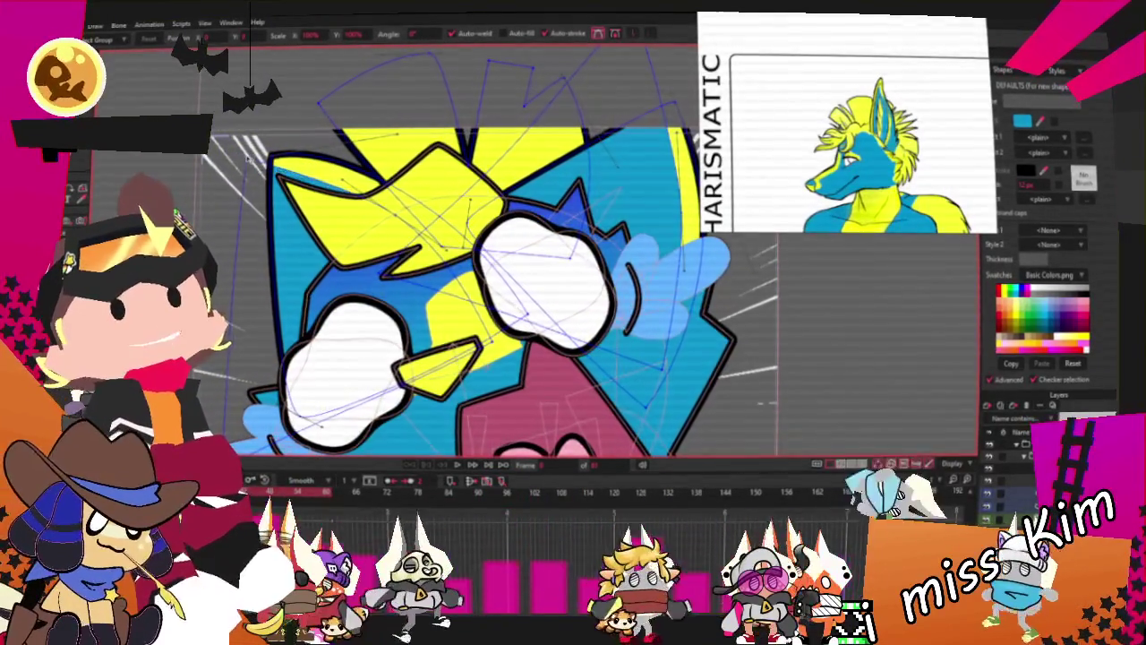
scroll(217, 240, "up", 2)
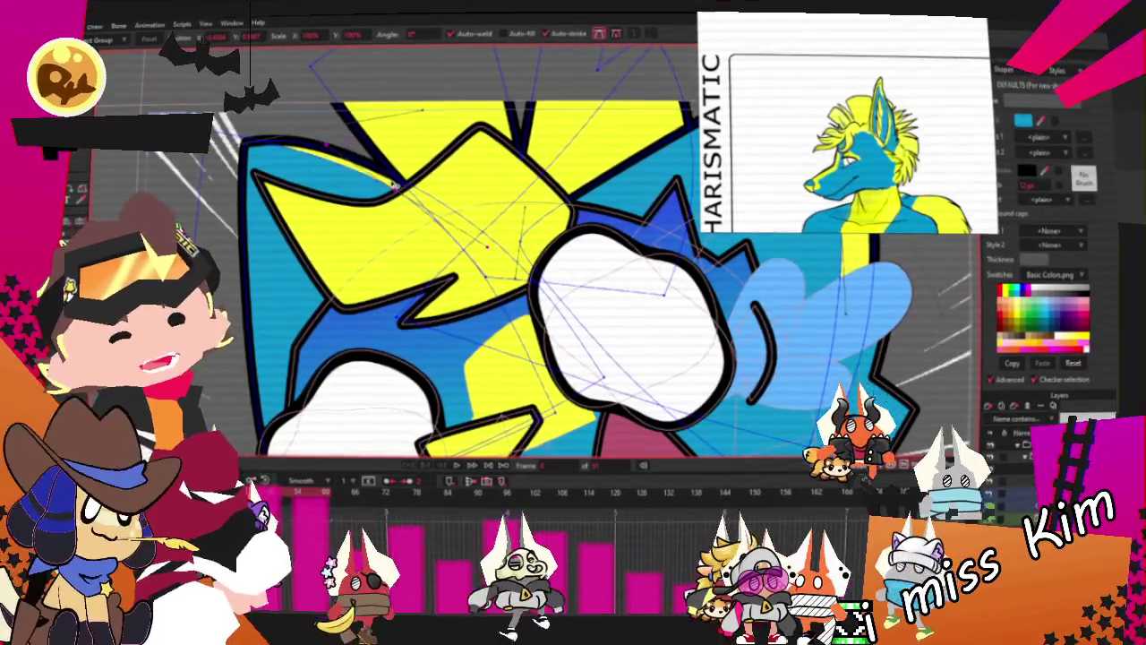
scroll(294, 405, "down", 3)
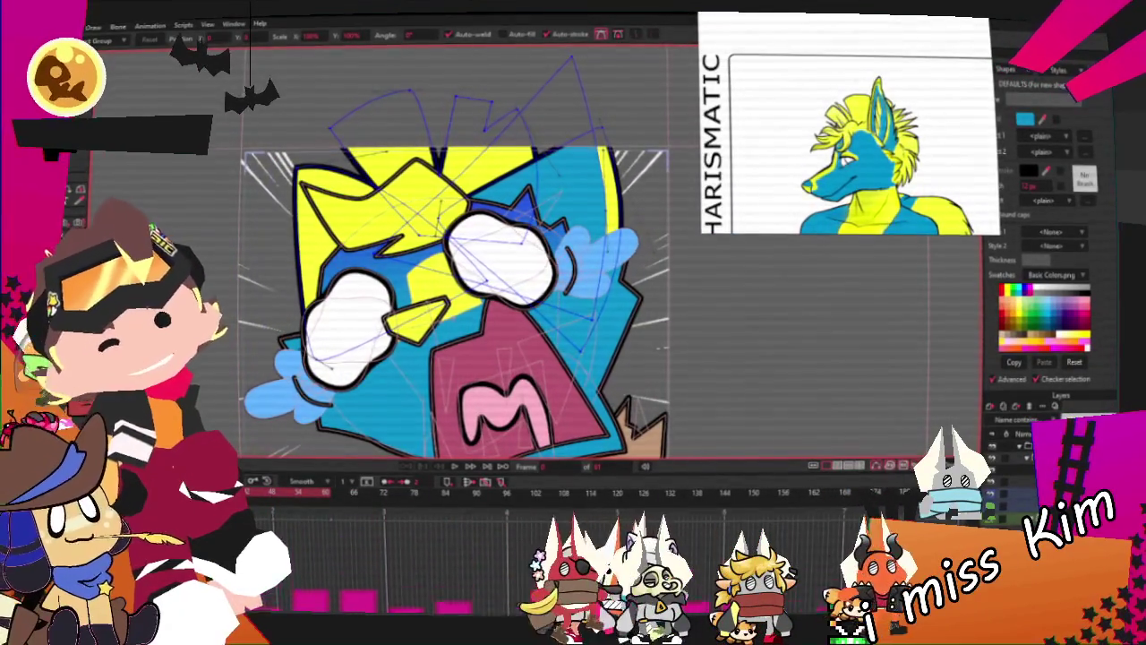
key("g")
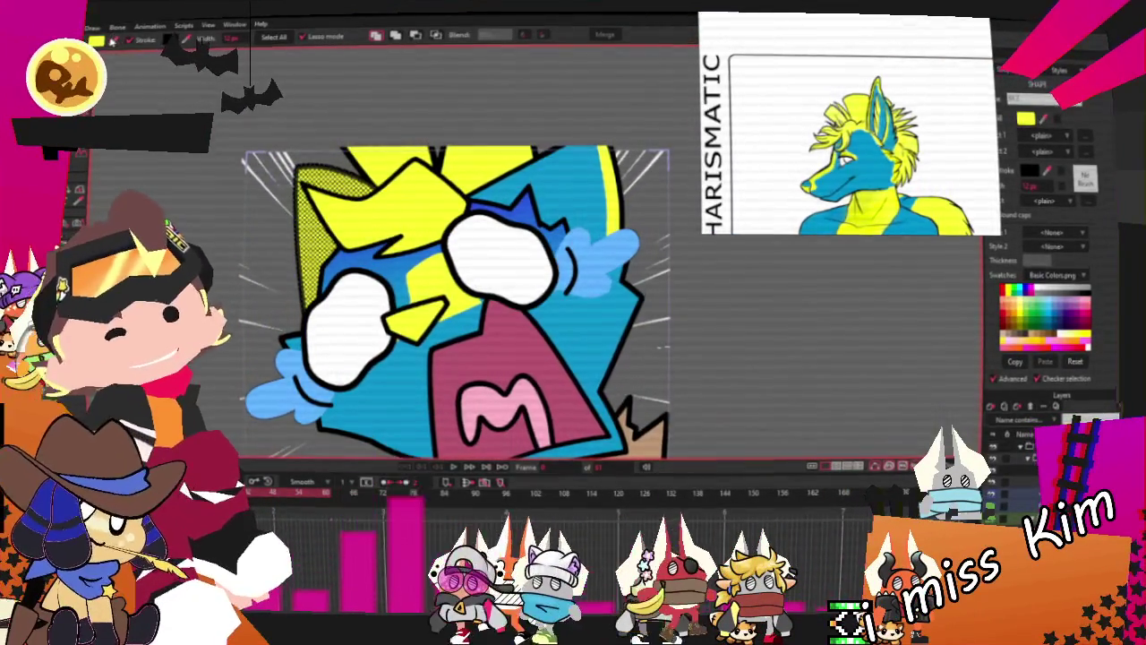
scroll(651, 199, "down", 2)
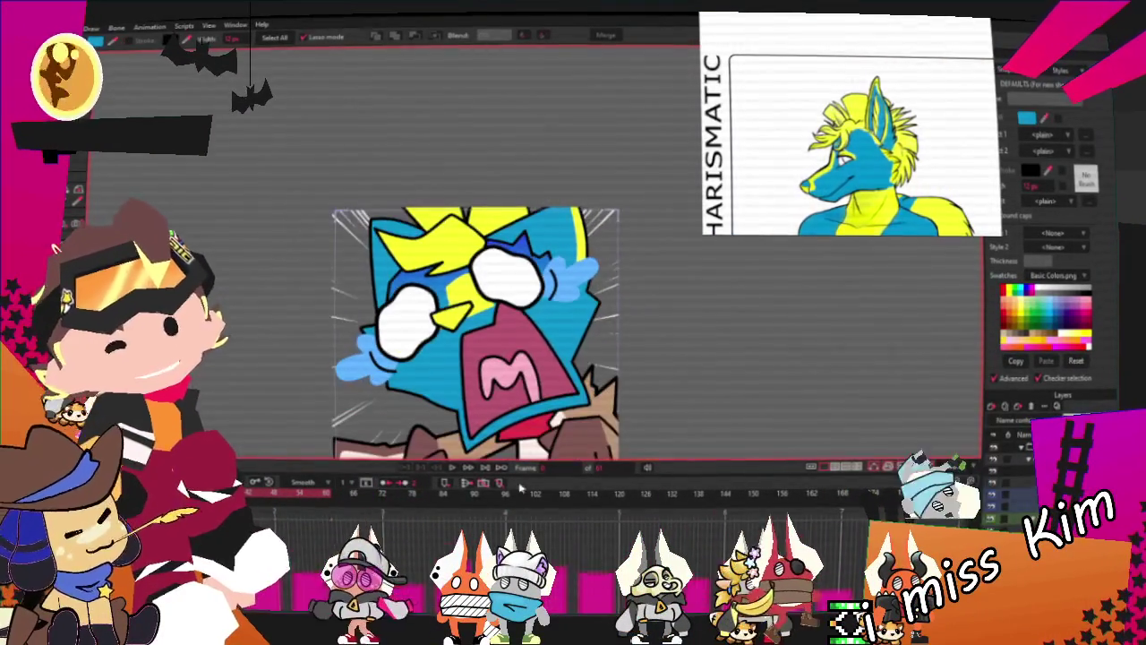
scroll(512, 296, "up", 2)
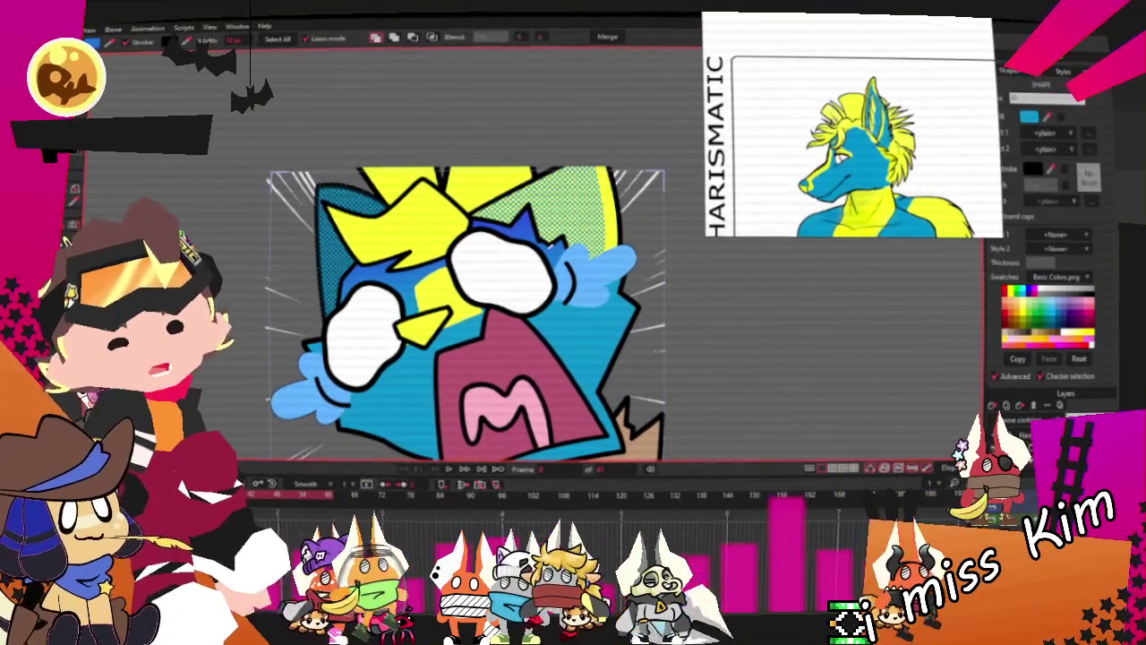
scroll(518, 358, "down", 2)
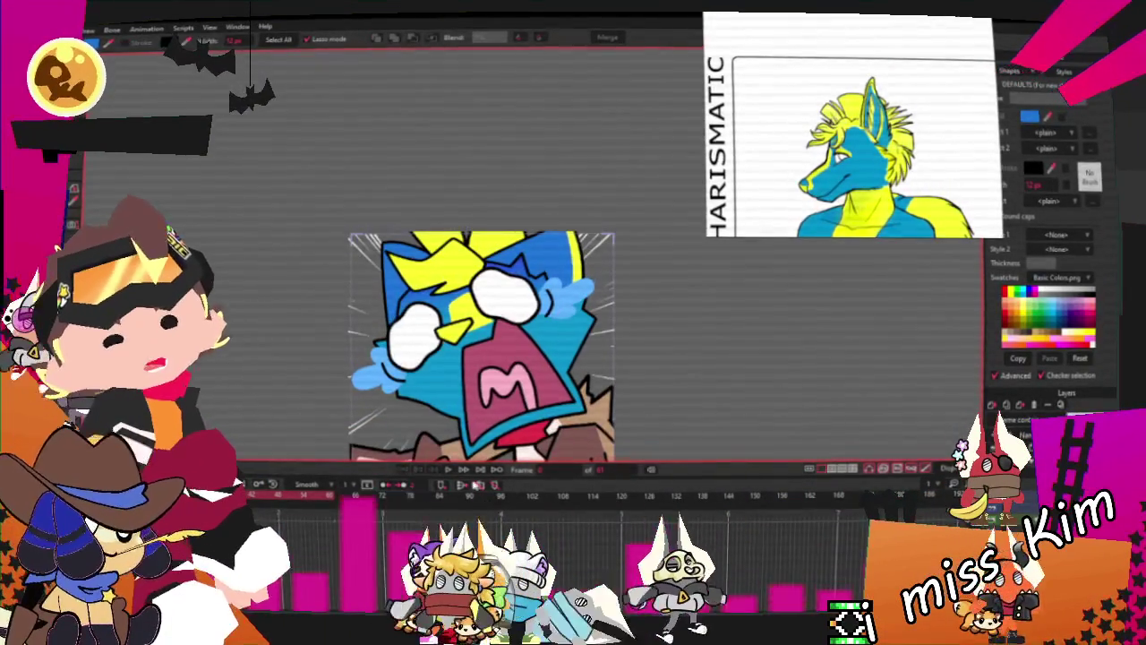
key("space")
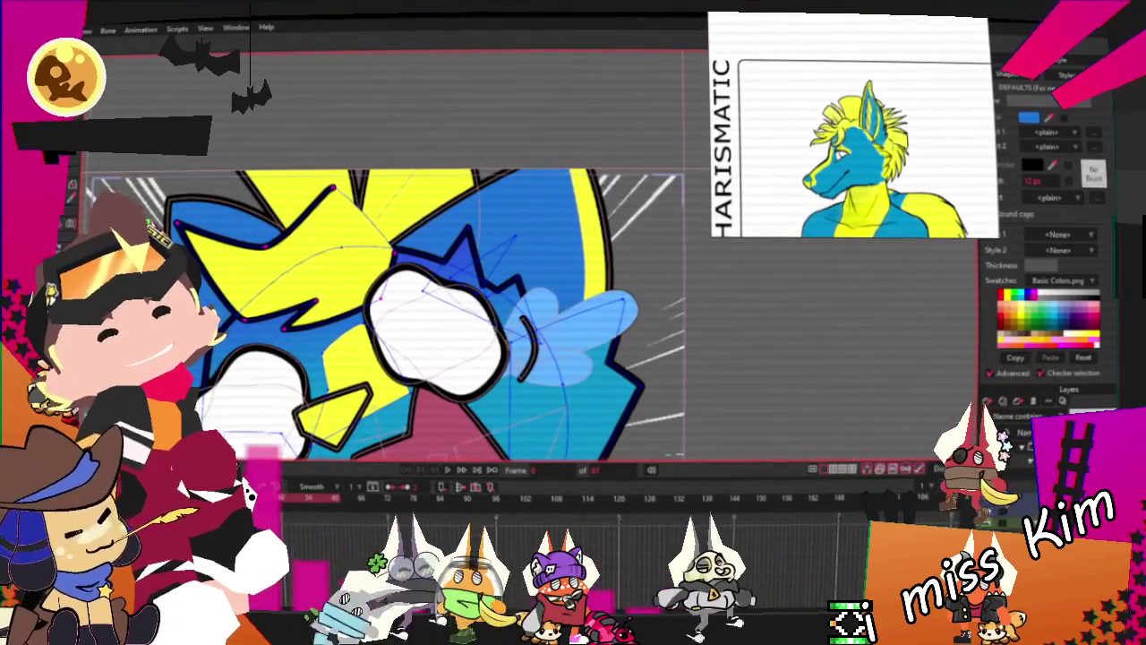
Pull the fur outline's end point and spike peak left, then play to check
scroll(429, 313, "up", 2)
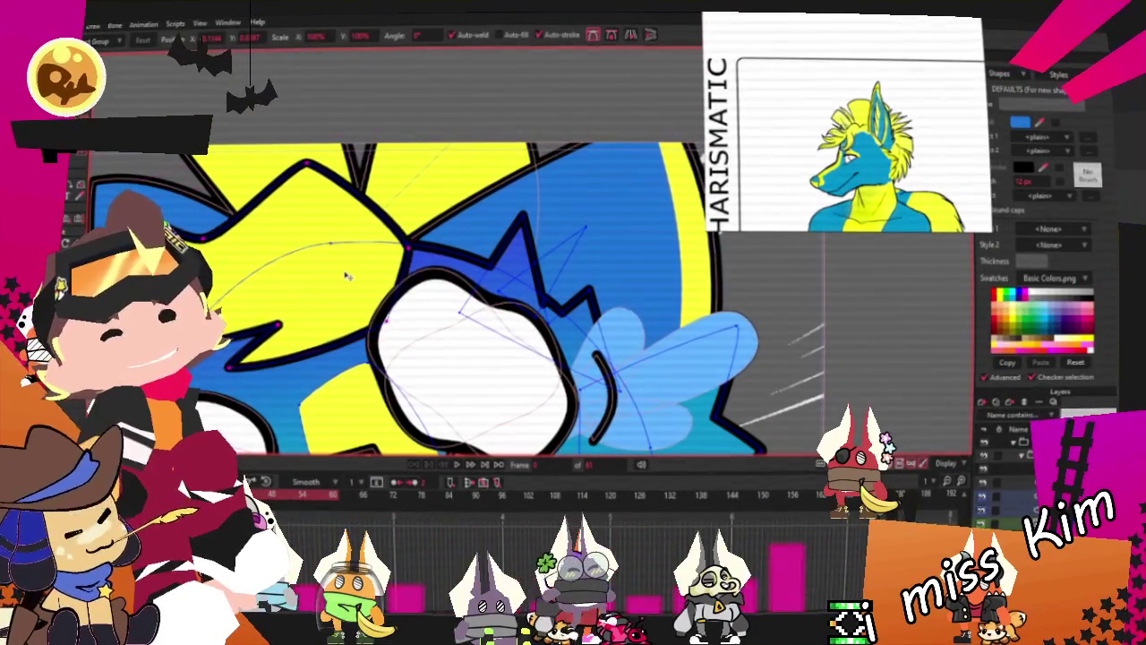
left_click(264, 260)
key("a")
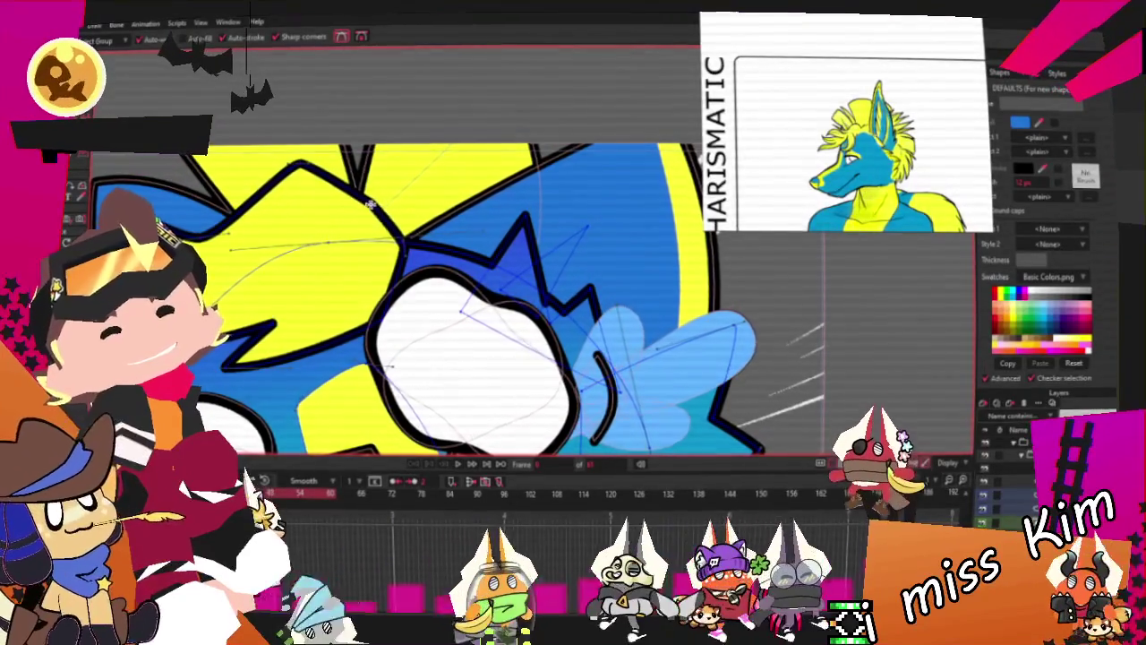
key("c")
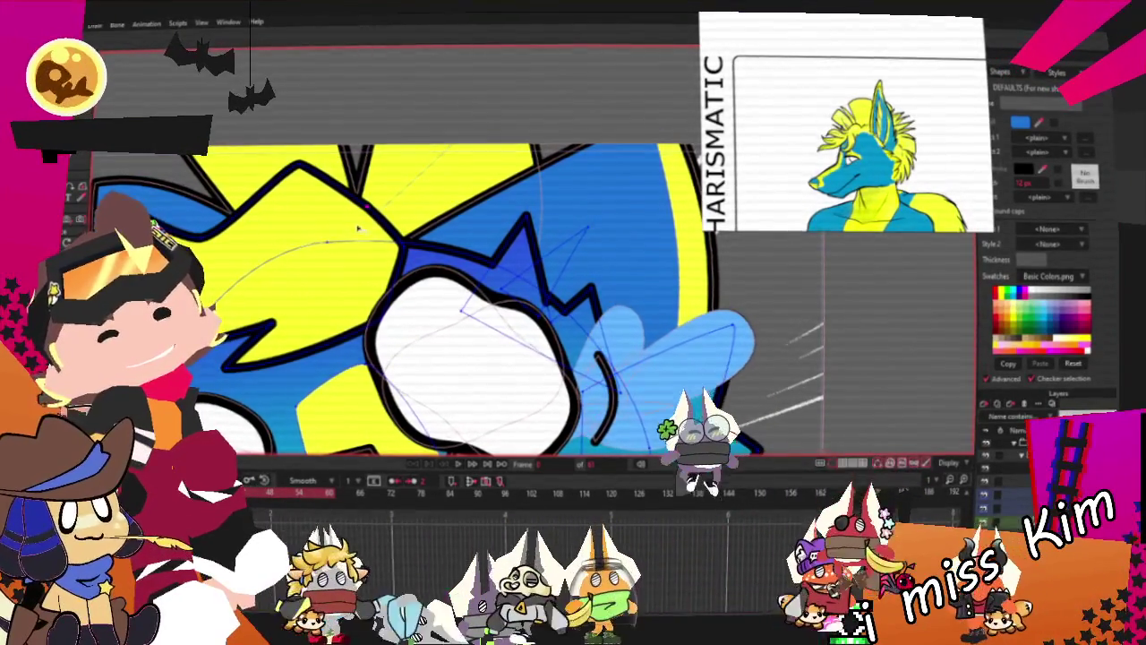
key("t")
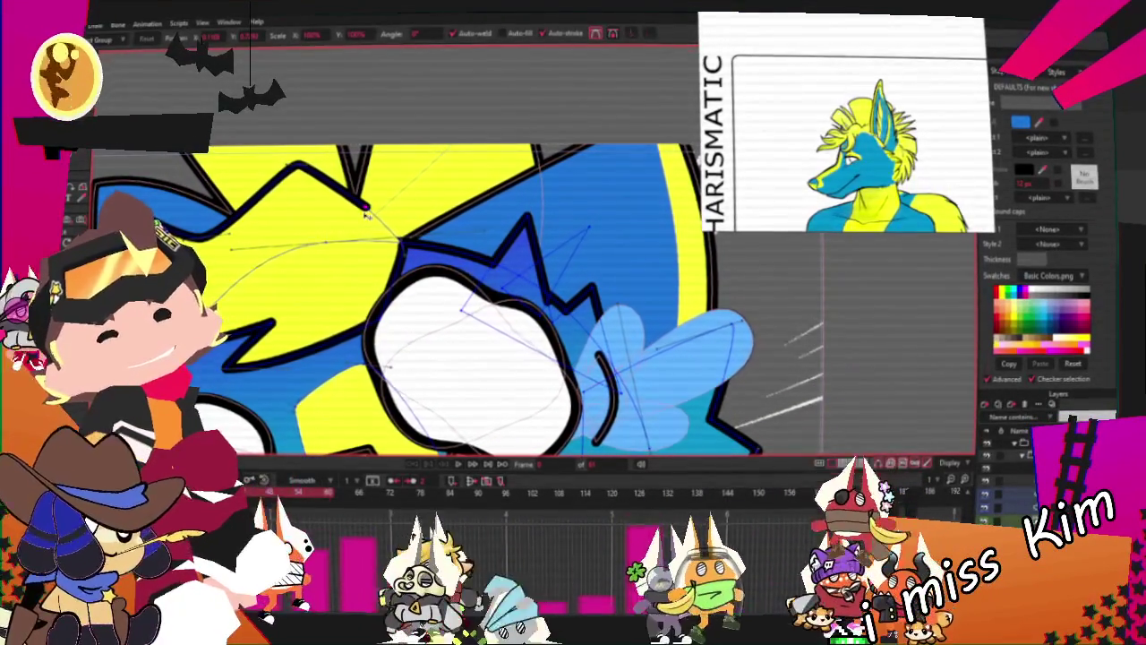
left_click_drag(365, 211, 345, 213)
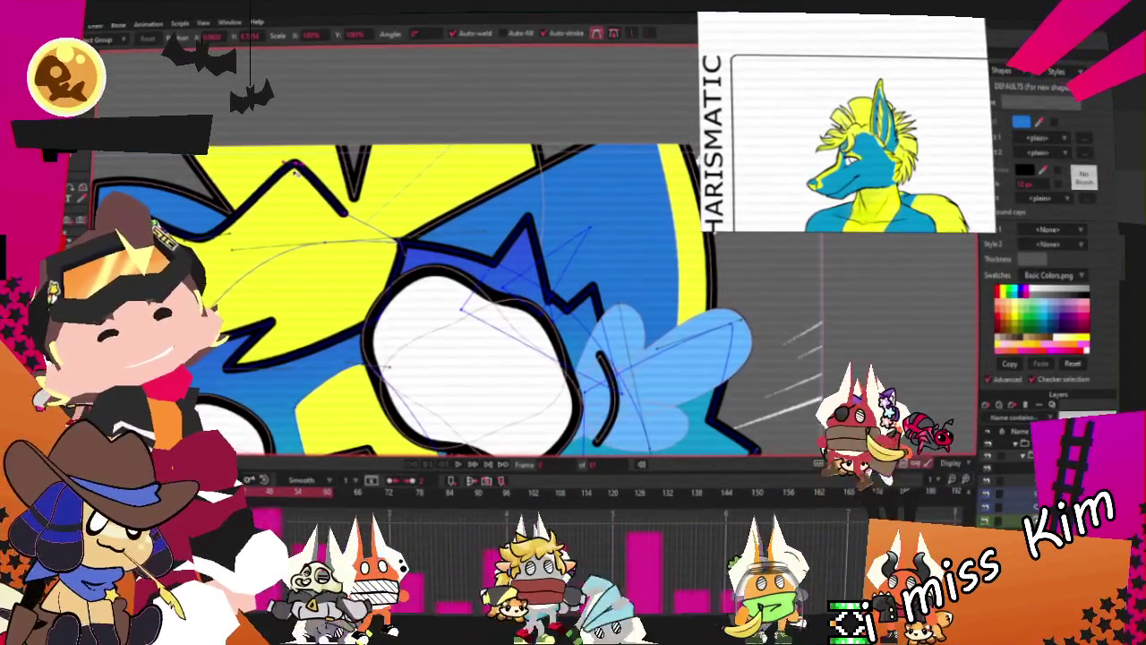
left_click_drag(294, 168, 280, 167)
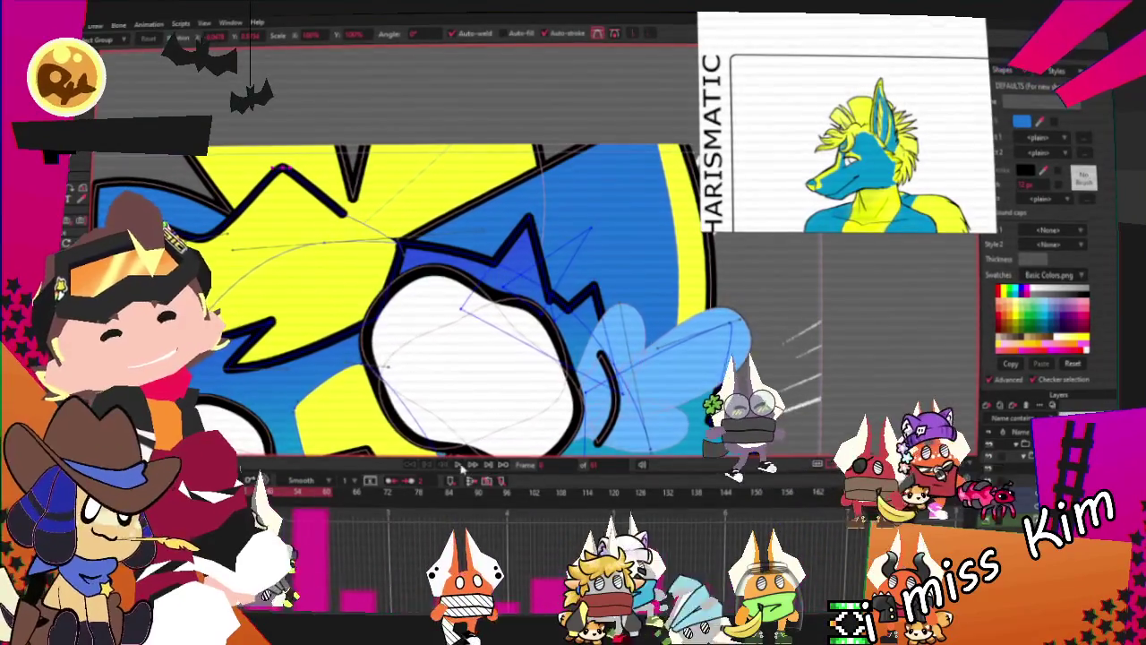
scroll(343, 300, "down", 3)
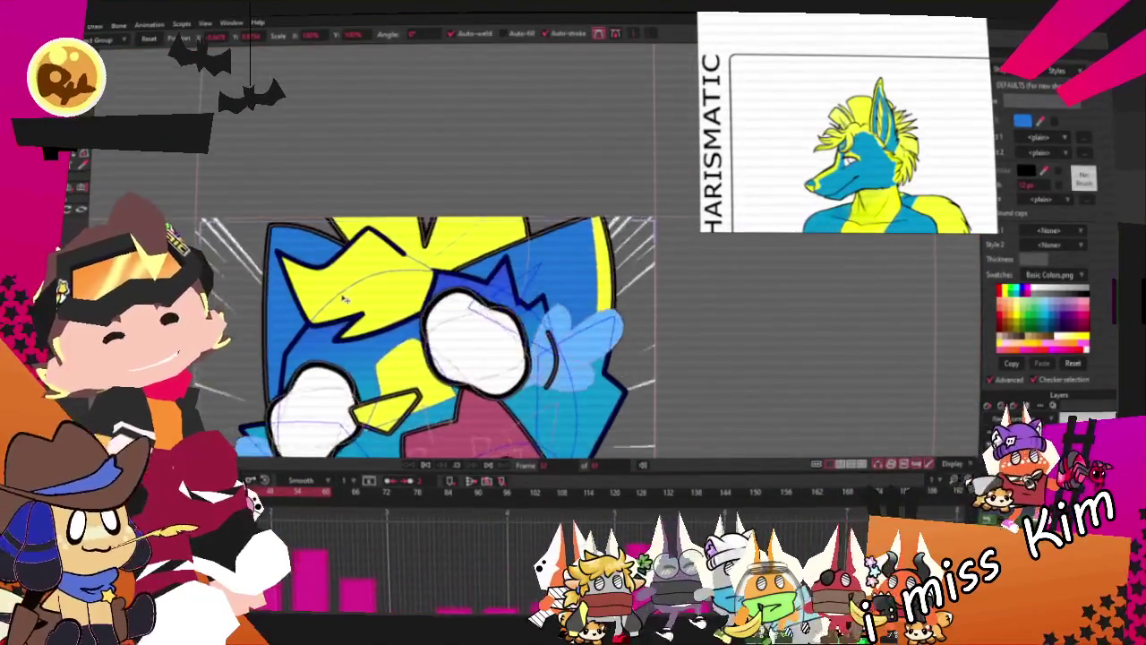
scroll(343, 300, "down", 1)
key("space")
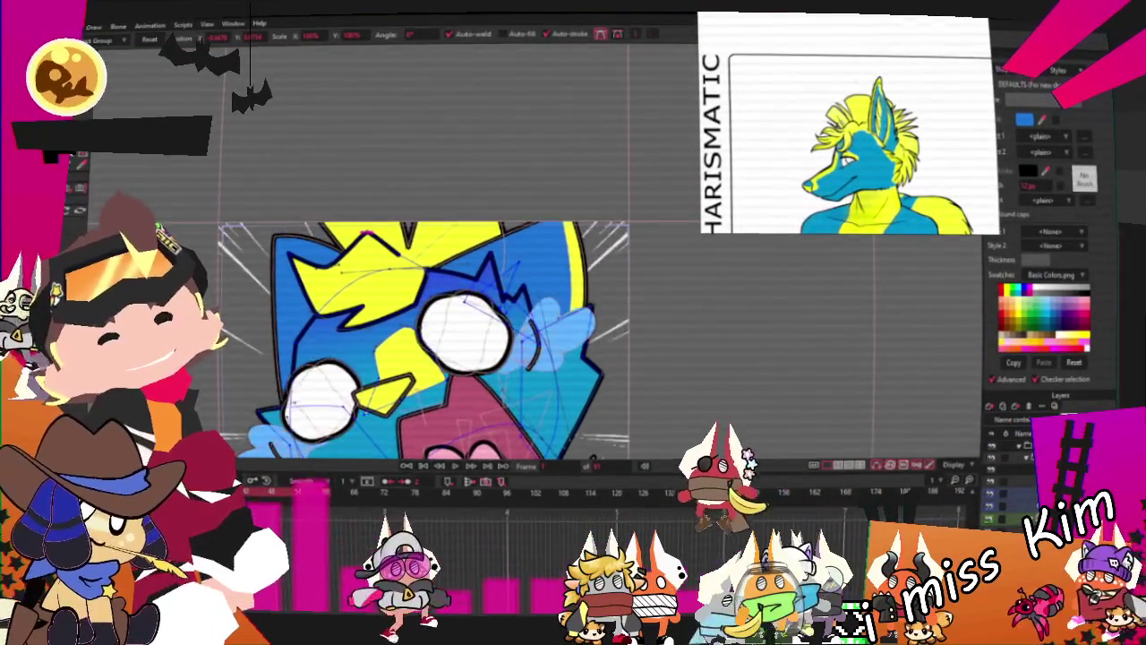
Shift the yellow fur spike's top points further left and jump to a later frame
scroll(387, 272, "up", 2)
scroll(386, 272, "up", 2)
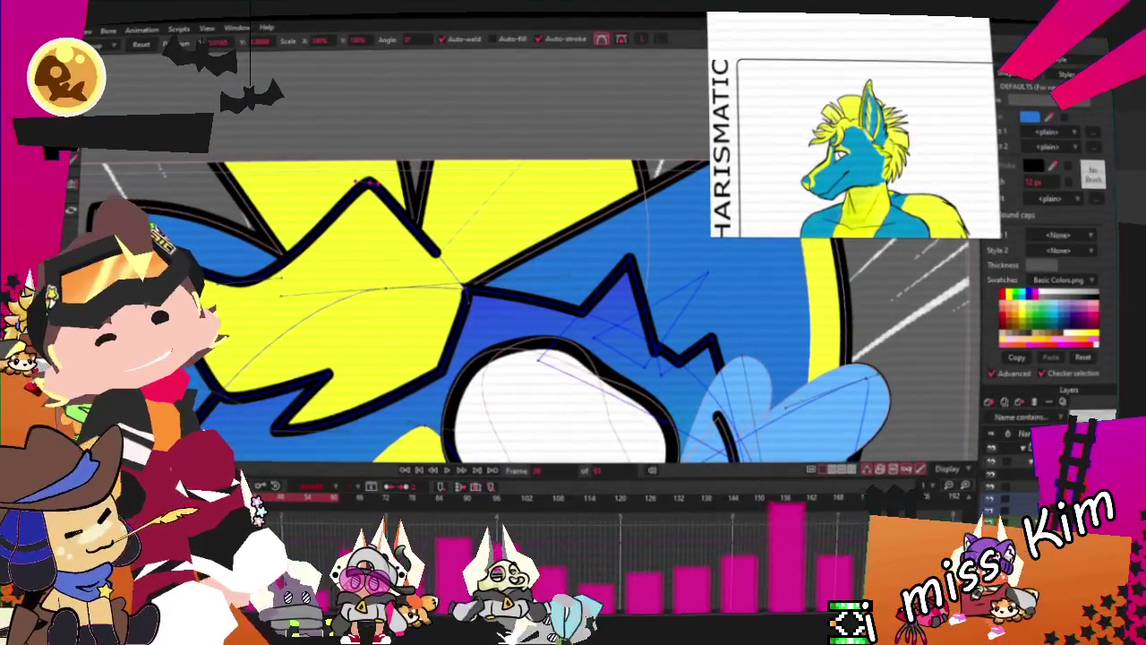
key("g")
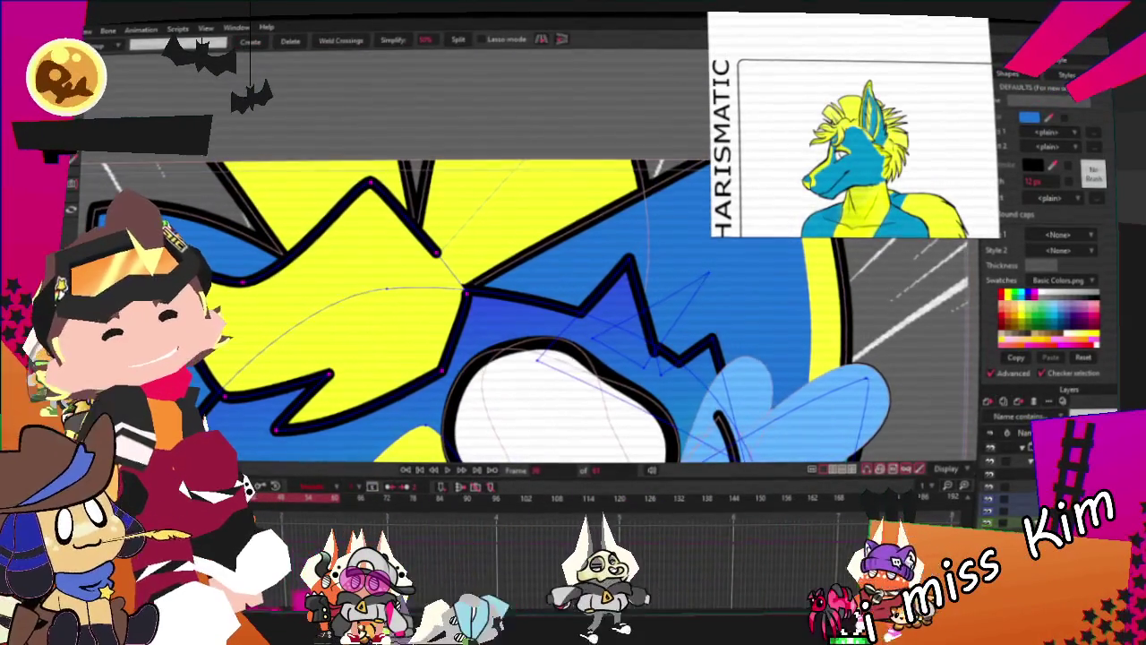
left_click_drag(372, 184, 343, 188)
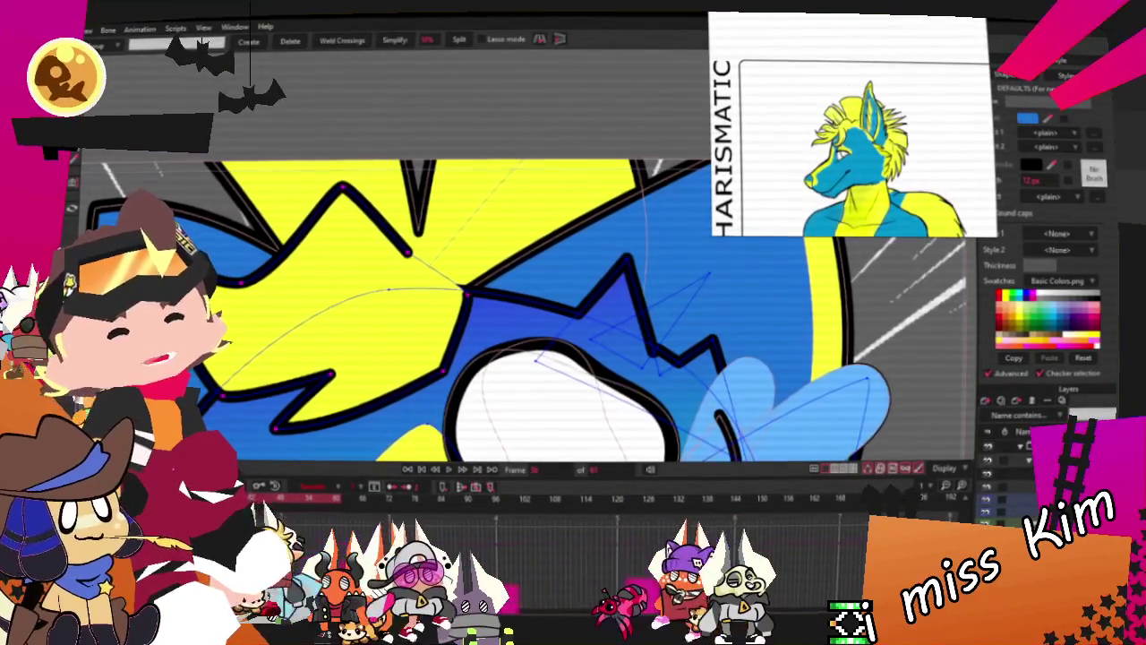
key("ctrl+d")
left_click_drag(278, 501, 285, 508)
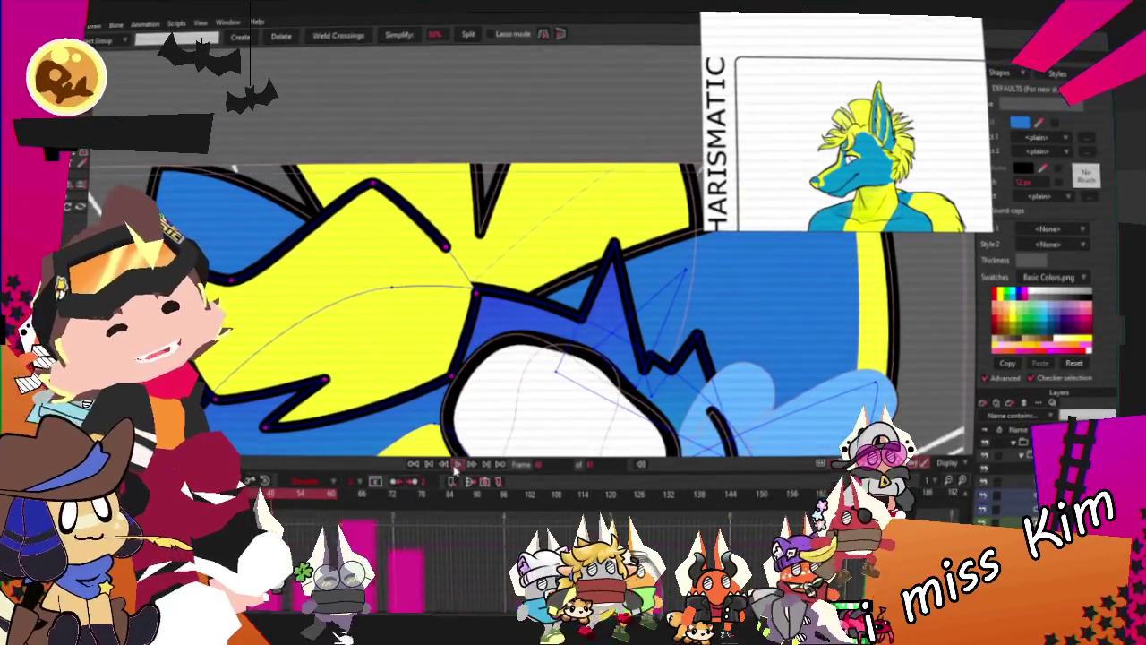
On another frame, pull the yellow fur strand's points up-left, then step through frames
left_click(456, 466)
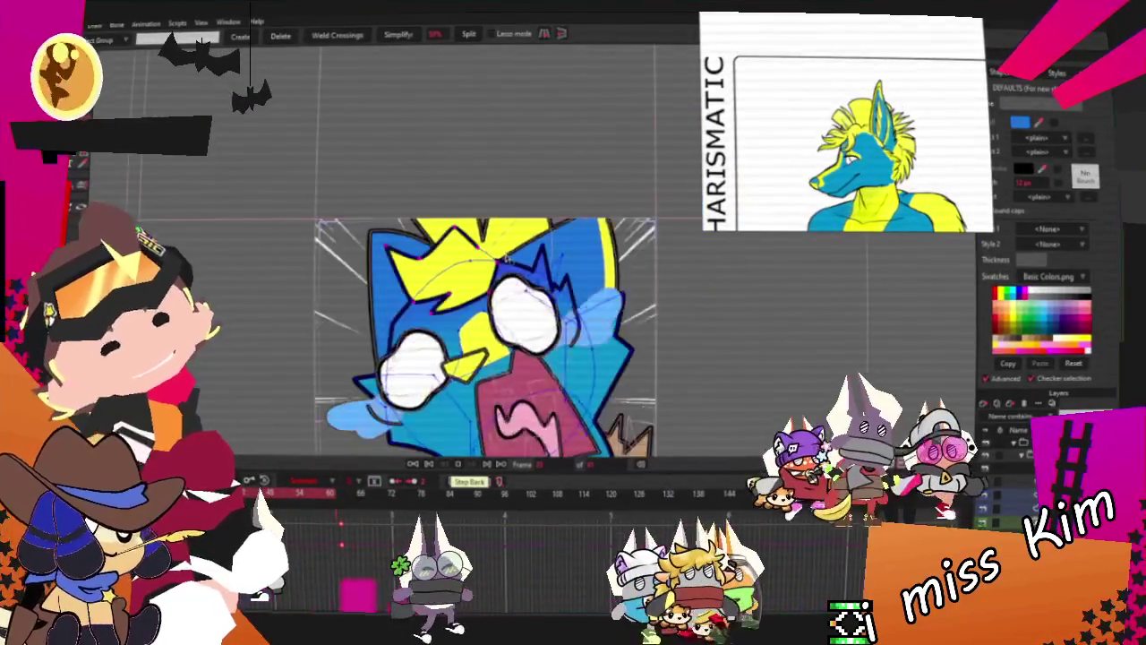
scroll(505, 179, "down", 3)
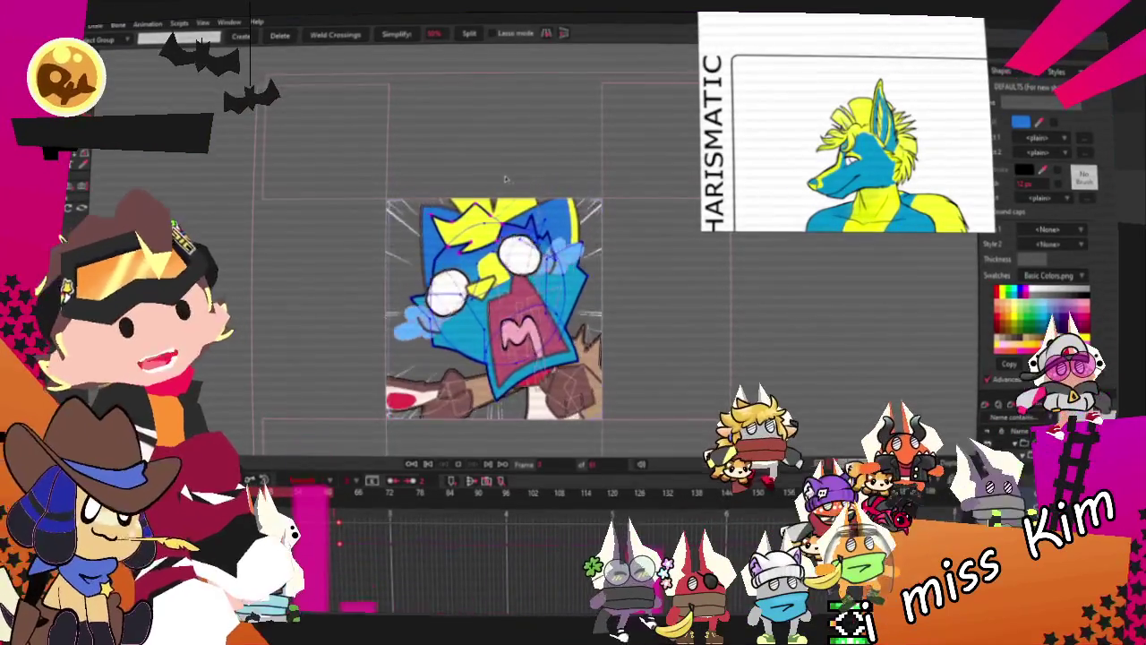
scroll(505, 180, "up", 3)
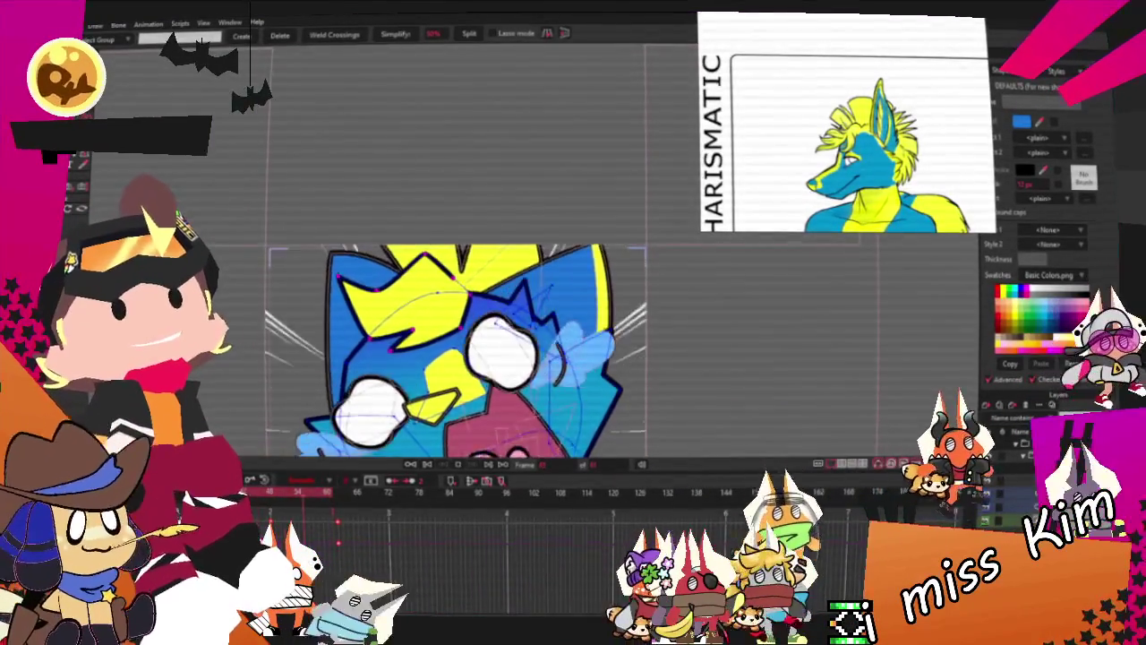
scroll(408, 238, "up", 2)
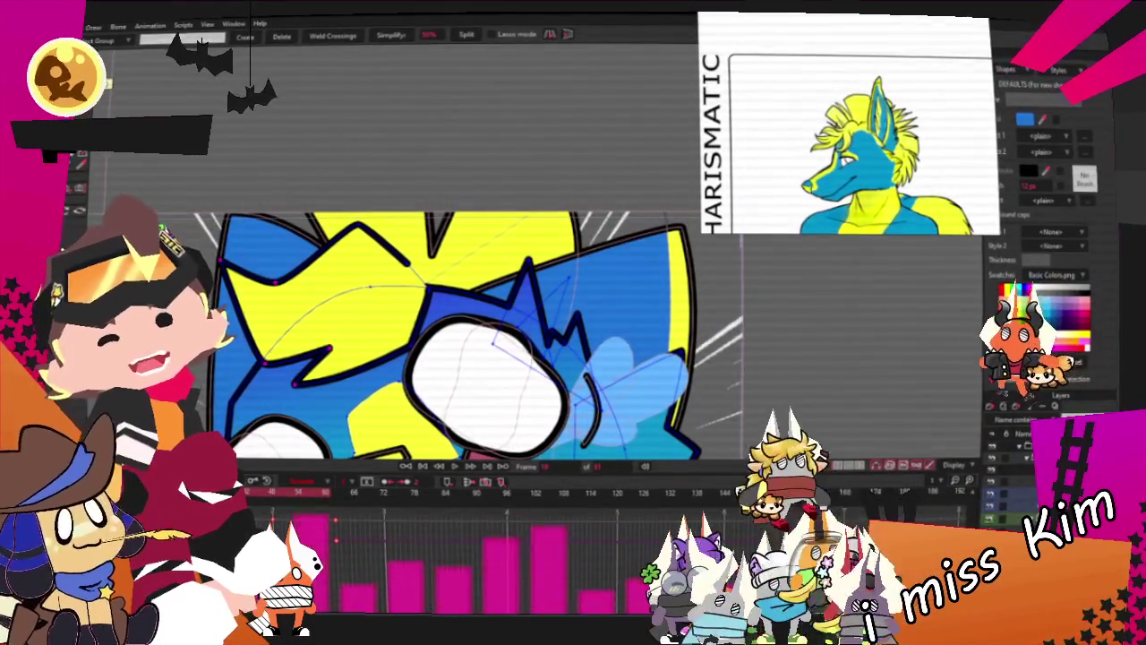
key("t")
scroll(360, 389, "up", 1)
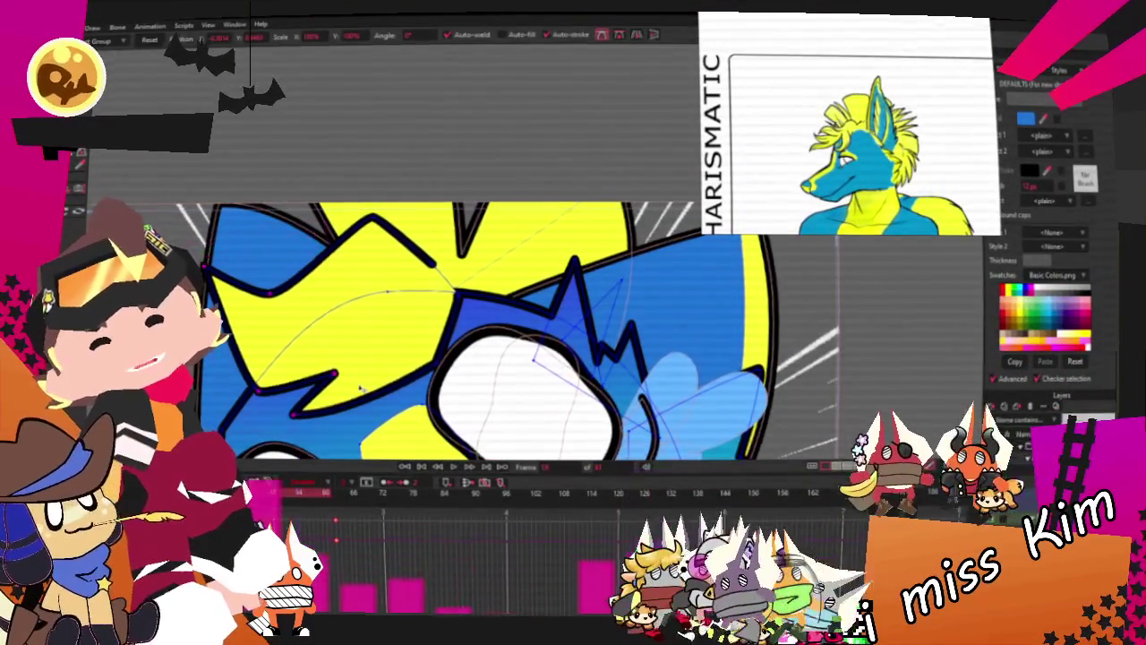
left_click_drag(349, 357, 331, 370)
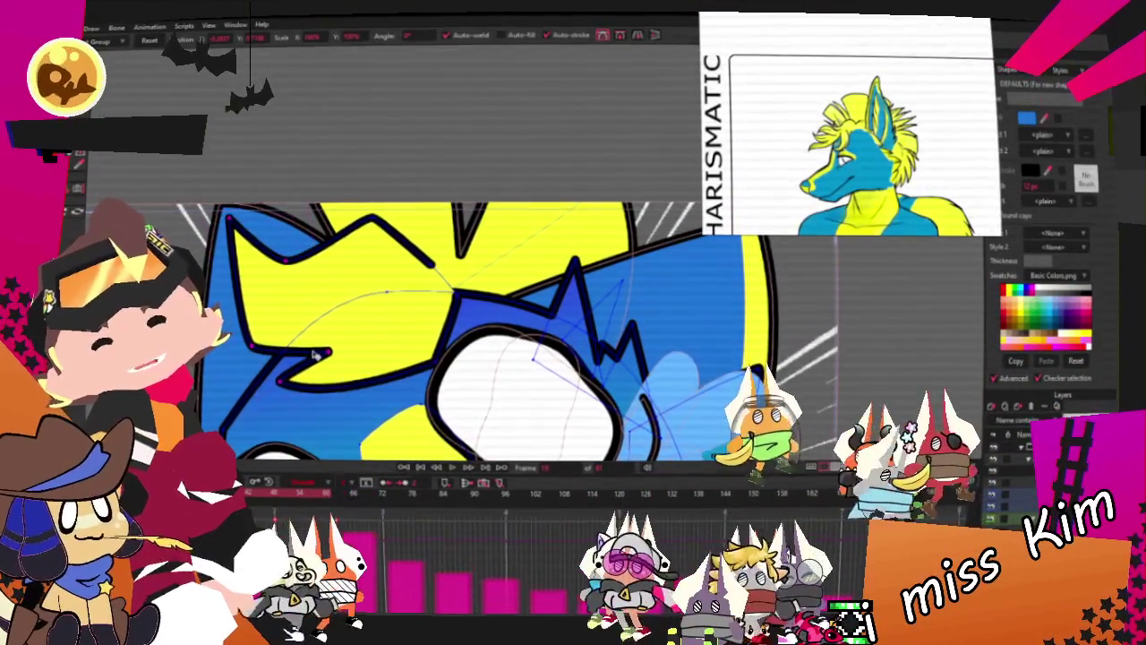
left_click(275, 503)
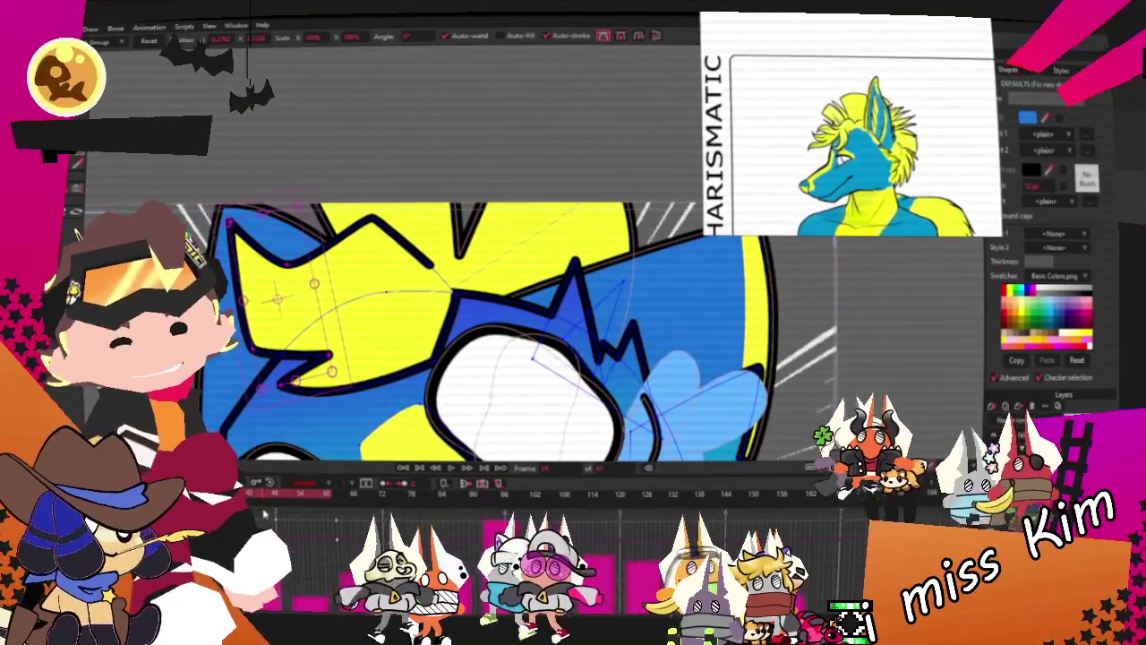
left_click(503, 480)
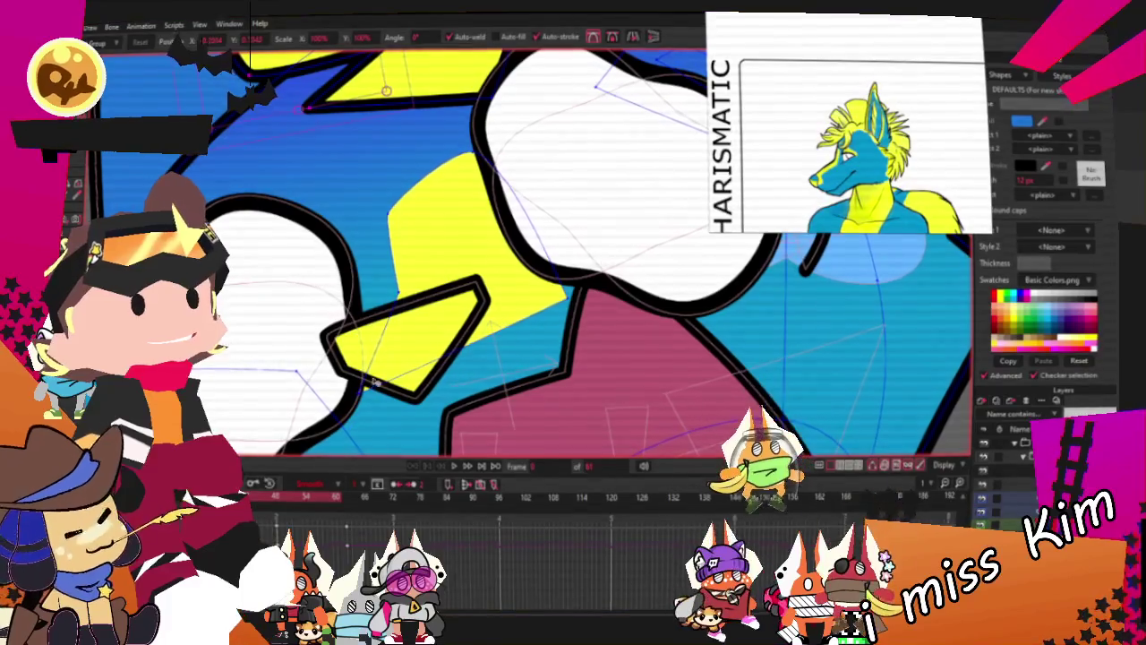
Drag a top-edge point of the yellow fur down into a sharper zigzag
left_click_drag(386, 90, 368, 144)
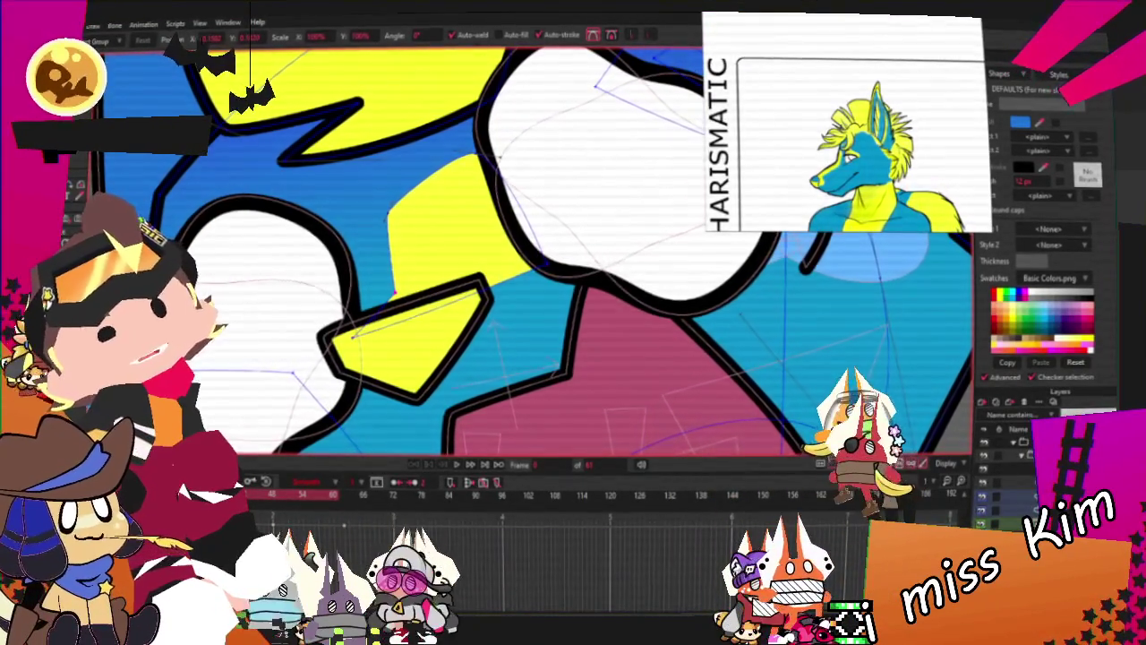
key("c")
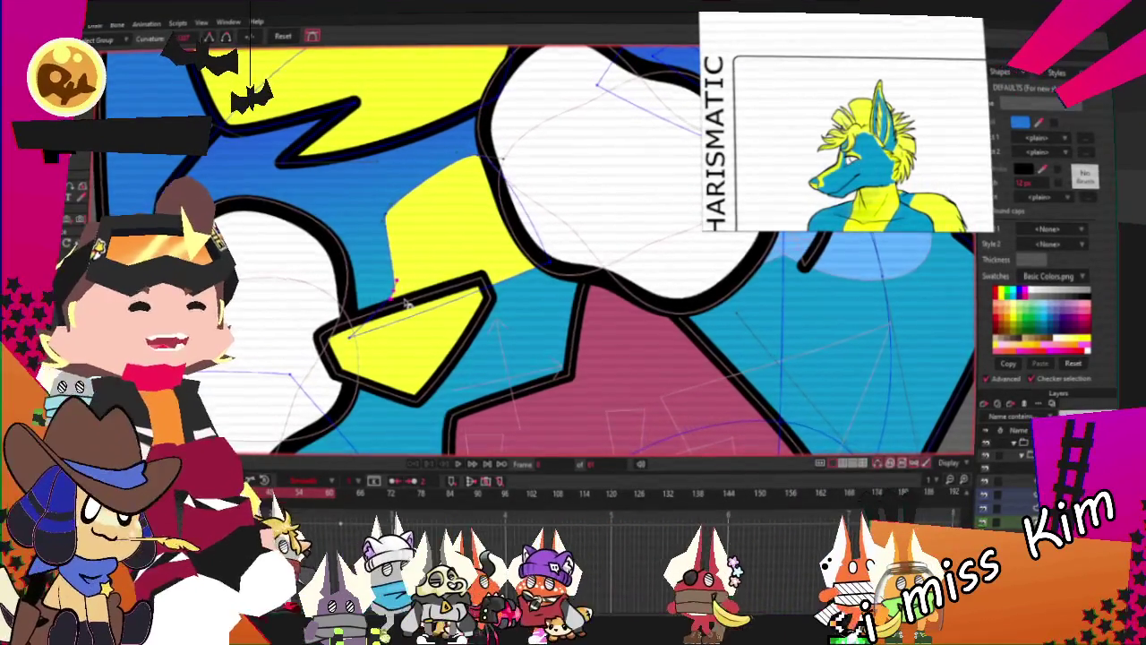
scroll(387, 325, "down", 2)
scroll(387, 313, "down", 2)
key("t")
scroll(678, 322, "up", 2)
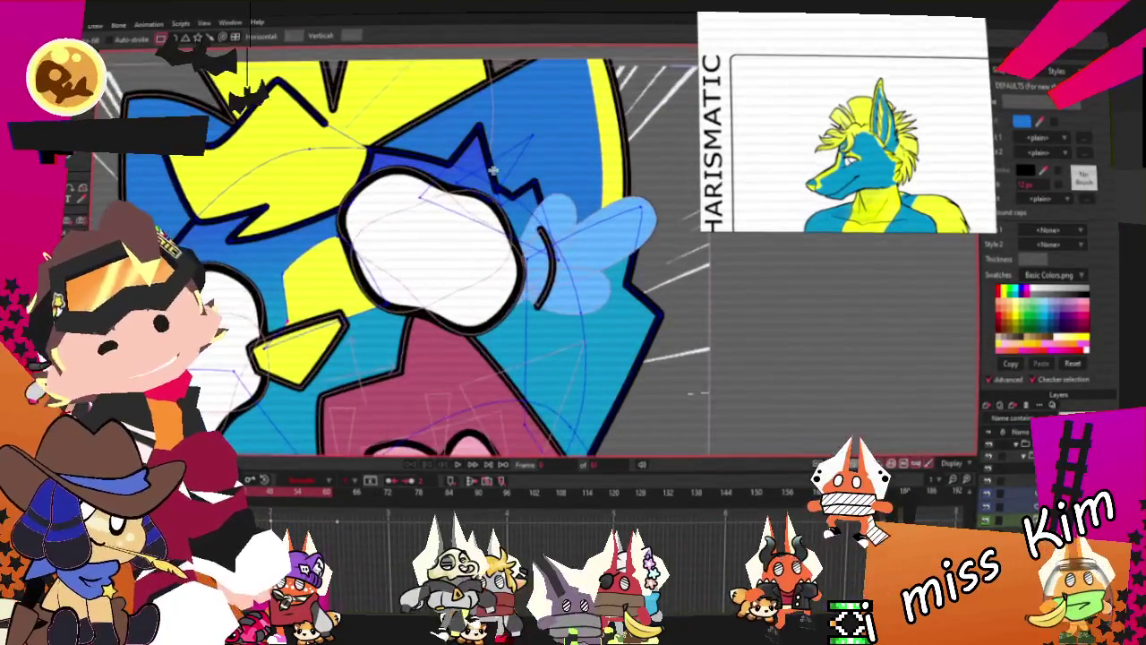
Draw a test rectangle beside the face, recolour it yellow, then delete it
left_click_drag(677, 322, 721, 376)
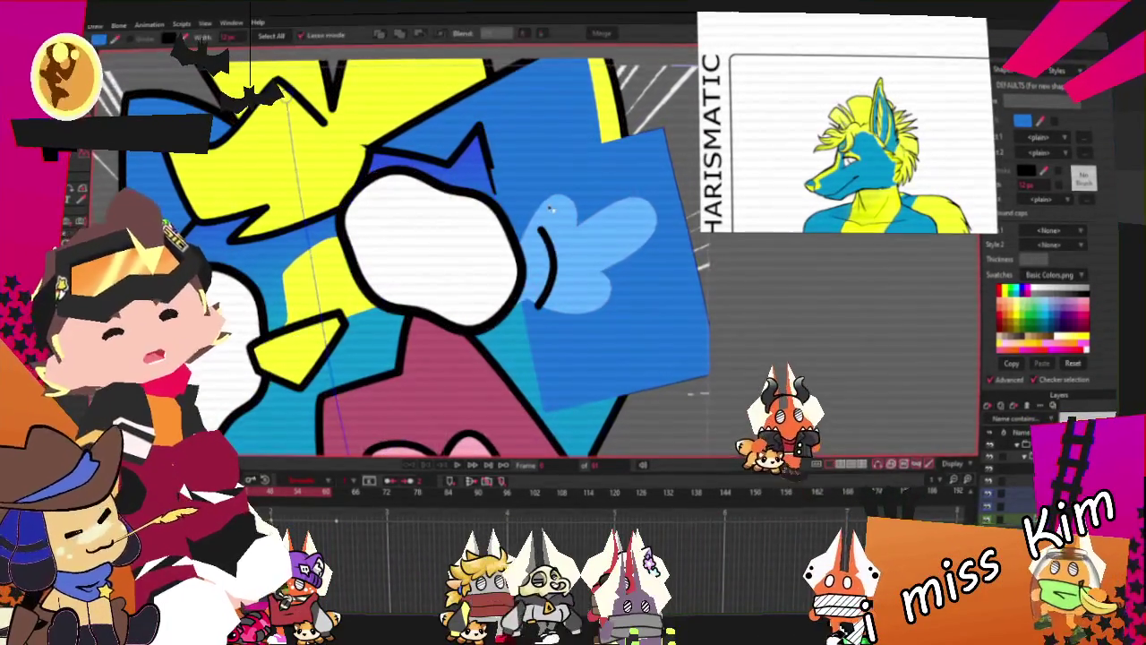
key("g")
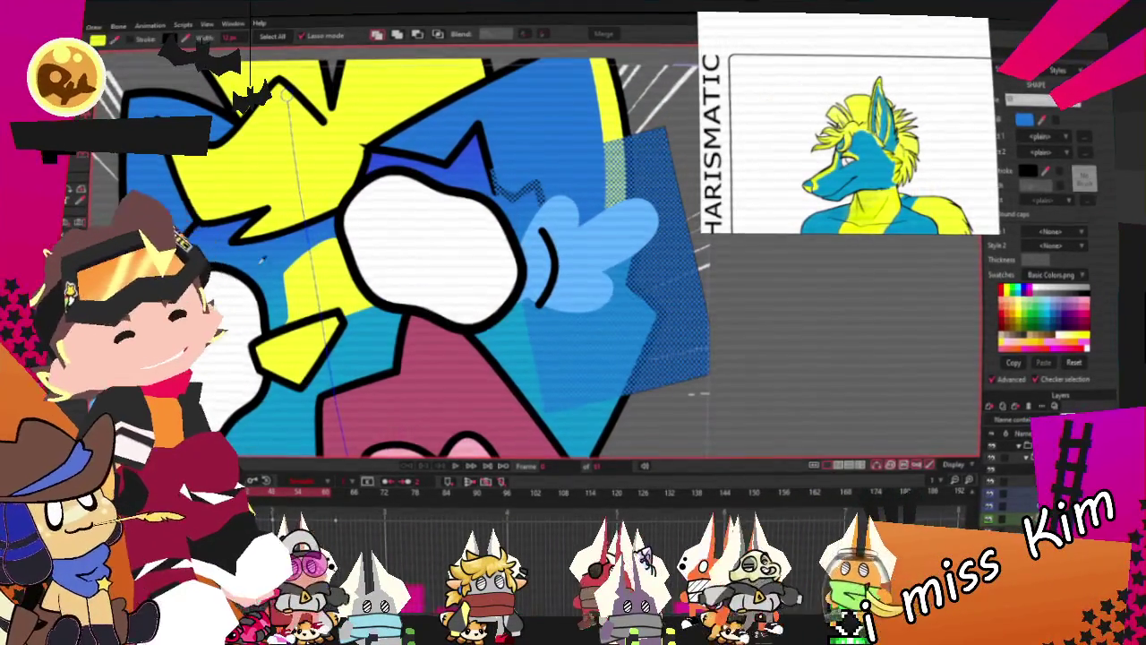
left_click(1079, 335)
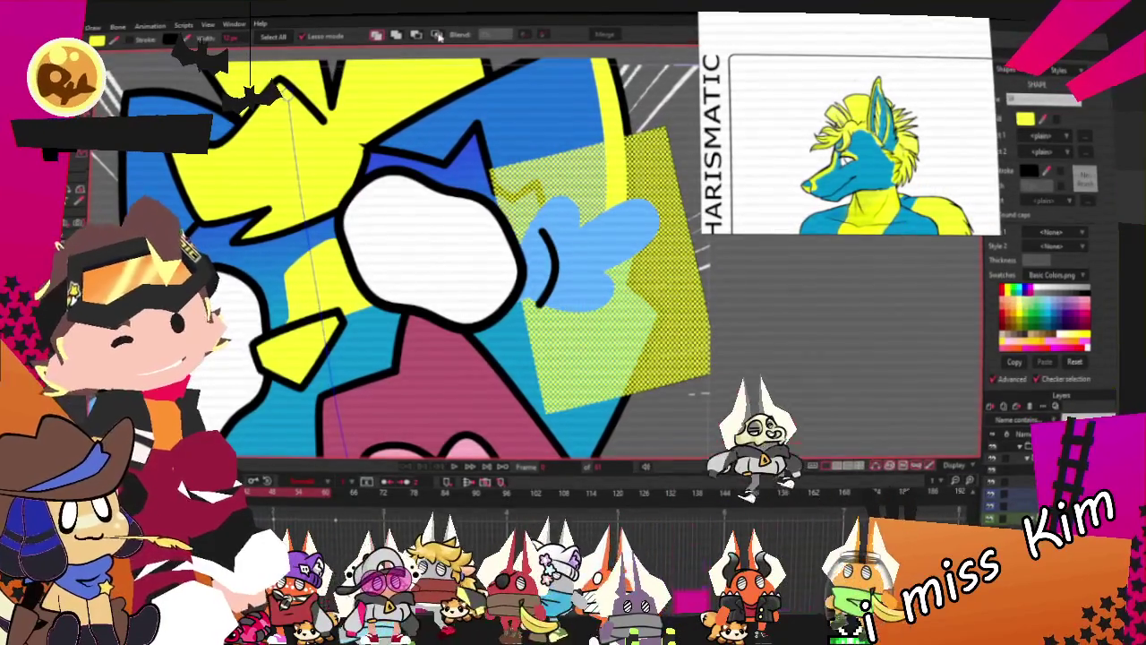
key("Delete")
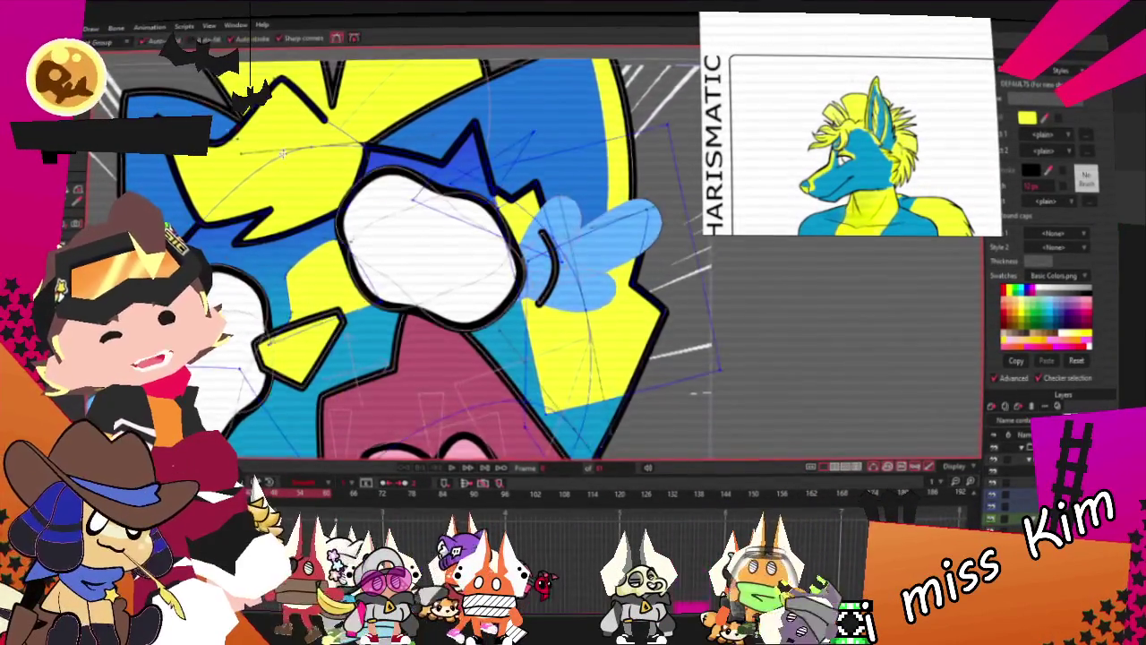
Zoom in on the mouth and fill the yellow area beside it with blue
key("a")
left_click_drag(652, 441, 491, 316)
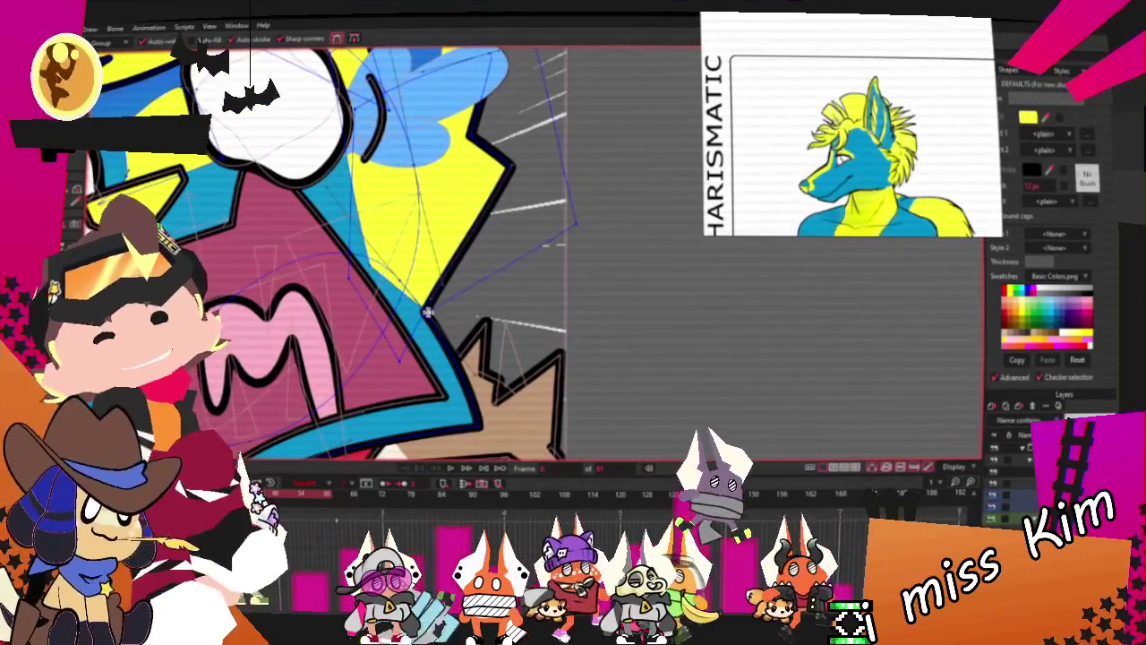
scroll(426, 312, "up", 2)
key("t")
scroll(357, 263, "up", 1)
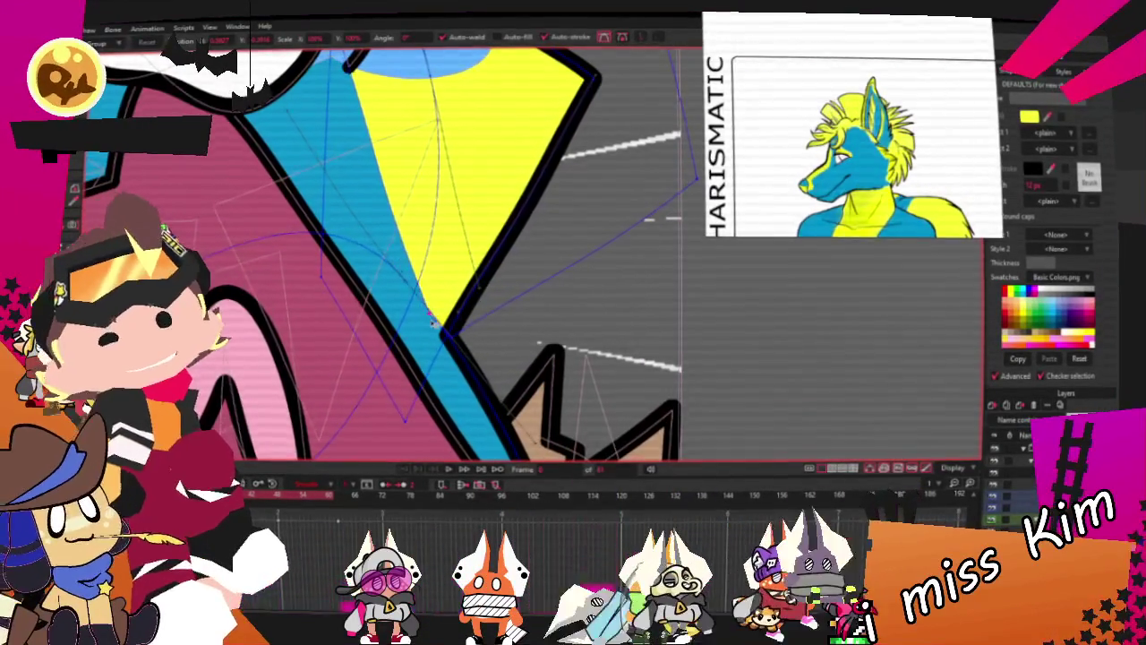
scroll(433, 323, "up", 1)
scroll(460, 342, "down", 3)
scroll(475, 217, "up", 2)
scroll(474, 218, "up", 1)
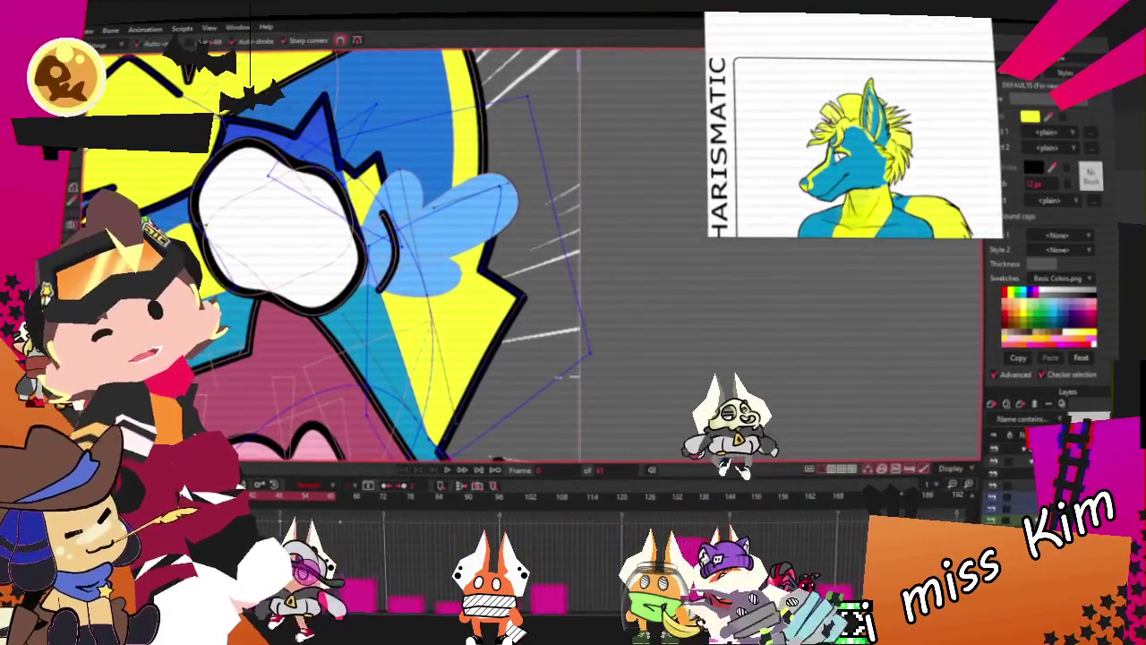
scroll(404, 358, "up", 1)
left_click(455, 337)
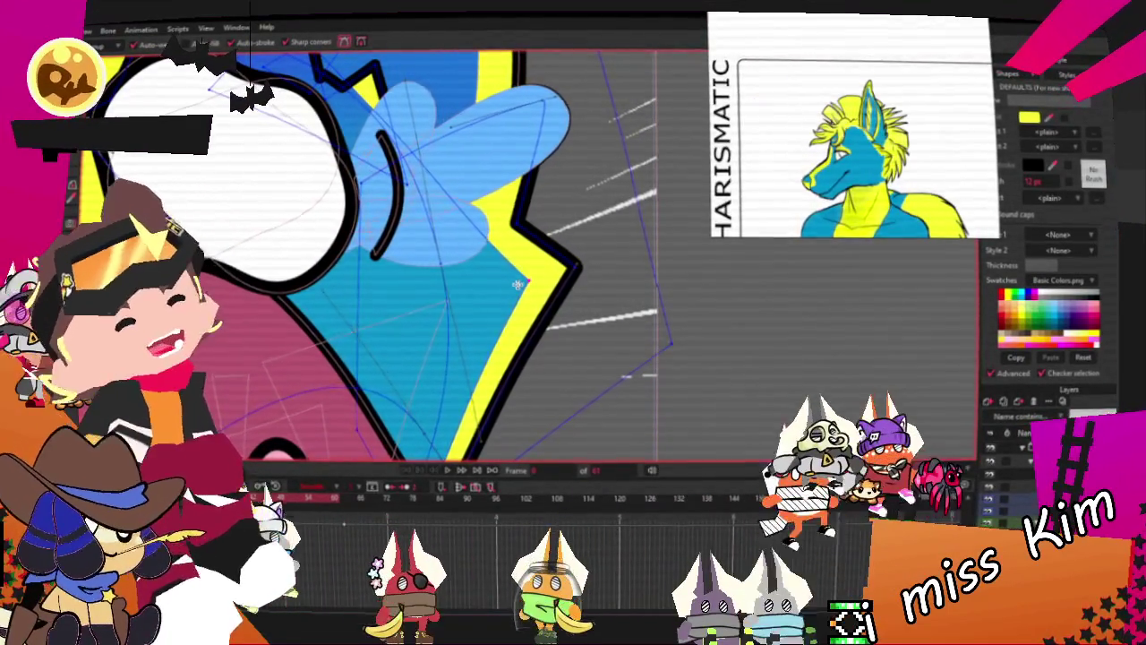
Slightly reshape the curve near the black stroke beside the new blue fill
scroll(349, 228, "down", 2)
scroll(351, 225, "up", 2)
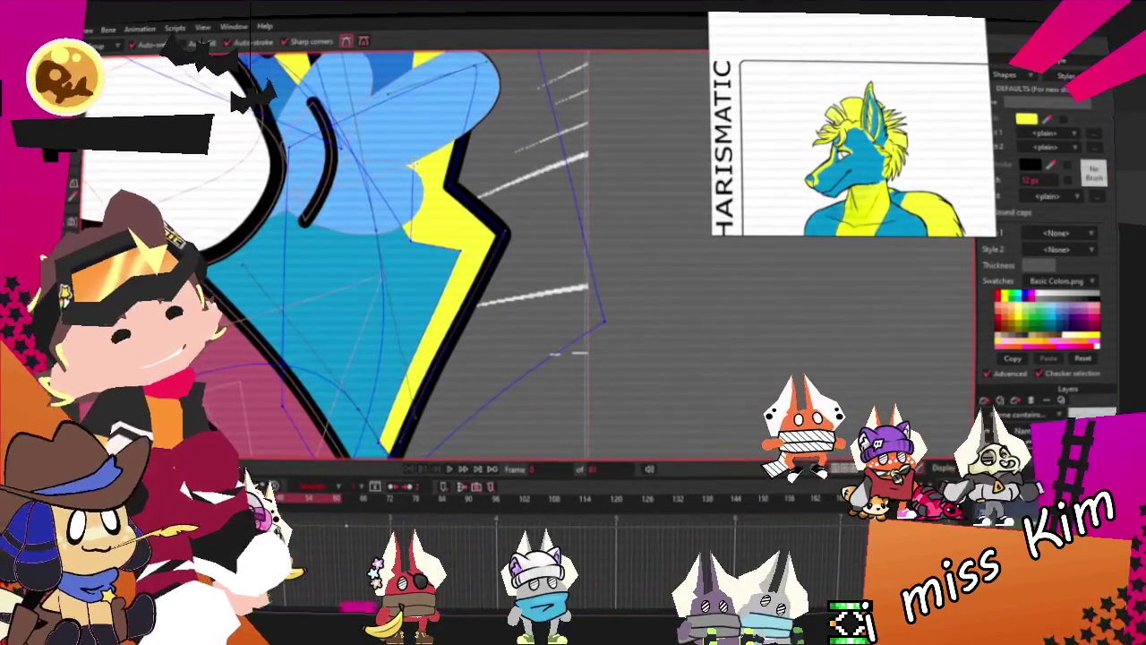
scroll(367, 150, "up", 1)
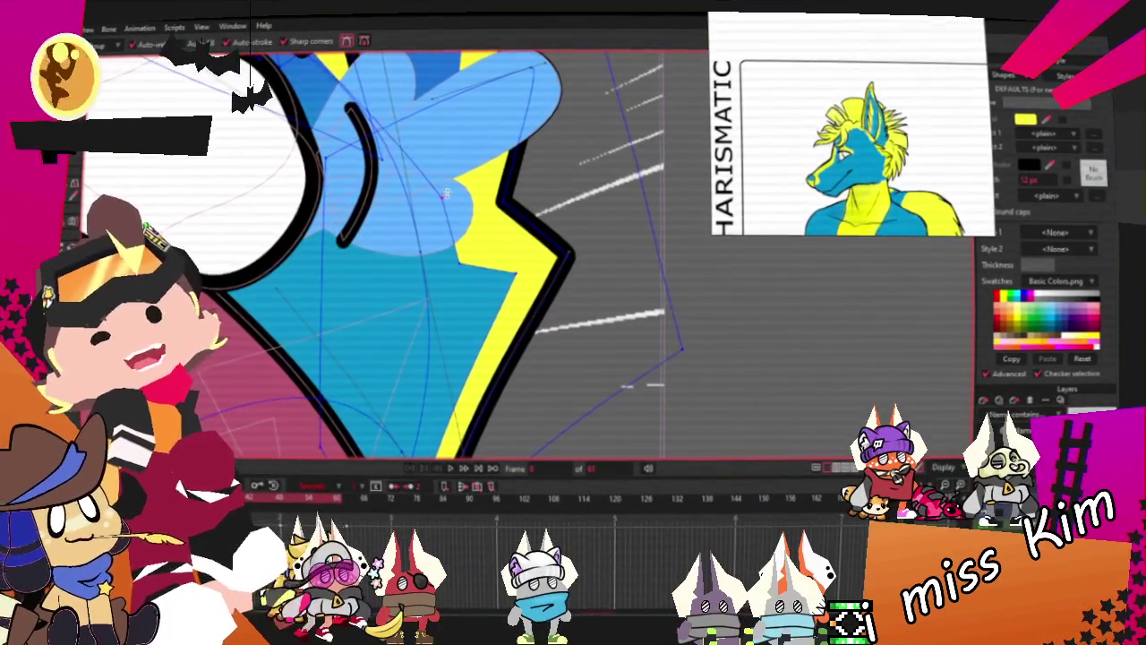
scroll(442, 170, "up", 2)
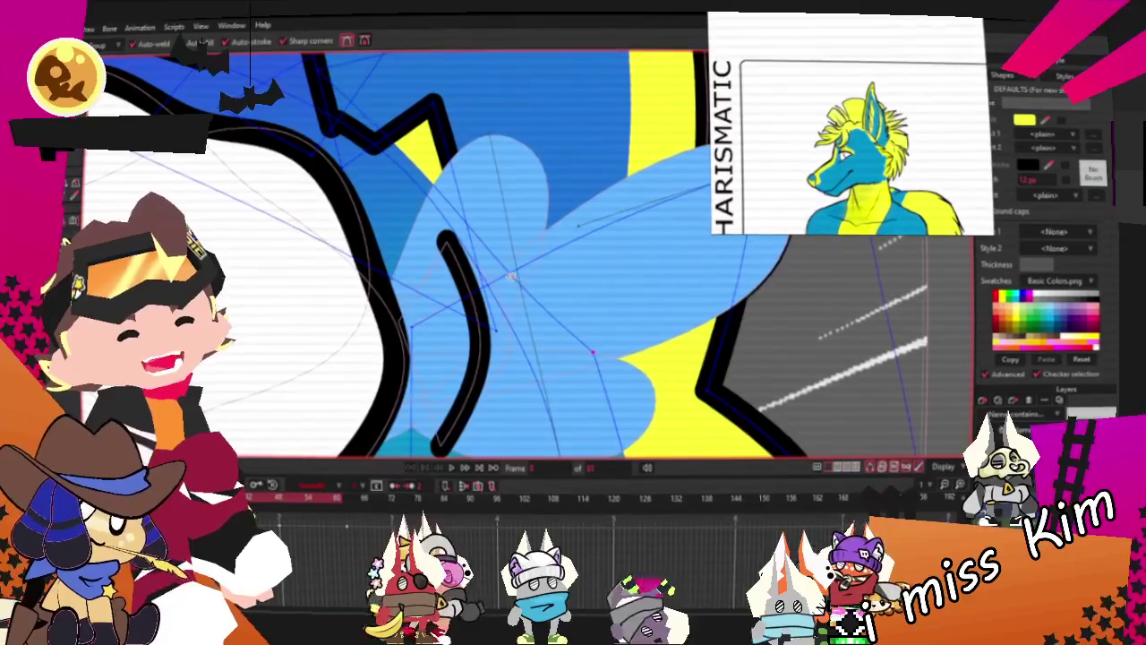
left_click_drag(460, 257, 413, 182)
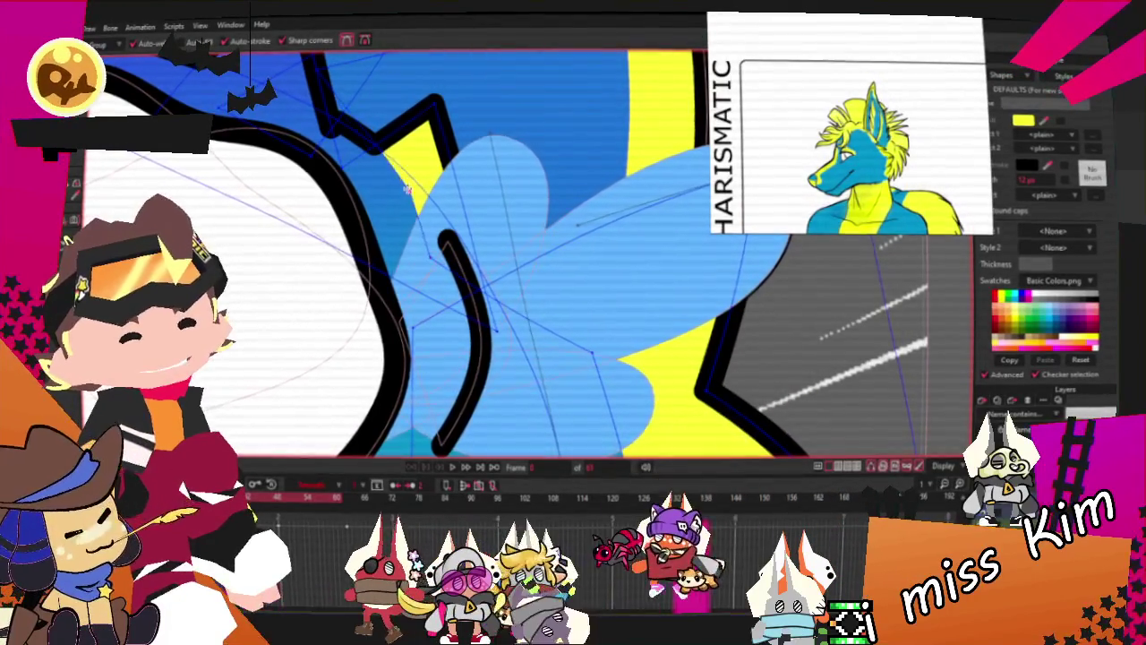
scroll(242, 132, "down", 2)
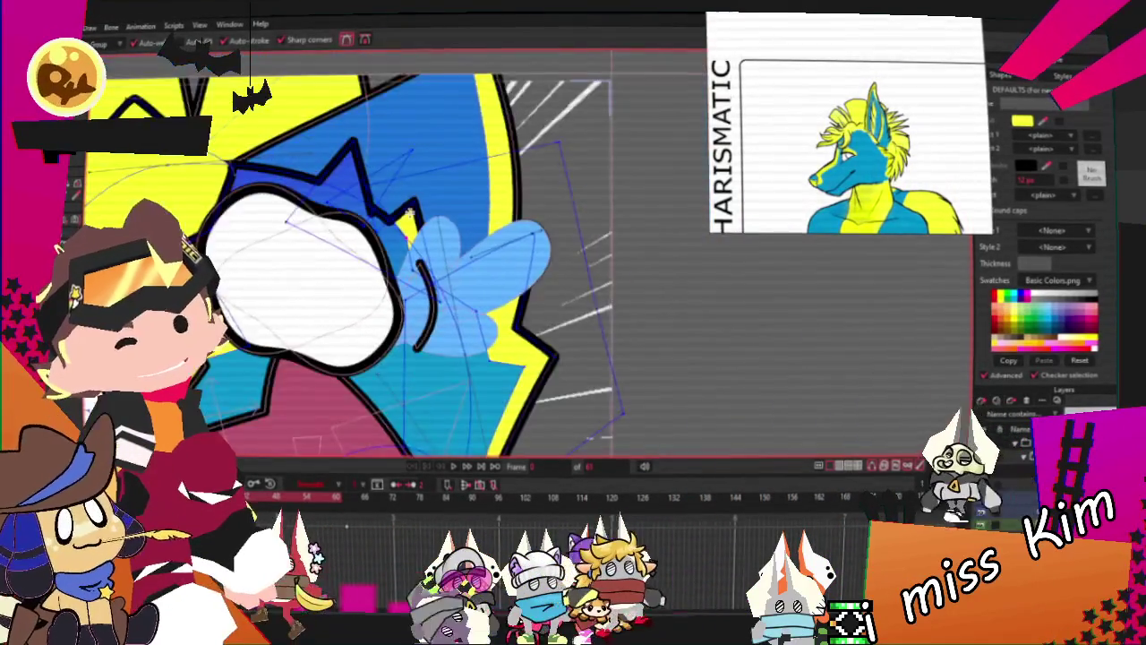
scroll(374, 204, "down", 2)
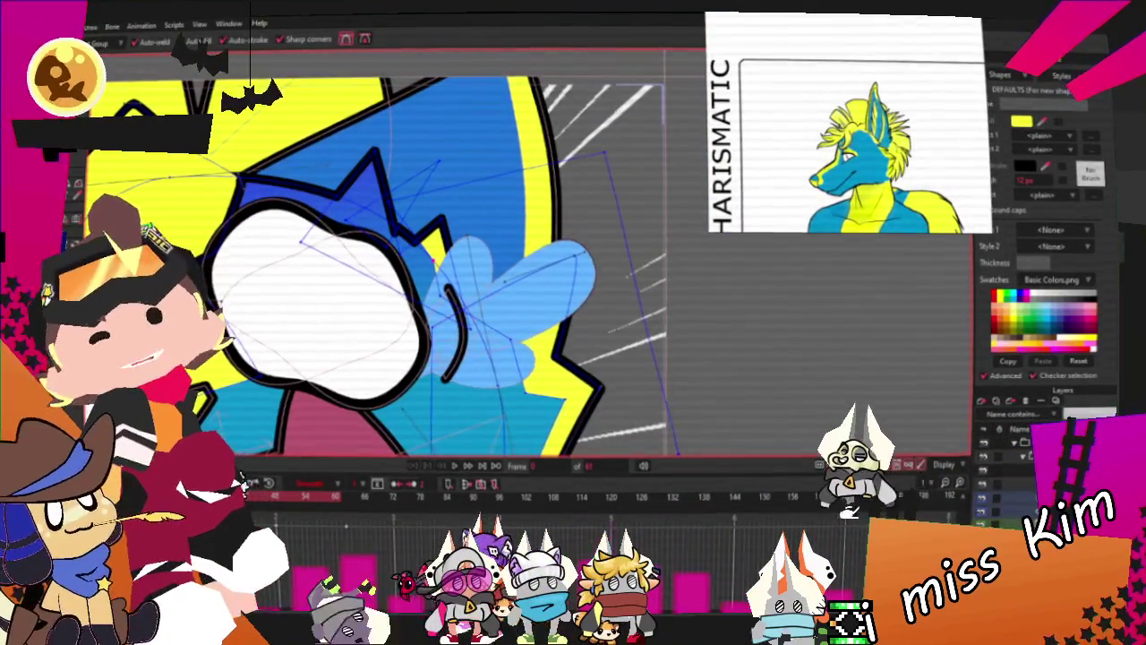
Switch between the Add Points and Transform Points tools and zoom to review the thin yellow rim
key("t")
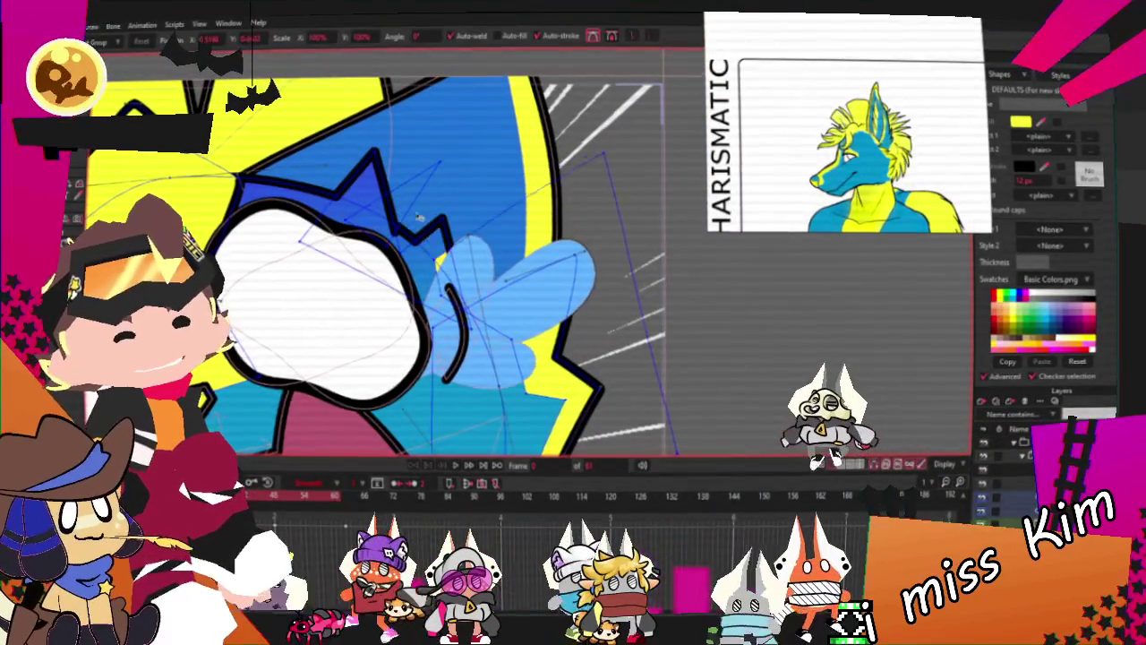
key("a")
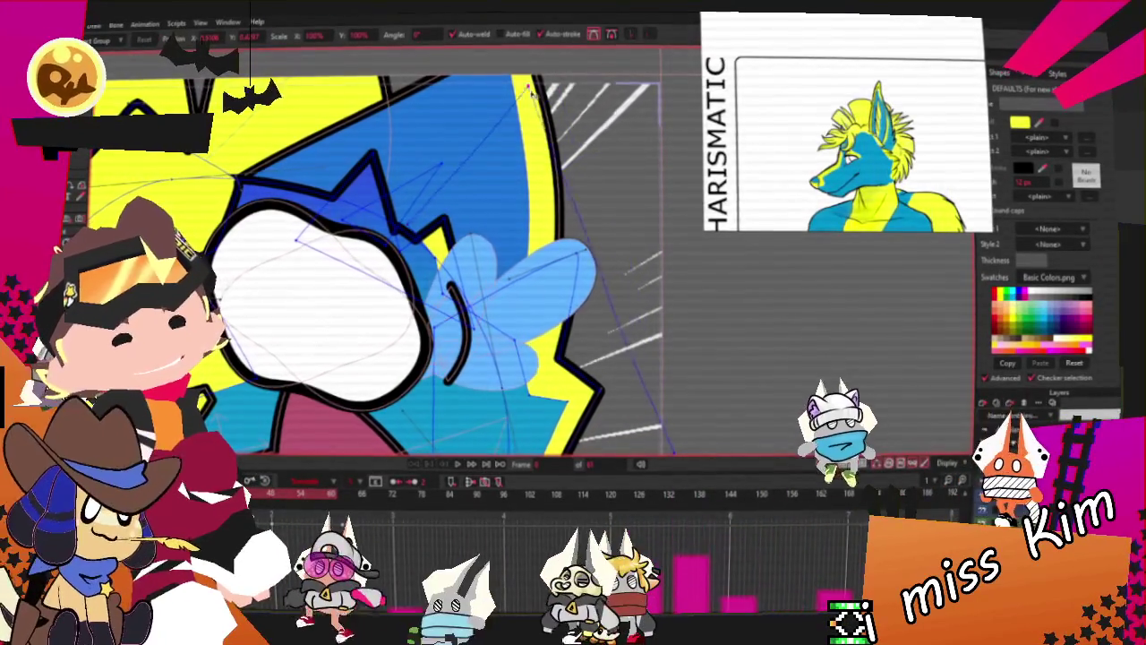
key("t")
scroll(626, 348, "down", 2)
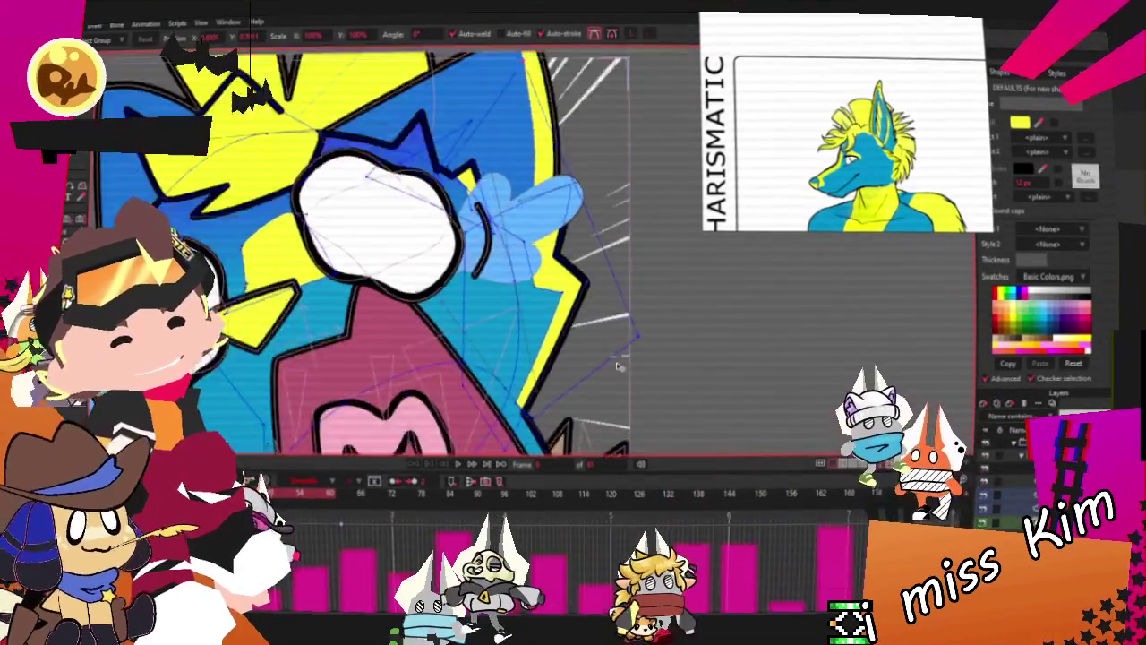
scroll(626, 347, "up", 3)
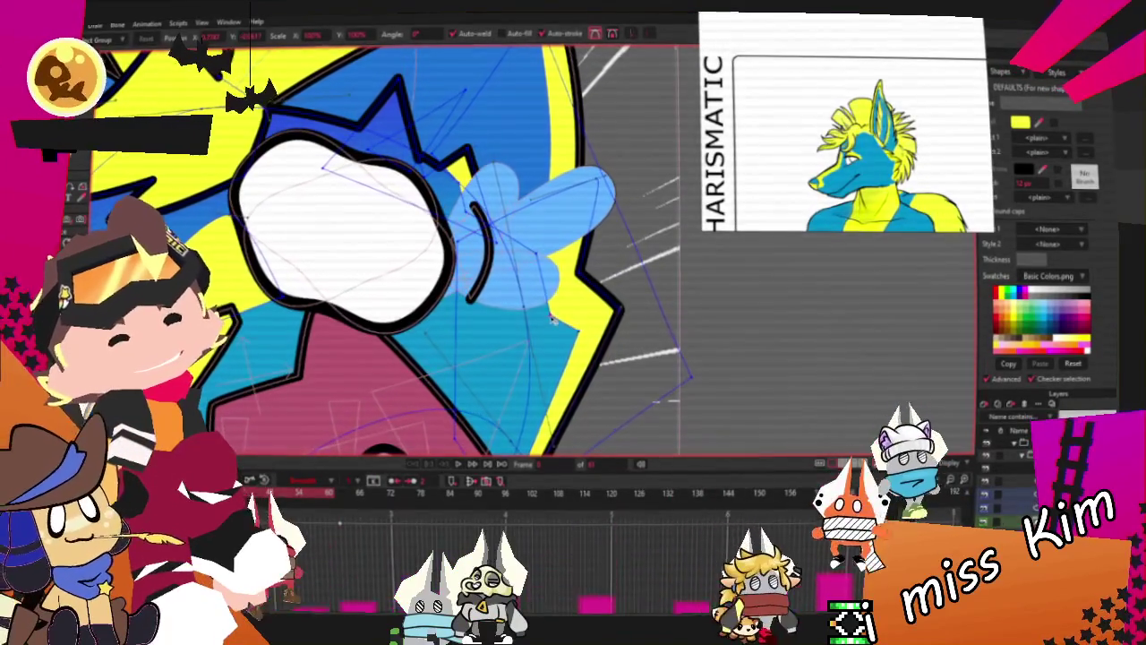
scroll(578, 324, "down", 2)
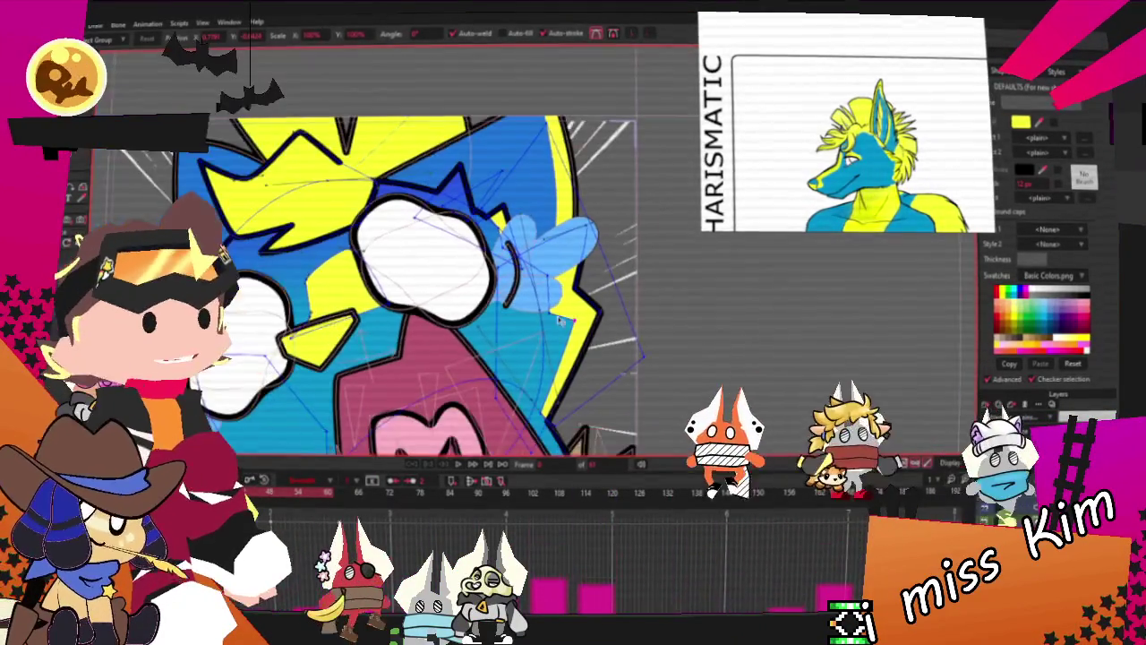
scroll(551, 318, "down", 1)
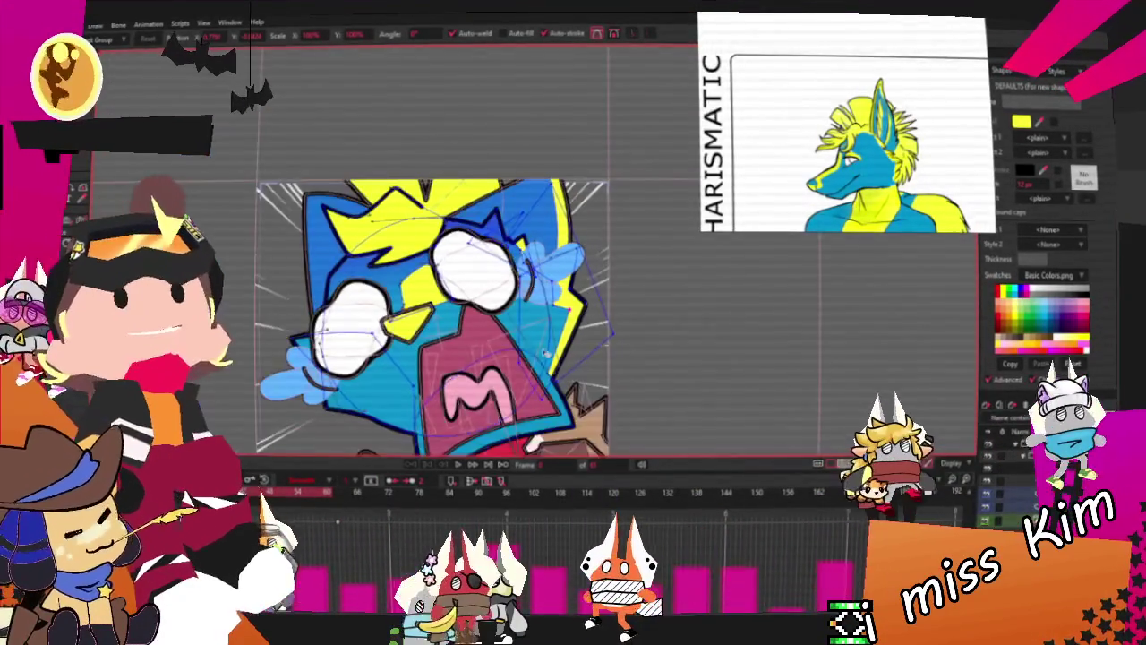
scroll(604, 338, "up", 2)
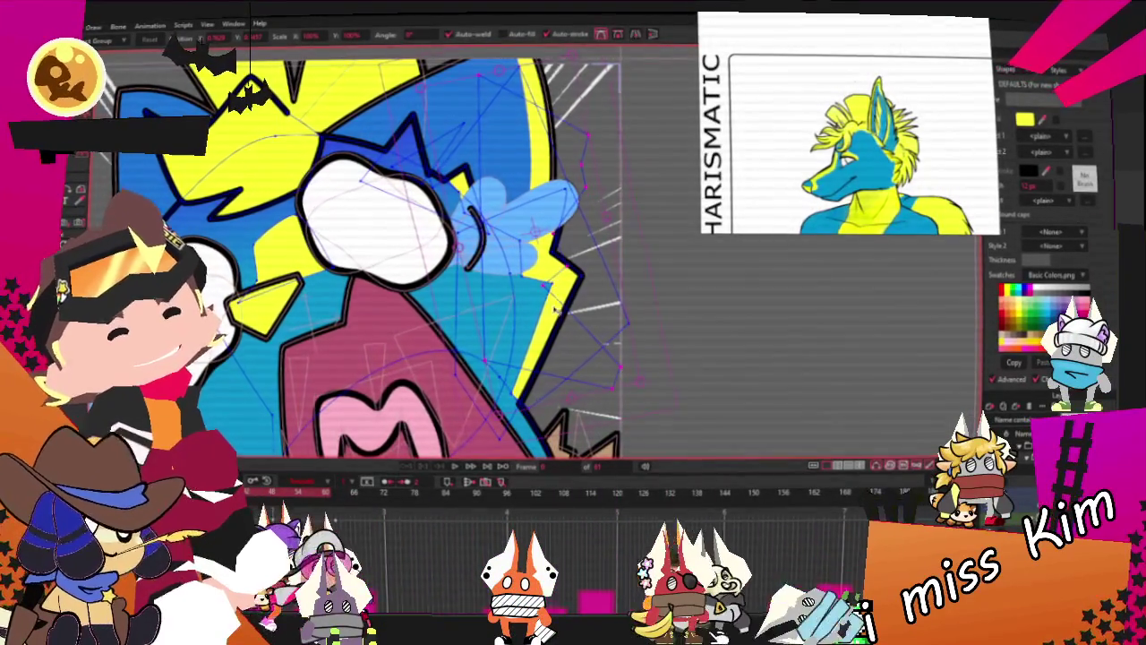
scroll(550, 300, "down", 2)
scroll(237, 352, "up", 3)
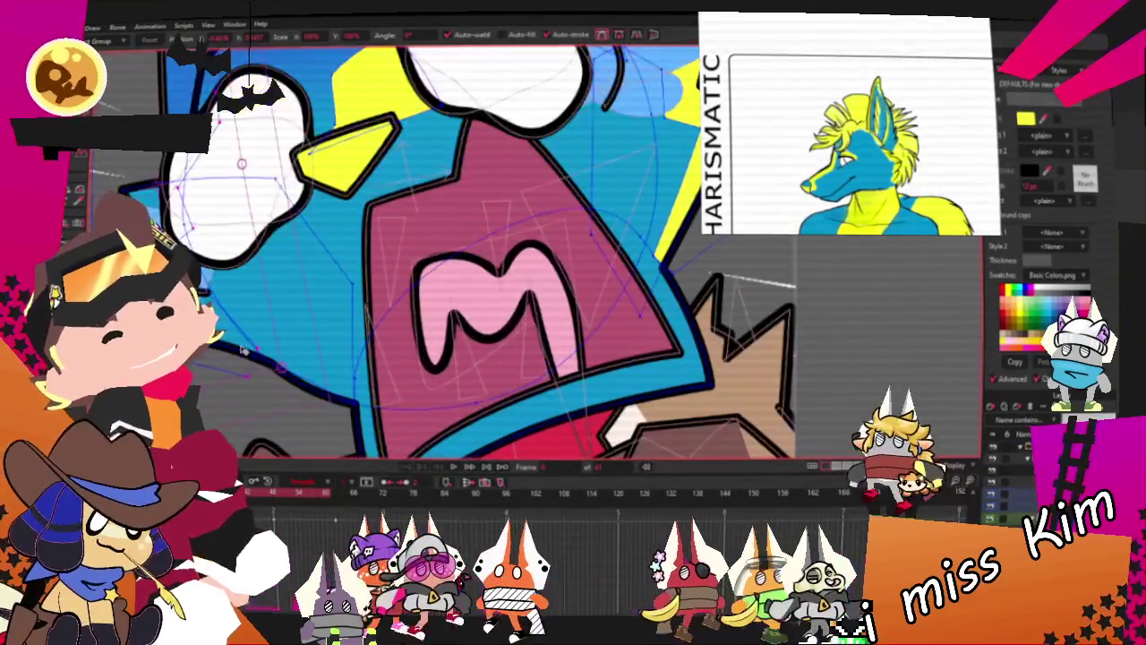
mouse_move(237, 349)
left_mouse_down()
mouse_move(343, 378)
mouse_move(266, 356)
left_mouse_up()
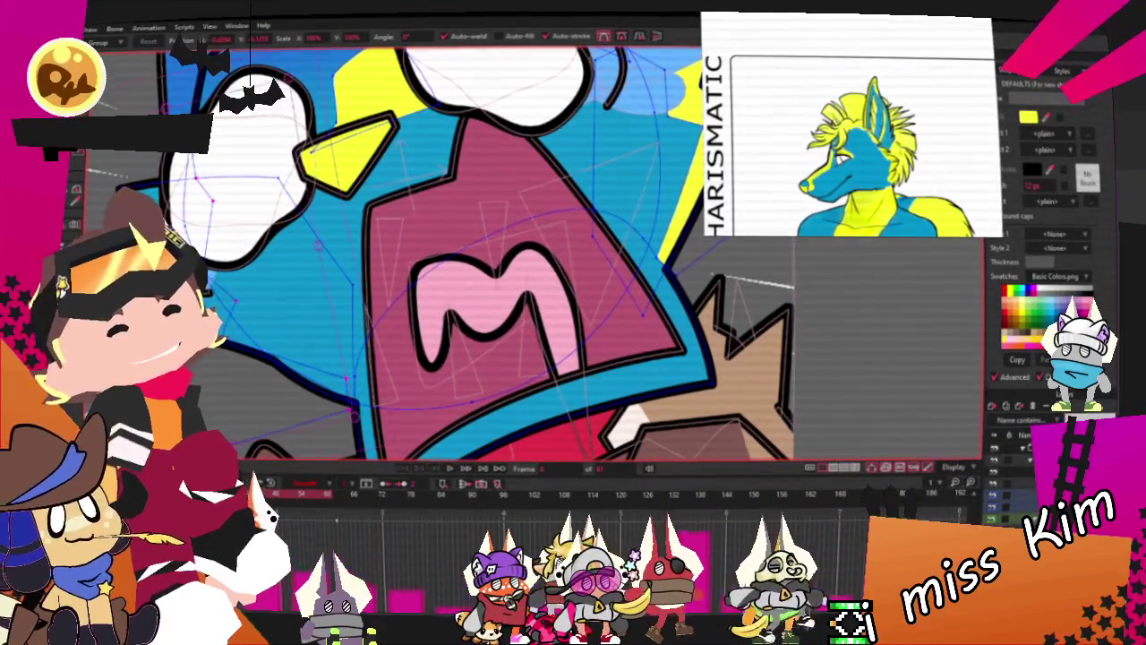